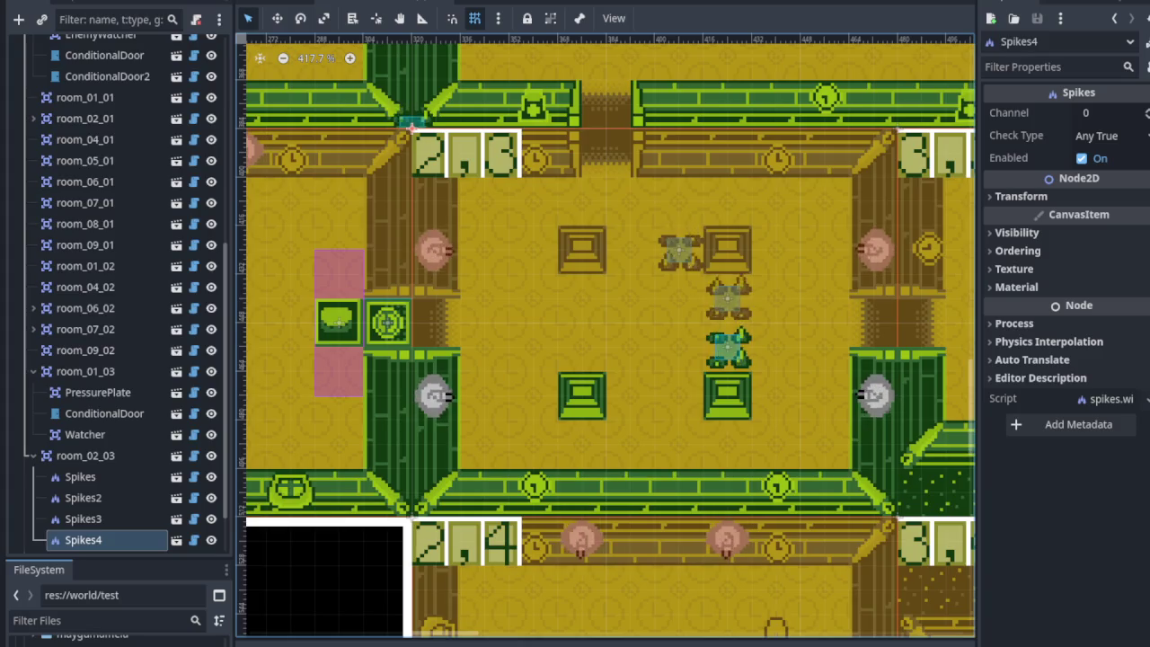
Line up Spikes4, then add a spikes.widget.tscn instance, Spikes5, just left of the first block.
left_click_drag(406, 135, 630, 267)
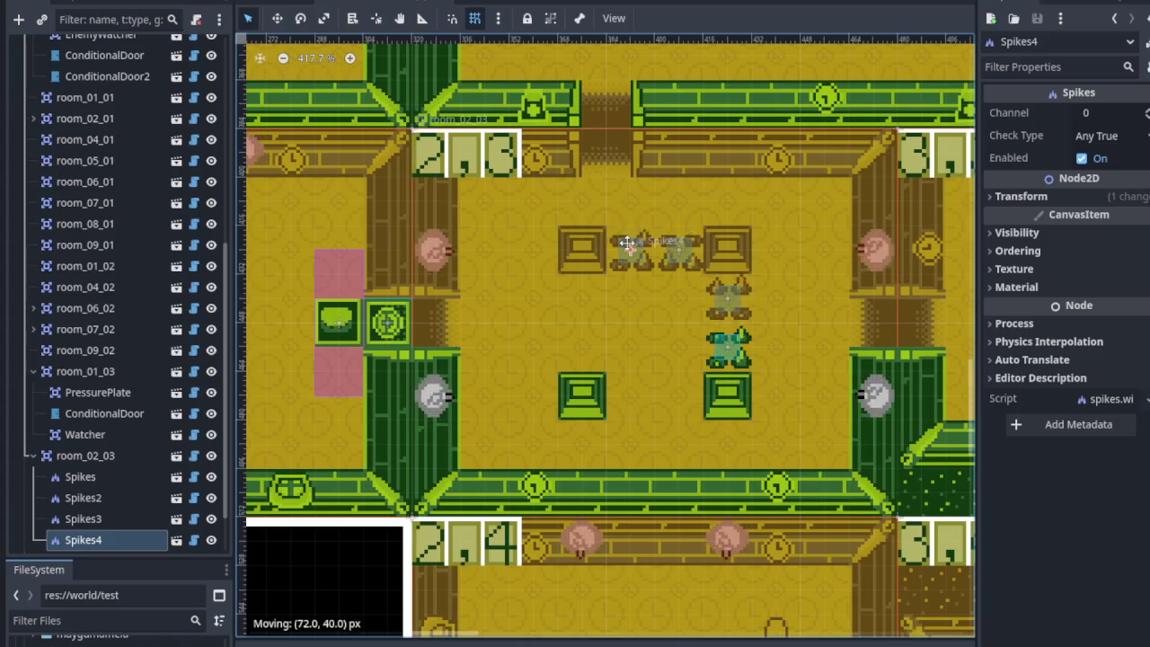
right_click(103, 460)
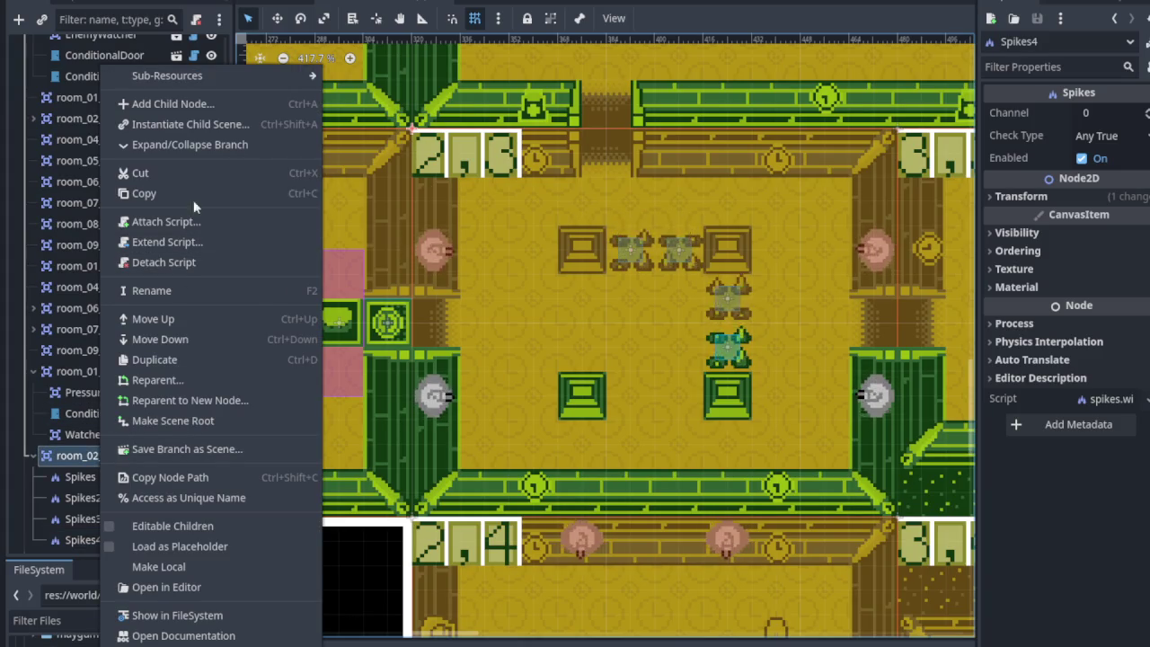
left_click(192, 124)
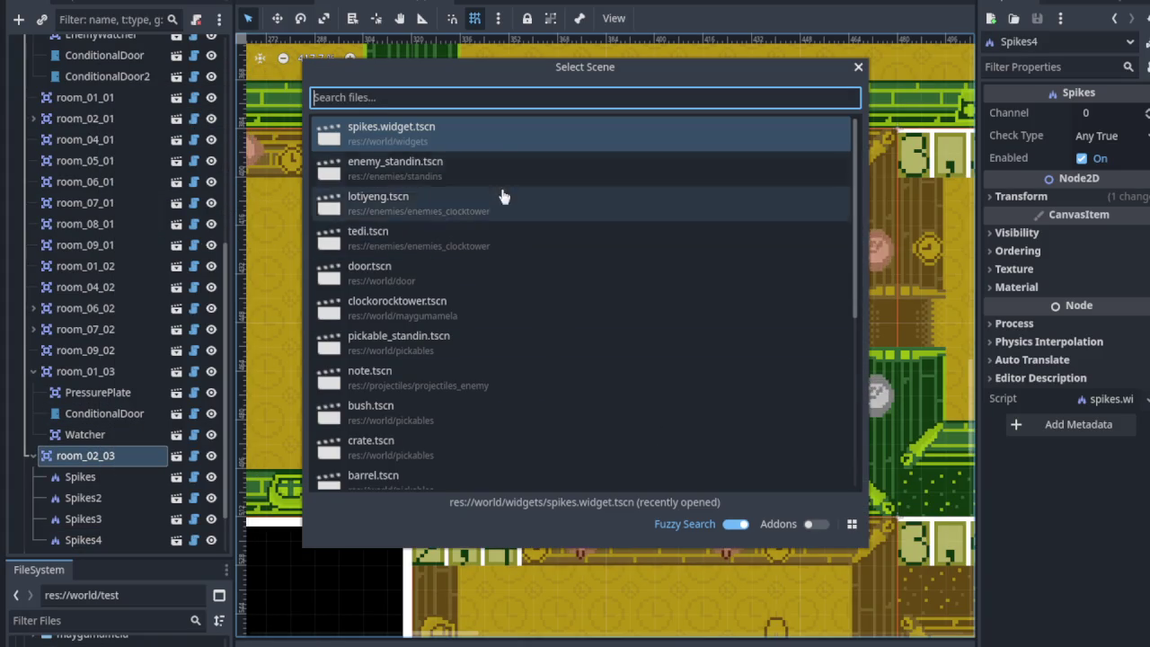
double_click(409, 140)
left_click_drag(408, 135, 534, 262)
Add a second spikes.widget.tscn instance, Spikes6, at the left end of the spike row.
right_click(116, 434)
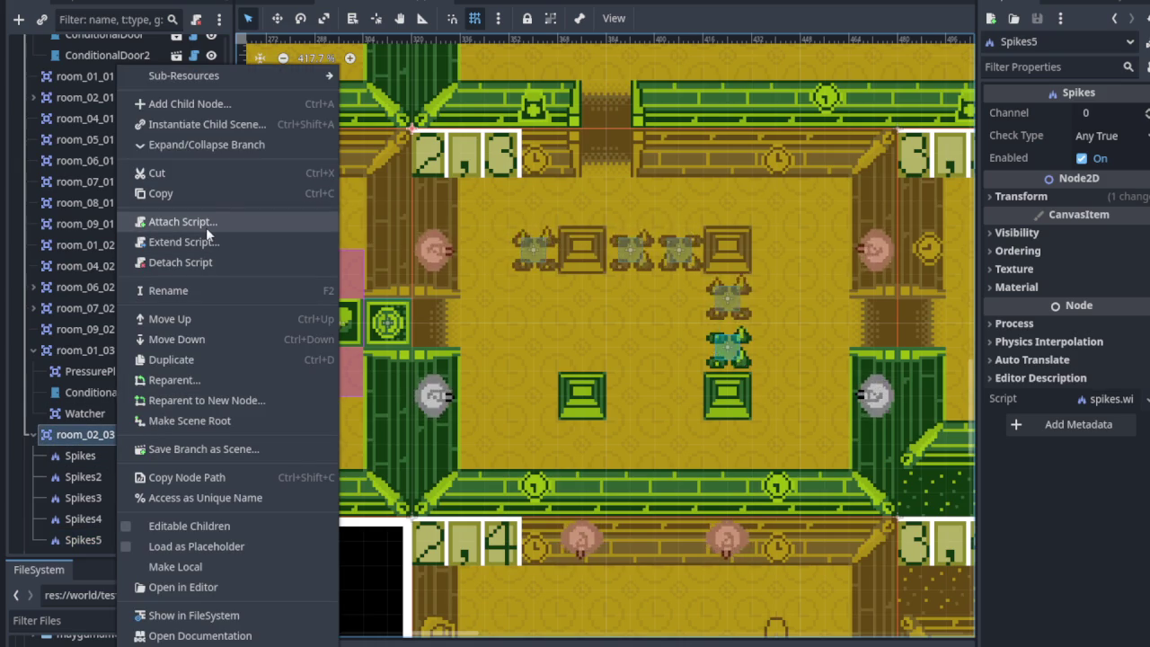
left_click(212, 124)
double_click(395, 133)
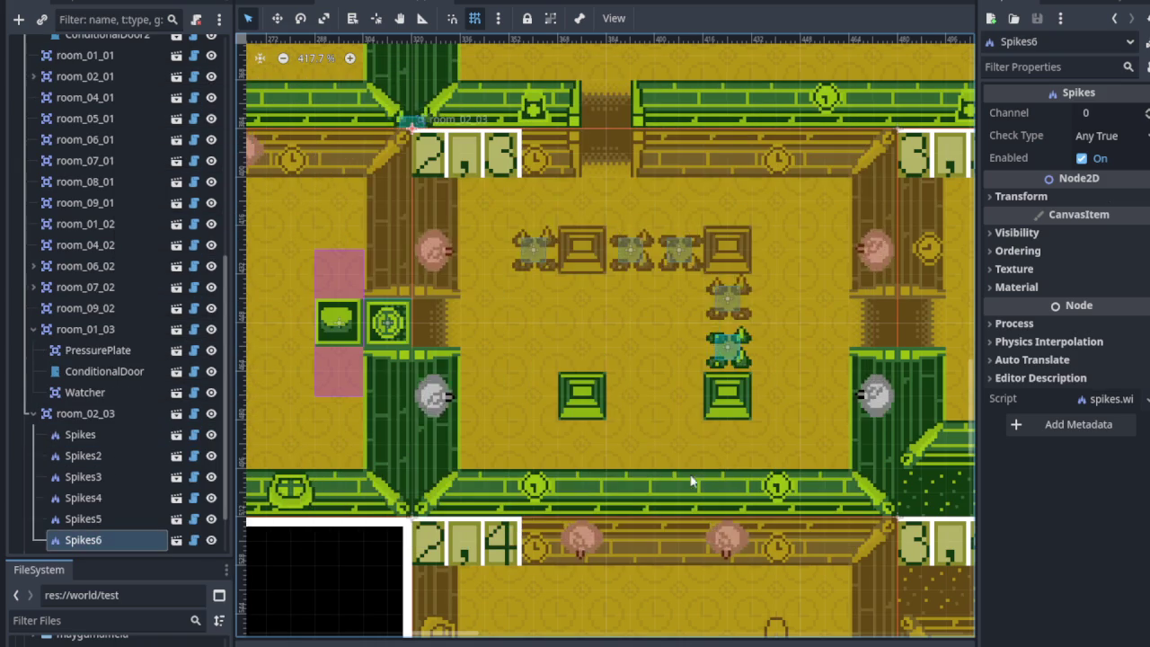
mouse_move(447, 142)
left_mouse_down()
mouse_move(575, 234)
mouse_move(516, 294)
left_mouse_up()
scroll(586, 297, "down", 2)
left_click(605, 319)
scroll(604, 324, "down", 4)
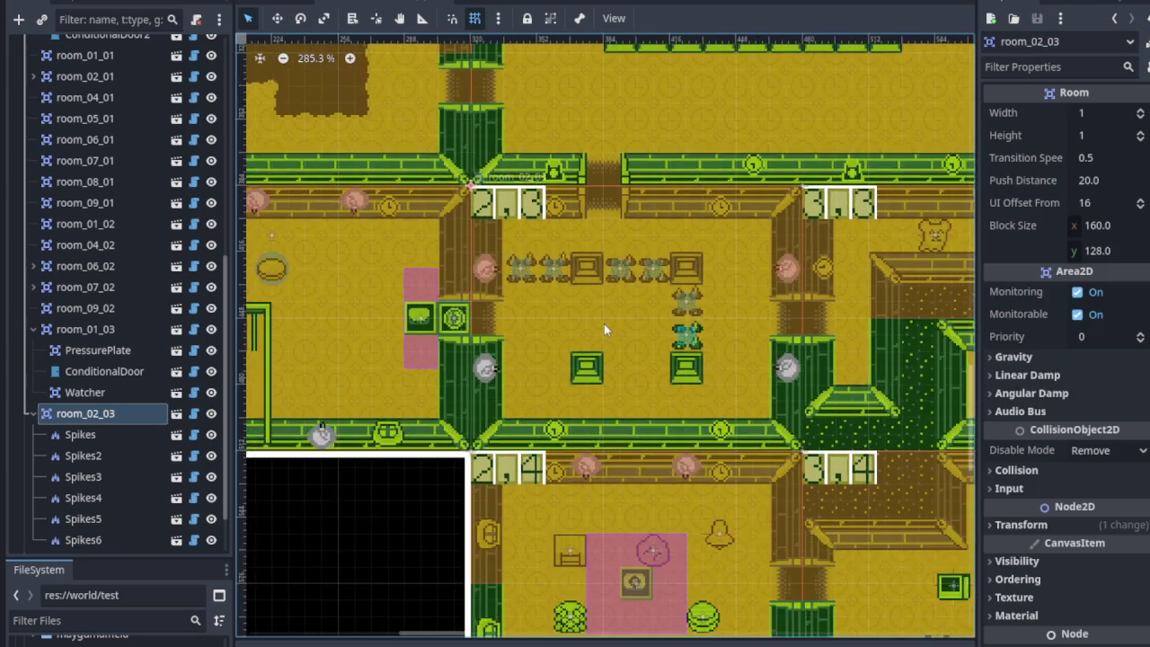
scroll(635, 340, "right", 2)
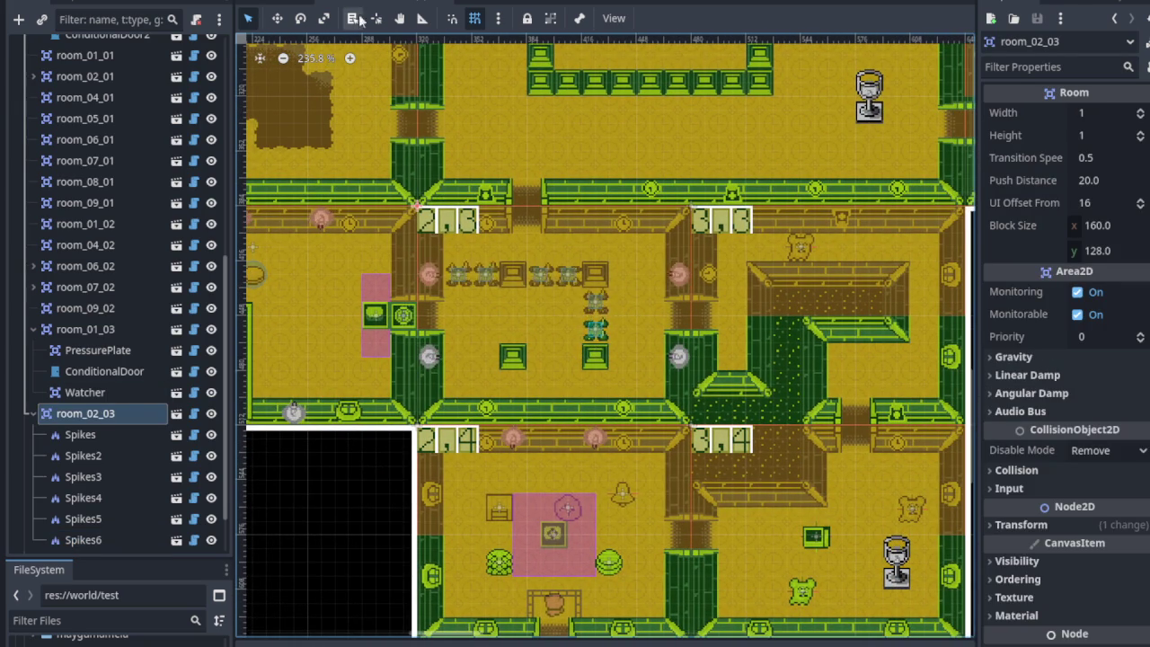
key("ctrl+Tab")
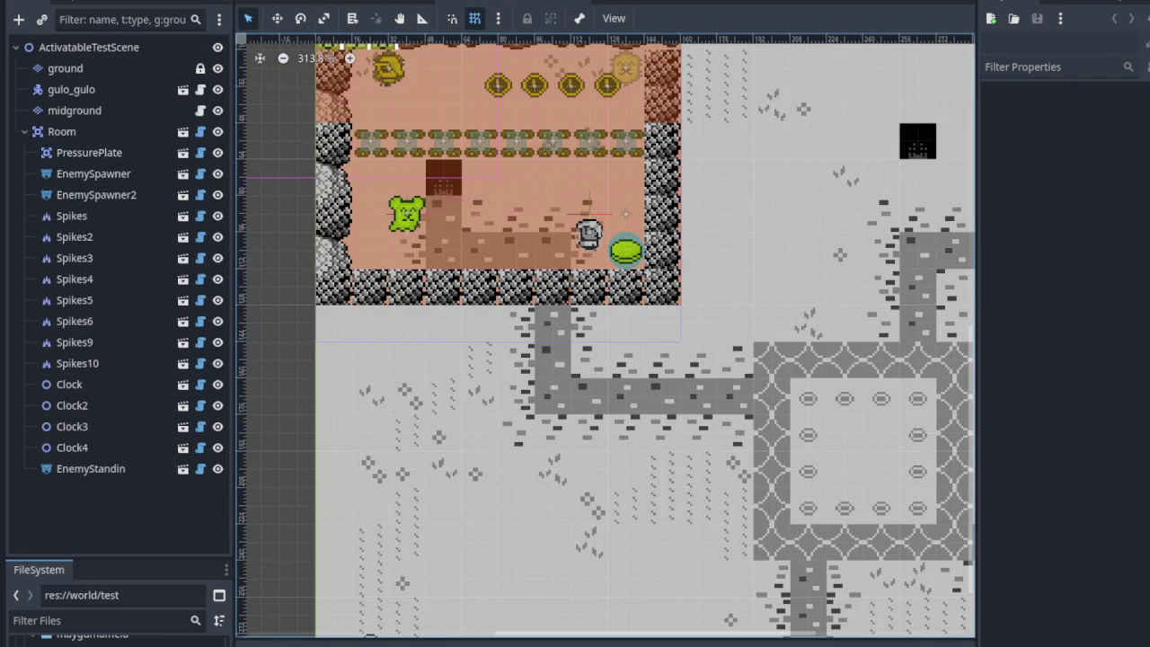
key("ctrl+Tab")
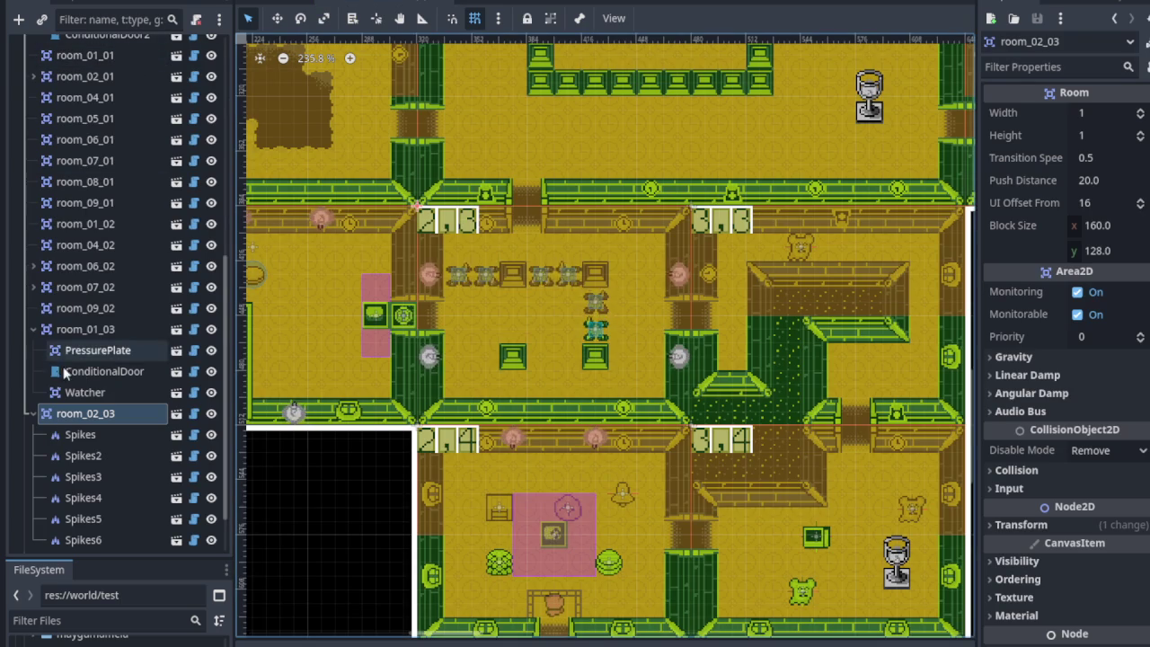
right_click(76, 412)
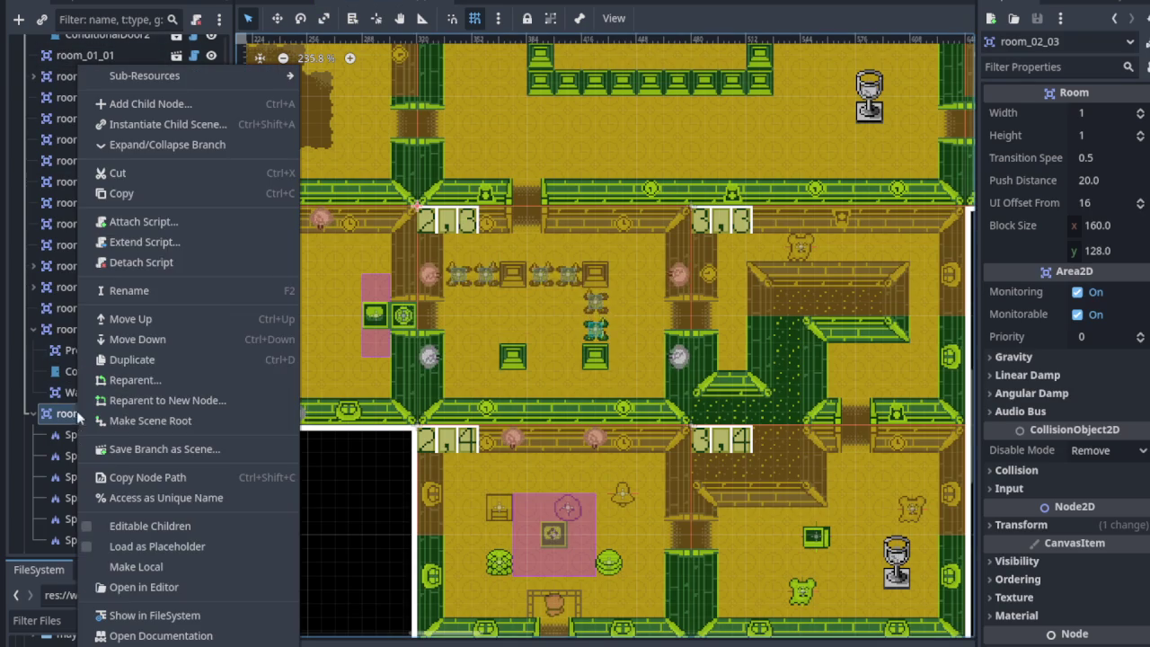
left_click(195, 123)
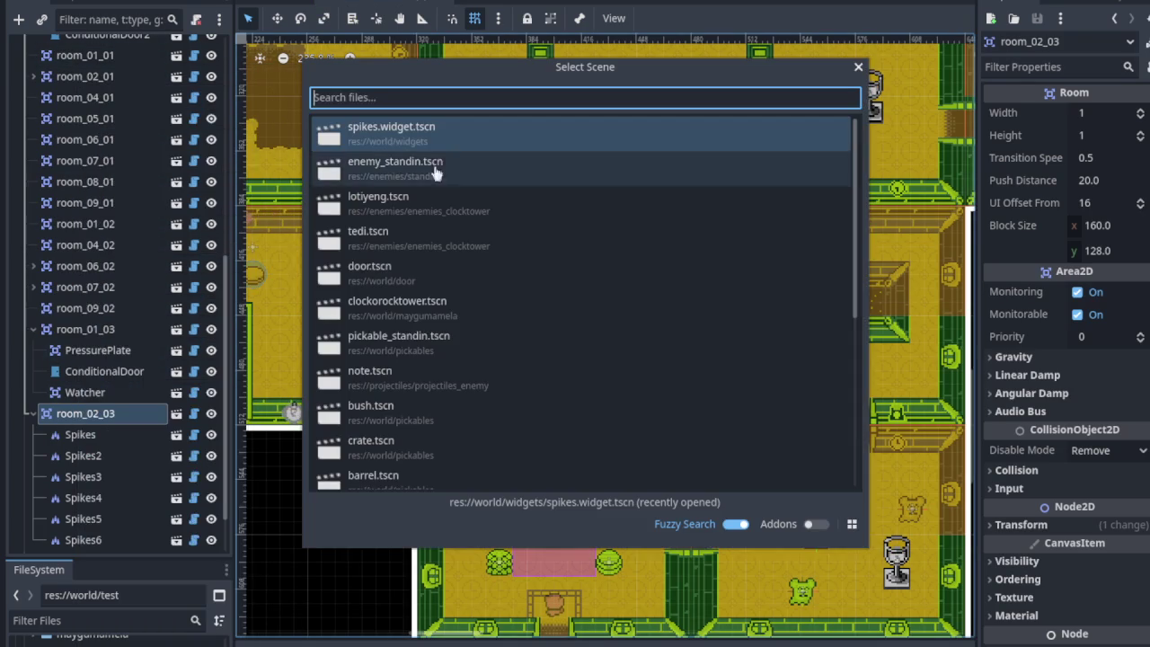
type("press")
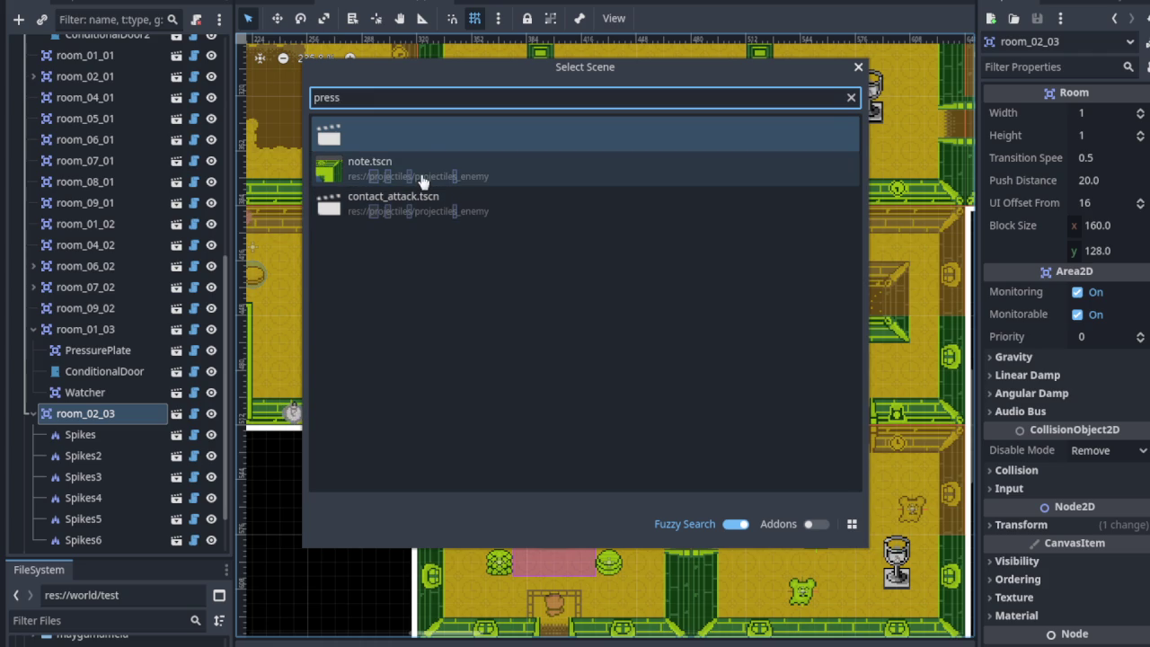
double_click(441, 150)
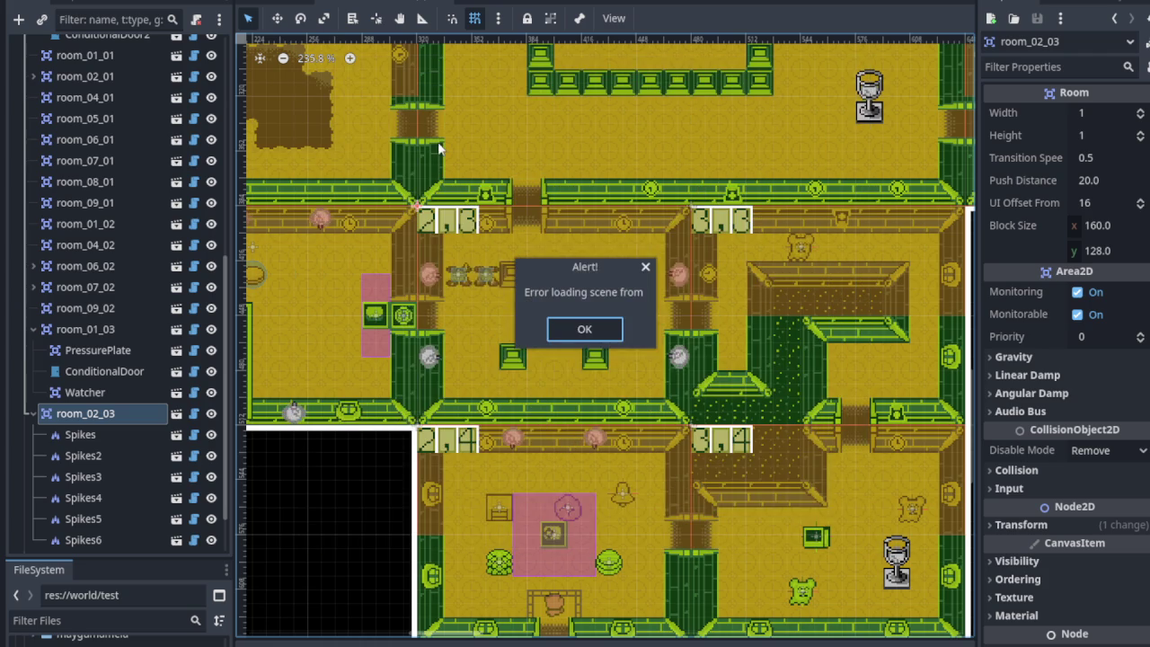
left_click(645, 267)
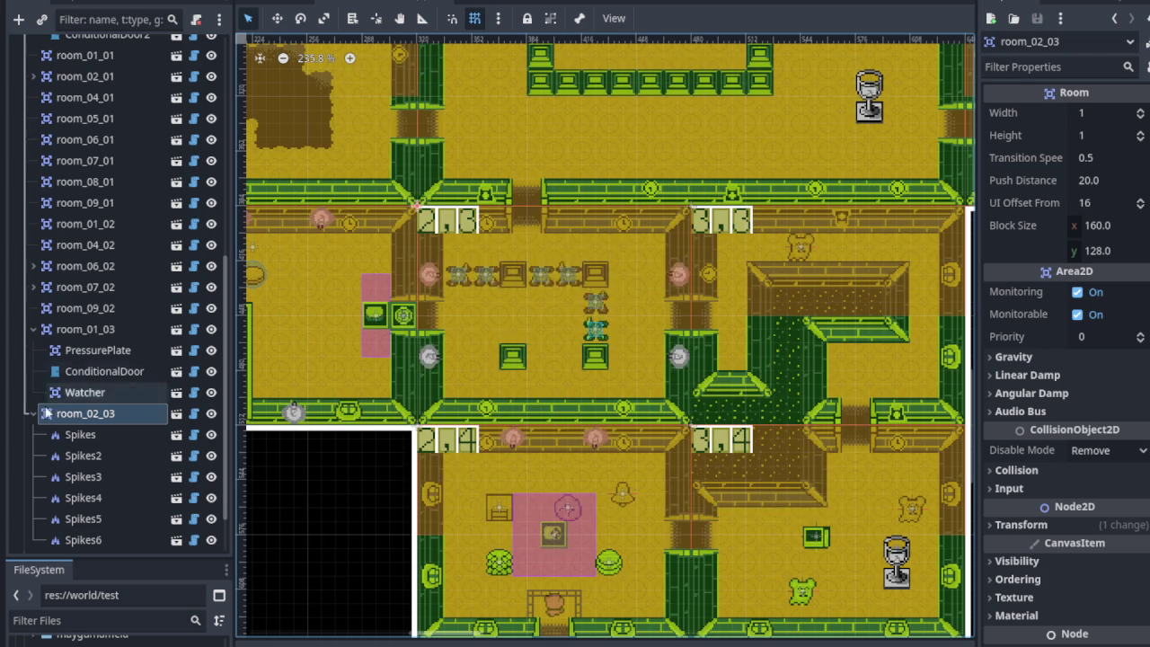
right_click(72, 395)
left_click(157, 126)
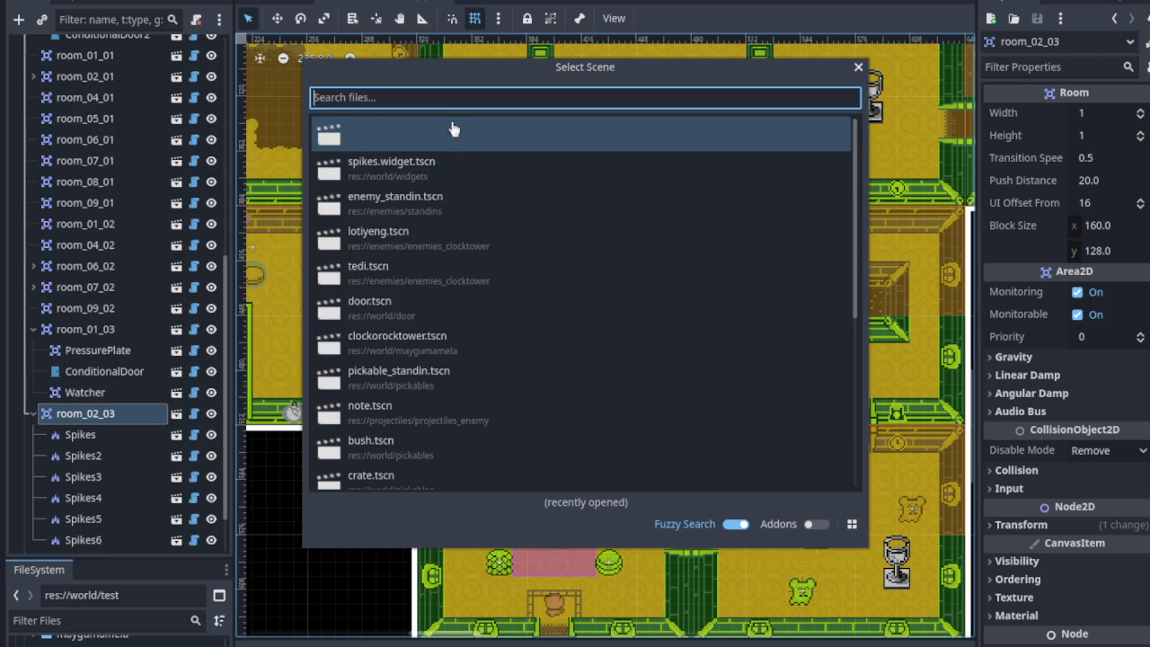
type("pressu")
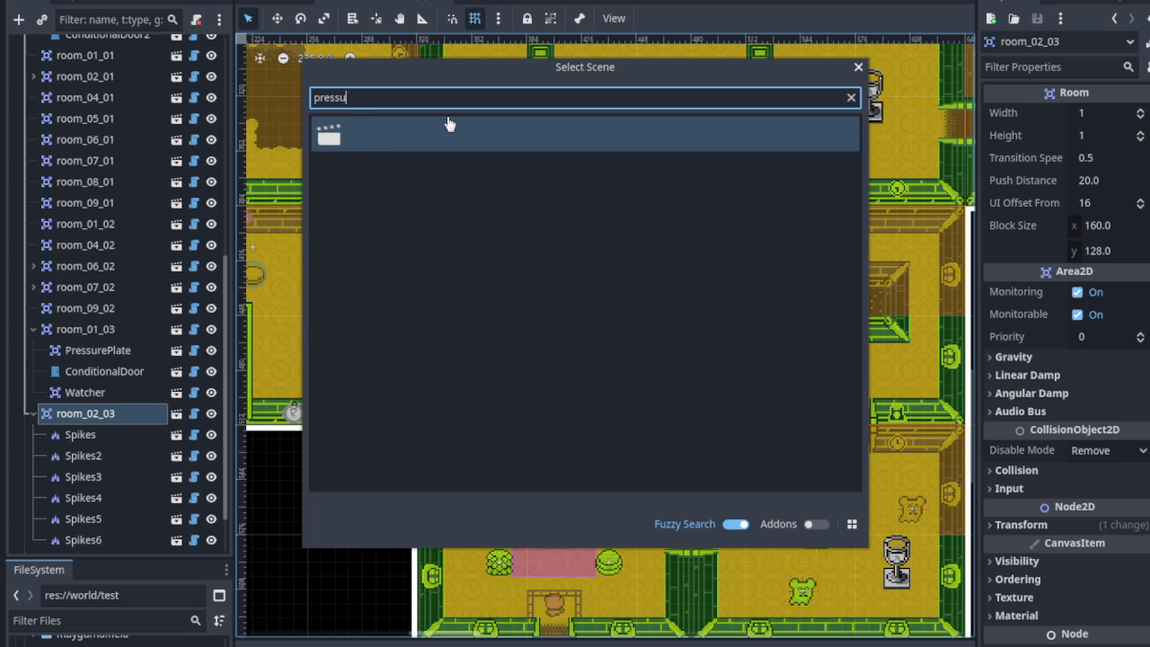
key("BackSpace")
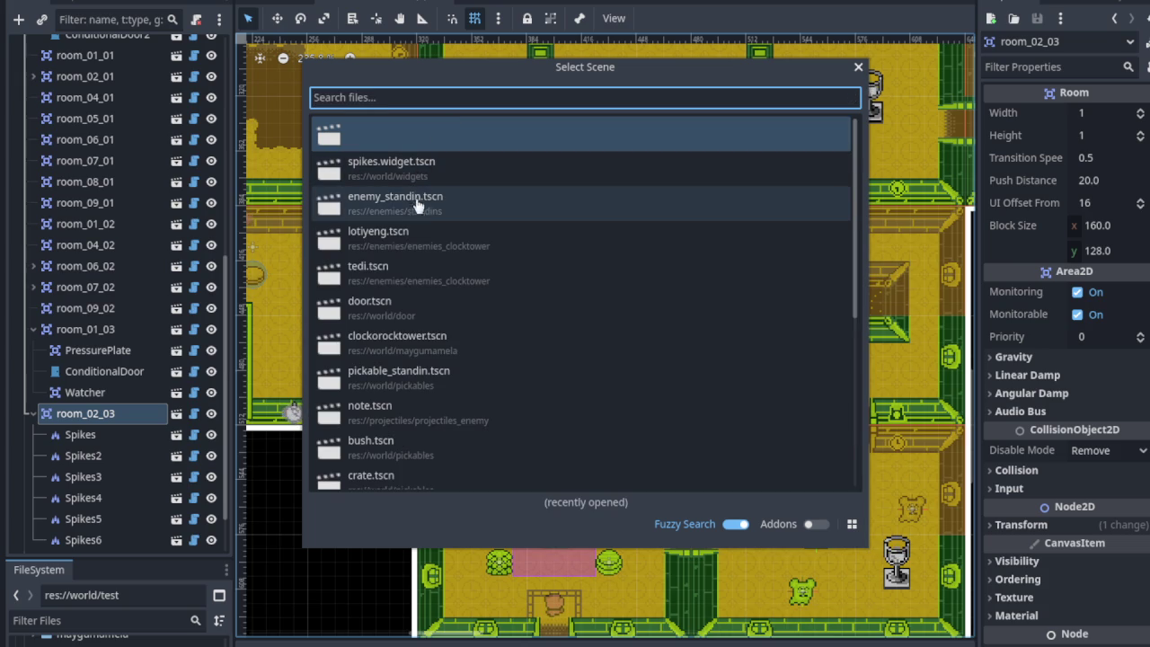
type("widget")
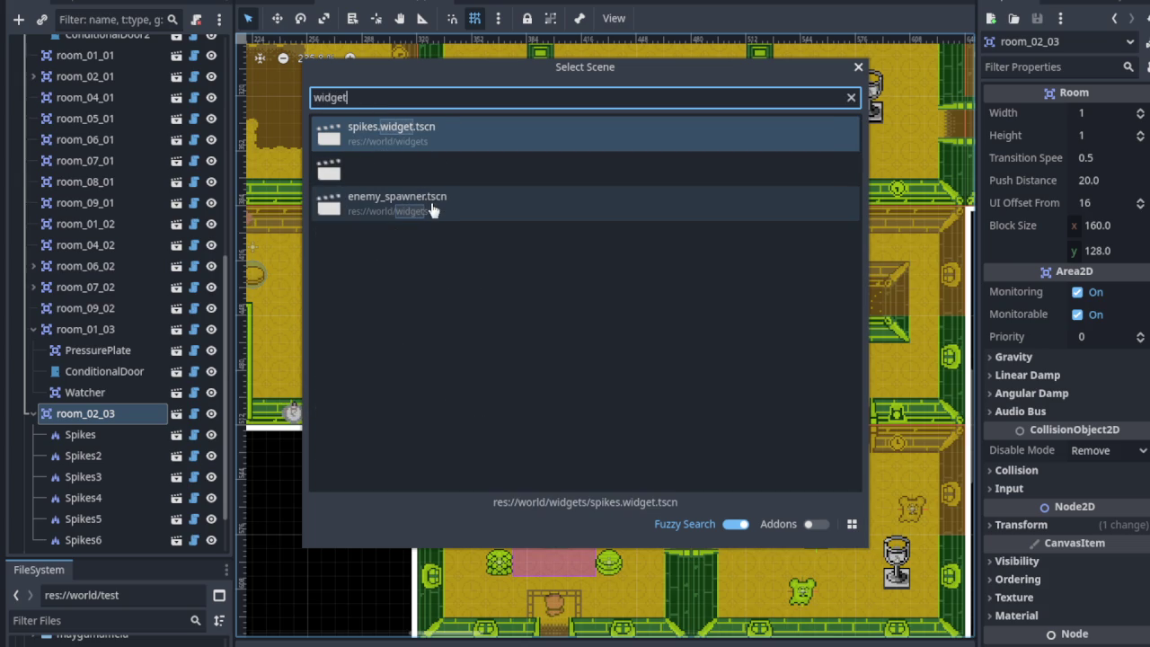
left_click(859, 67)
left_click(490, 3)
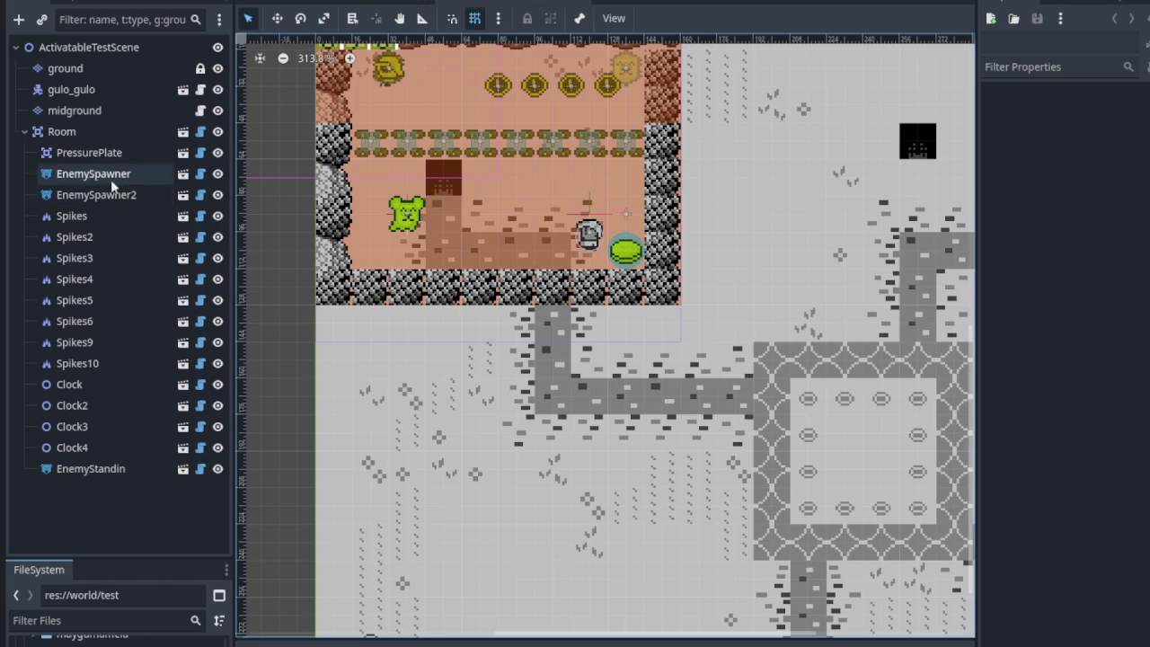
left_click(85, 155)
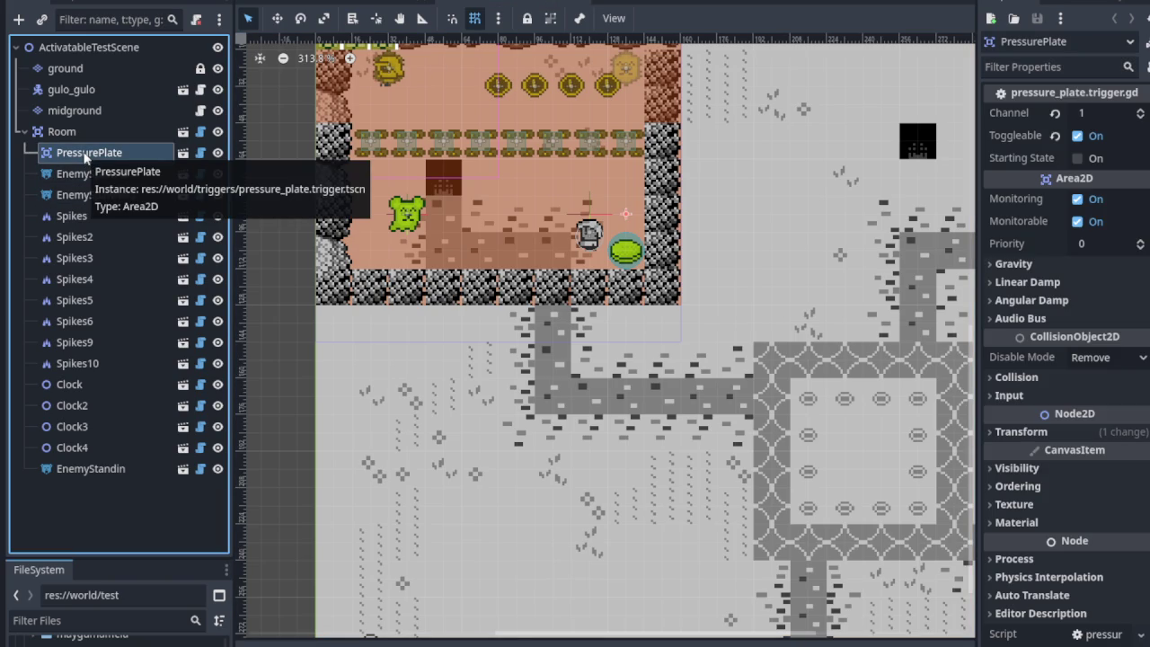
left_click(395, 5)
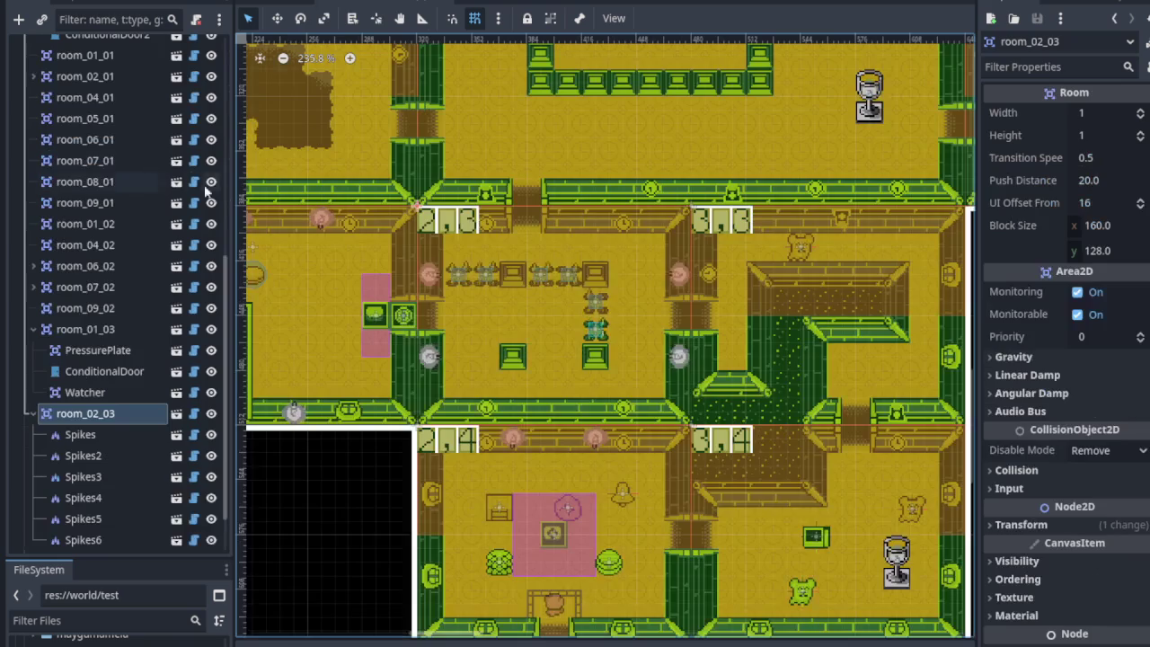
Search the child-scene picker under room_02_03 for 'pressu', then close it without adding anything.
right_click(115, 415)
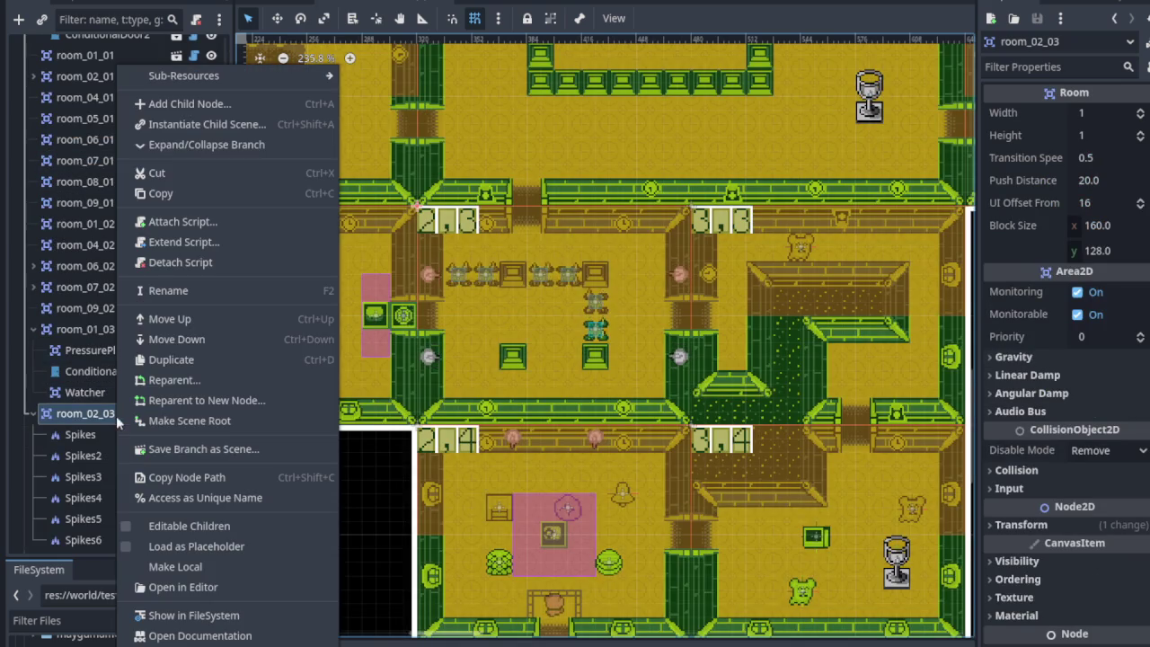
left_click(235, 126)
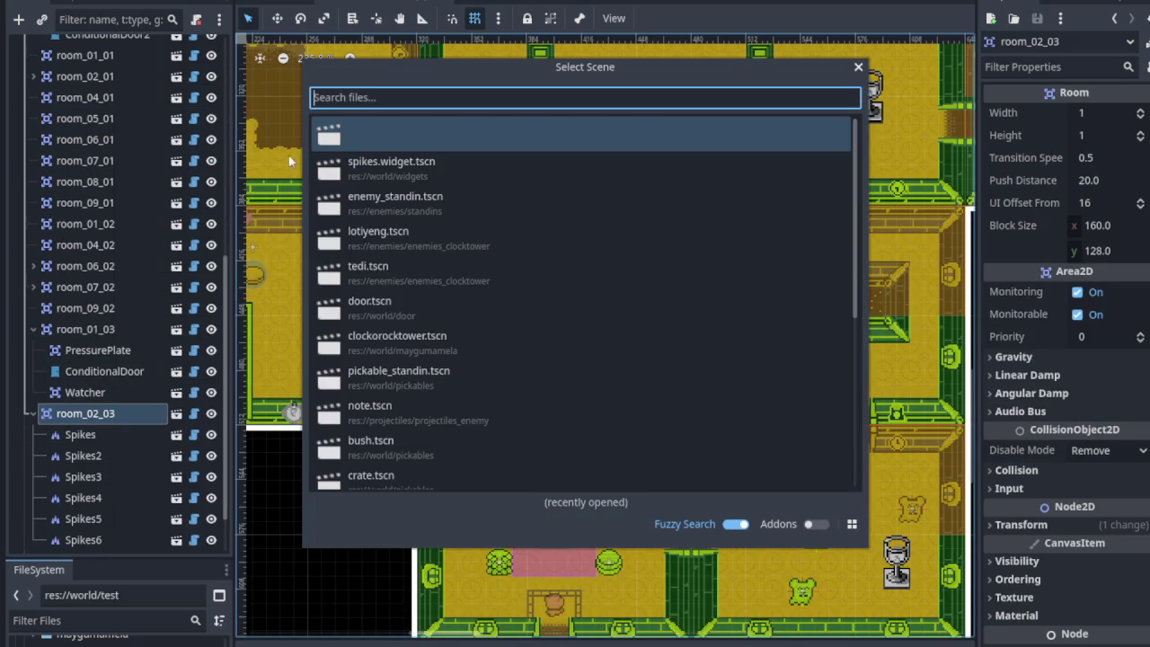
type("pressu")
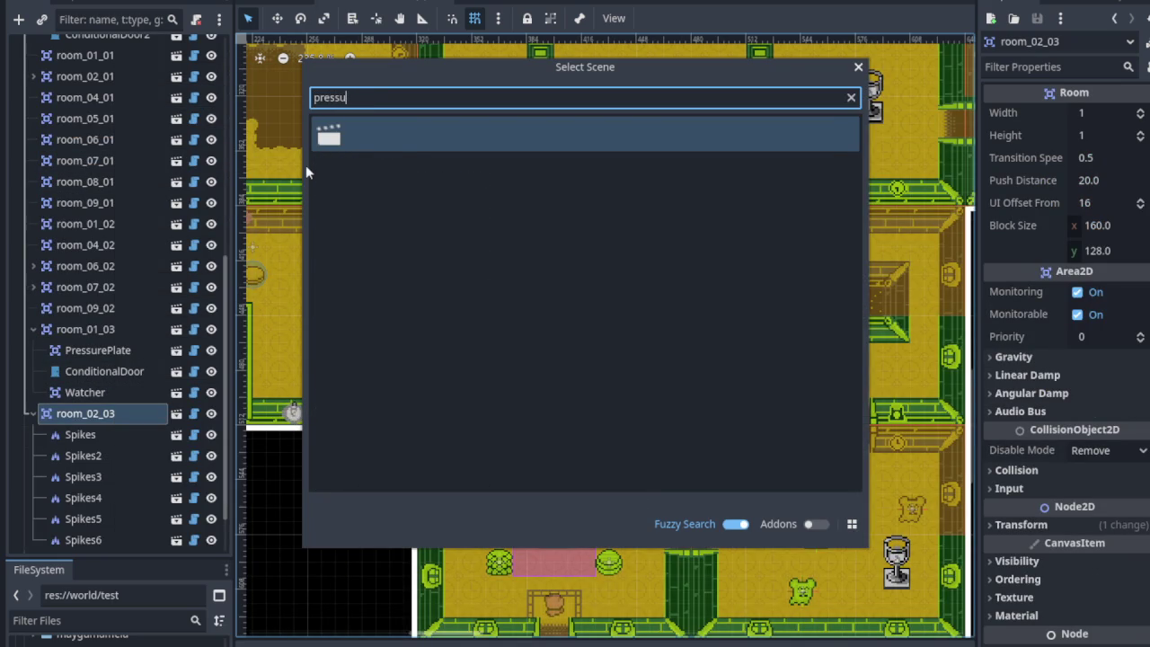
left_click(858, 67)
Select room_01_03 and inspect its PressurePlate: channel 1, toggleable on, starting off.
scroll(681, 259, "left", 5)
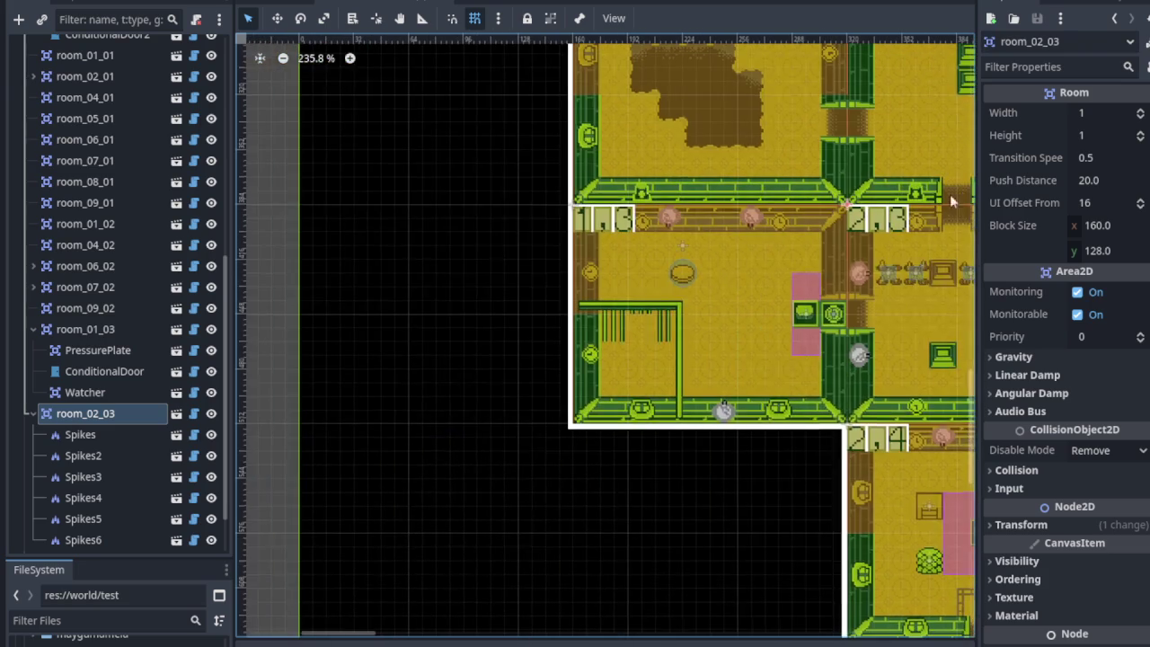
left_click(625, 235)
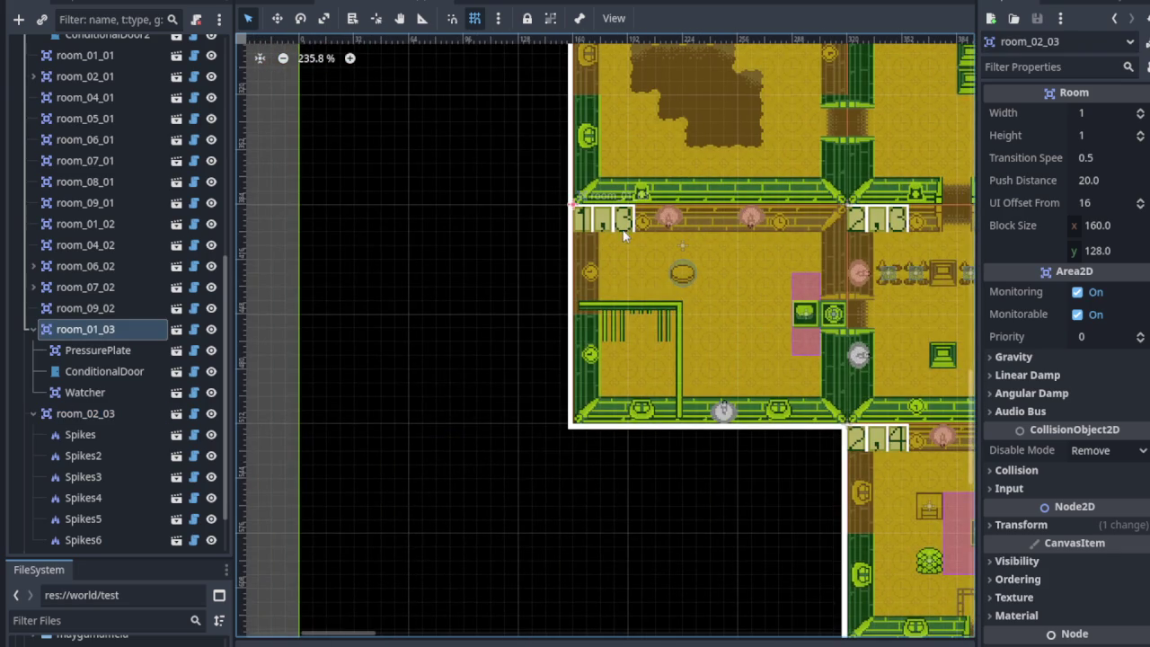
left_click(110, 354)
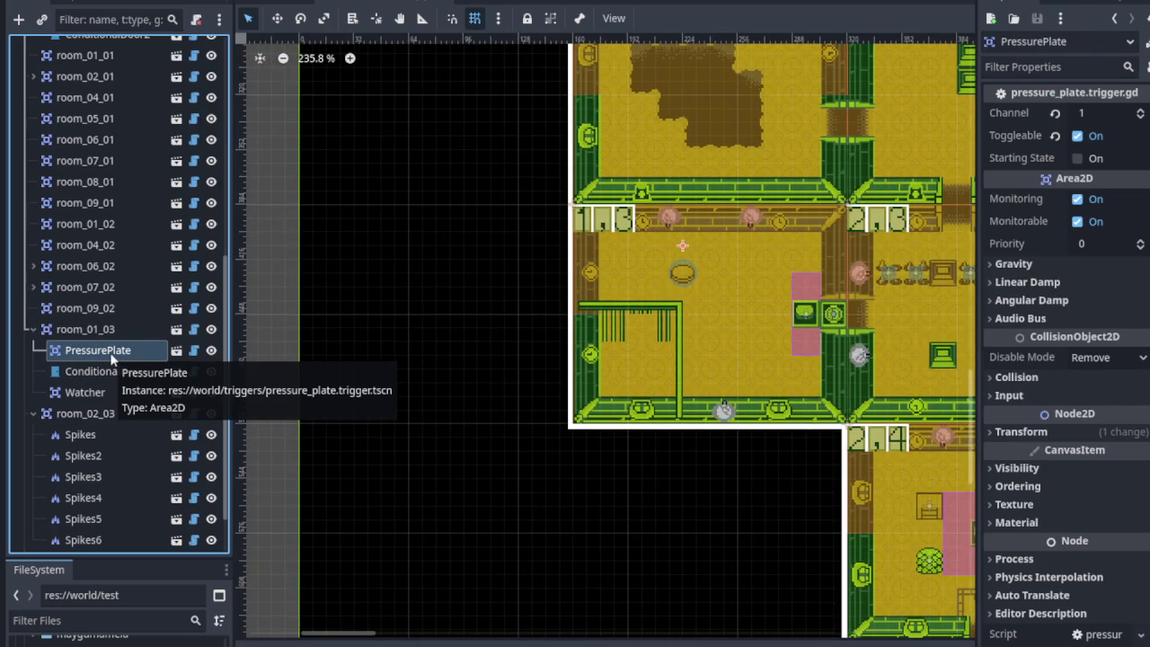
Filter the FileSystem for 'pressure' and select pressure_plate.trigger.tscn in res://world/triggers.
mouse_move(137, 559)
left_mouse_down()
mouse_move(139, 217)
mouse_move(142, 299)
left_mouse_up()
left_click(178, 362)
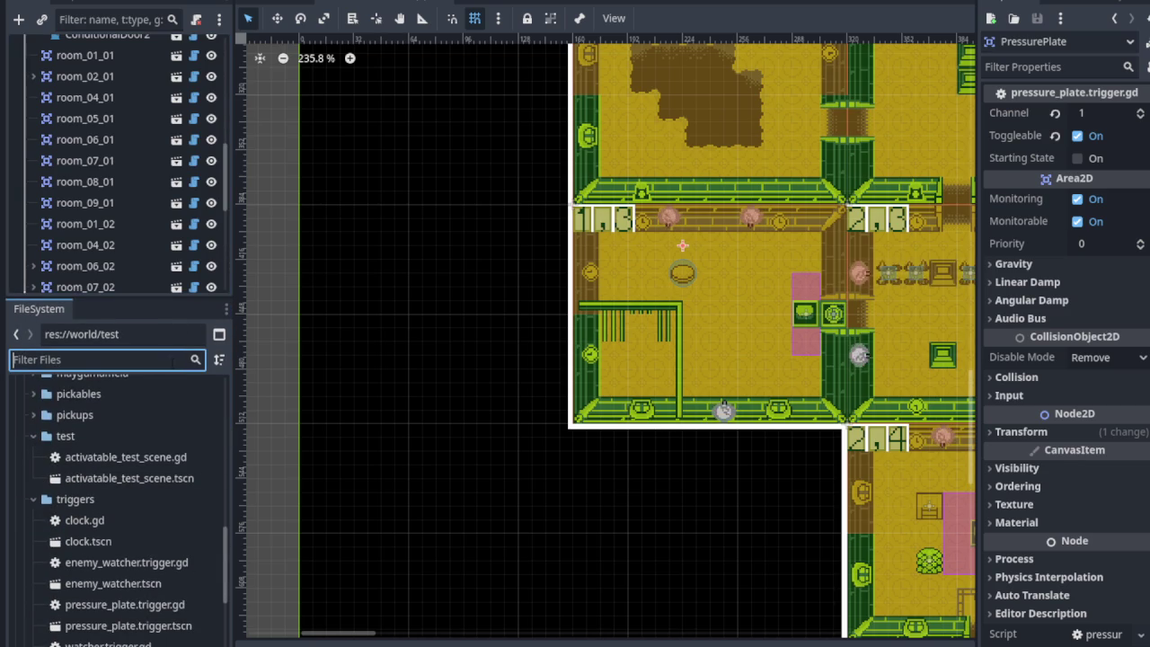
type("pressure")
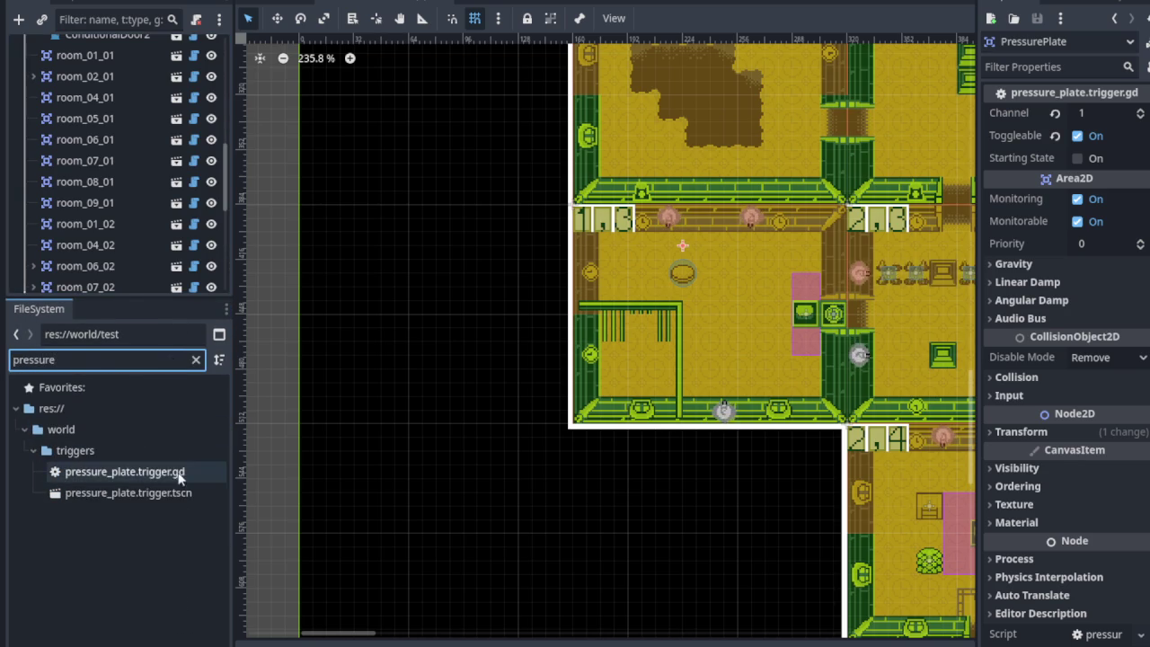
left_click(183, 492)
scroll(342, 278, "right", 5)
scroll(341, 278, "down", 2)
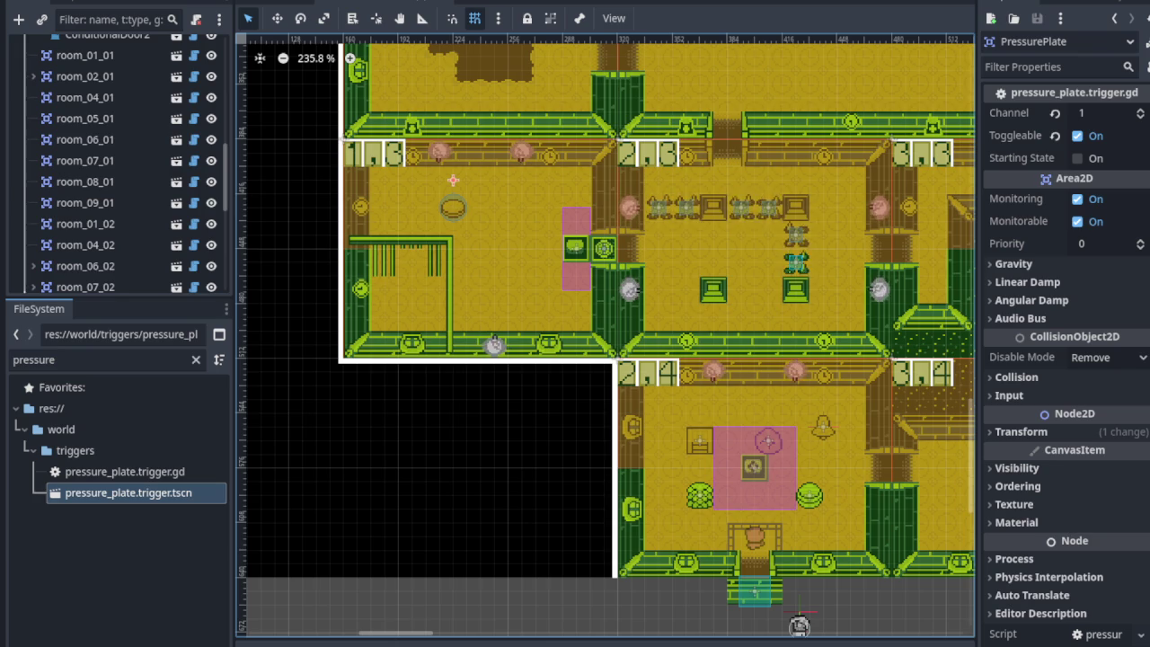
scroll(567, 232, "right", 2)
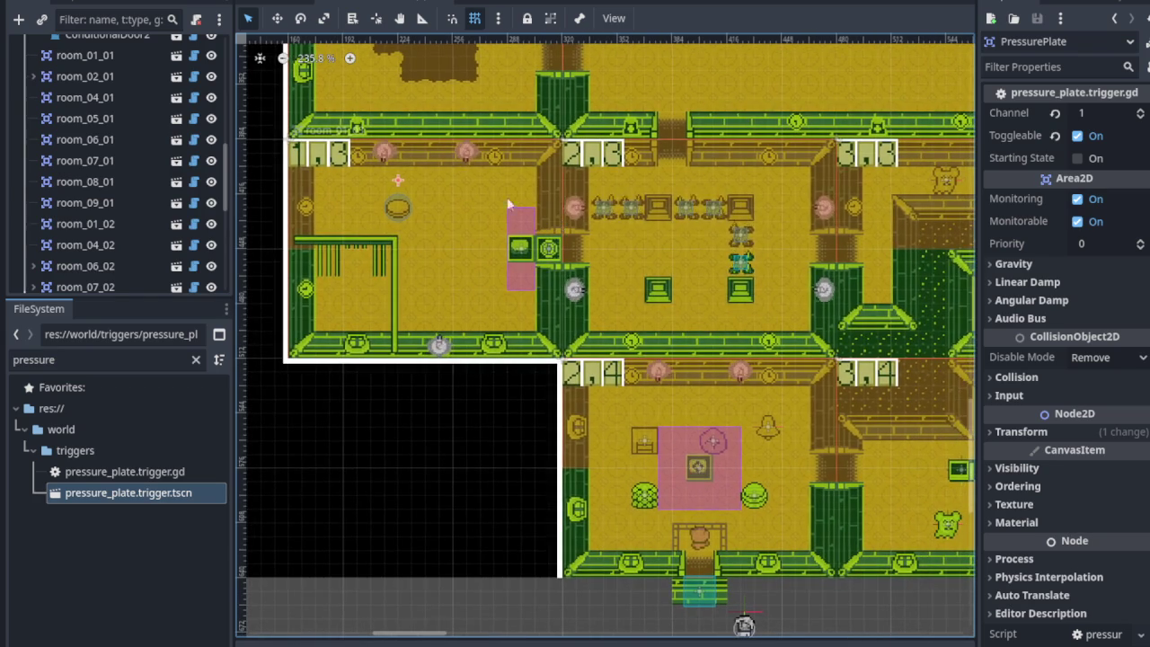
key("f")
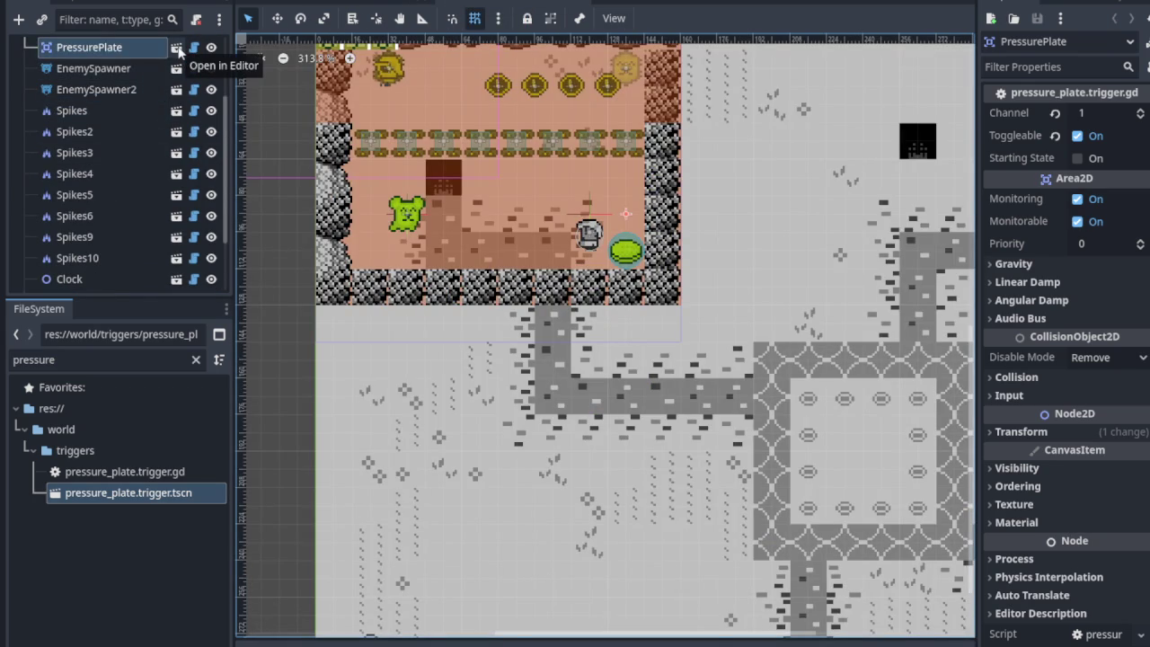
Open the pressure plate scene by itself to inspect it, then return to the level scene tabs.
left_click(177, 48)
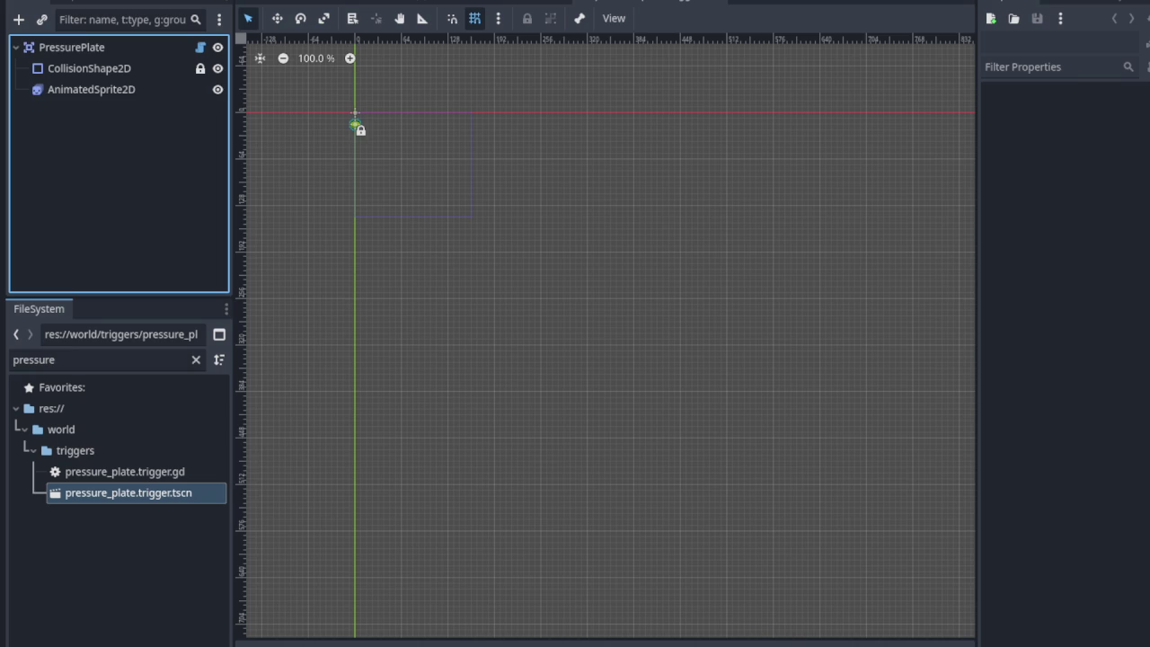
scroll(347, 149, "up", 6)
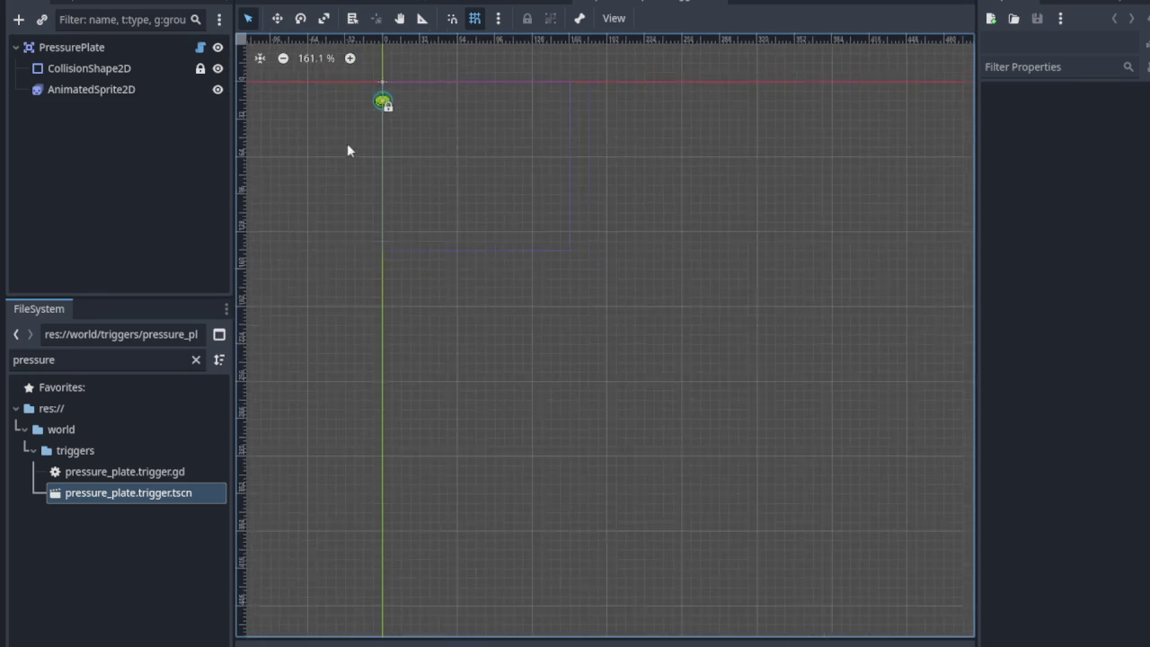
left_click(713, 6)
left_click(402, 5)
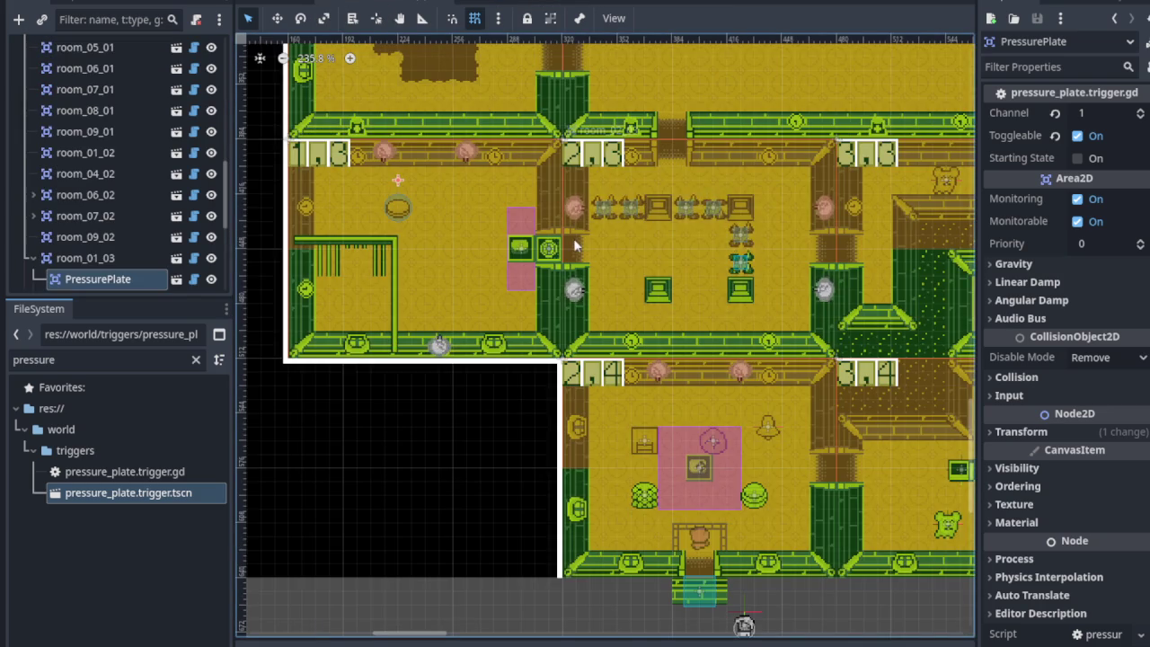
Pan to room 2,3, select room_02_03, and search the child-scene picker for 'pres' without adding.
scroll(692, 298, "up", 2)
left_click_drag(775, 289, 617, 359)
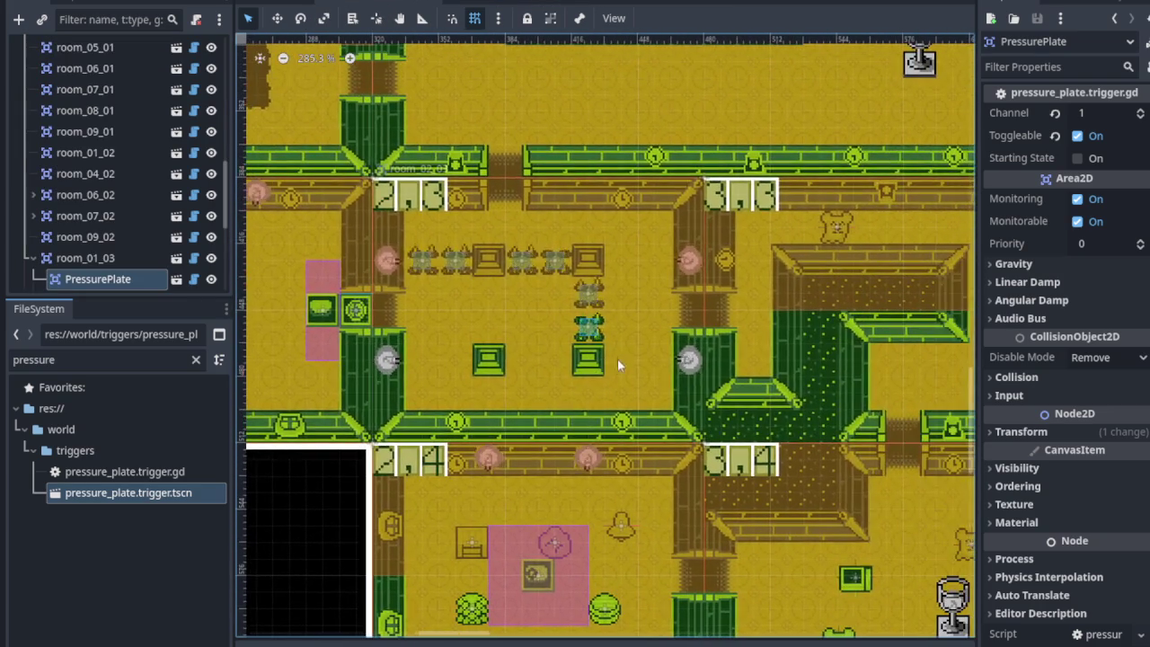
scroll(617, 360, "up", 1)
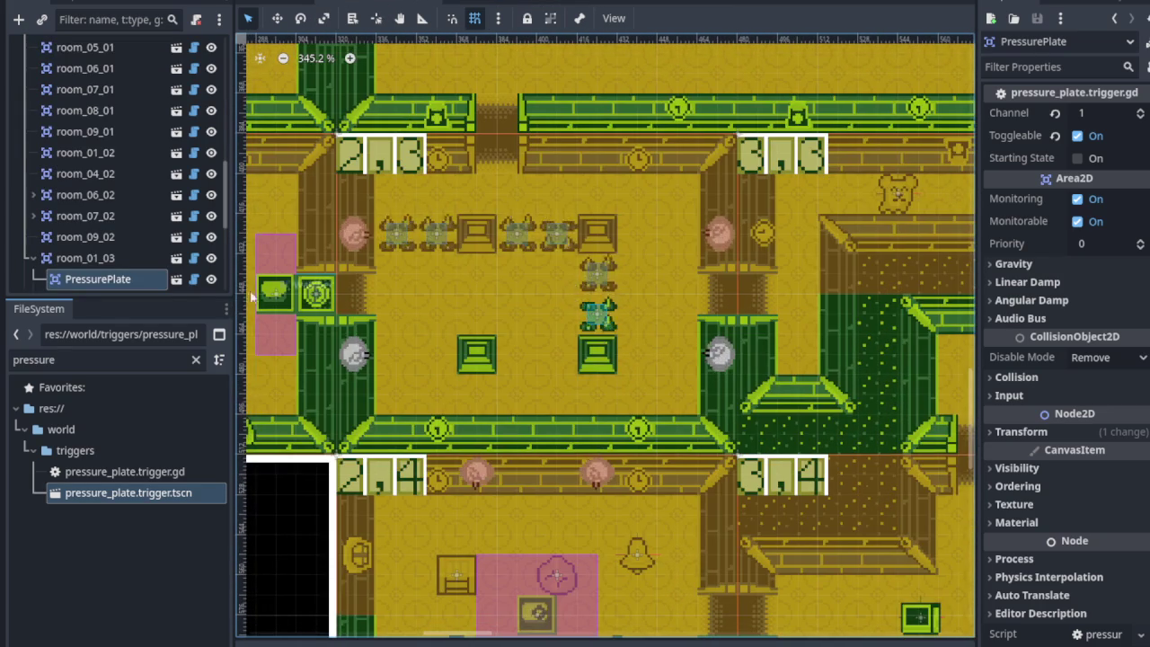
scroll(153, 260, "down", 4)
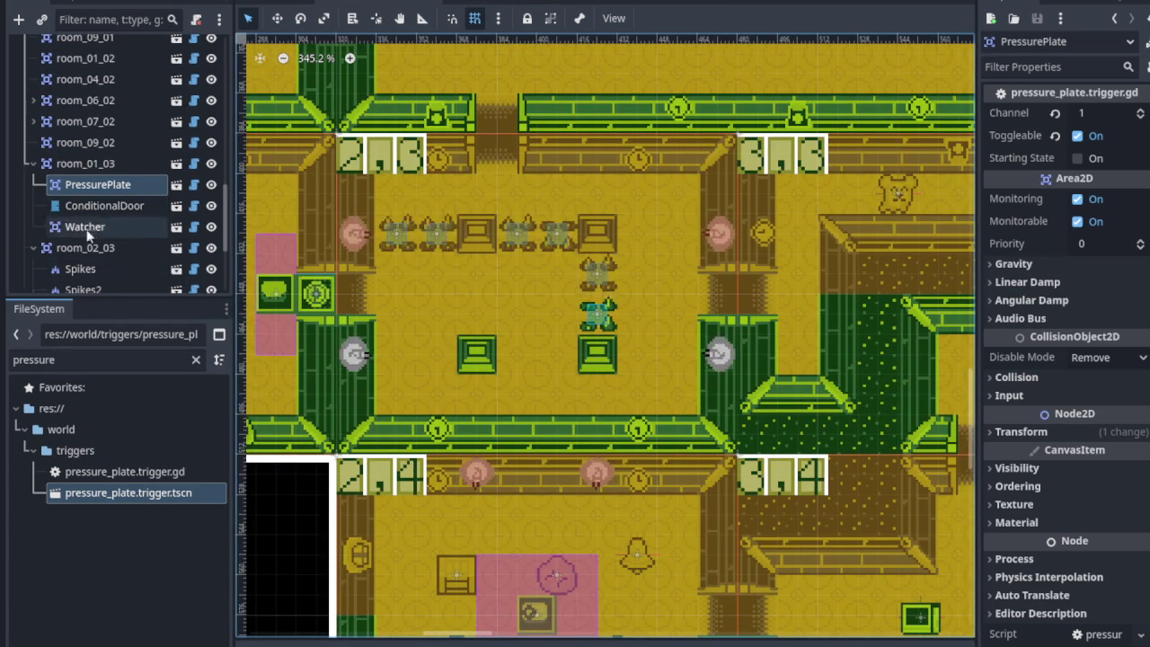
left_click(87, 248)
right_click(118, 248)
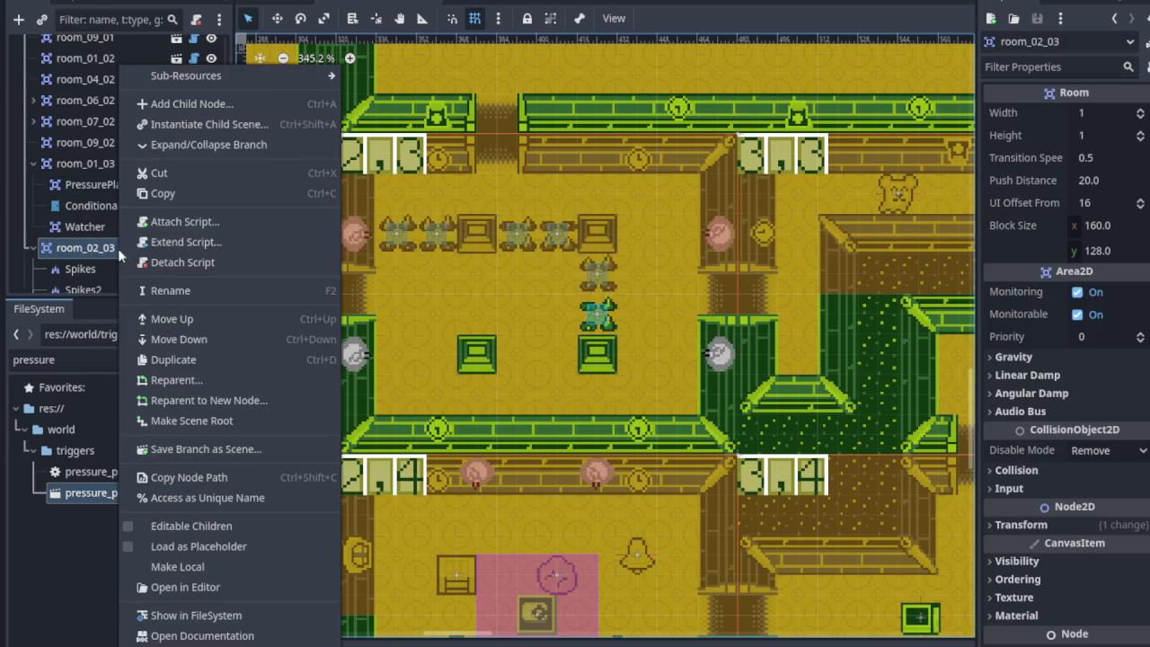
left_click(206, 120)
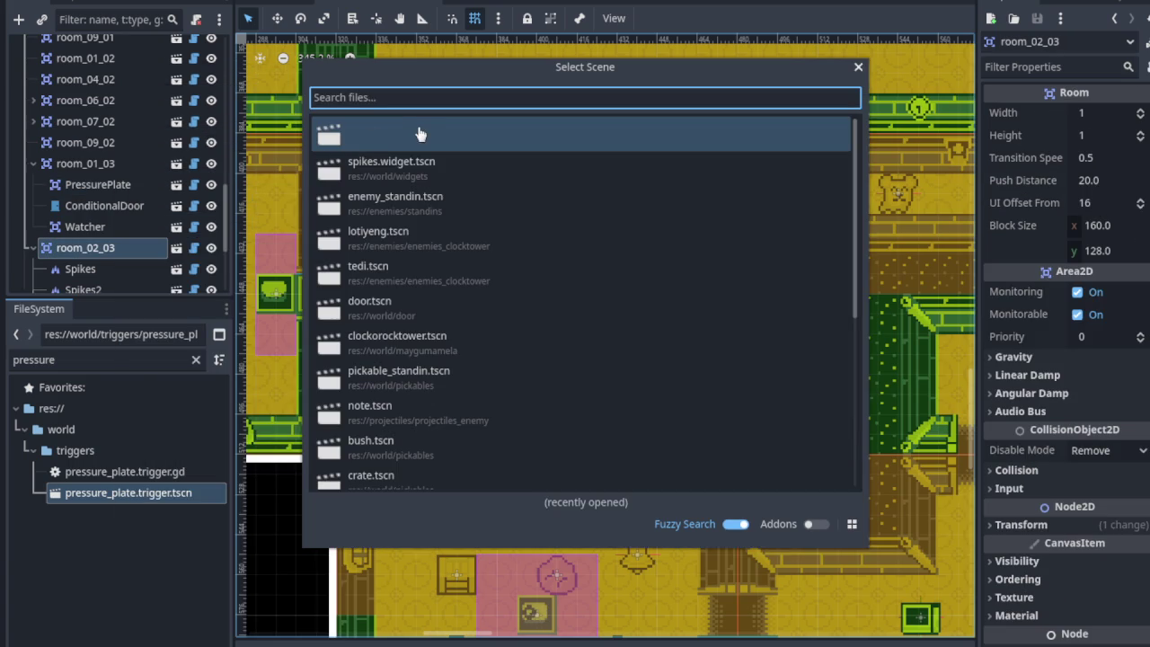
type("pres")
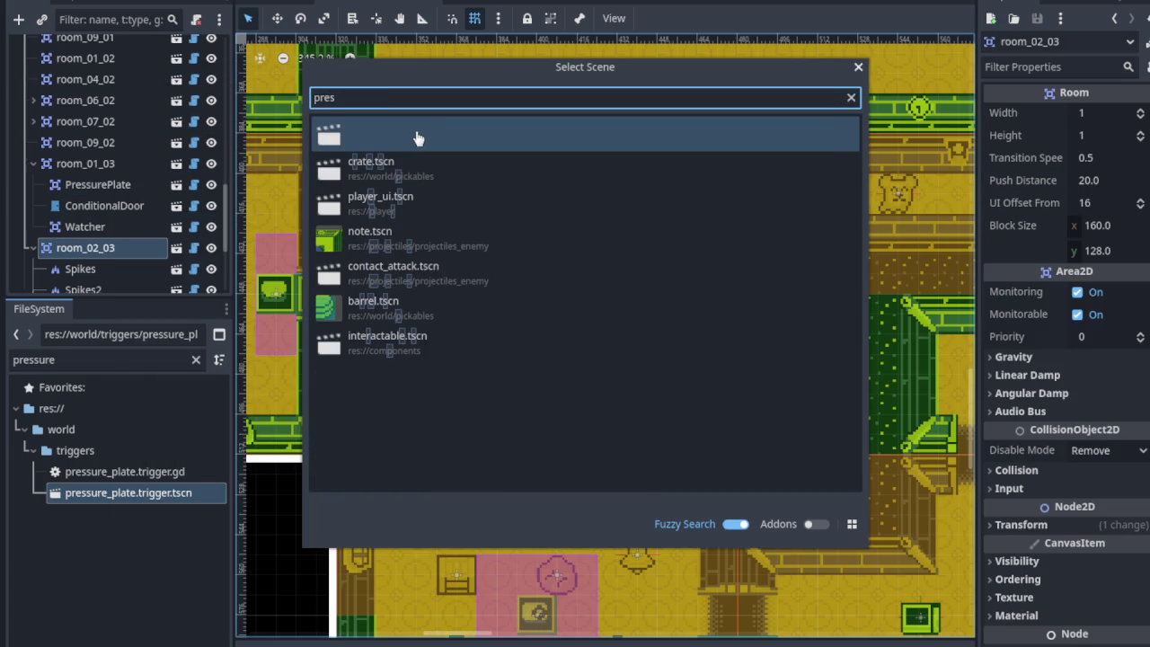
left_click(859, 69)
Drag pressure_plate.trigger.tscn from the FileSystem onto room_02_03 to add a PressurePlate.
left_click_drag(65, 492, 109, 212)
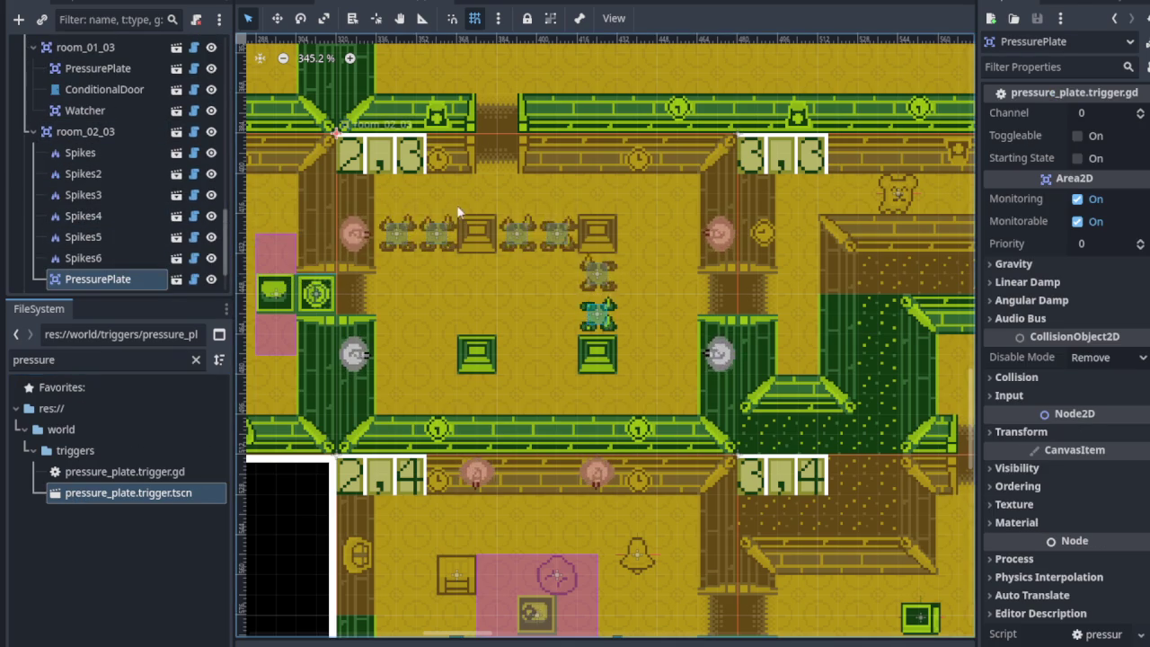
scroll(457, 213, "down", 3)
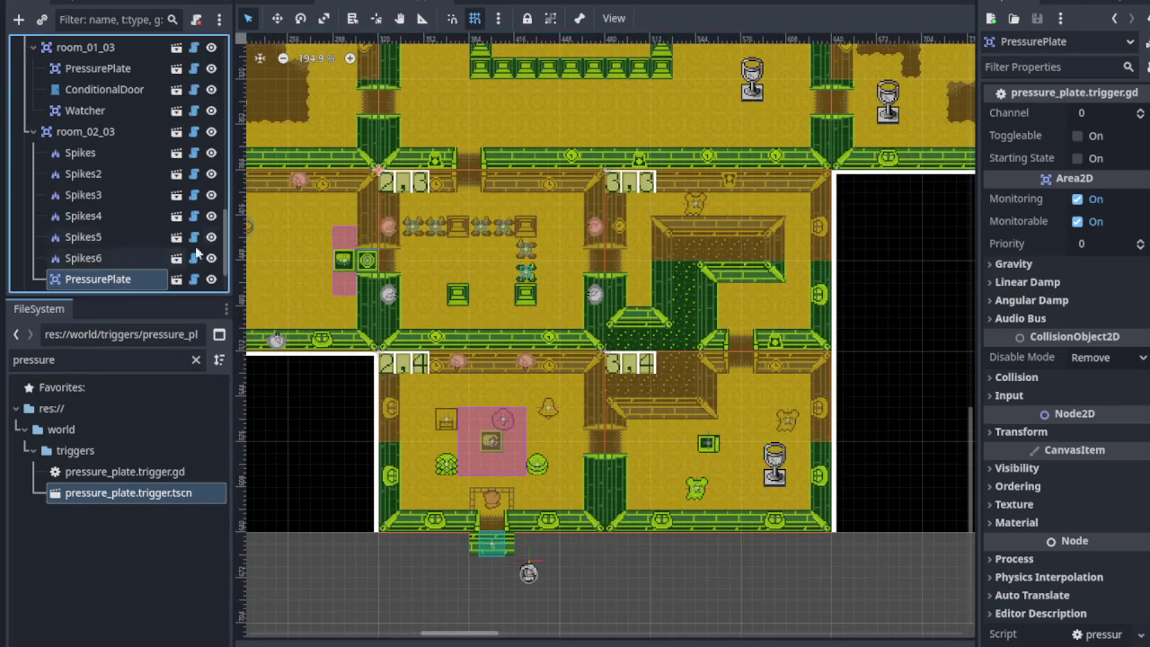
left_click_drag(423, 305, 432, 309)
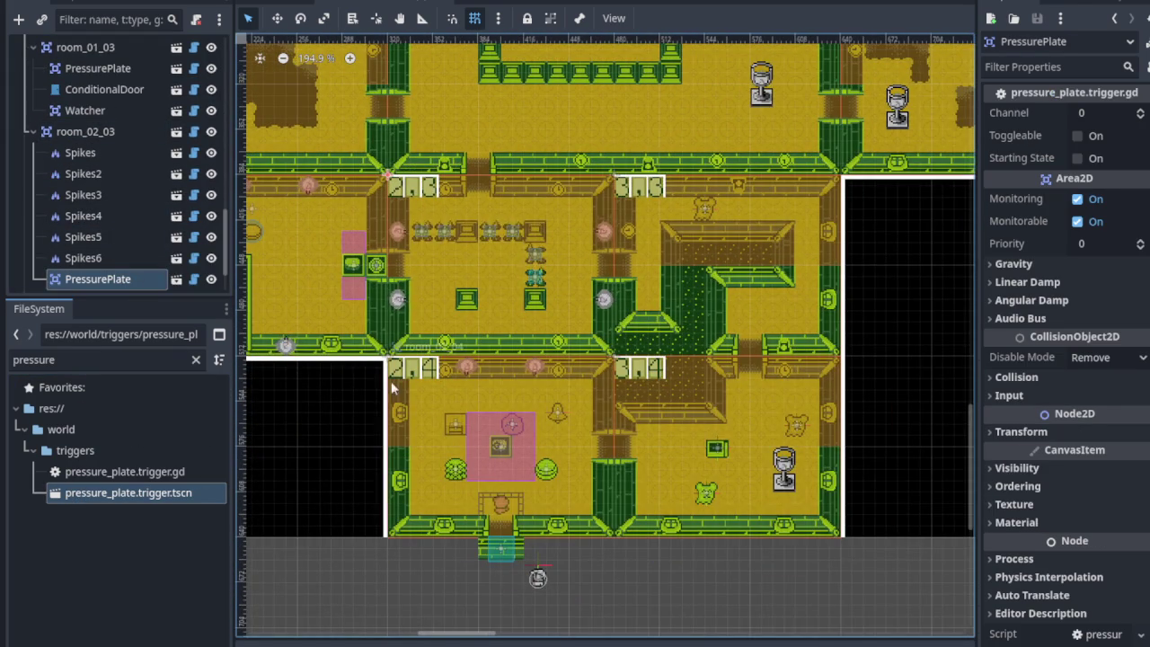
scroll(187, 153, "up", 1)
scroll(187, 152, "down", 2)
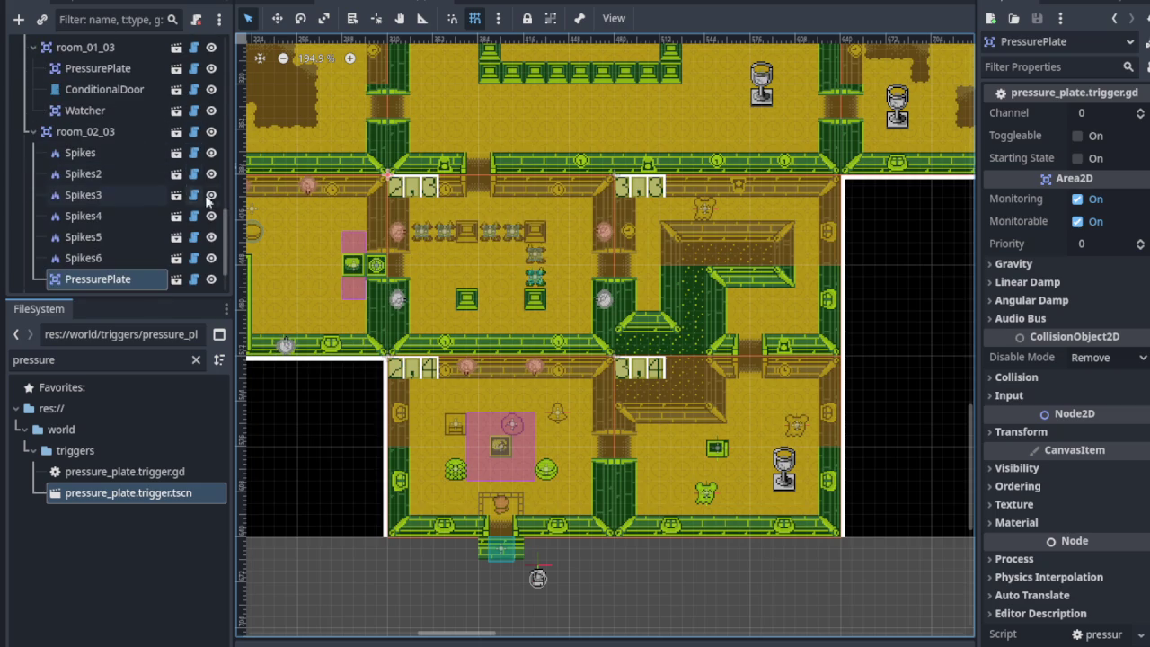
scroll(286, 216, "down", 2)
scroll(121, 232, "down", 1)
scroll(138, 253, "up", 10)
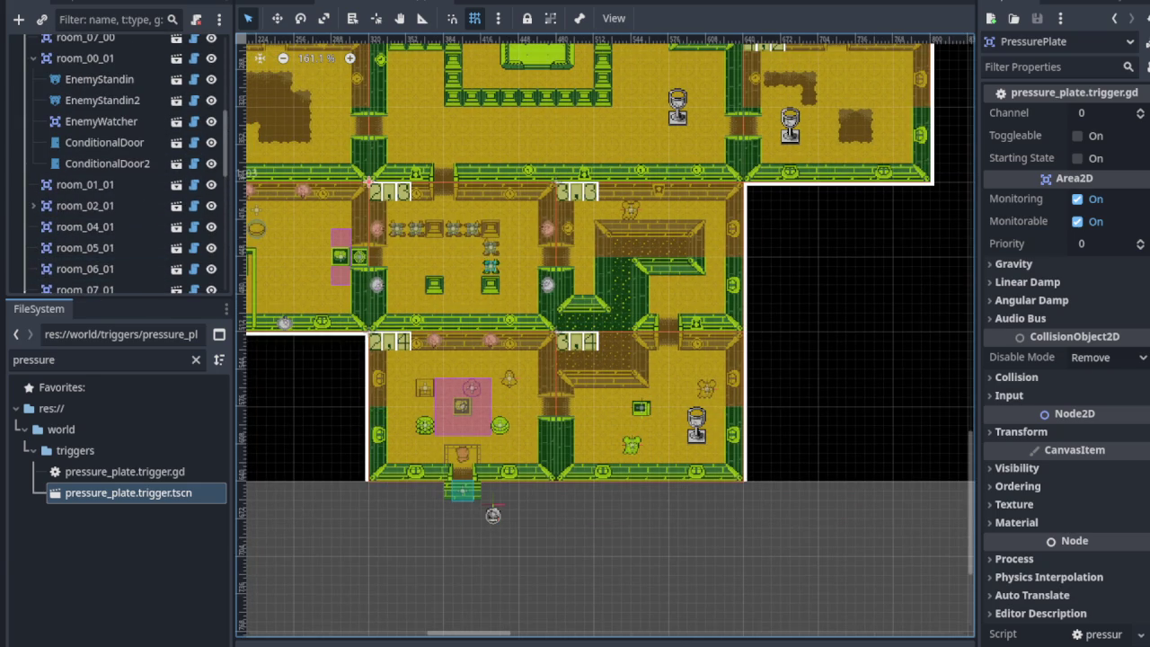
scroll(98, 252, "down", 3)
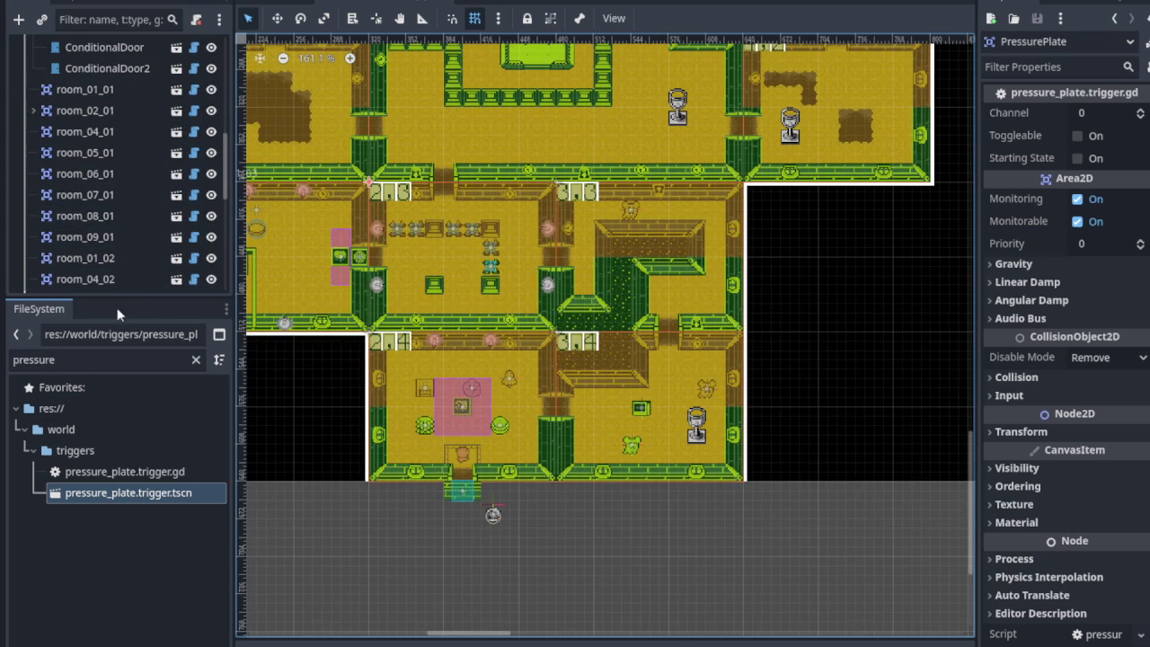
left_click_drag(122, 299, 121, 575)
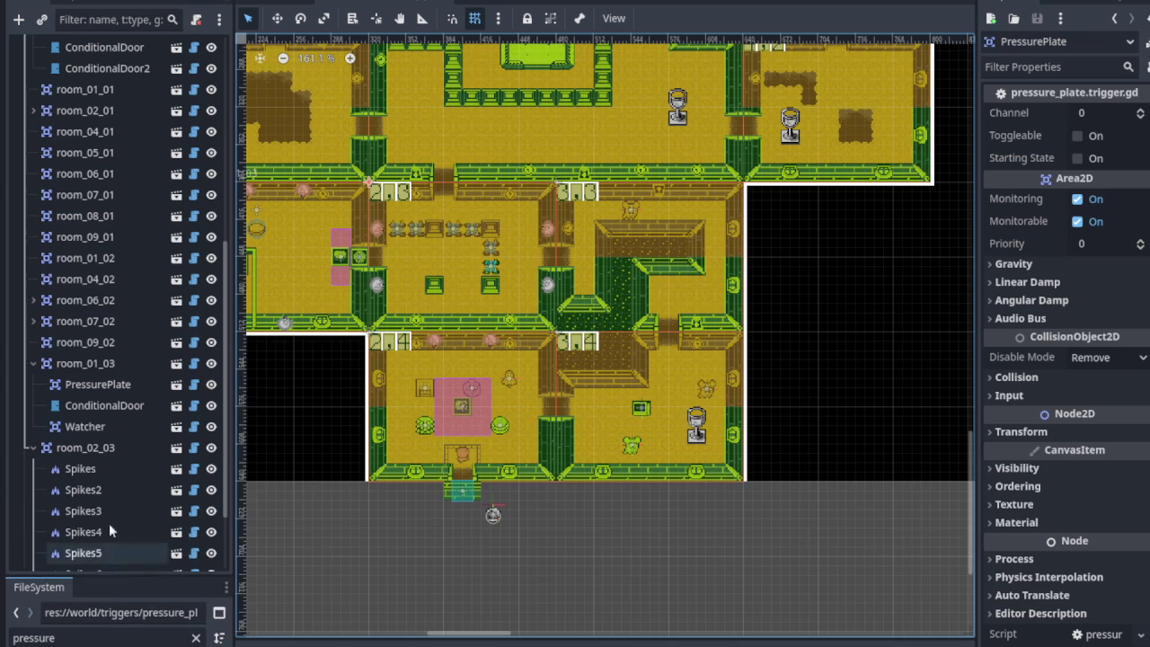
Hide the dungeon_map, ground and walls layers and drag the PressurePlate into room 2,3's middle.
scroll(120, 485, "down", 3)
scroll(135, 333, "up", 10)
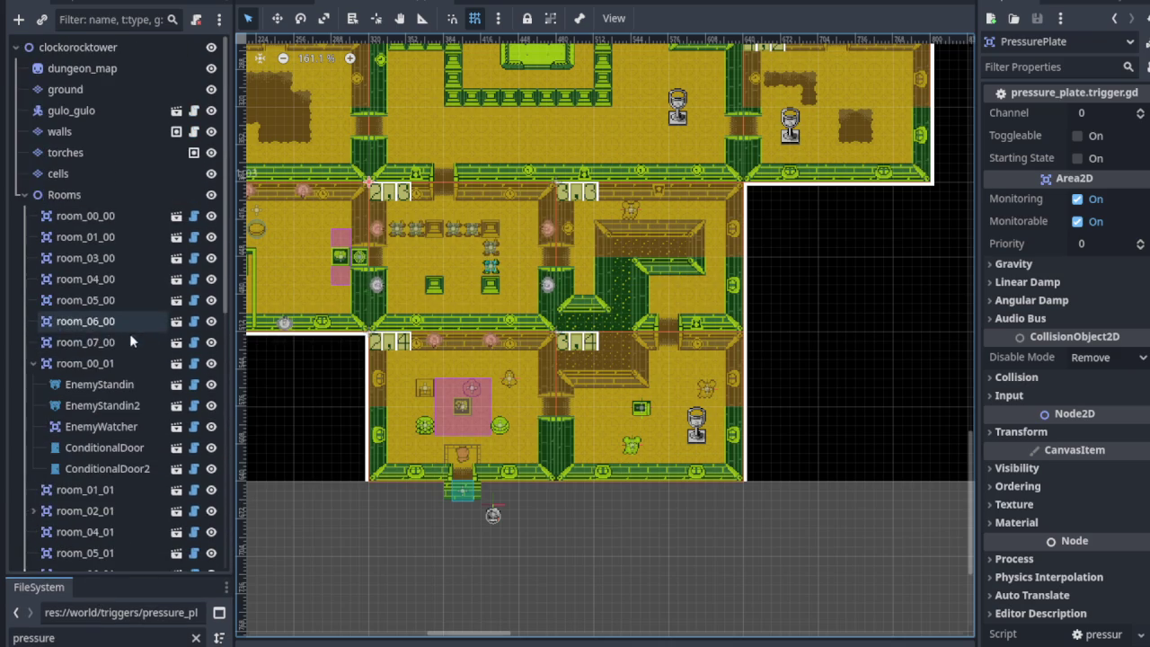
left_click(212, 68)
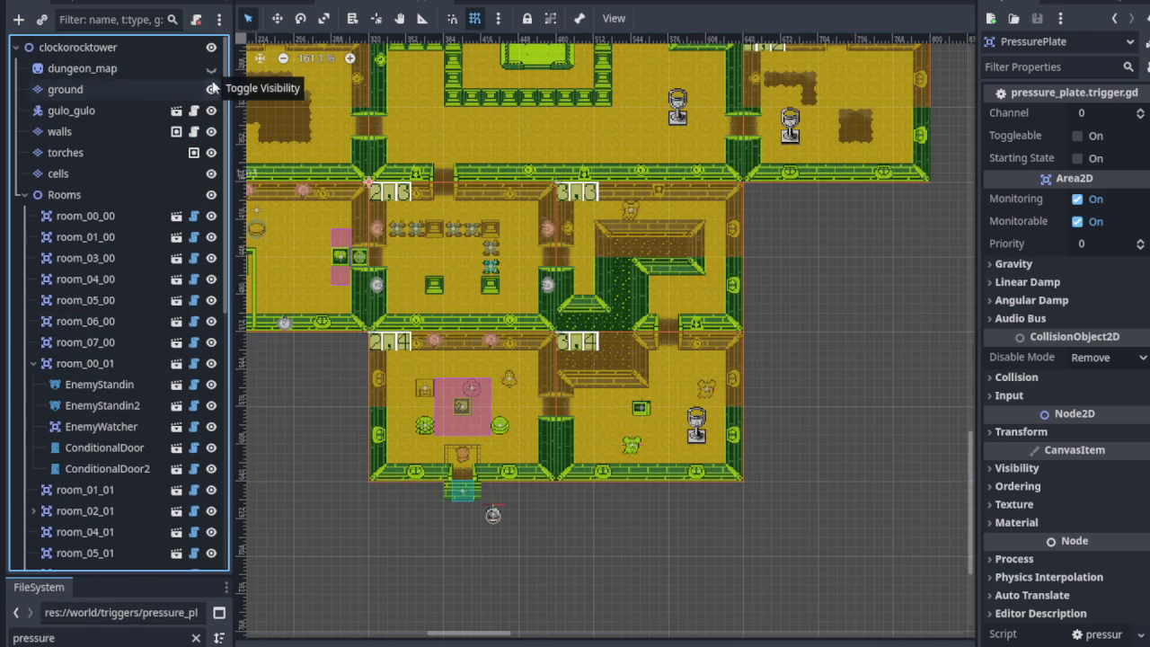
left_click(212, 89)
left_click(211, 131)
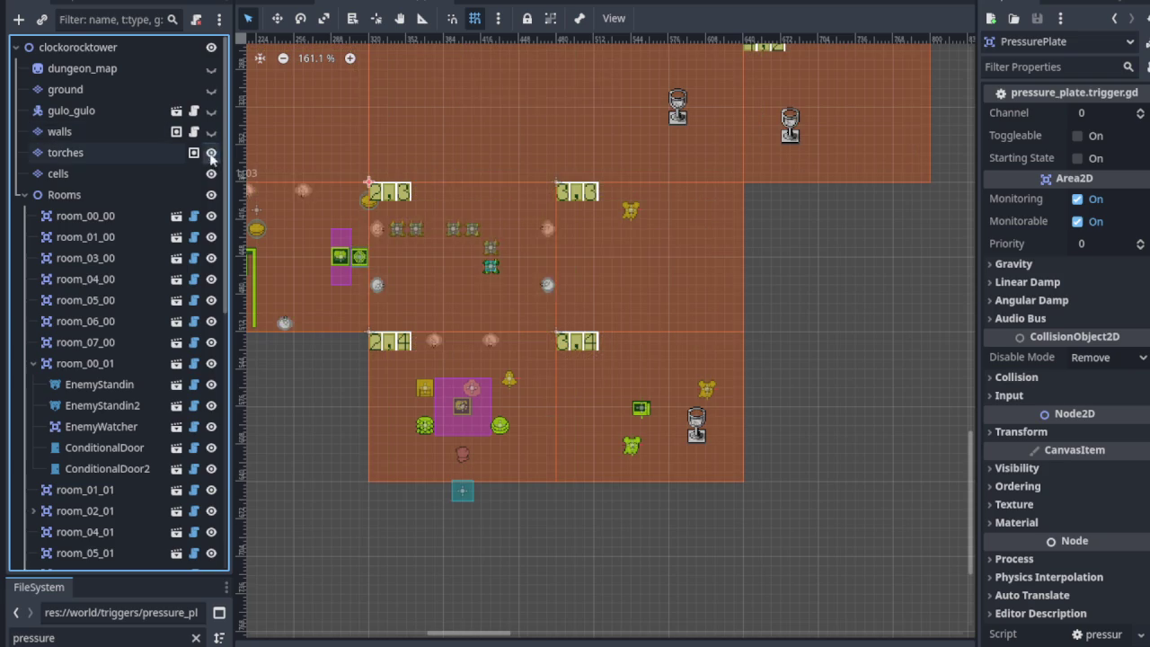
scroll(362, 197, "up", 6)
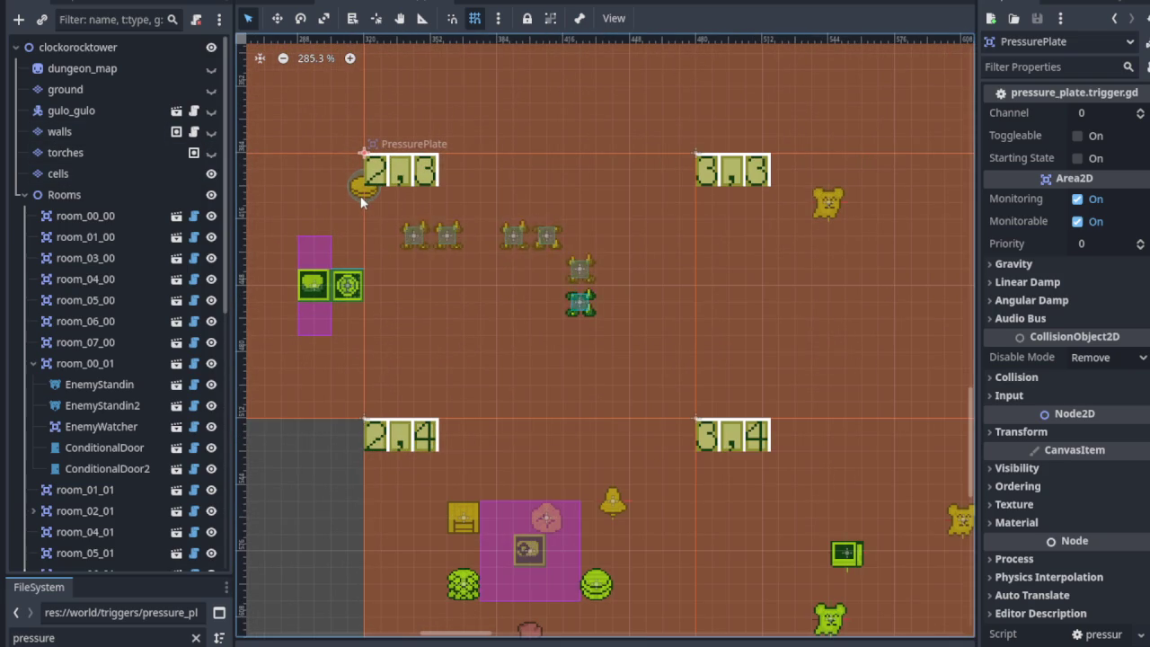
scroll(108, 395, "down", 10)
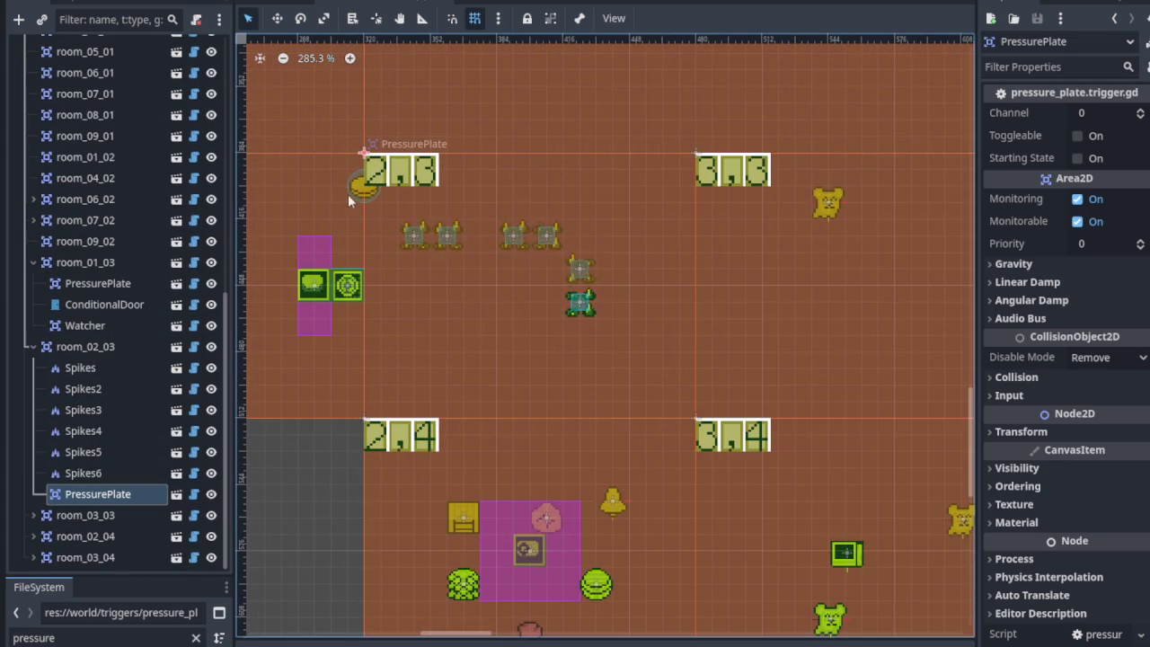
mouse_move(358, 190)
left_mouse_down()
mouse_move(567, 354)
mouse_move(618, 357)
left_mouse_up()
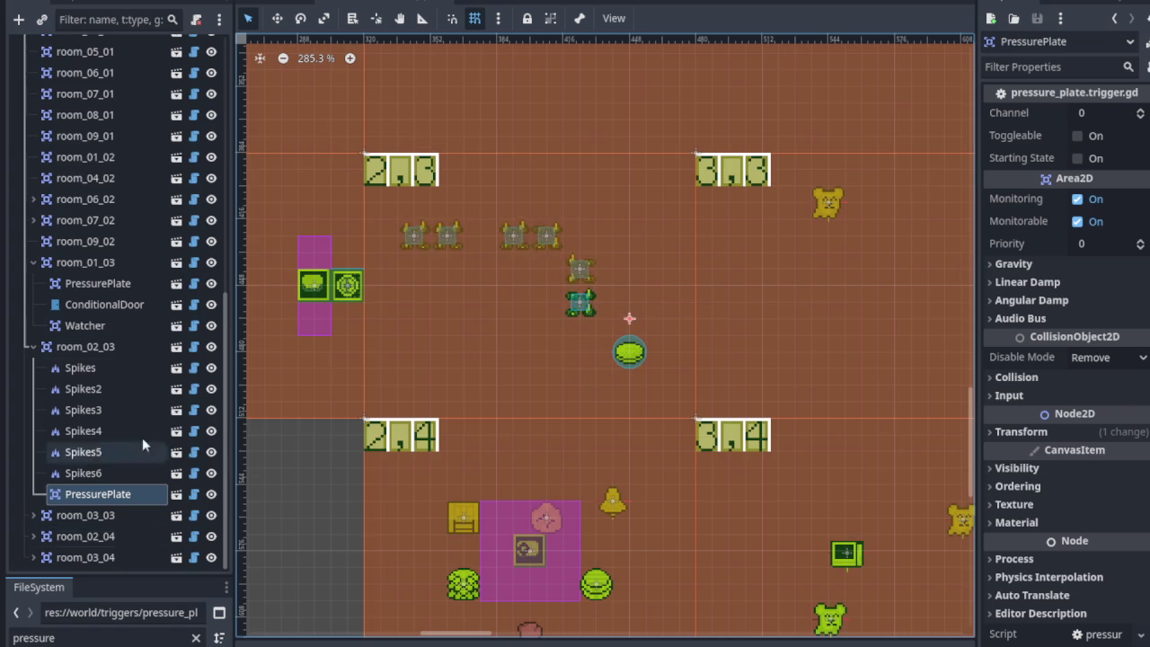
Make the torches, walls, ground and dungeon_map layers visible again.
scroll(142, 437, "up", 12)
scroll(153, 241, "up", 3)
left_click(212, 153)
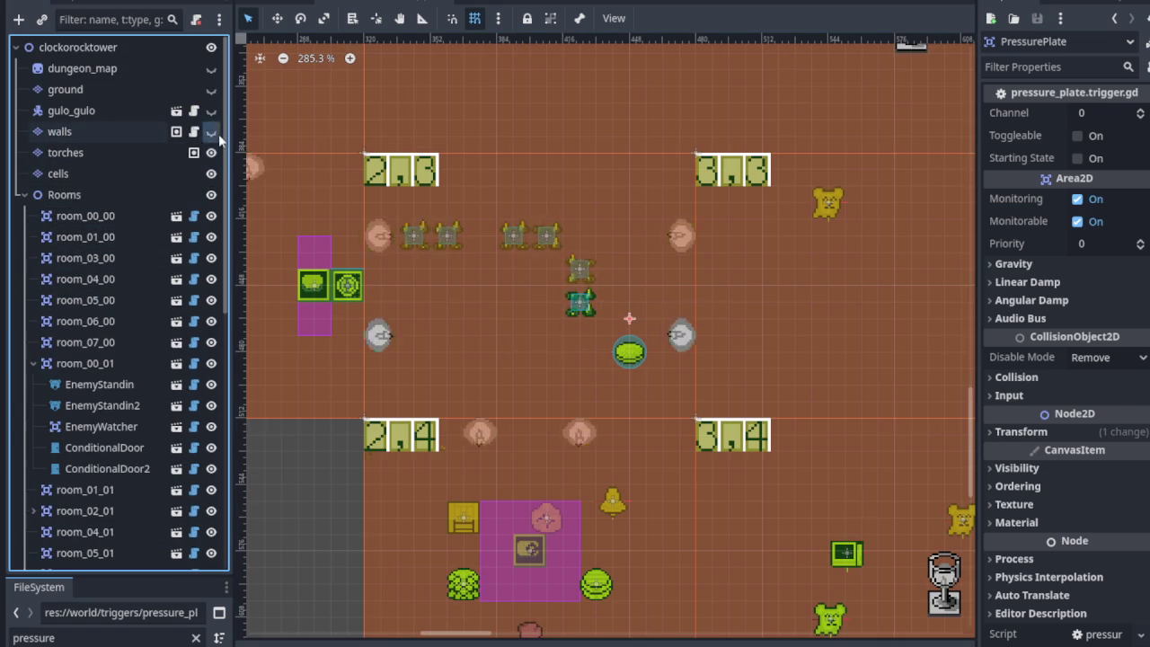
left_click(214, 132)
left_click(211, 89)
left_click(211, 68)
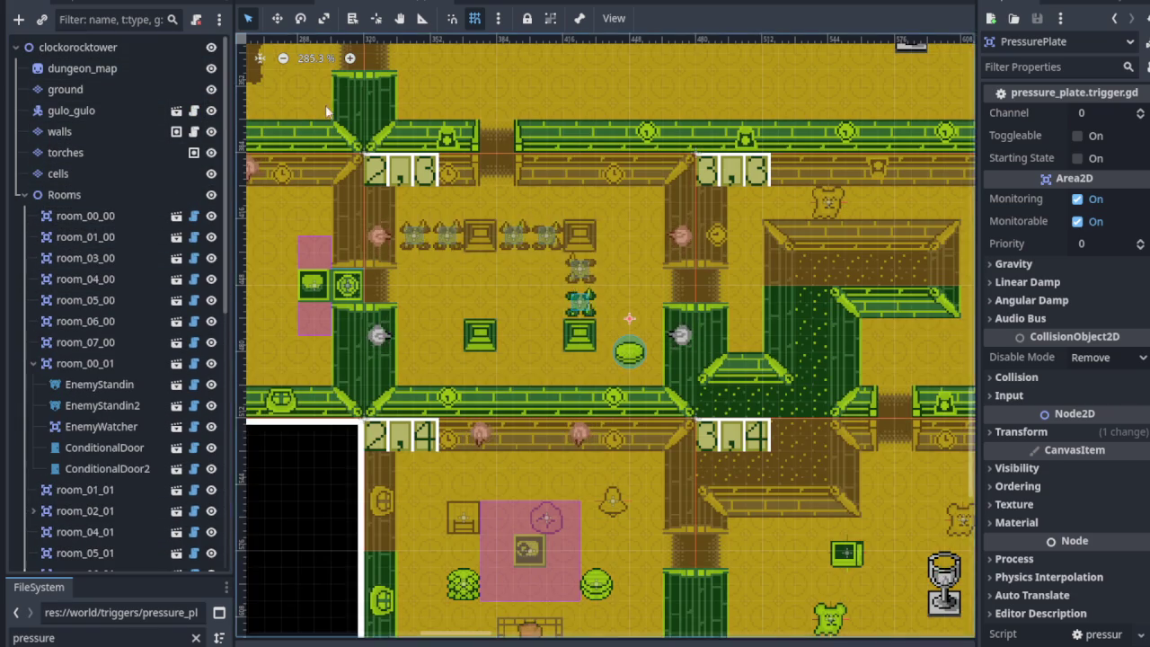
scroll(486, 312, "down", 1)
scroll(579, 319, "up", 4)
Slide the PressurePlate left beside the green blocks and save the scene.
mouse_move(626, 340)
left_mouse_down()
mouse_move(599, 340)
mouse_move(497, 261)
mouse_move(519, 241)
mouse_move(365, 317)
left_mouse_up()
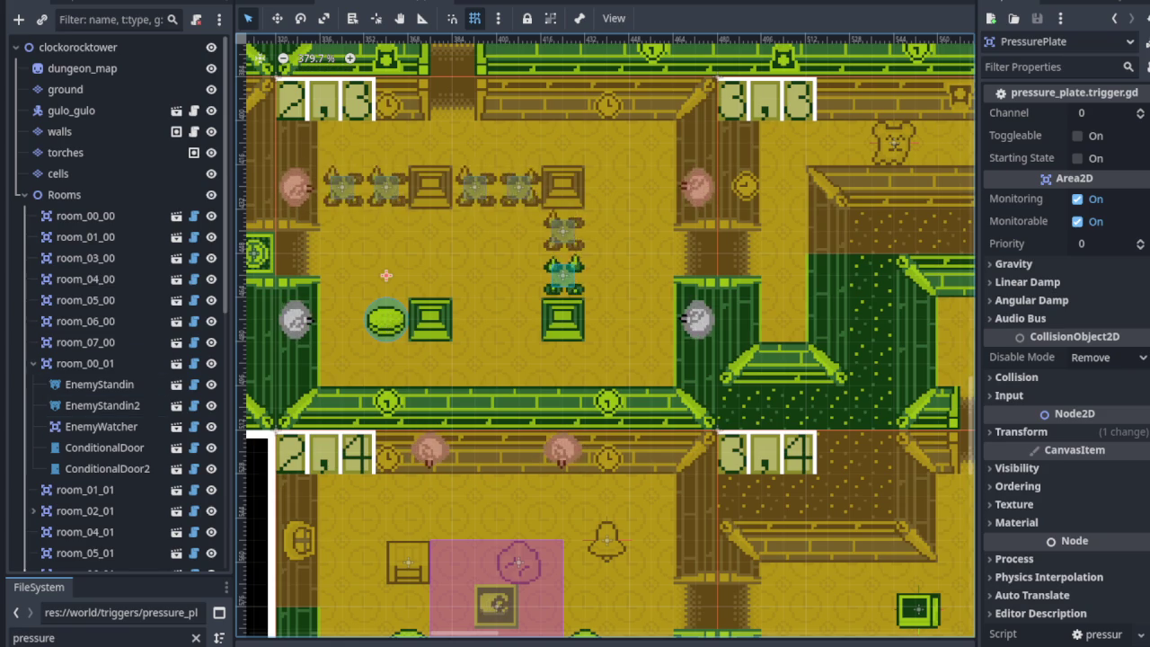
key("ctrl+s")
scroll(117, 460, "down", 10)
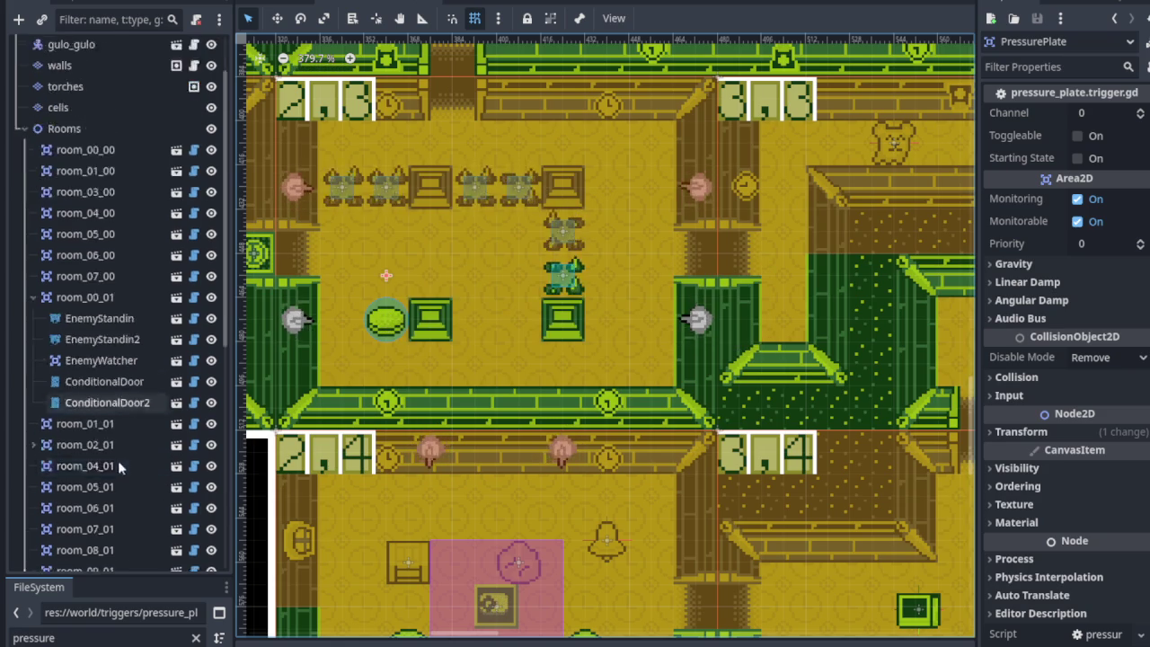
right_click(116, 497)
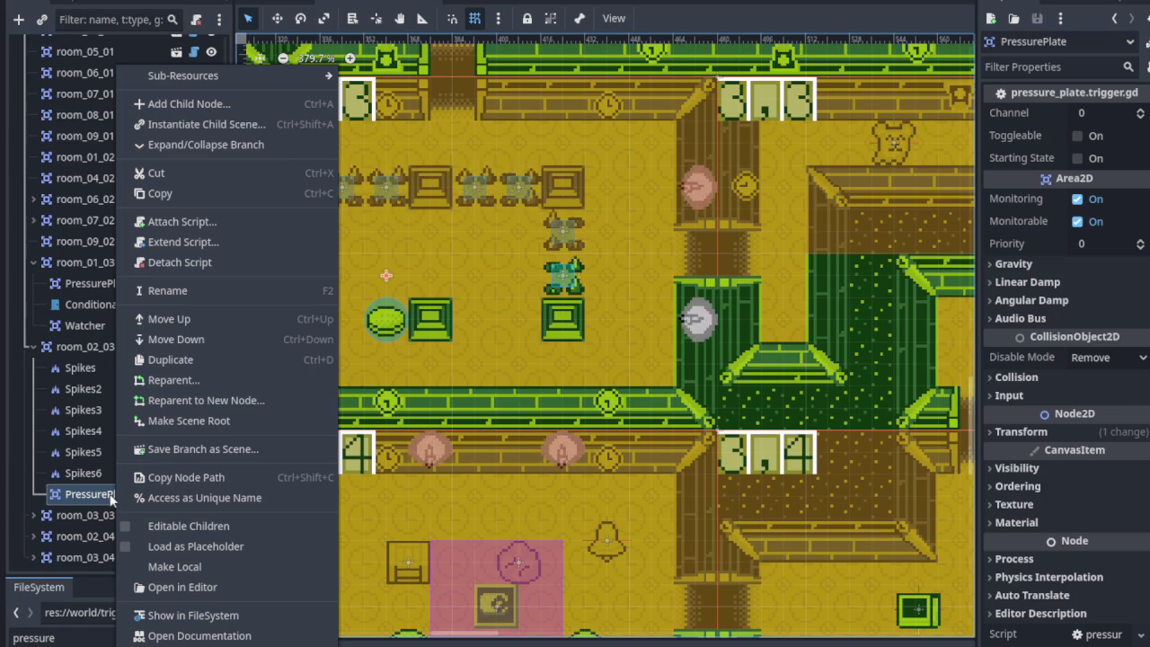
key("Escape")
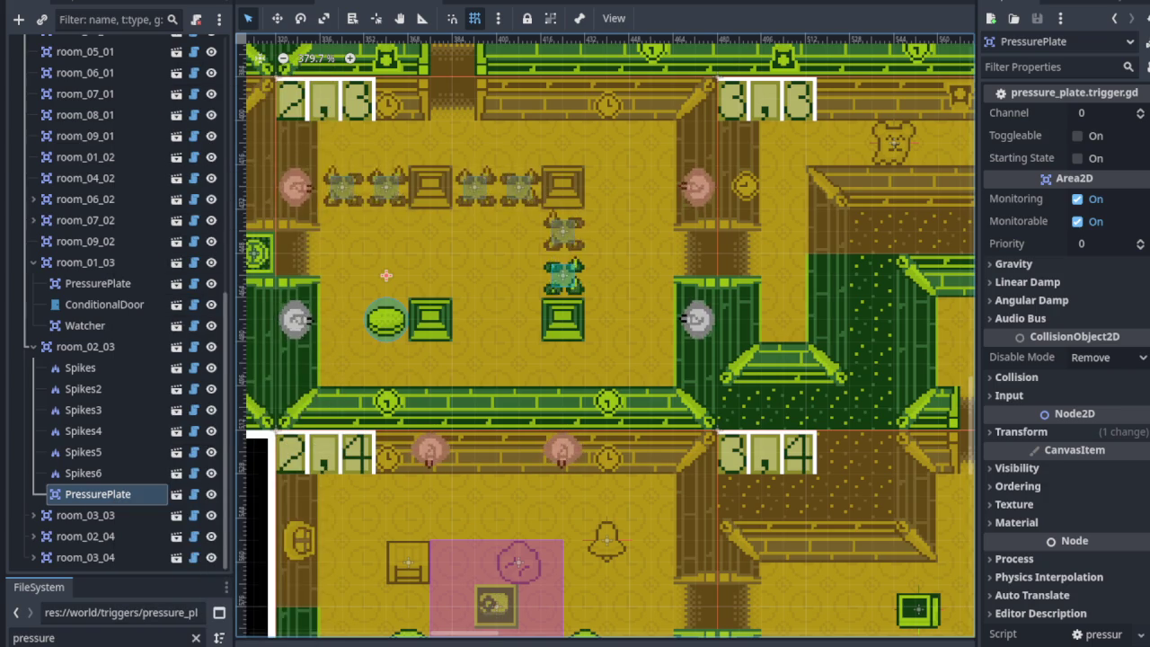
scroll(404, 350, "up", 5)
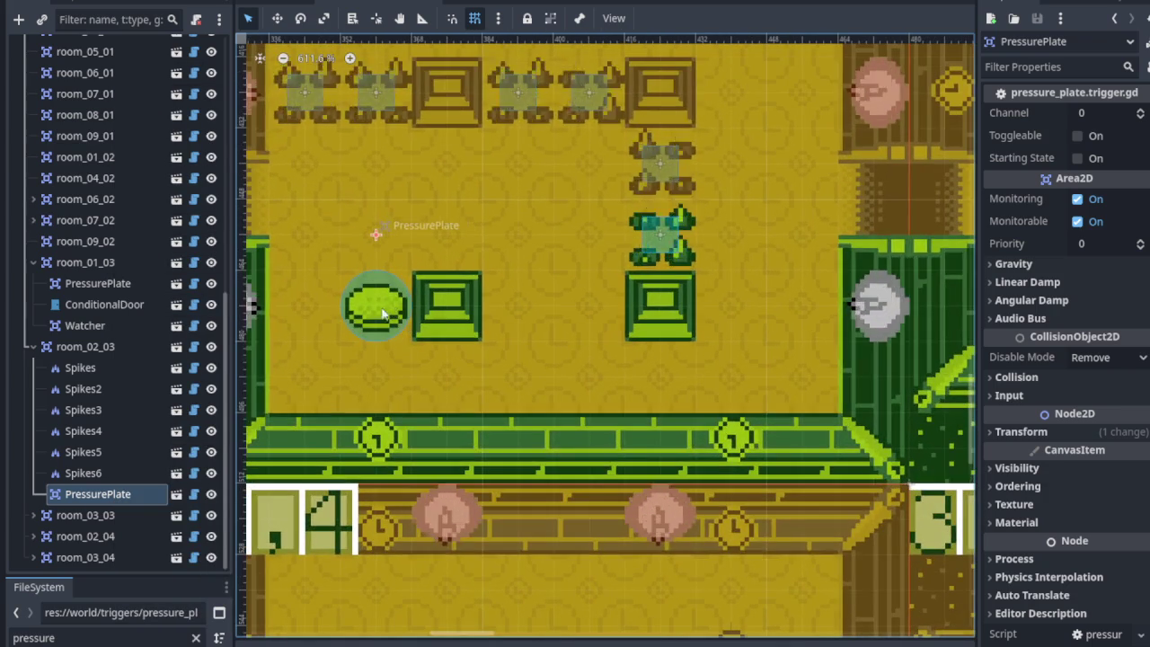
right_click(119, 492)
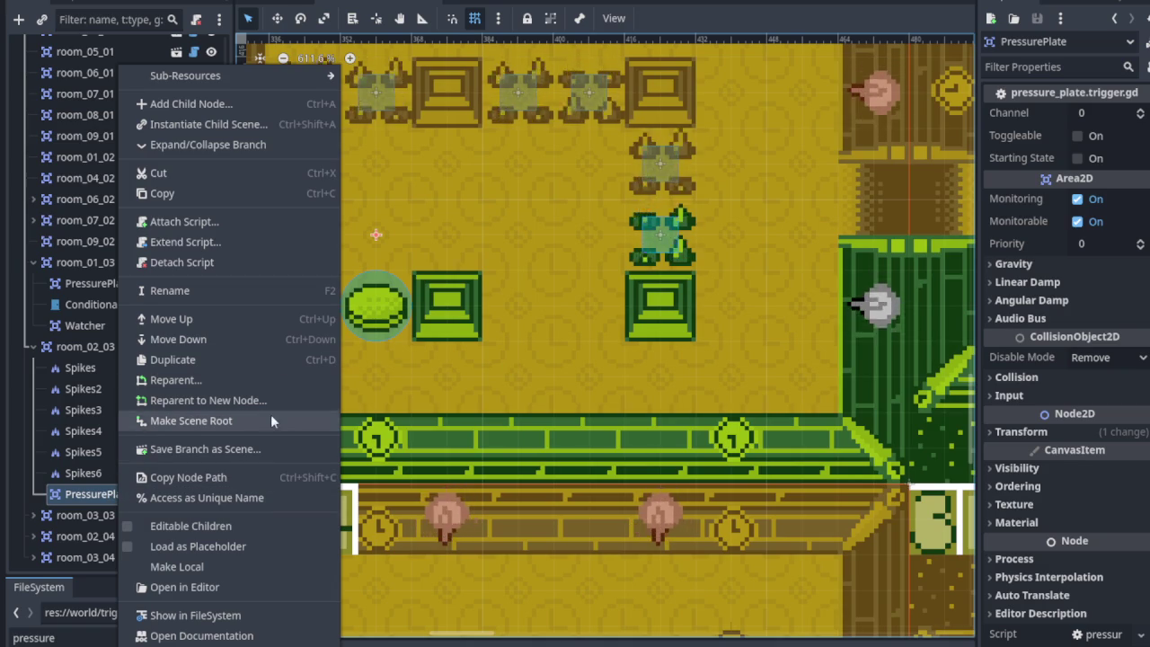
key("Escape")
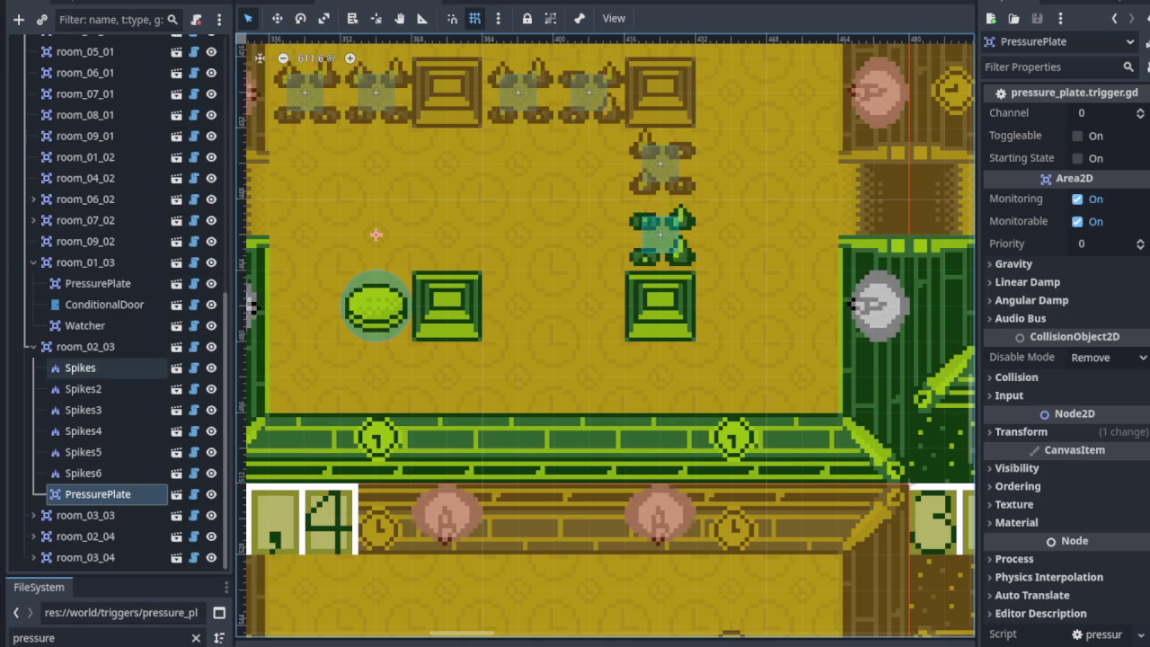
Frame room_02_03 among its neighbouring rooms, enlarge the FileSystem dock, and save again.
scroll(304, 313, "up", 3)
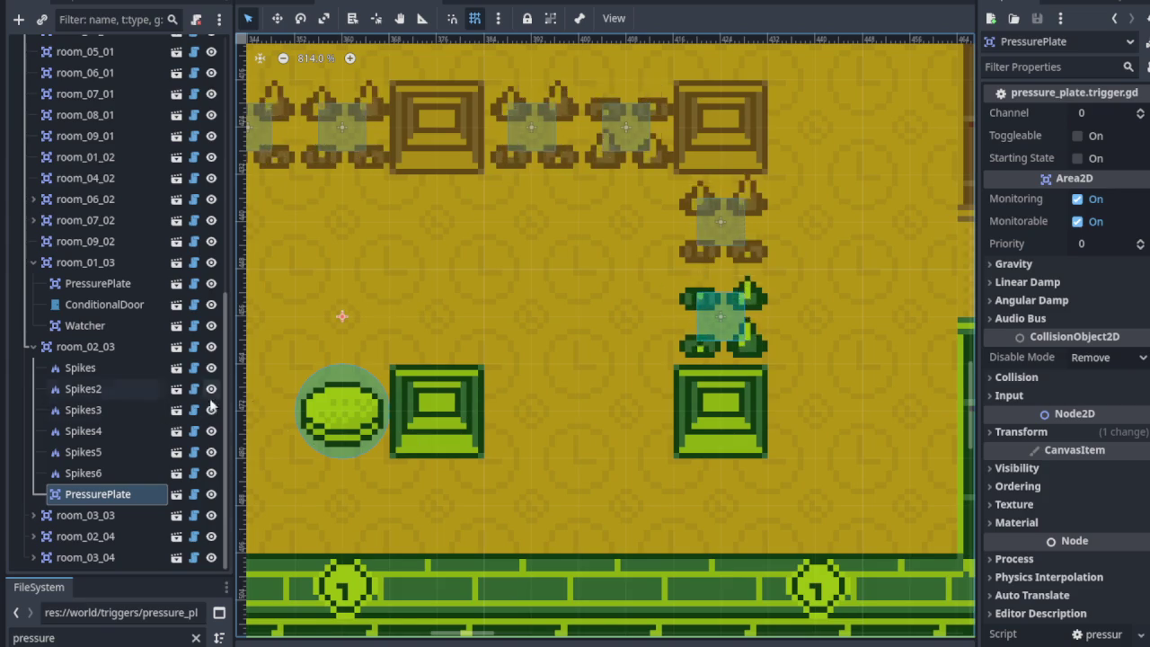
scroll(373, 404, "down", 2)
left_click_drag(451, 432, 593, 335)
mouse_move(190, 576)
left_mouse_down()
mouse_move(190, 388)
mouse_move(190, 490)
left_mouse_up()
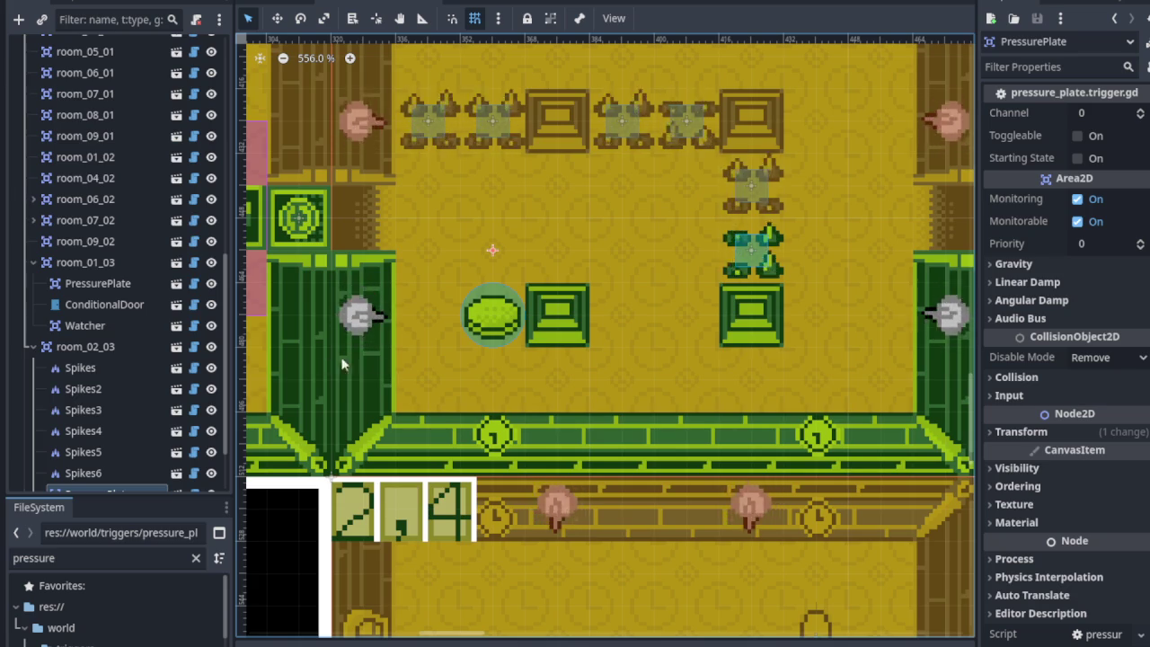
scroll(455, 320, "up", 3)
scroll(455, 320, "right", 3)
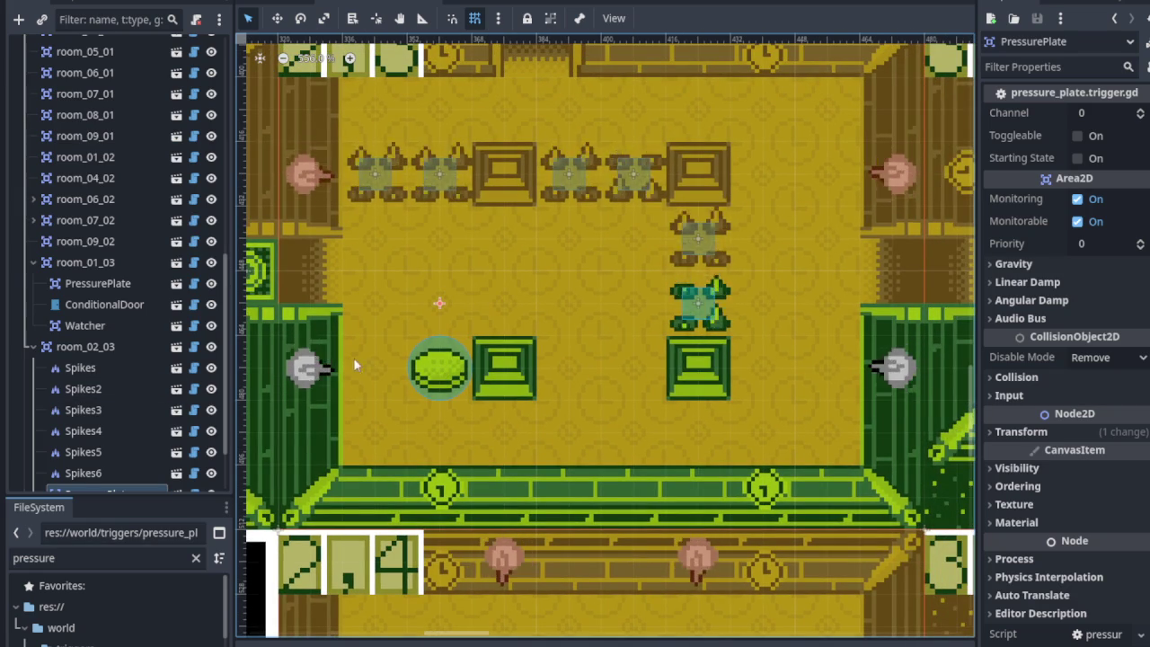
scroll(121, 409, "down", 2)
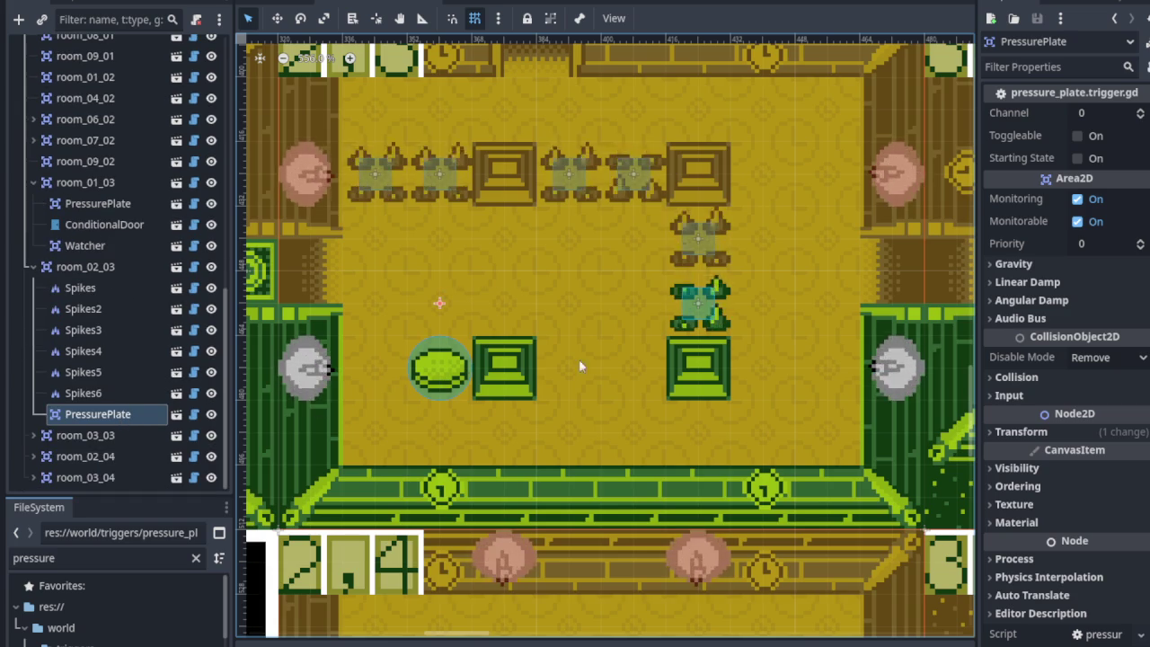
key("ctrl+s")
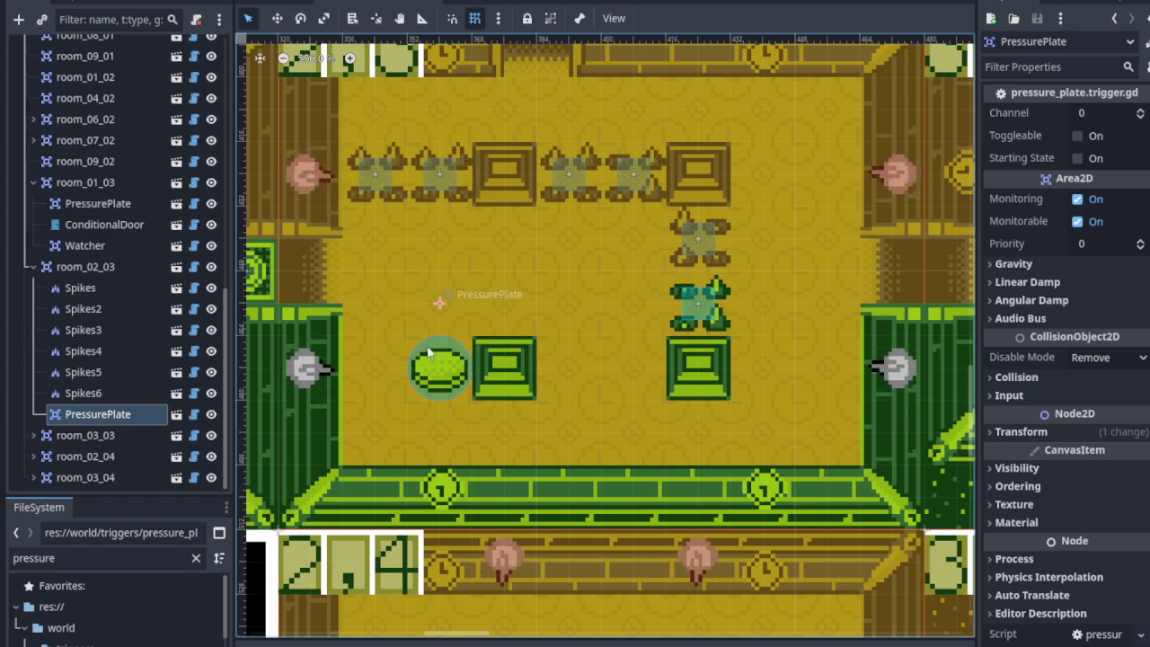
scroll(429, 353, "down", 3)
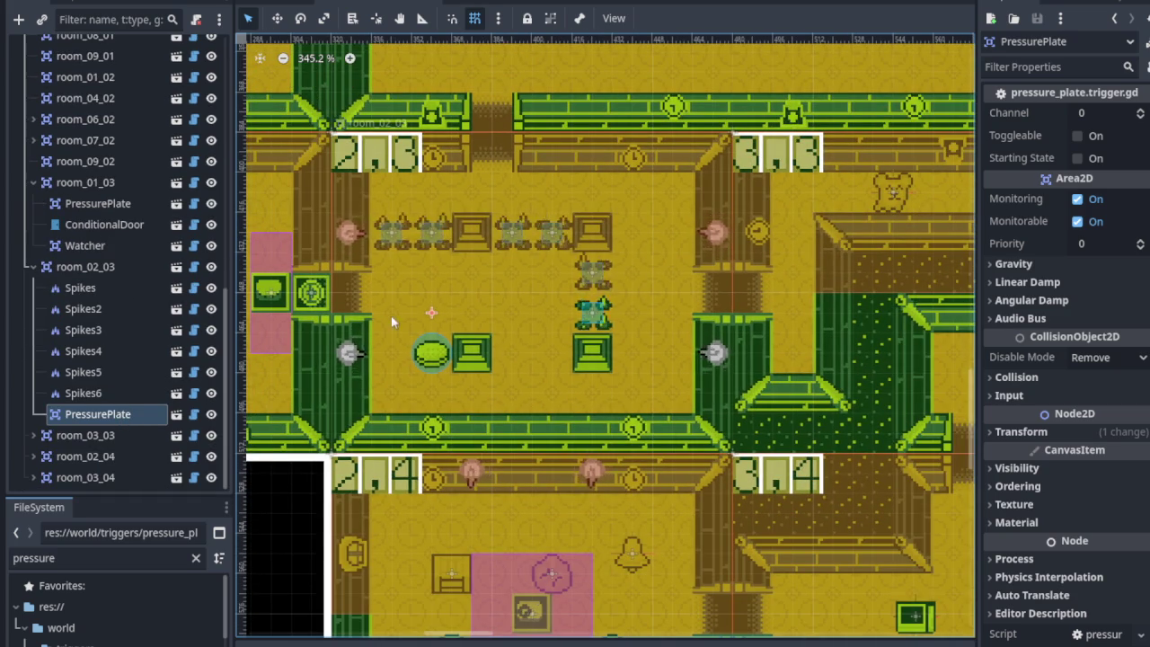
scroll(391, 322, "up", 1)
Set room_02_03's PressurePlate Channel to 2.
left_click(401, 263)
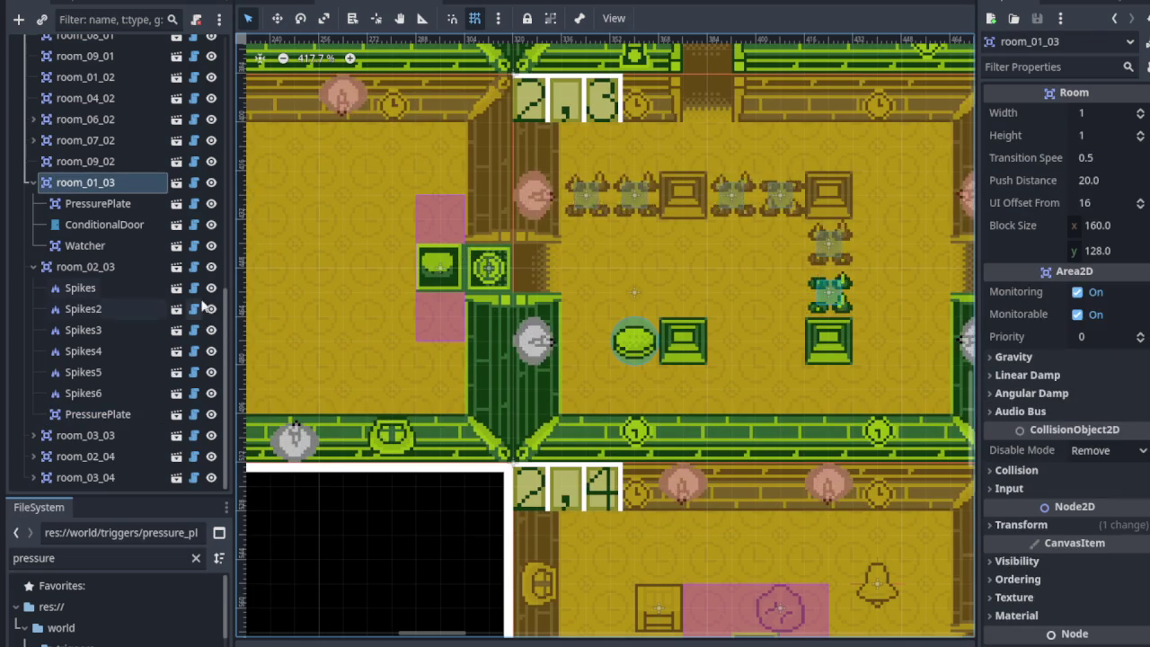
left_click(665, 278)
left_click_drag(743, 310, 657, 318)
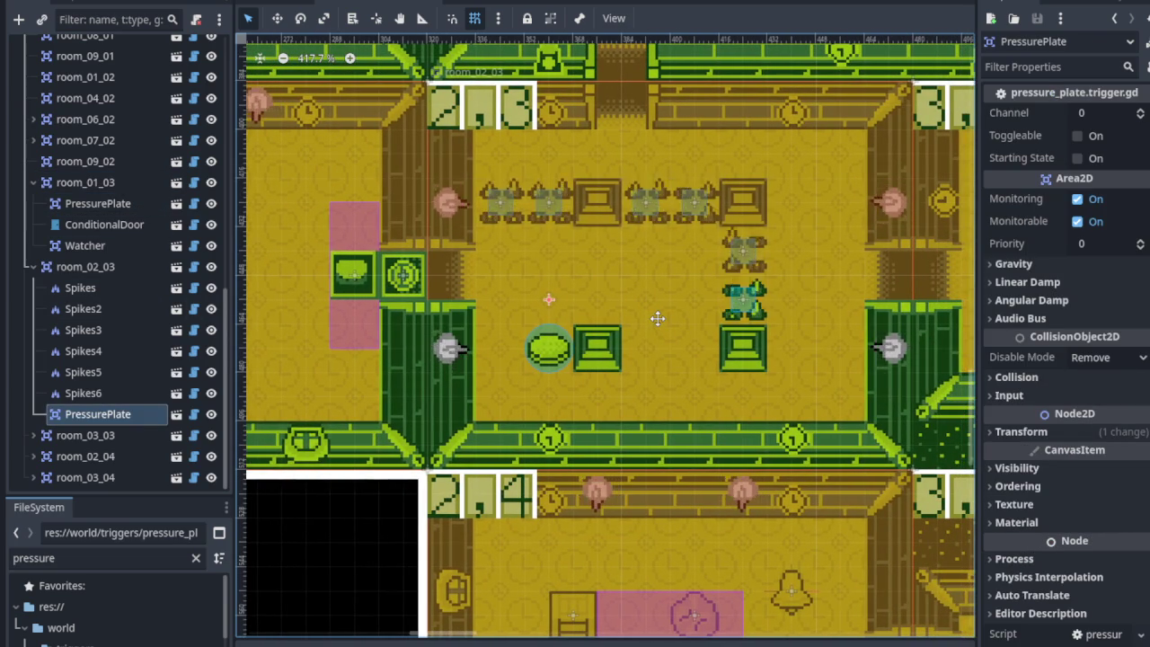
left_click_drag(658, 318, 597, 394)
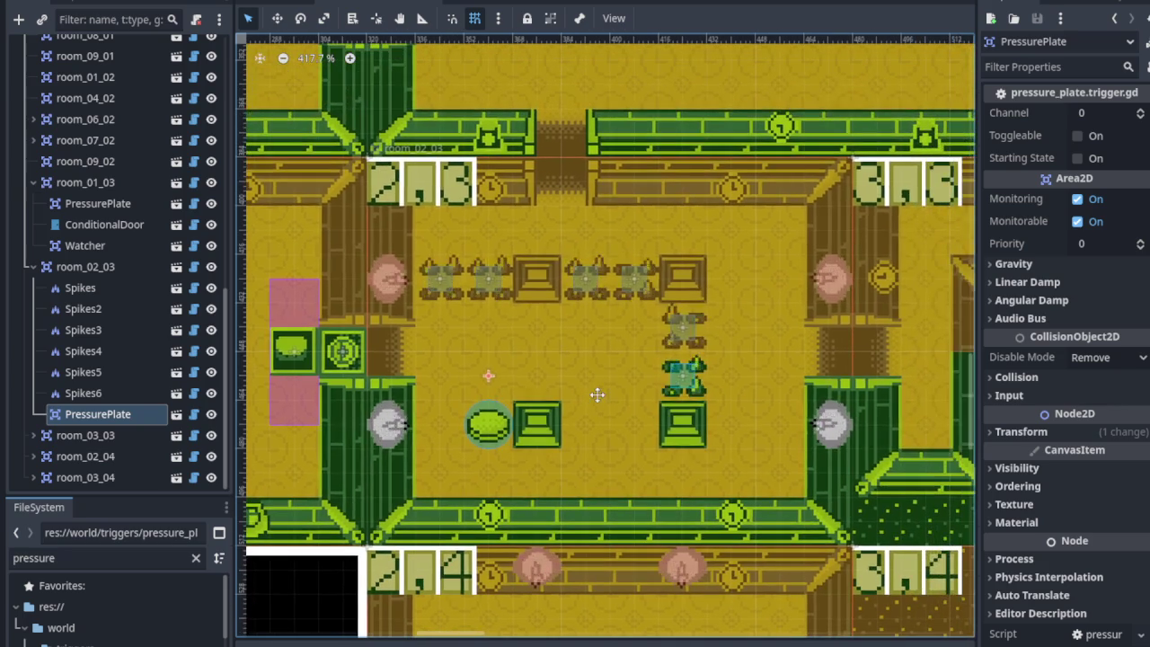
double_click(1141, 114)
left_click_drag(550, 344, 561, 284)
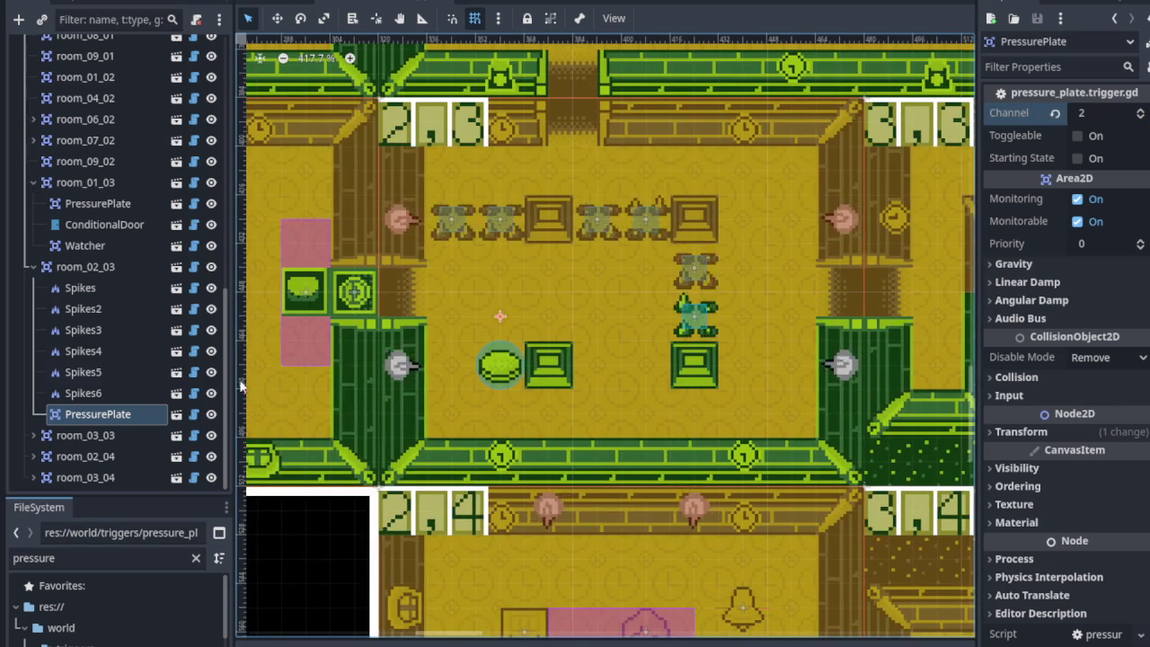
Raise the Channel of Spikes5 and Spikes4 to 2.
left_click(90, 393)
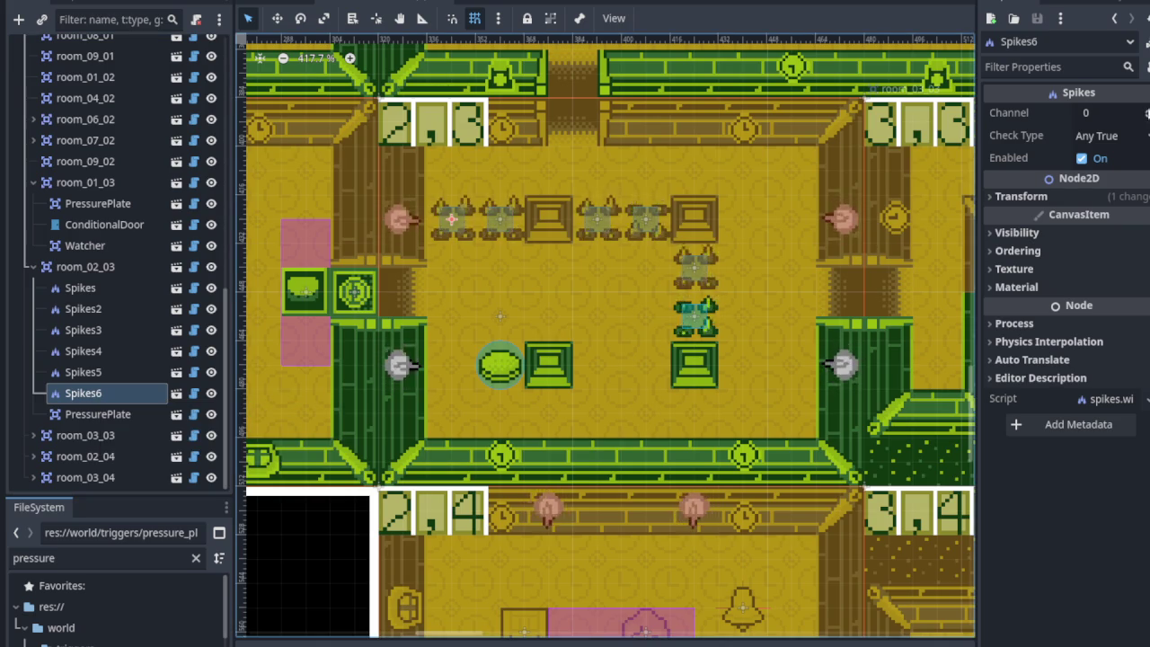
left_click(144, 372)
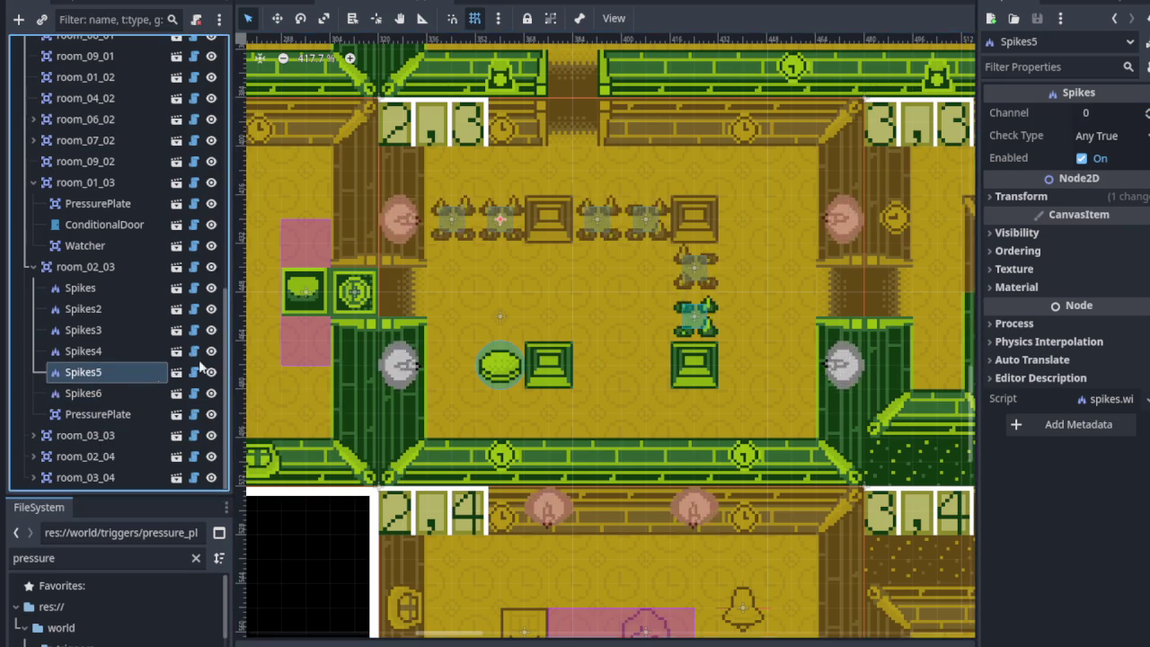
left_click(1143, 108)
left_click(1143, 108)
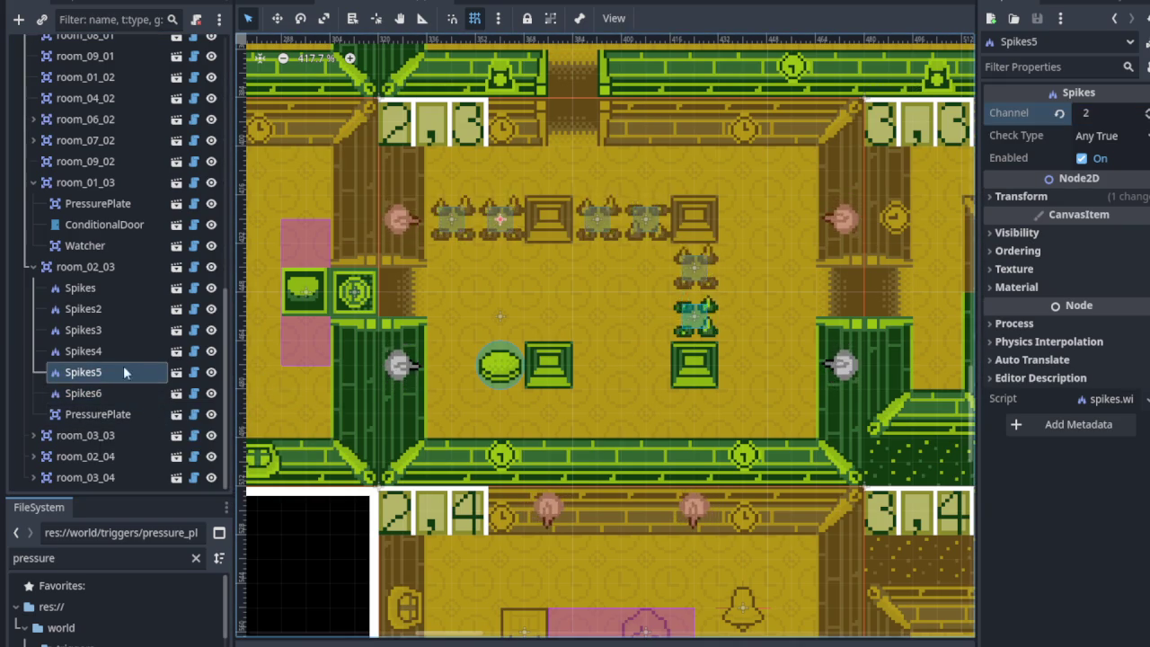
key("Up")
left_click(1143, 107)
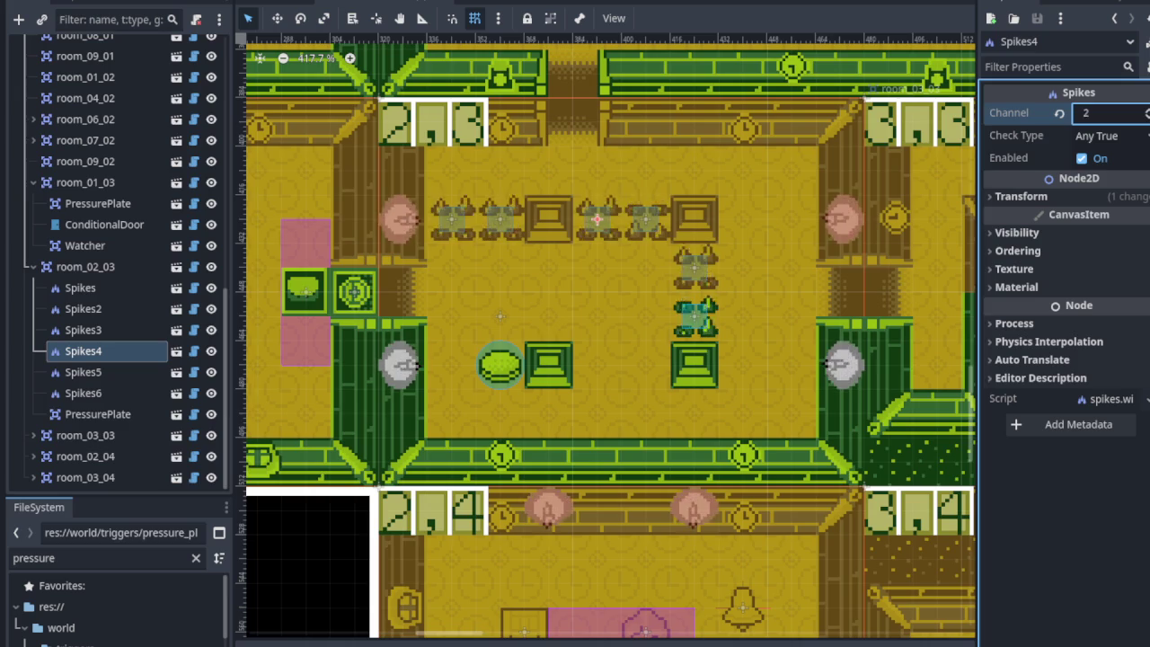
Set Channel 2 on Spikes3, Spikes2 and Spikes, save, and recheck PressurePlate and Spikes6.
left_click(126, 330)
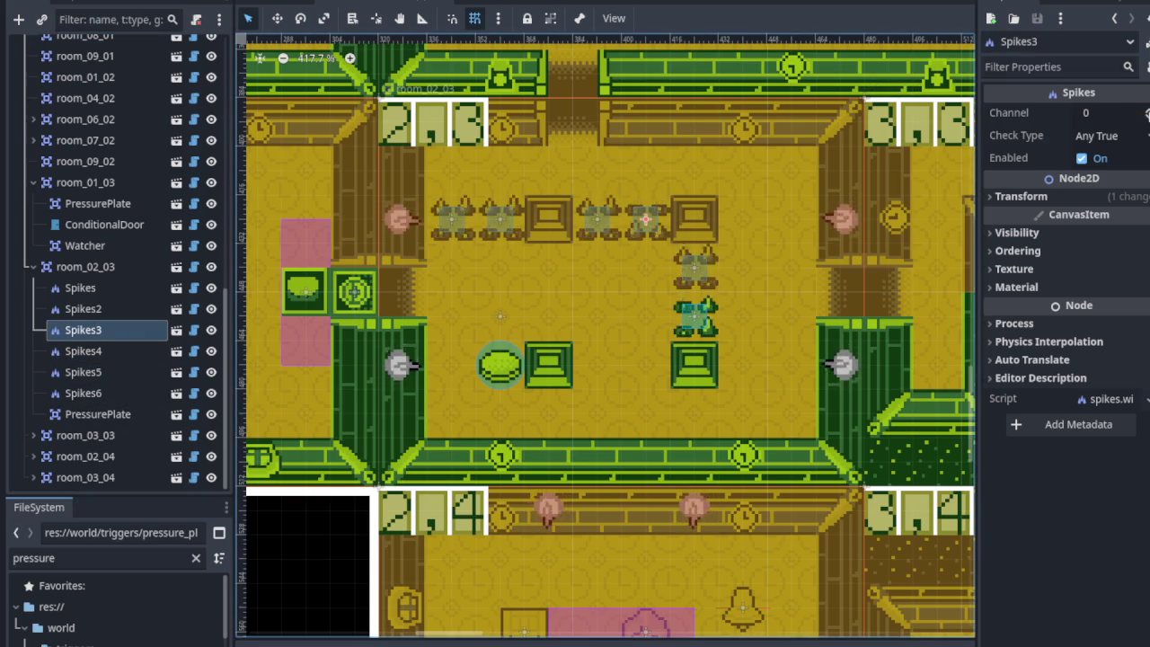
left_click(1146, 110)
left_click(1147, 109)
left_click(81, 308)
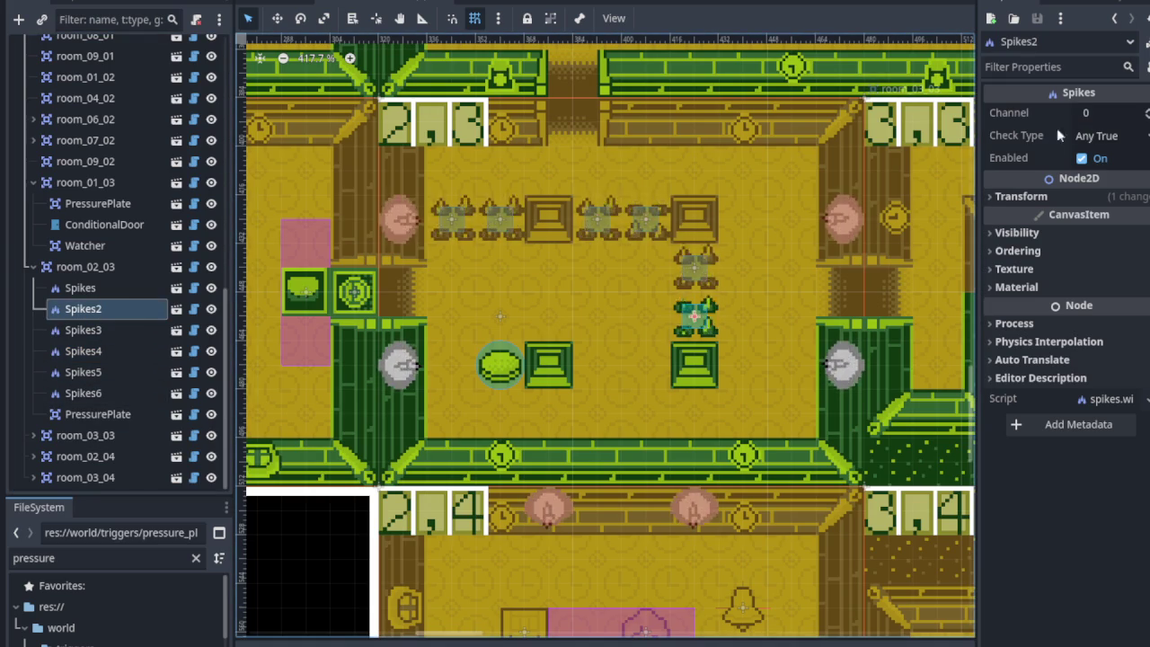
left_click(1146, 109)
left_click(1146, 110)
left_click(121, 288)
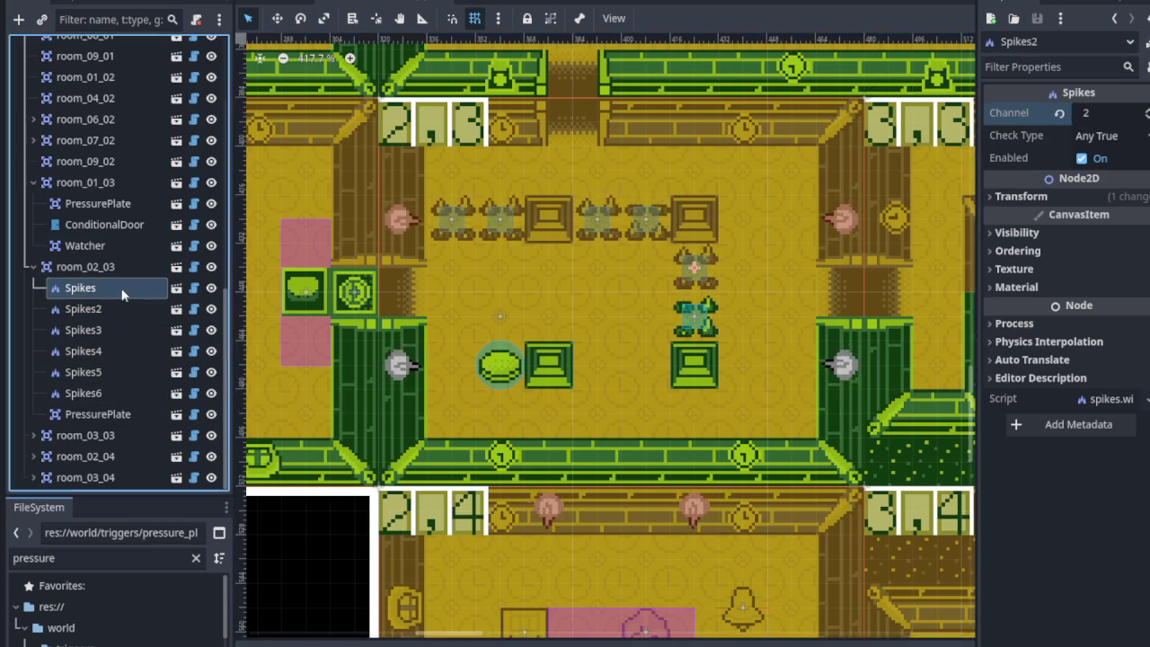
left_click(1147, 109)
left_click(1146, 110)
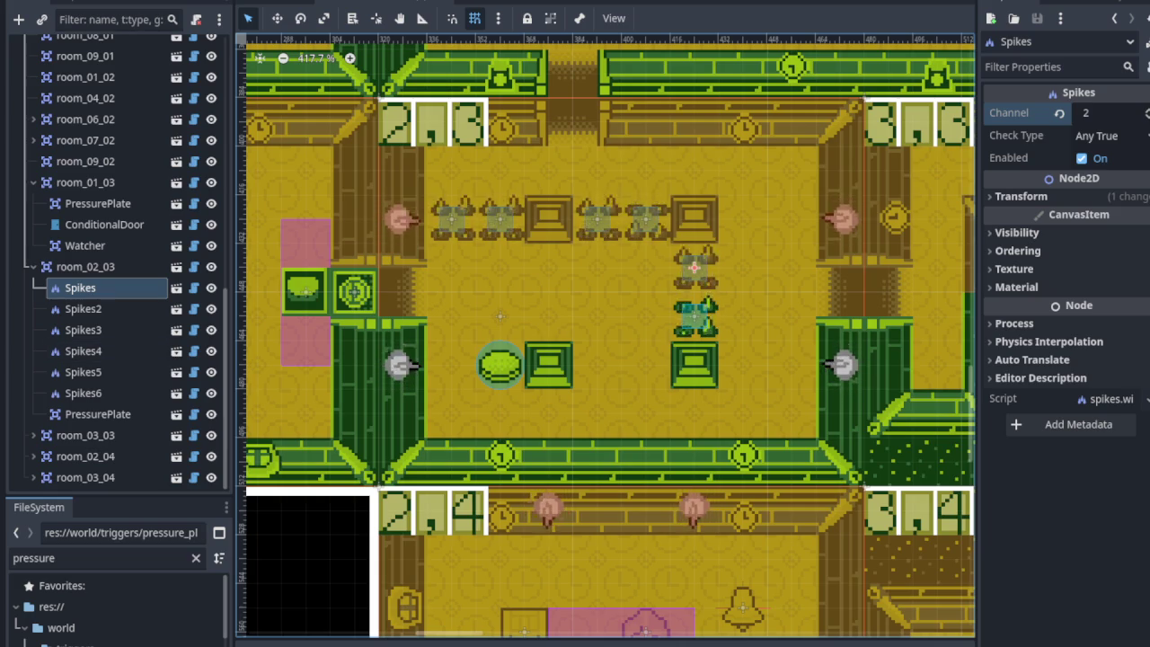
key("ctrl+s")
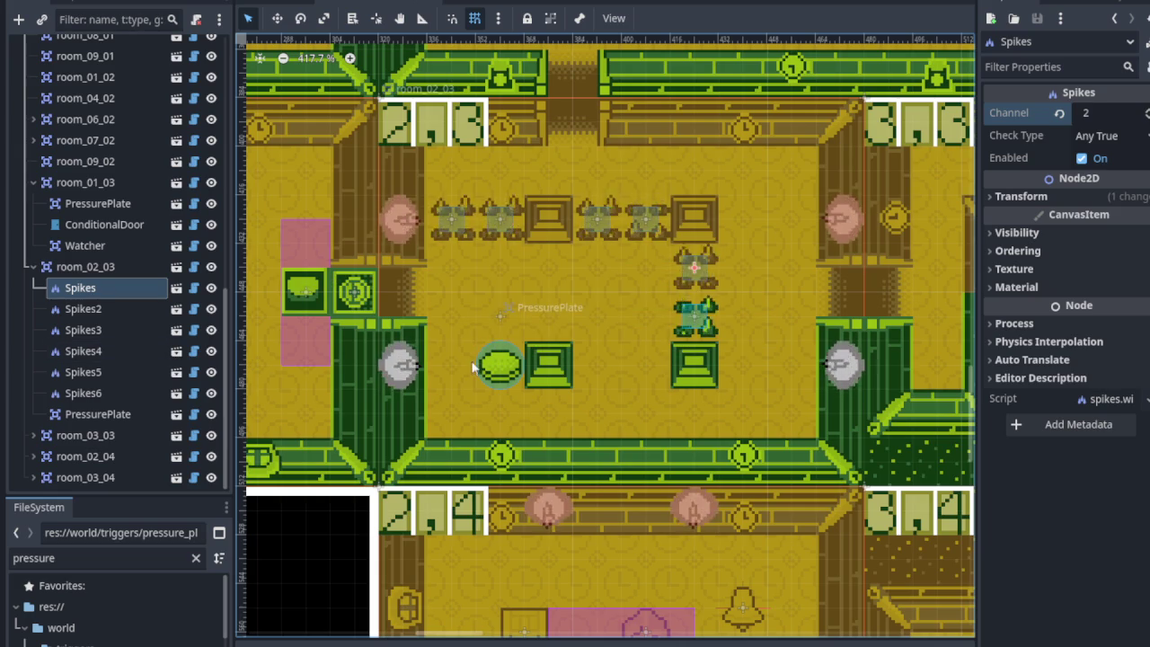
left_click(130, 414)
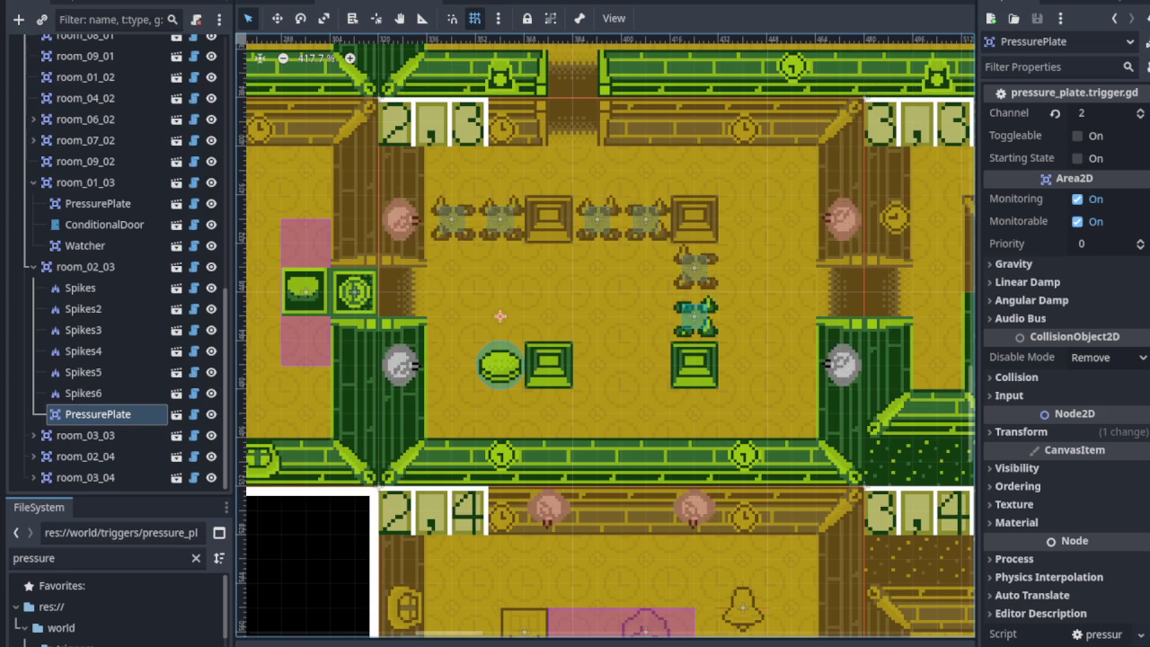
left_click(116, 396)
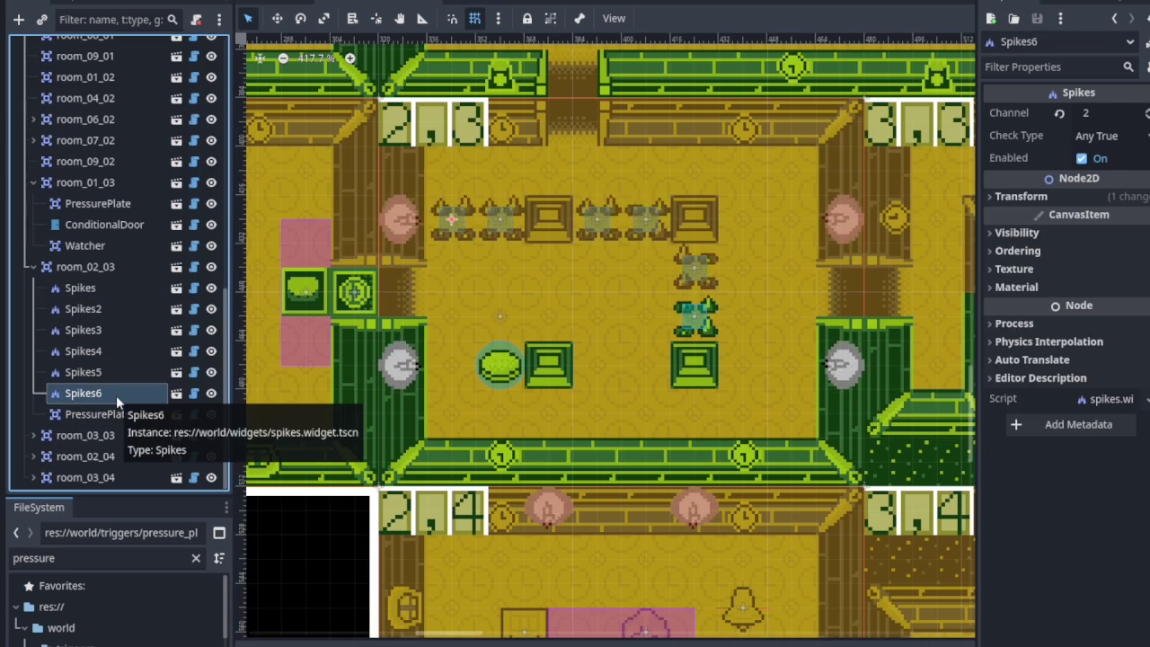
Change the Channel of the PressurePlate, Spikes6 and Spikes5 to 2300.
left_click(121, 413)
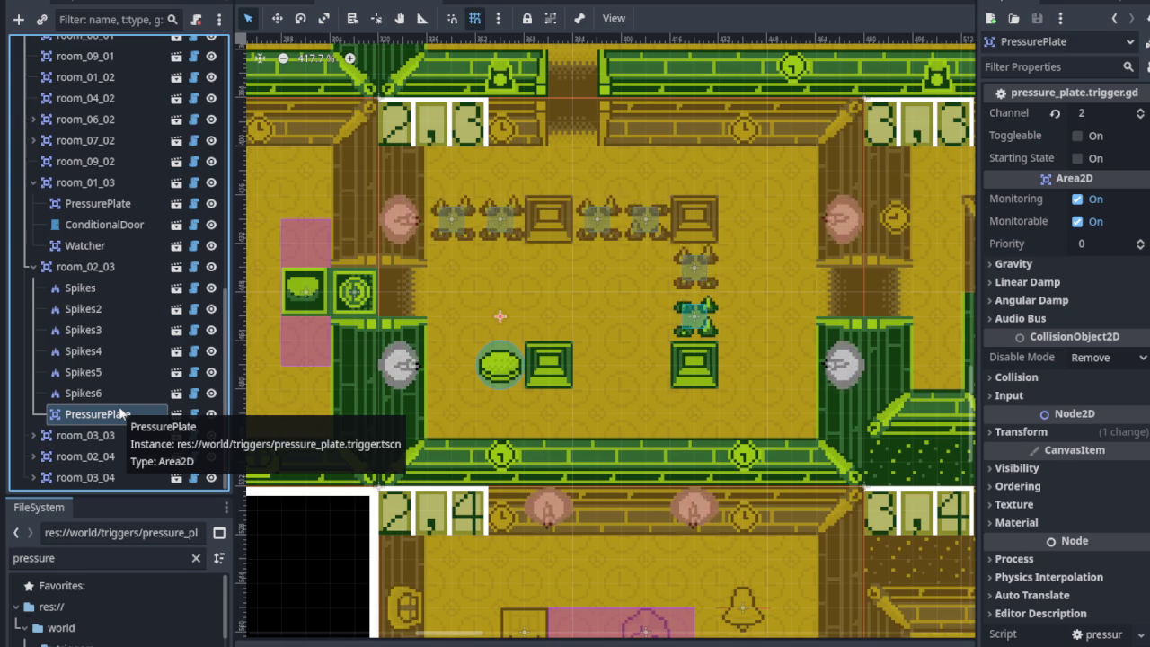
left_click(1113, 112)
type("300")
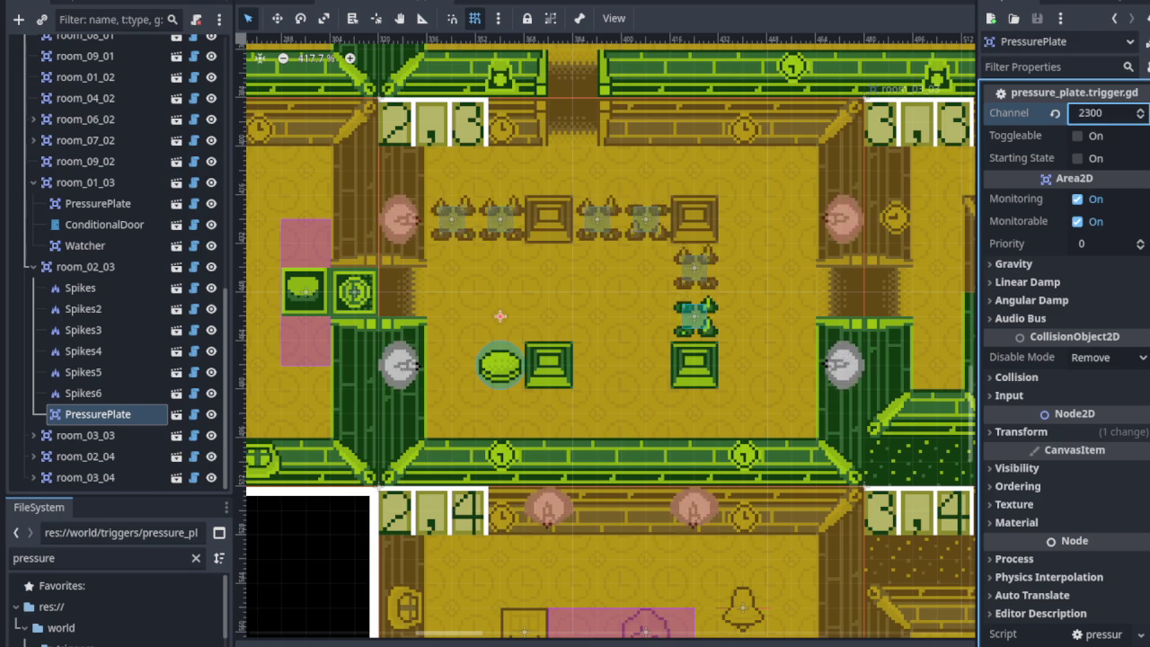
key("Return")
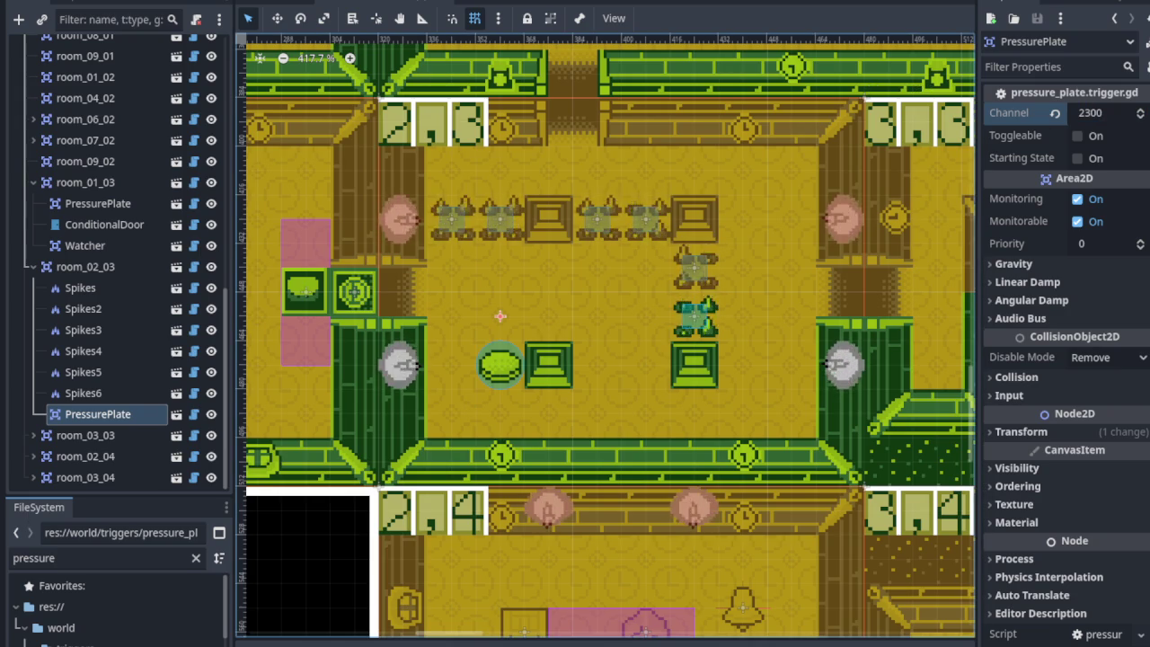
left_click(110, 392)
left_click_drag(1129, 114, 1127, 114)
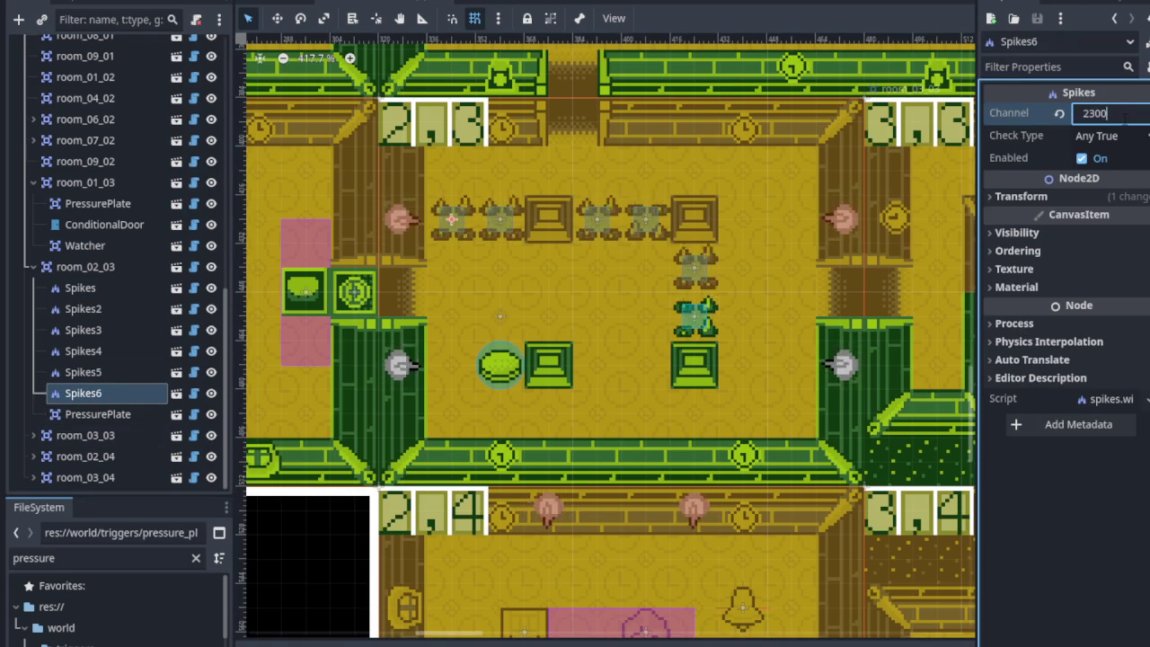
left_click(83, 372)
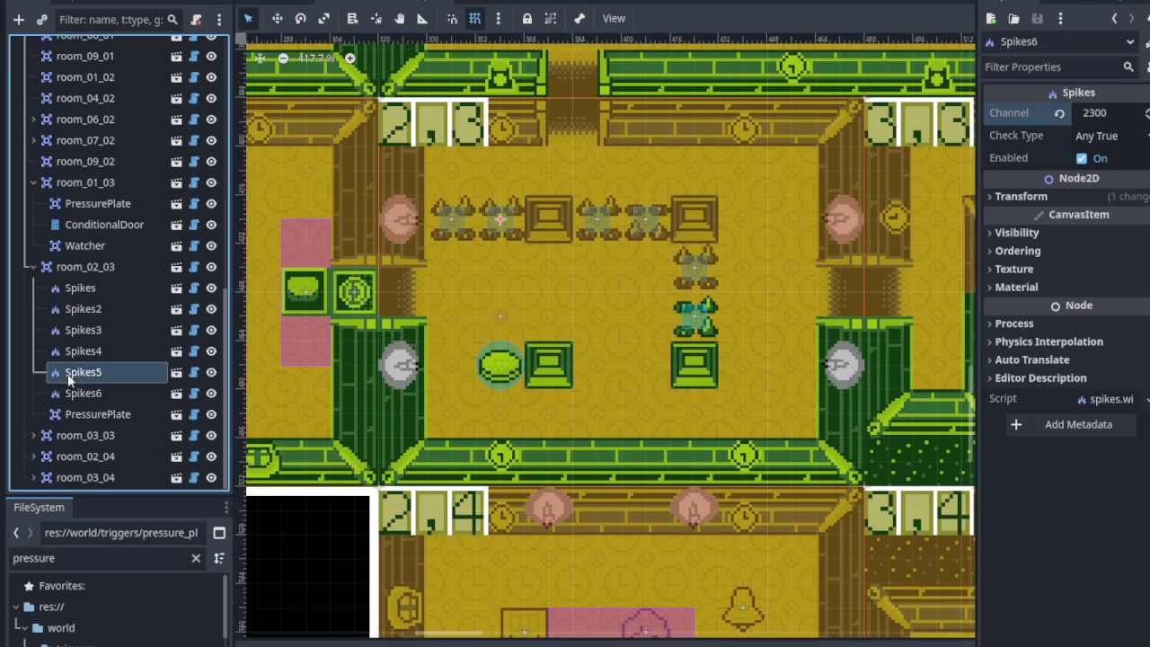
key("Return")
Set Channel 2300 on Spikes4, Spikes3, Spikes2 and Spikes.
left_click(110, 351)
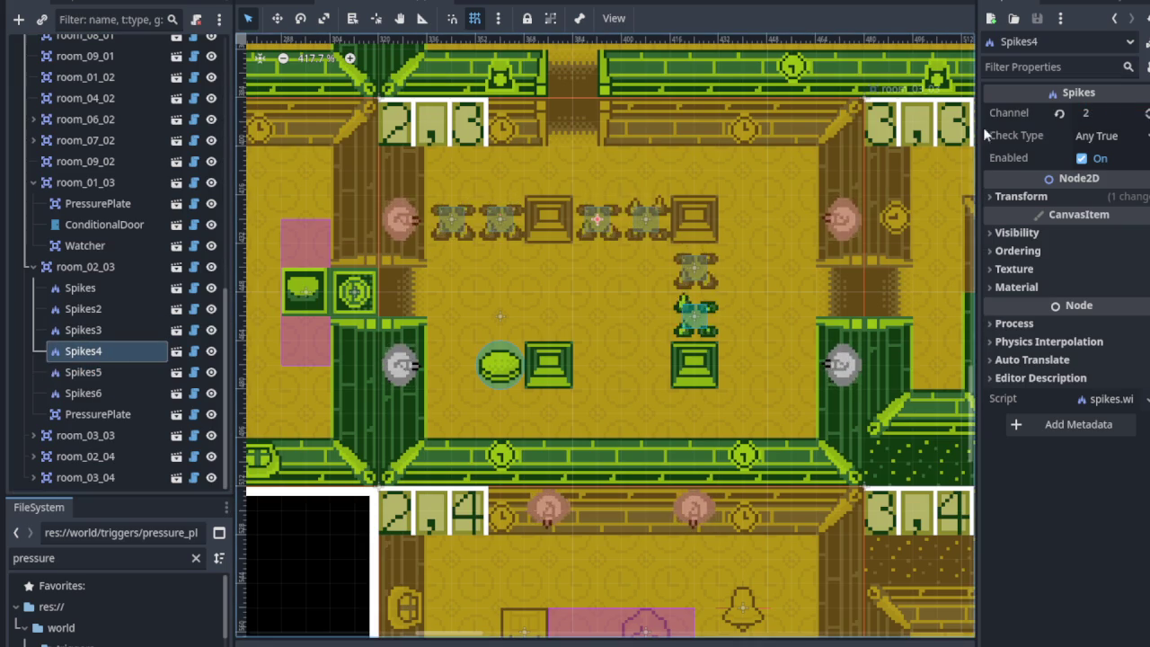
left_click(1114, 115)
type("2300")
key("Return")
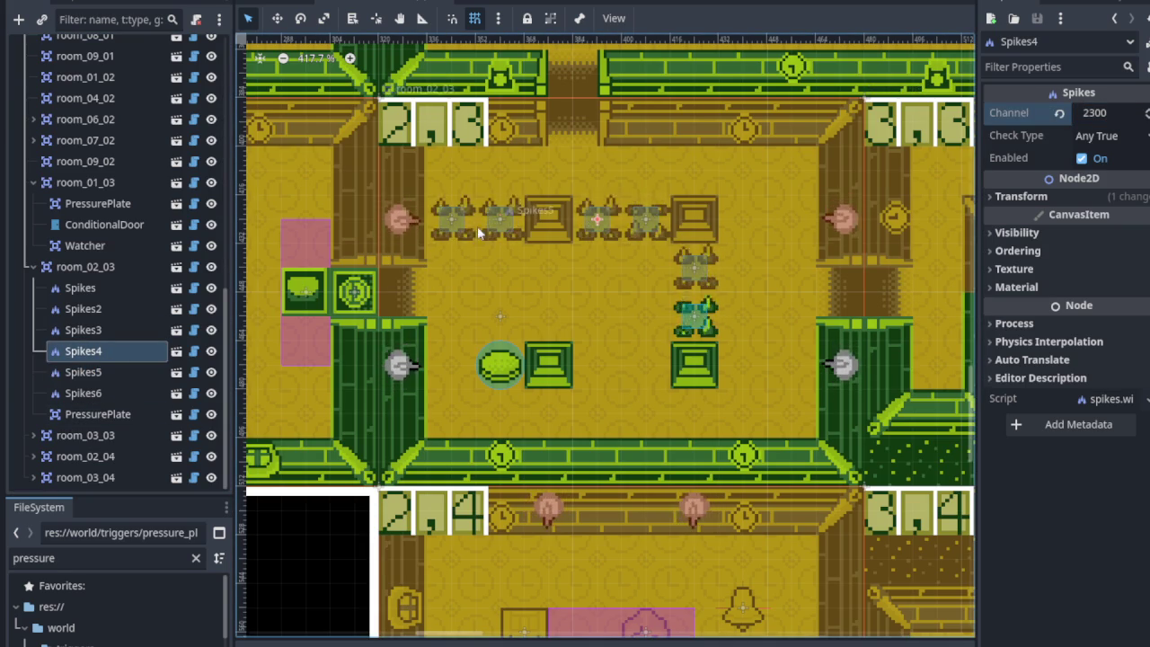
left_click(610, 200)
left_click(1110, 112)
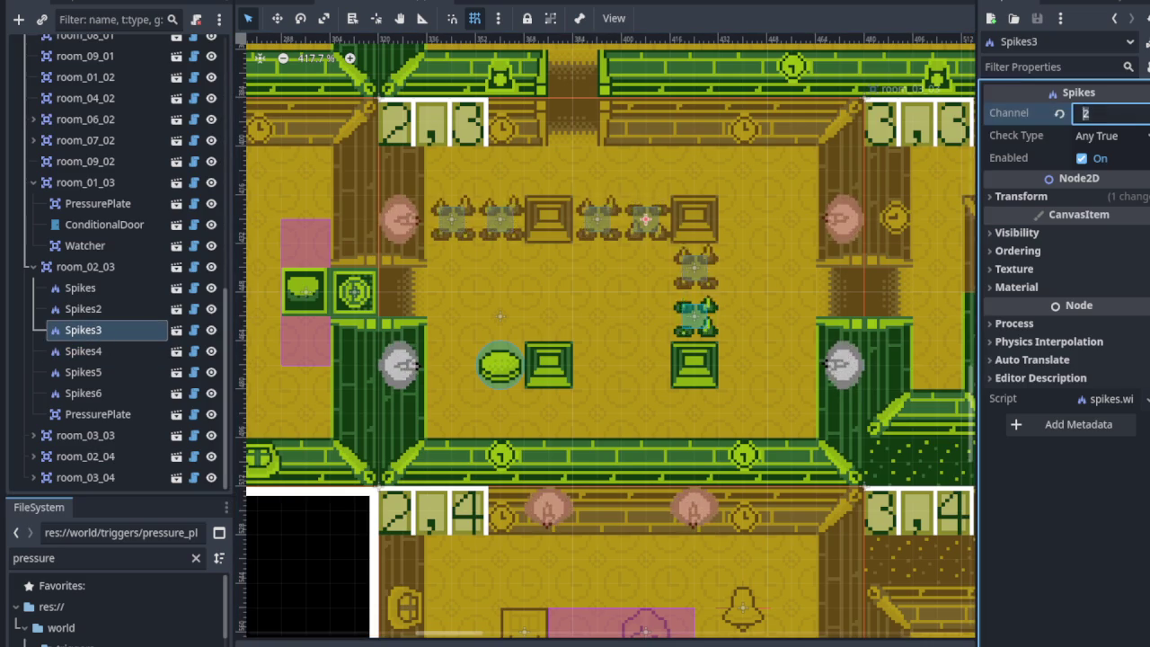
left_click(82, 308)
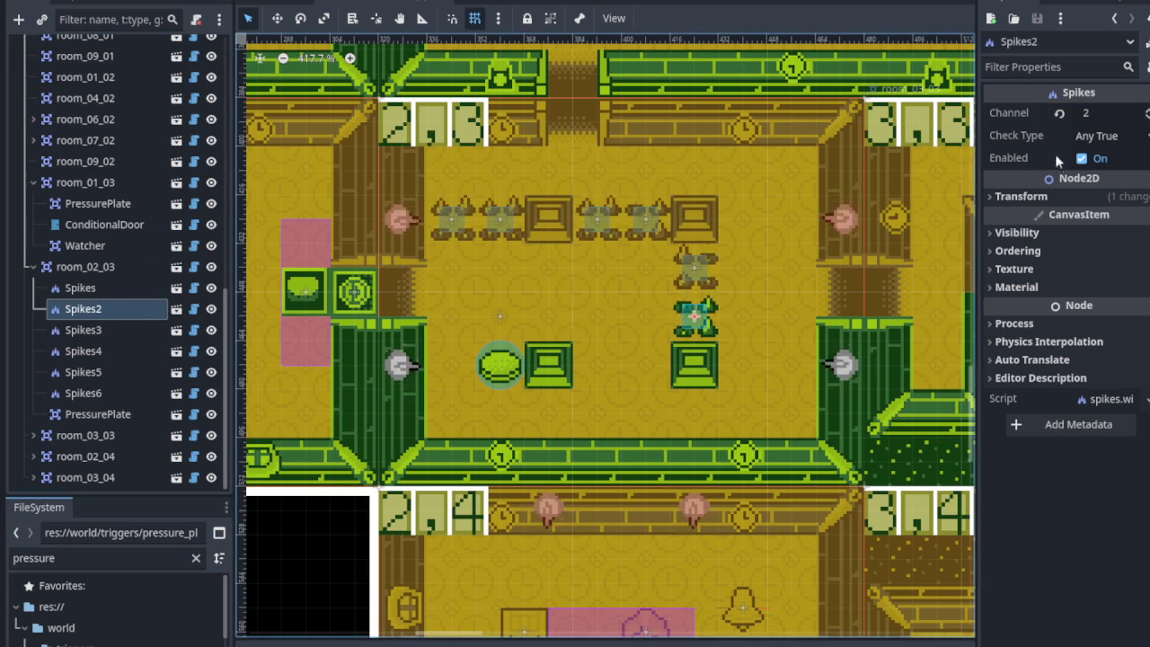
left_click(1091, 113)
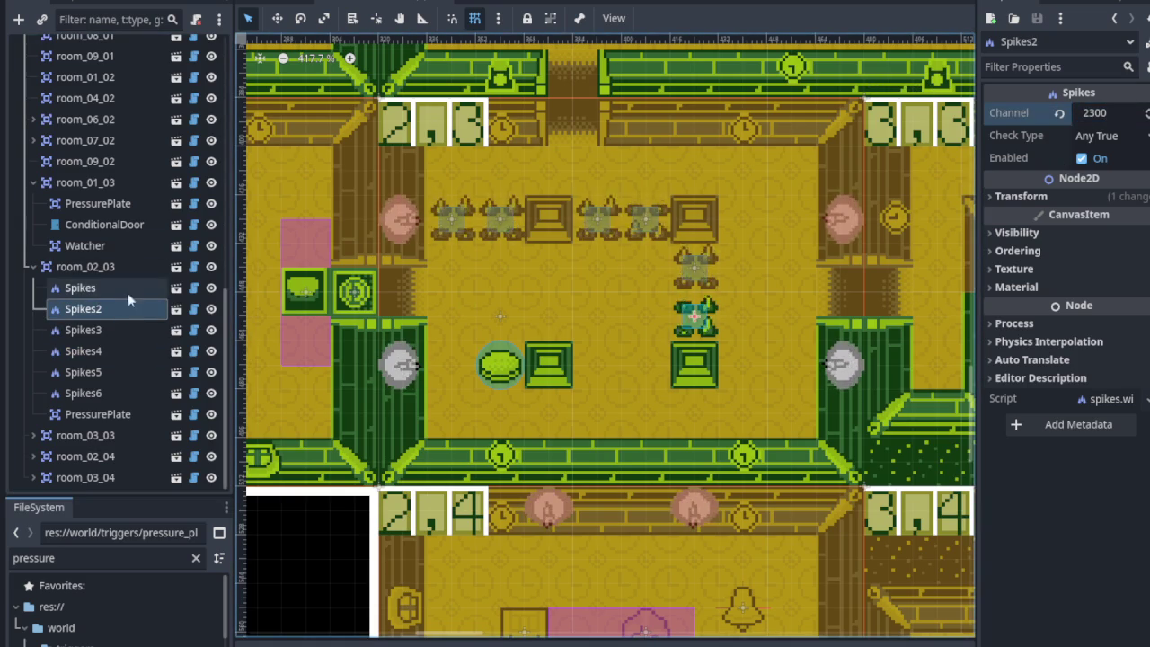
left_click(80, 287)
left_click(1097, 112)
type("300")
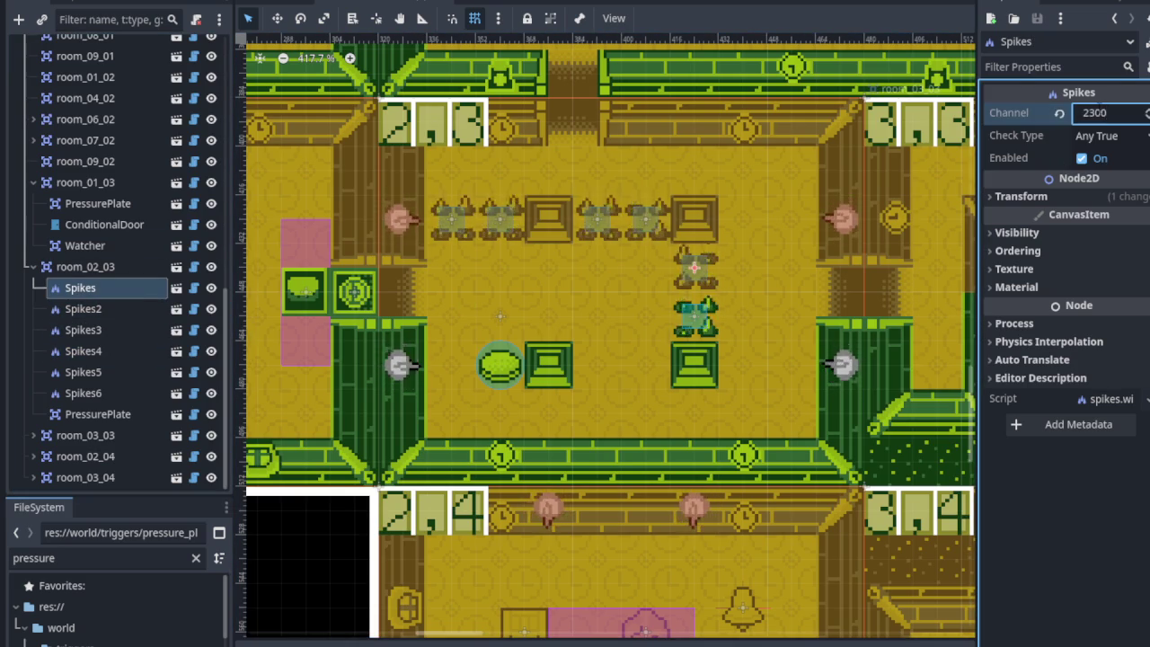
Save the scene and run the game with F5 to playtest the dungeon.
left_click(106, 415)
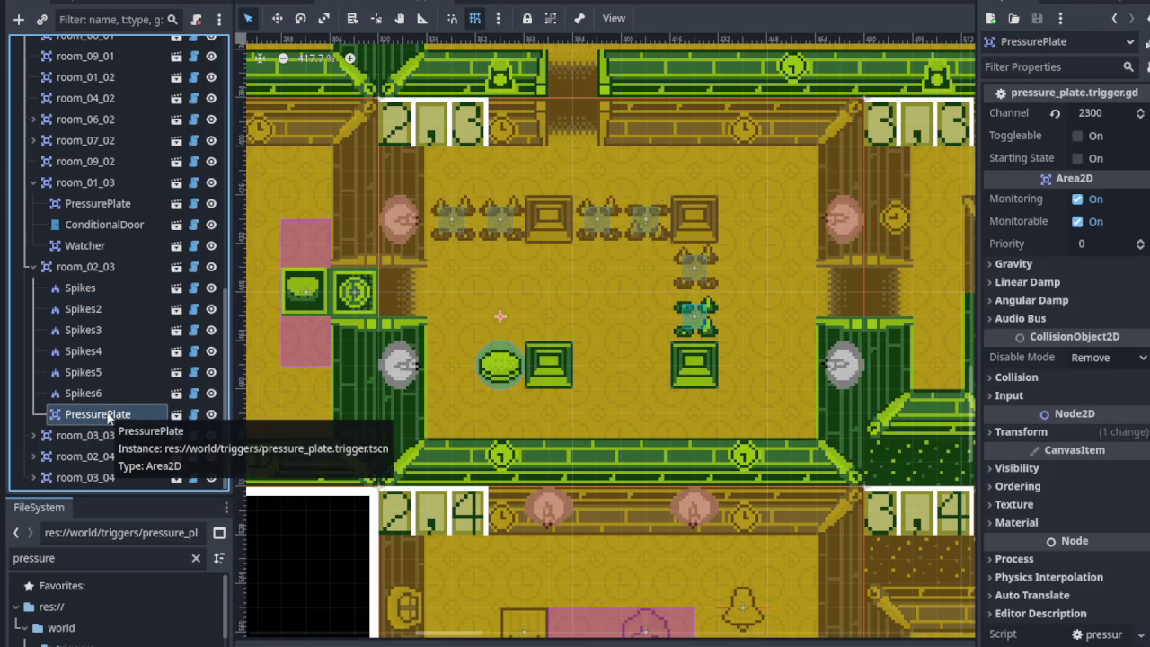
key("ctrl+s")
scroll(529, 306, "down", 4)
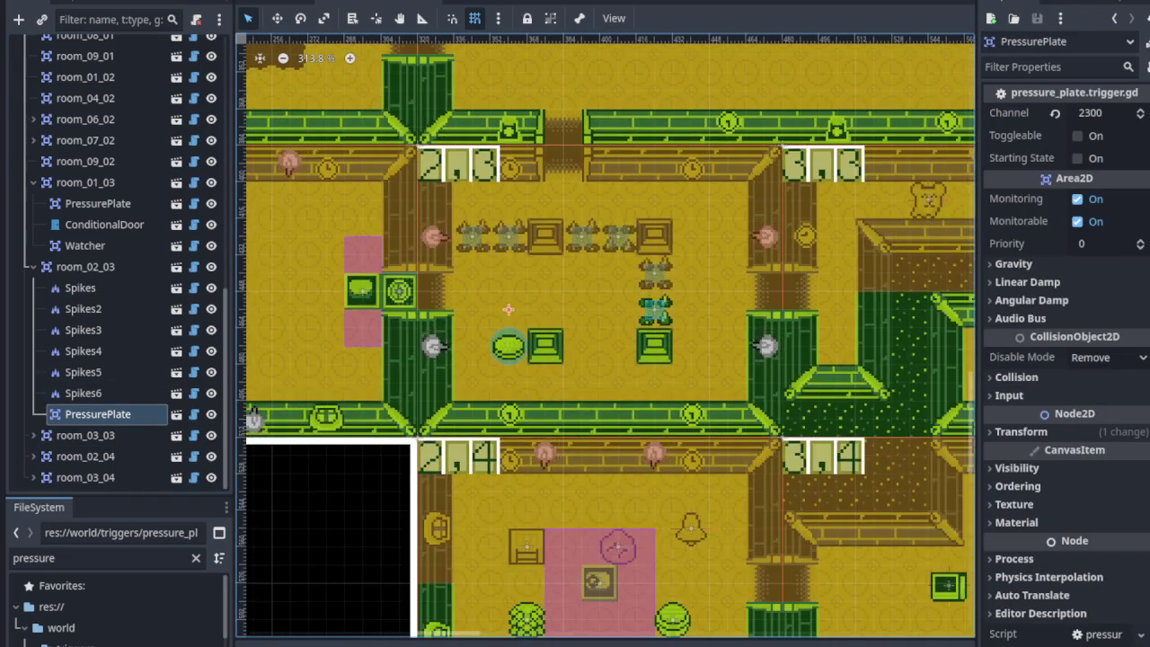
key("F5")
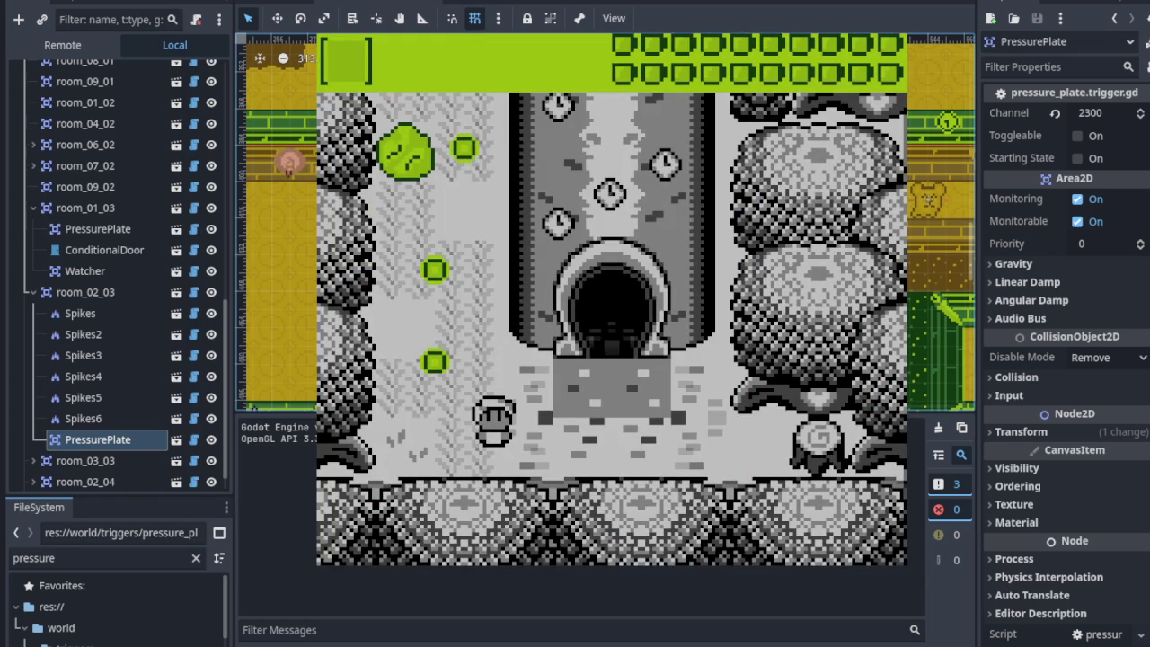
Walk the player left and up past the cave entrance and the clock tower.
key("Left")
key("Up")
key("Right")
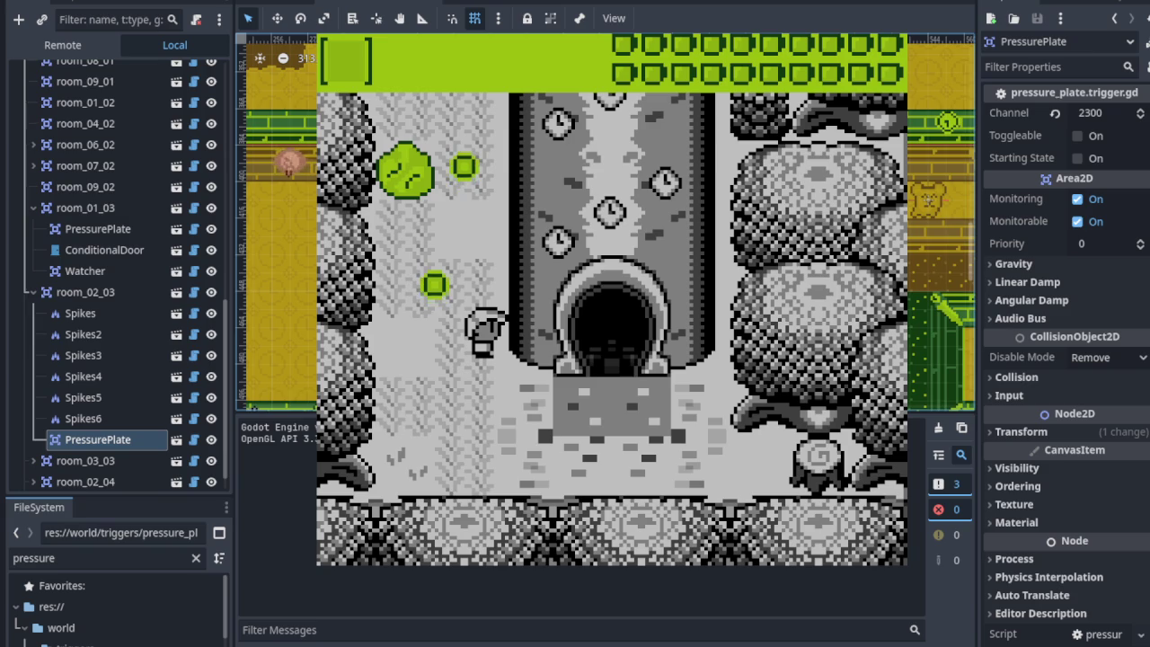
key("Up")
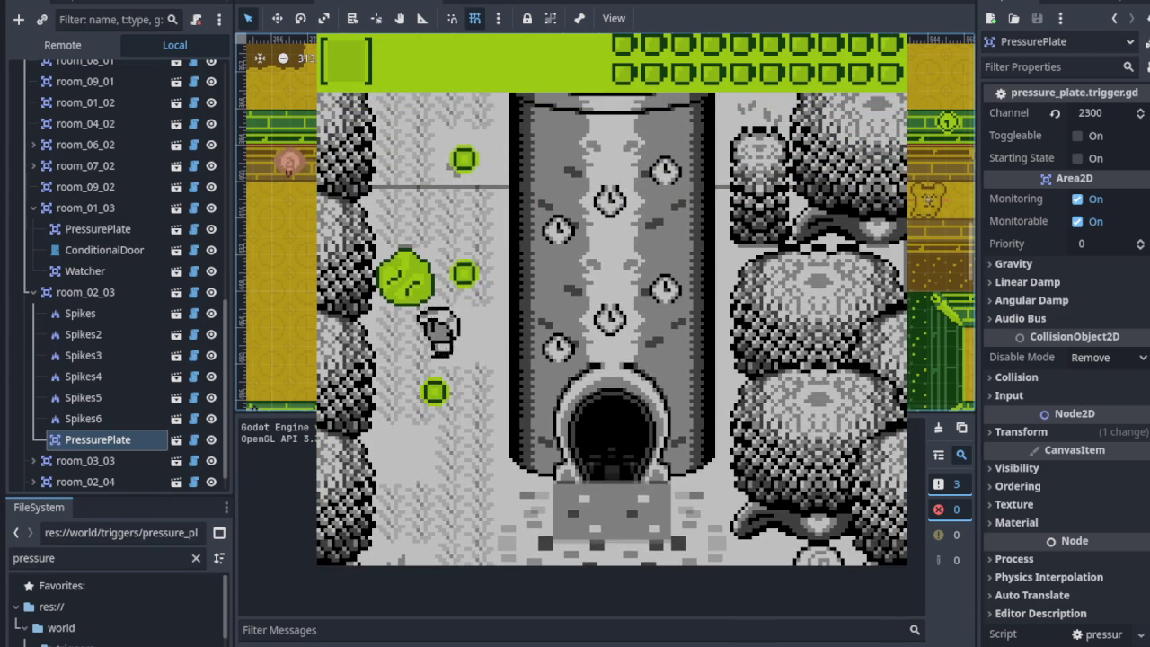
key("Up")
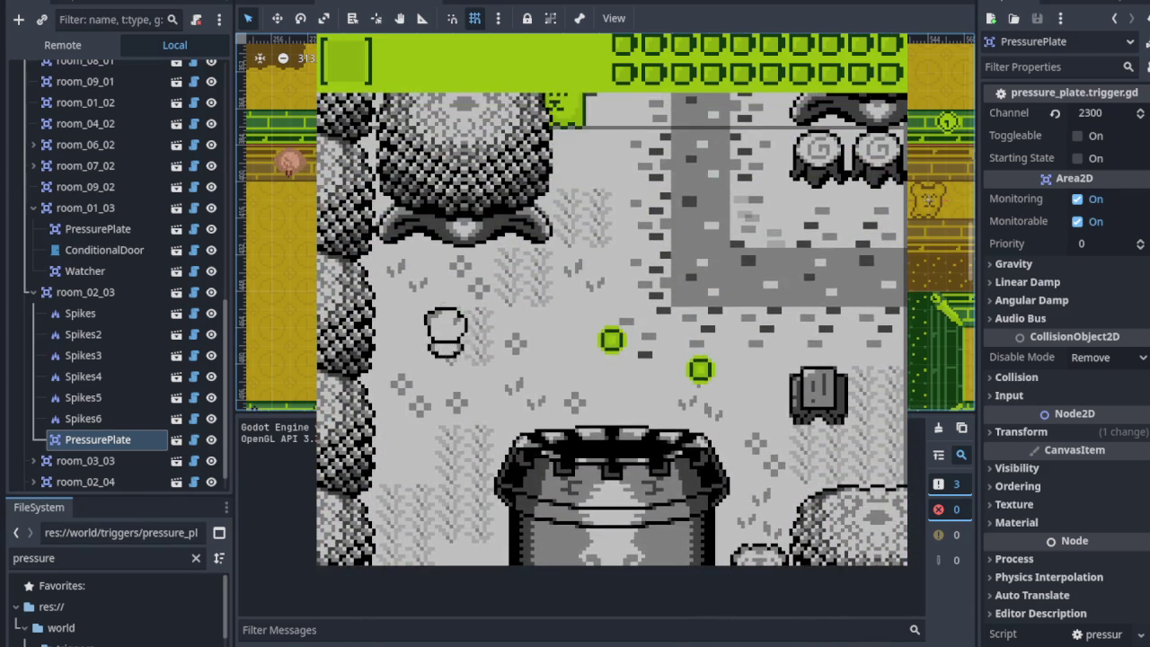
Walk the player back down alongside the tower and in through its doorway.
key("Right")
key("Left")
key("Down")
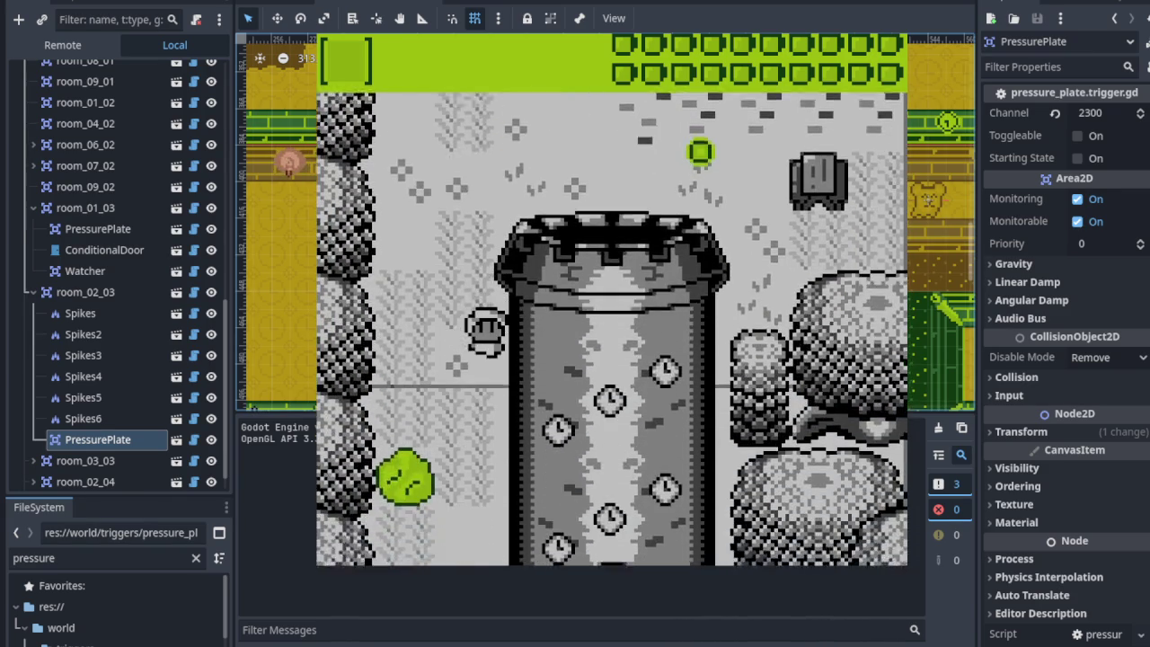
key("Down")
key("Left")
key("Right")
key("Right")
key("Down")
key("Up")
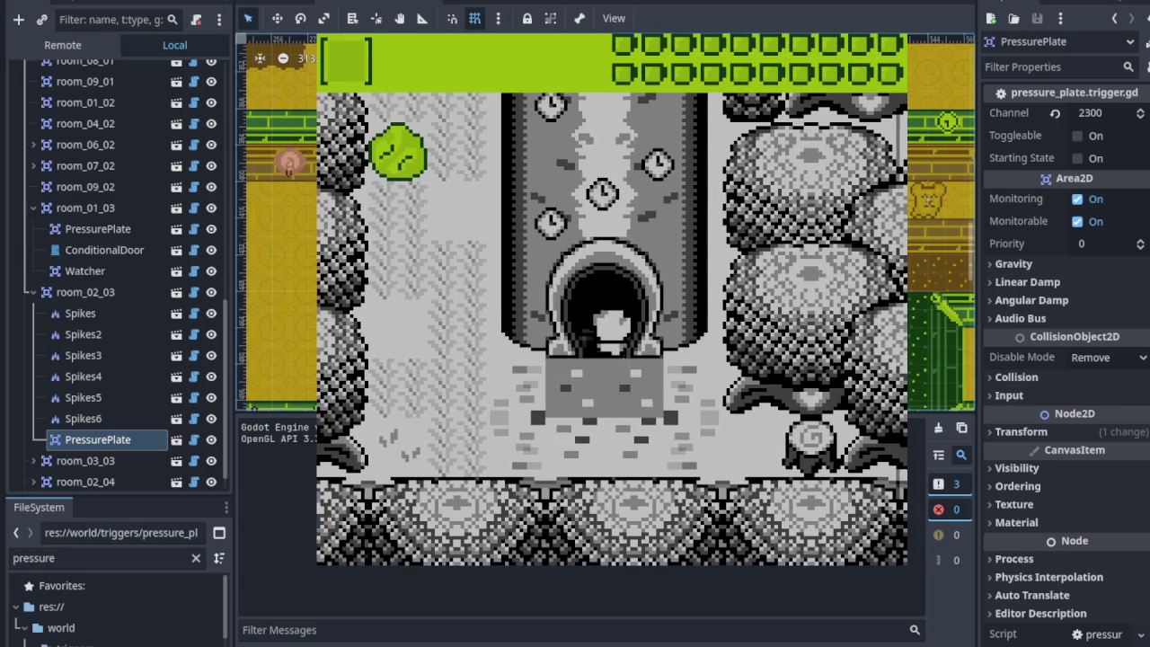
Move the player around the first room, up toward the bush and down to the lower wall.
key("Up")
key("Left")
key("Right")
key("Down")
key("Right")
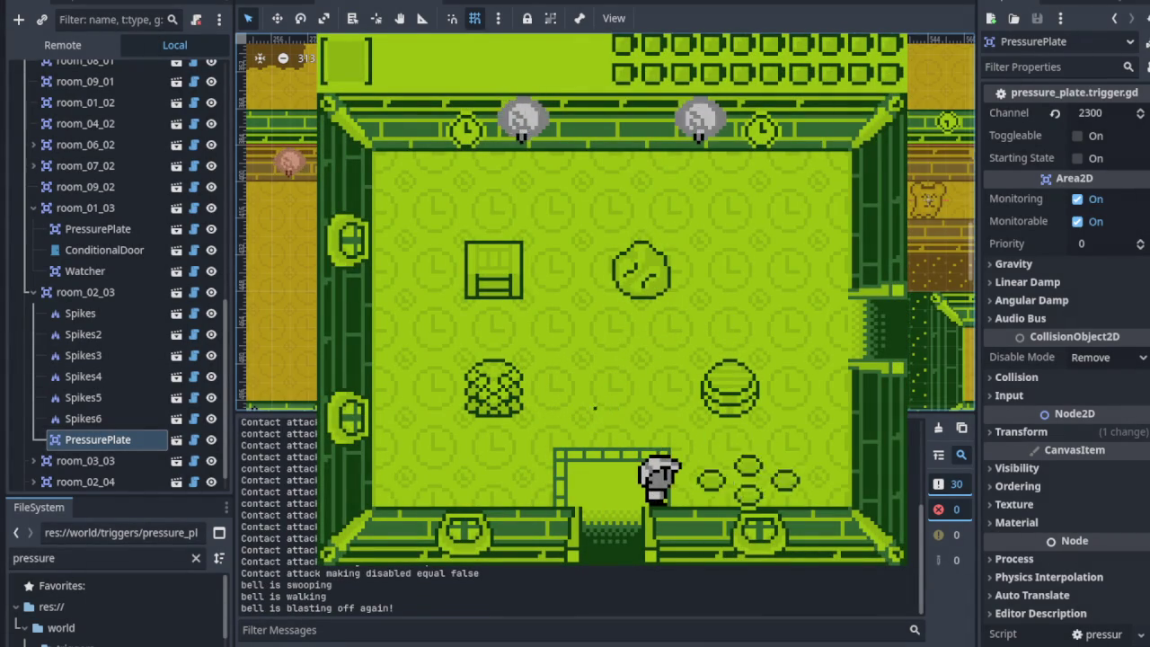
Defeat the bell enemy, then pick up the bush and throw it aside.
key("Left")
key("Up")
key("Down")
key("Left")
key("Up")
key("Right")
Step on the pressure plate, exit into the next room and walk up toward the top wall.
key("Up")
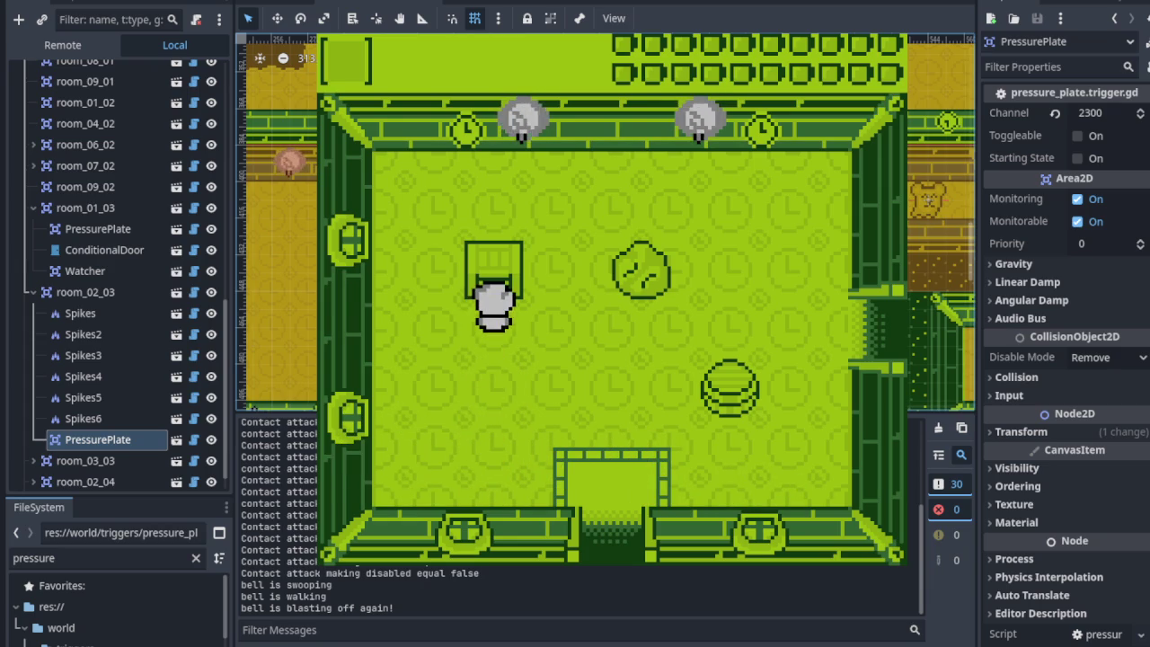
key("Down")
key("Right")
key("Right")
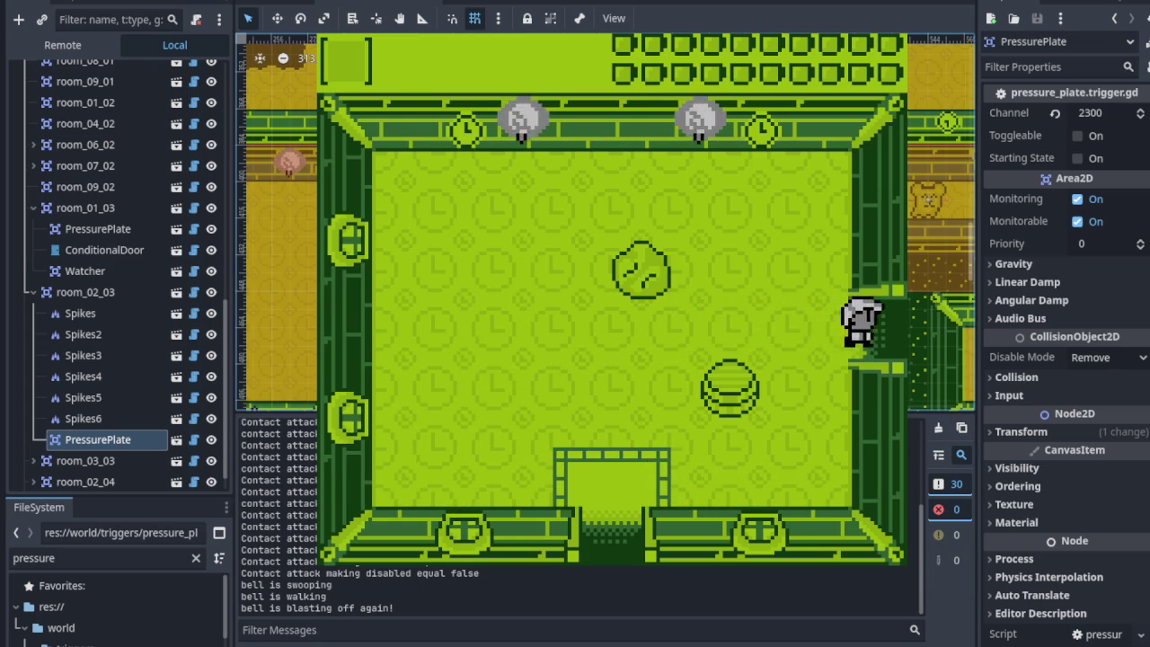
key("Left")
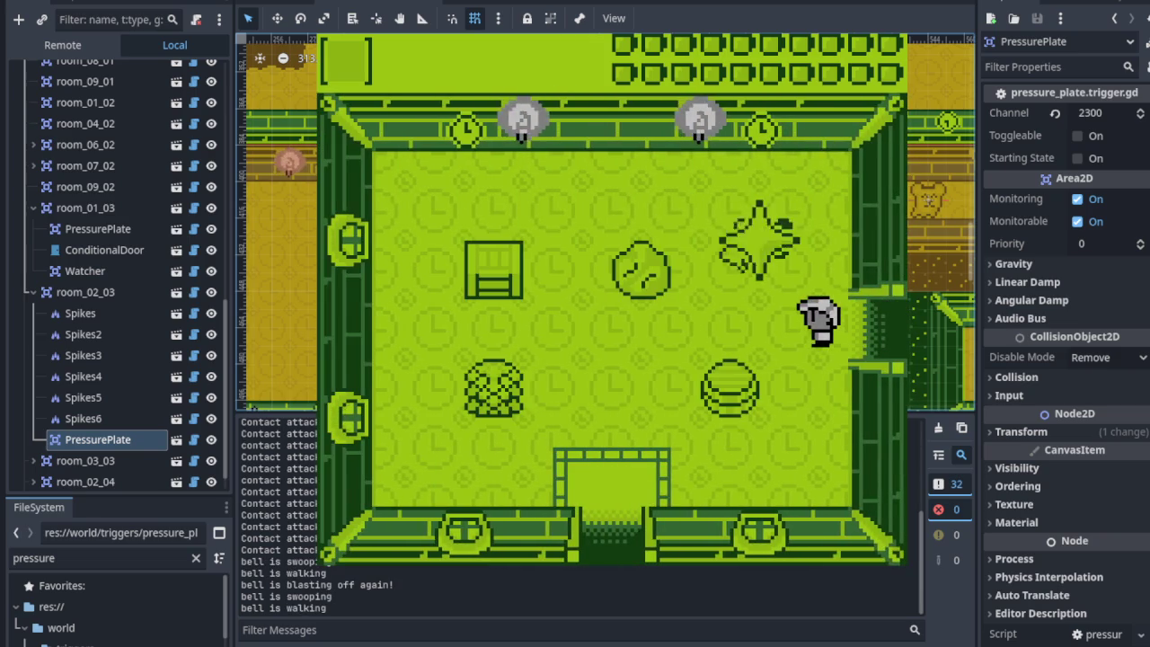
key("Up")
key("Left")
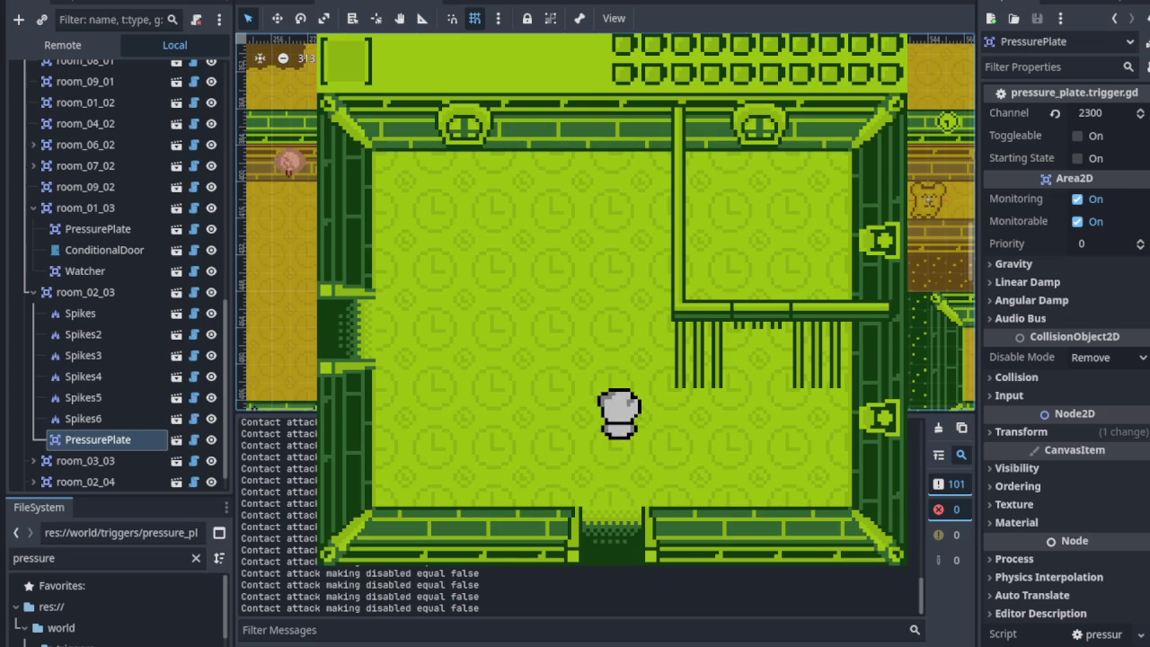
Step the knight right once more, then stop the game with F8 to return to the editor.
key("Right")
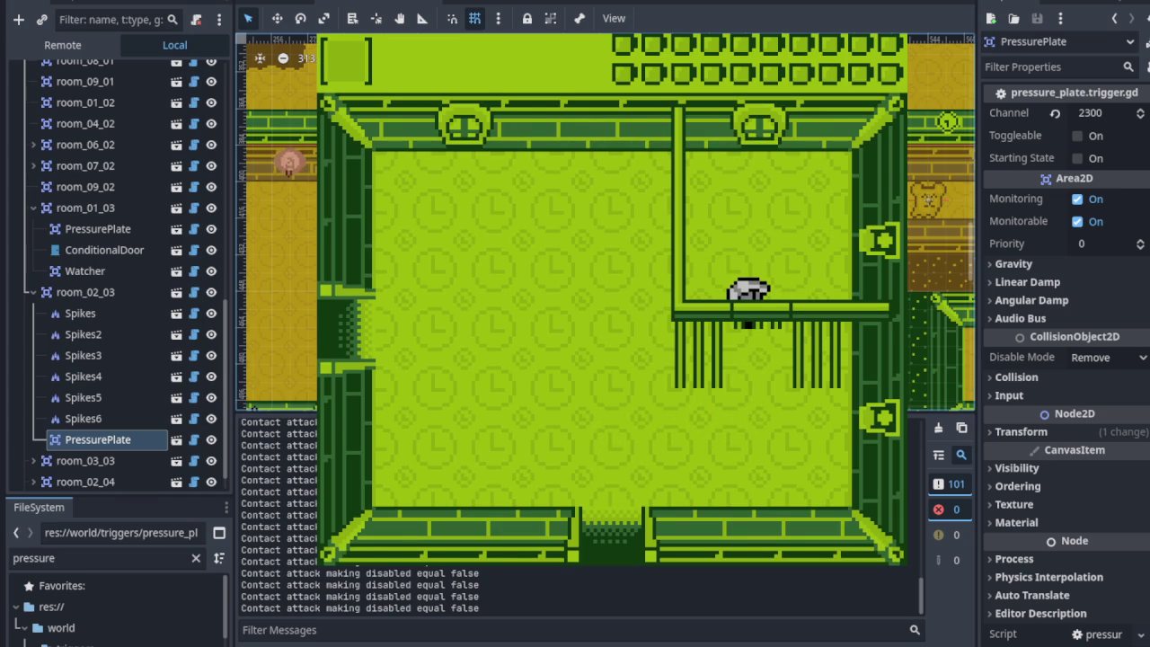
key("F8")
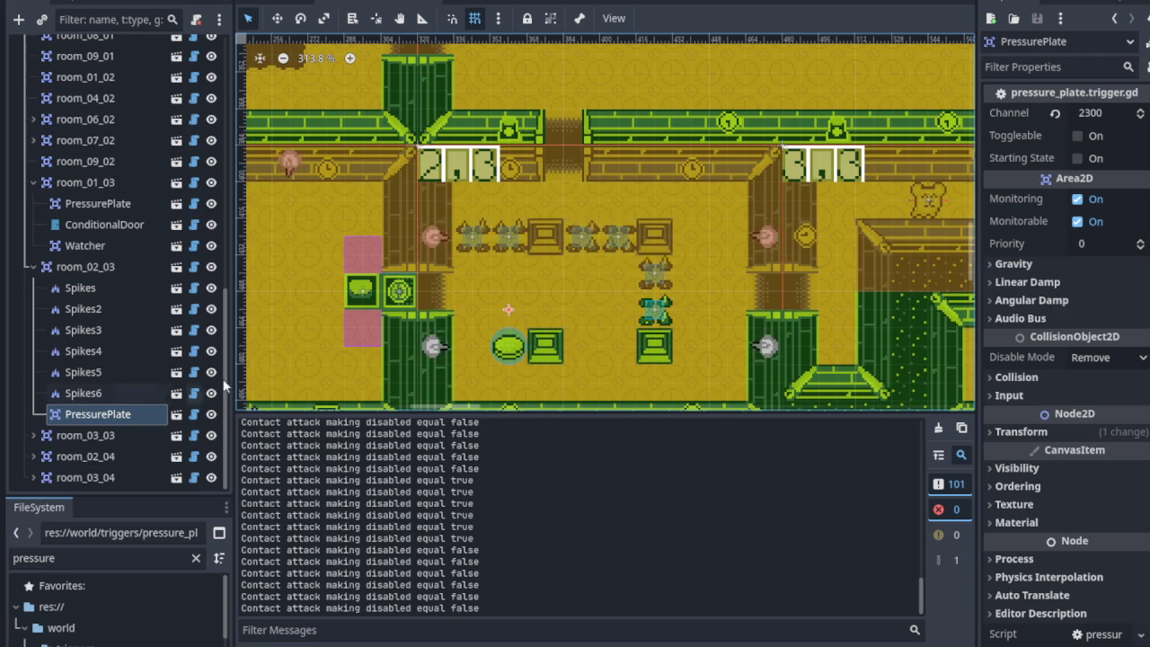
scroll(528, 249, "down", 4)
Pan the level view and select the cells TileMapLayer.
scroll(441, 312, "up", 3)
scroll(441, 312, "right", 2)
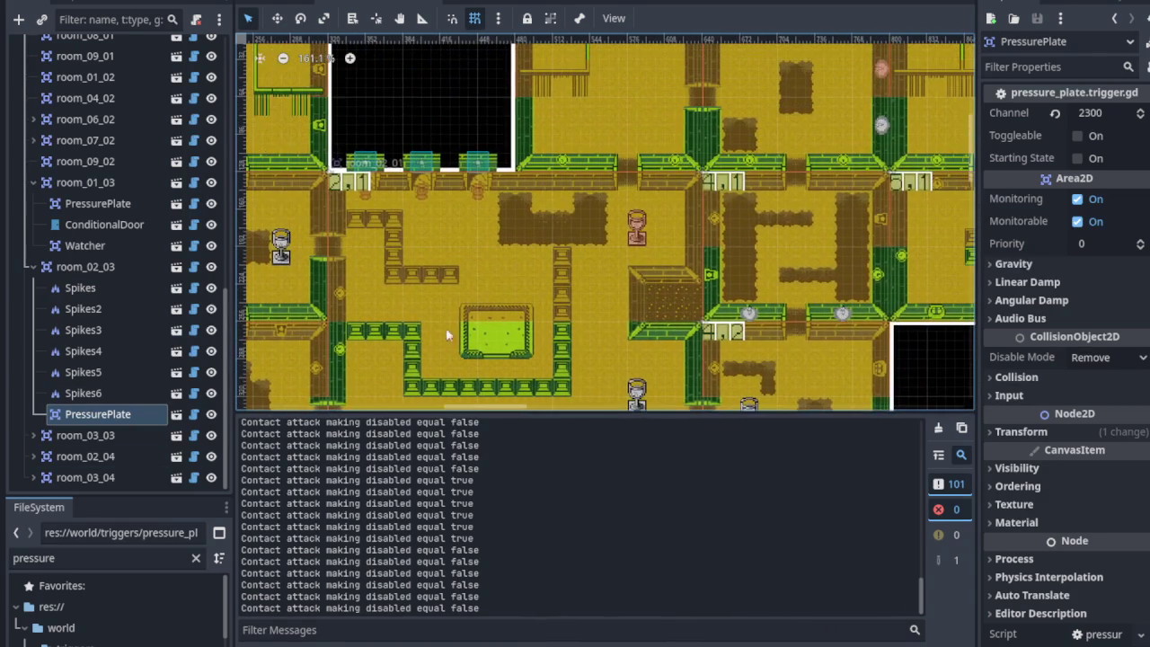
scroll(100, 299, "up", 10)
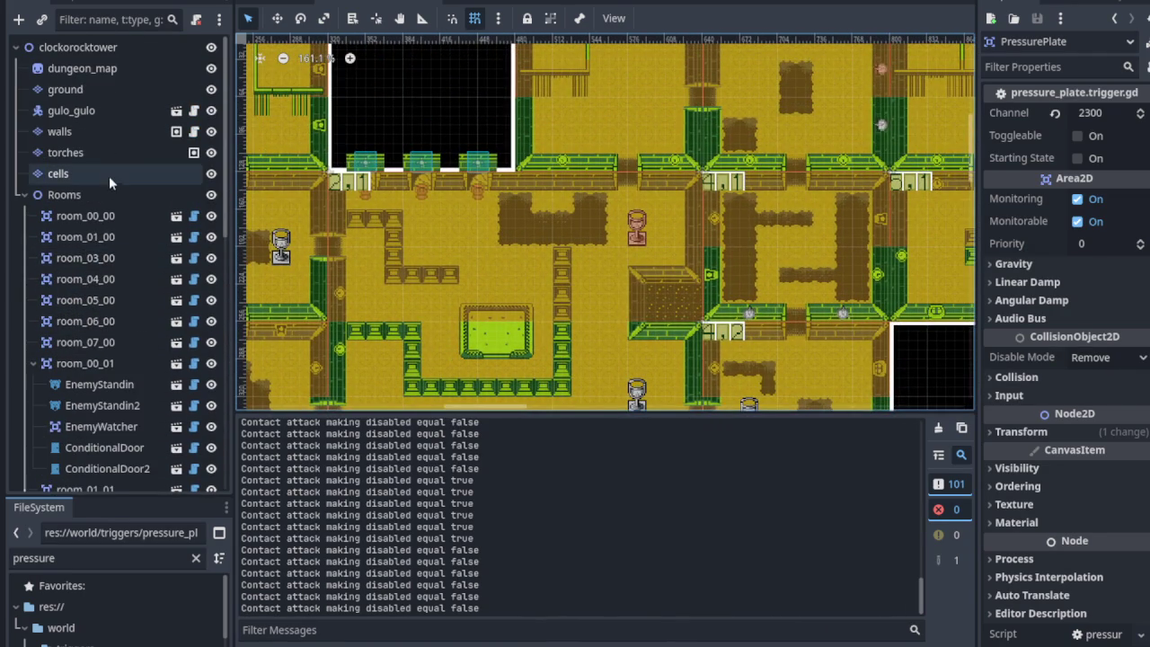
left_click(108, 171)
Scroll over room 1,0 to review the barred cell tiles, then save the scene with Ctrl+S.
scroll(570, 281, "up", 5)
scroll(571, 281, "right", 1)
scroll(571, 281, "up", 6)
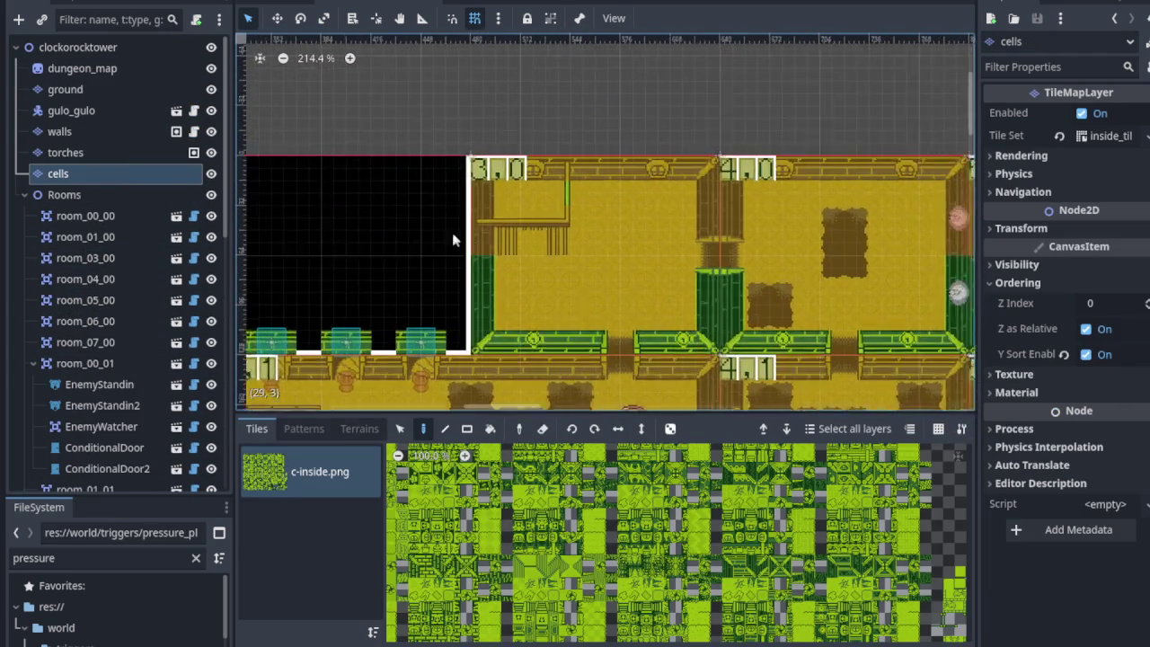
scroll(319, 203, "up", 2)
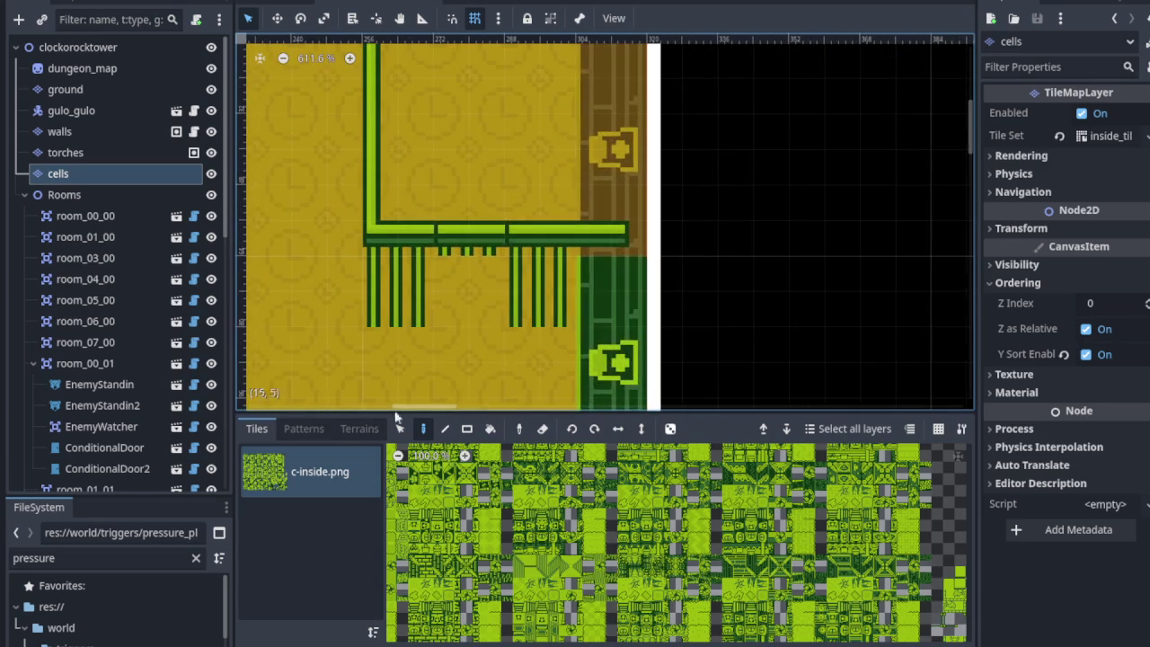
scroll(707, 570, "down", 3)
scroll(706, 570, "up", 10)
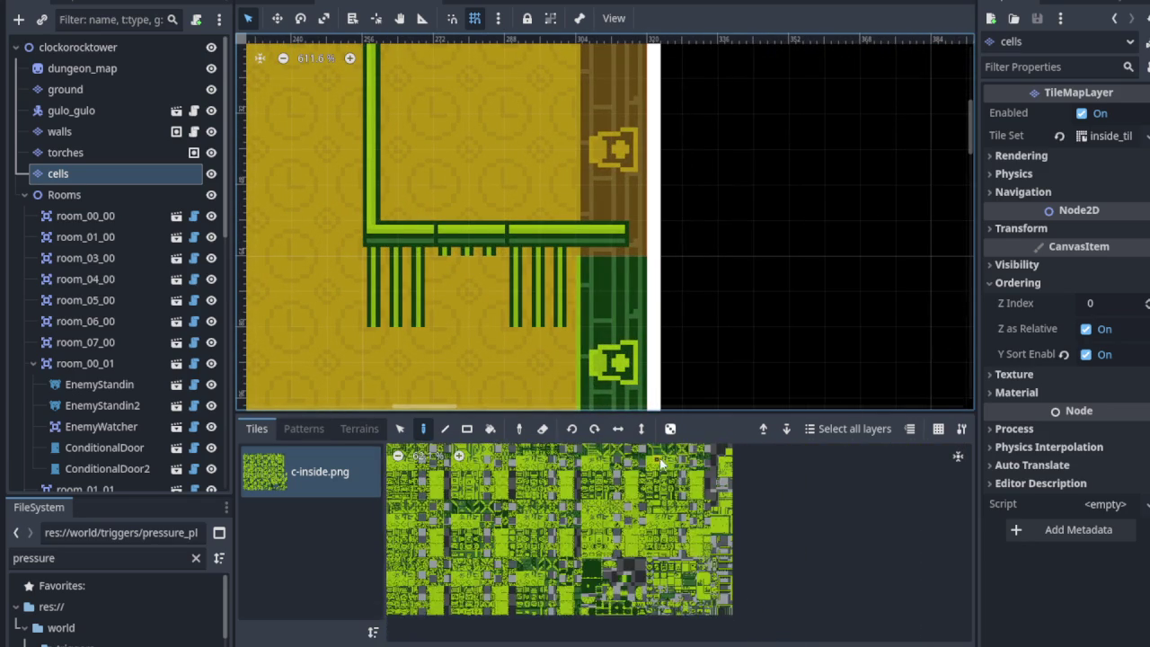
scroll(795, 545, "up", 3)
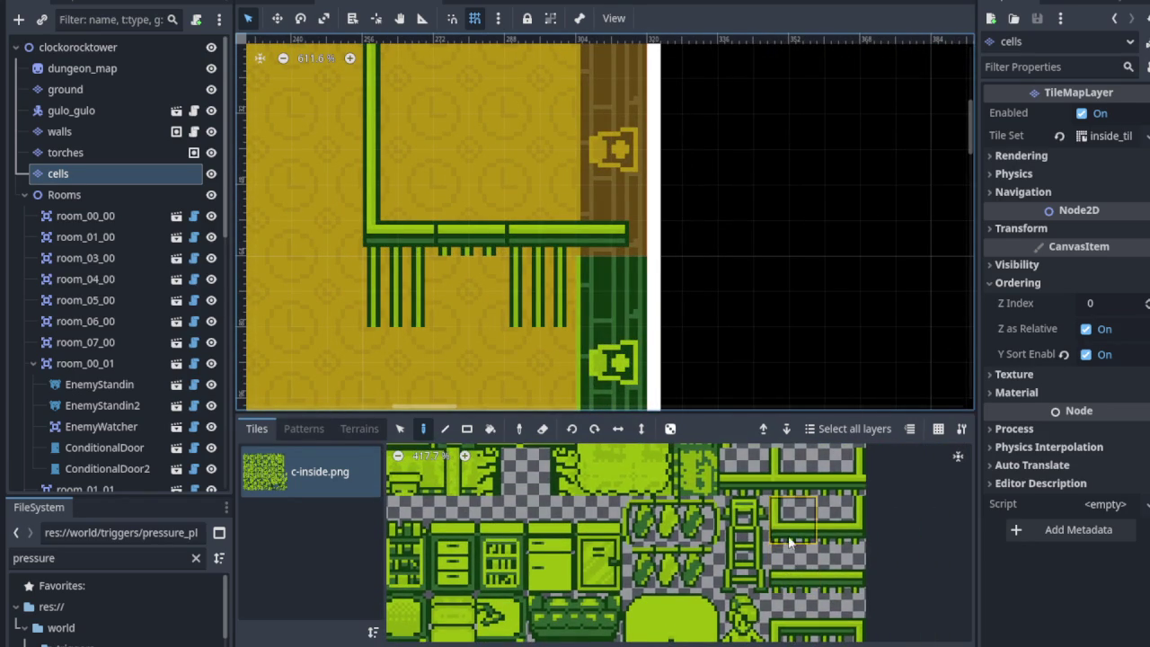
scroll(419, 229, "up", 1)
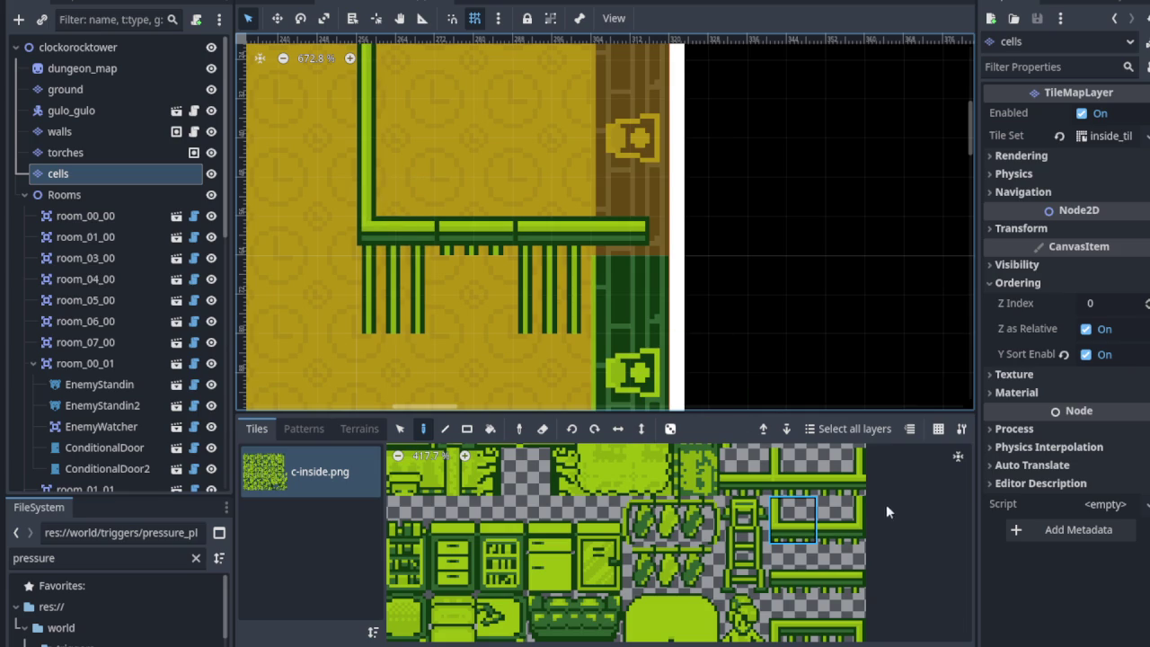
scroll(834, 522, "down", 2)
scroll(834, 522, "down", 1)
scroll(777, 575, "up", 2)
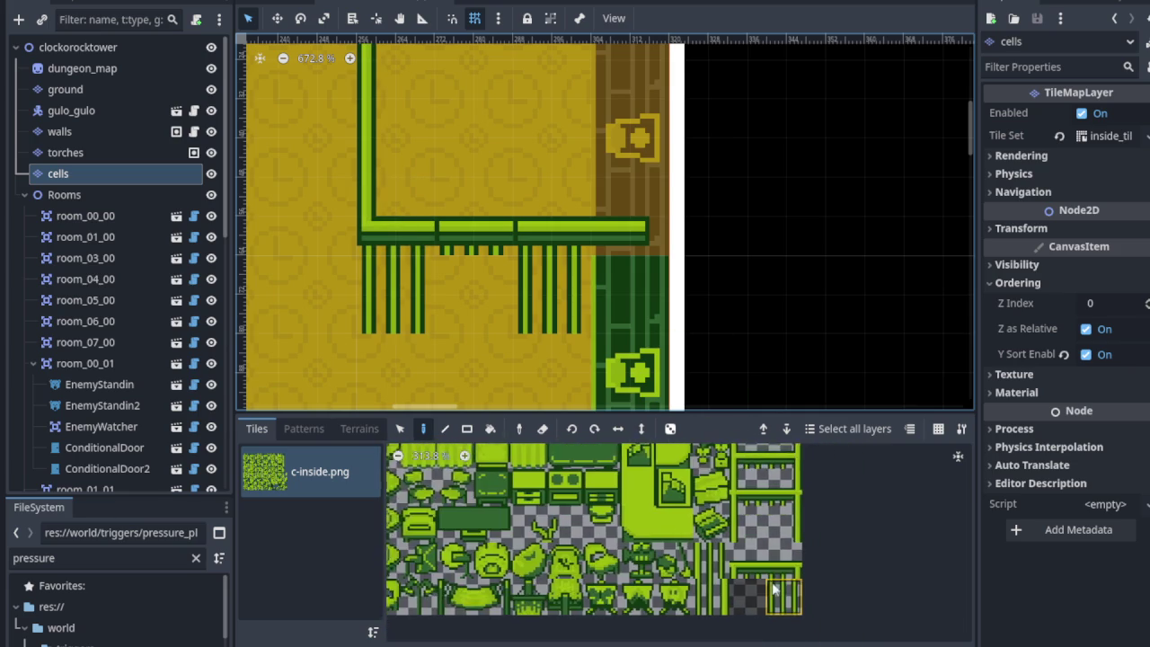
scroll(755, 521, "up", 1)
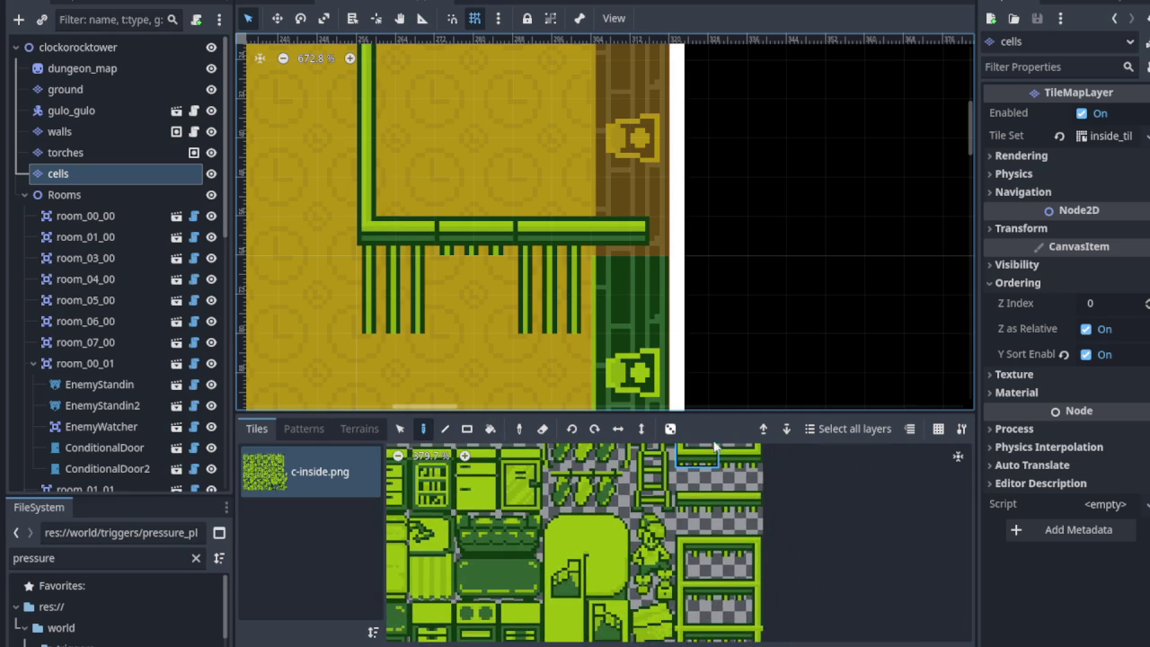
scroll(723, 567, "up", 2)
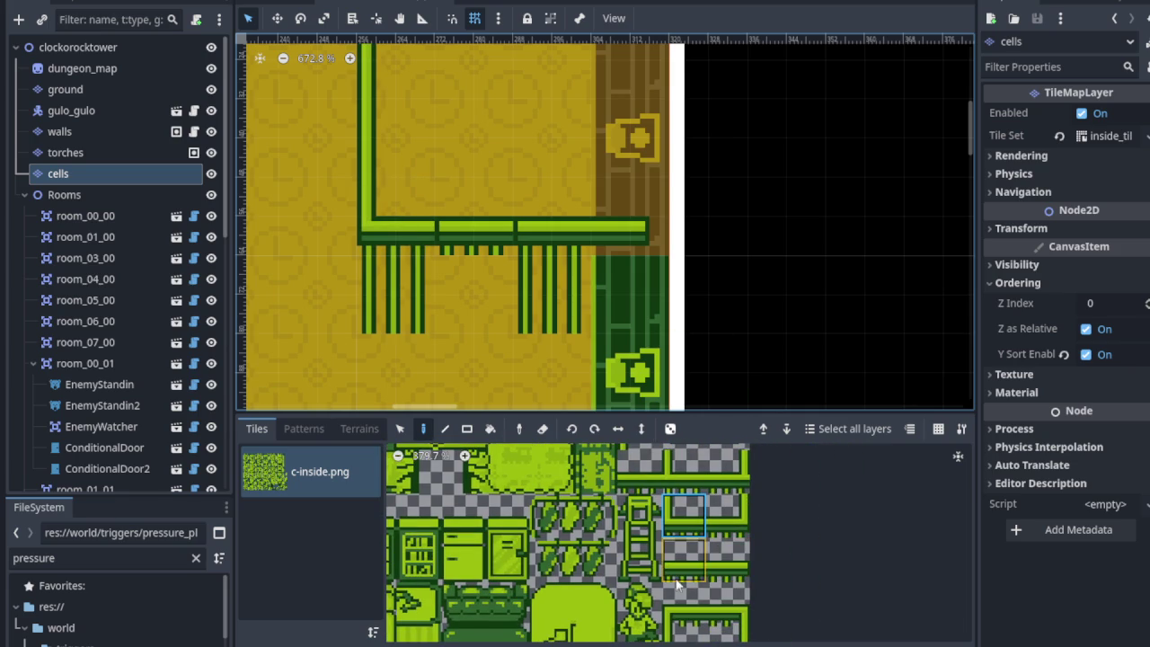
scroll(710, 598, "up", 1)
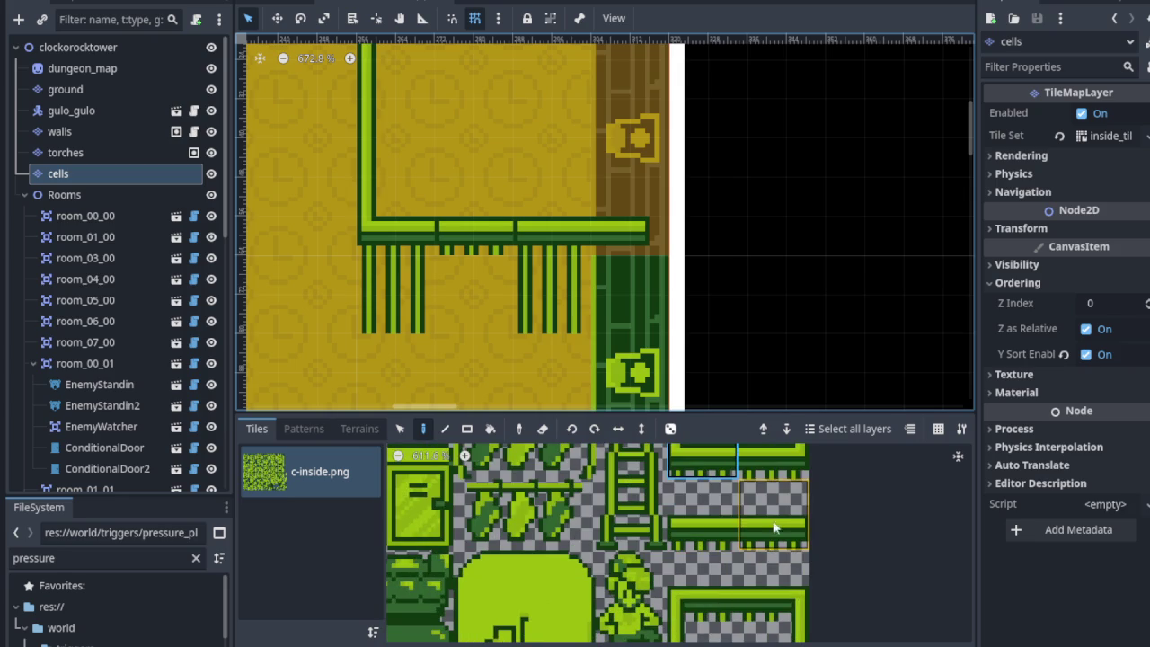
scroll(775, 528, "down", 2)
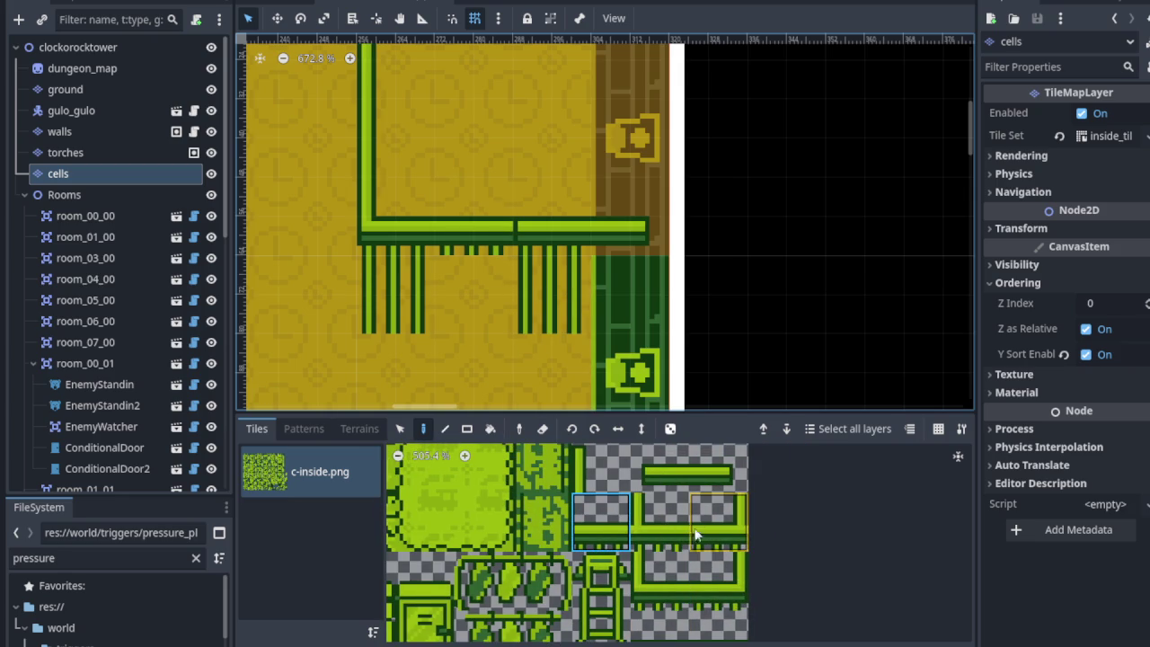
scroll(696, 534, "down", 2)
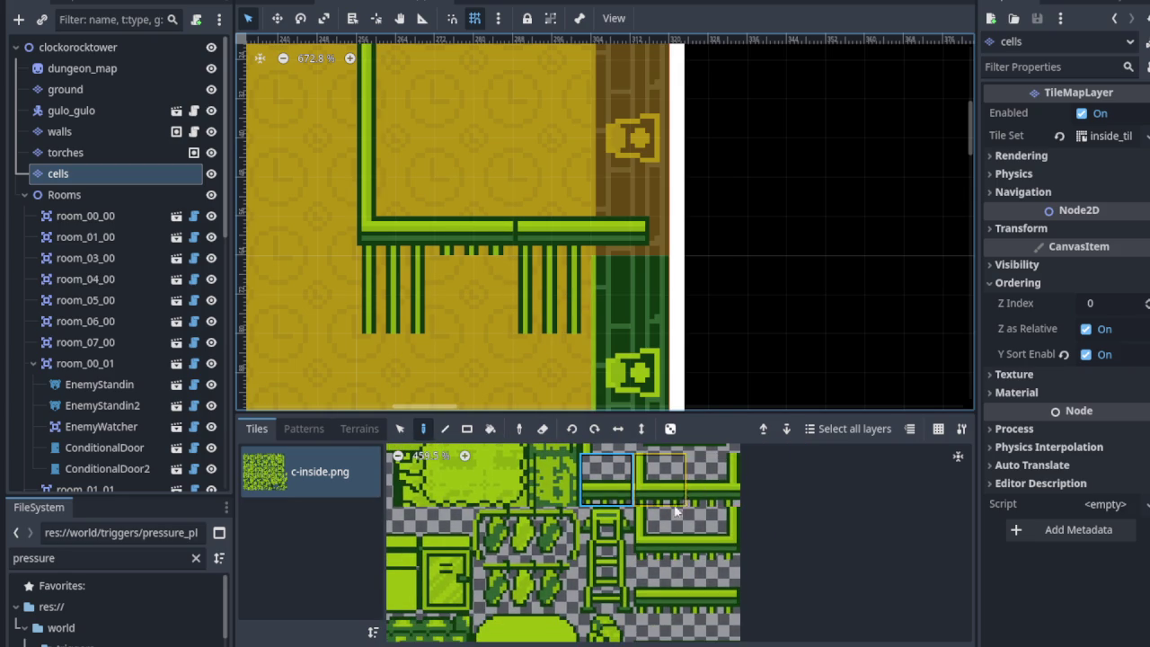
scroll(654, 593, "down", 3)
scroll(635, 563, "down", 5)
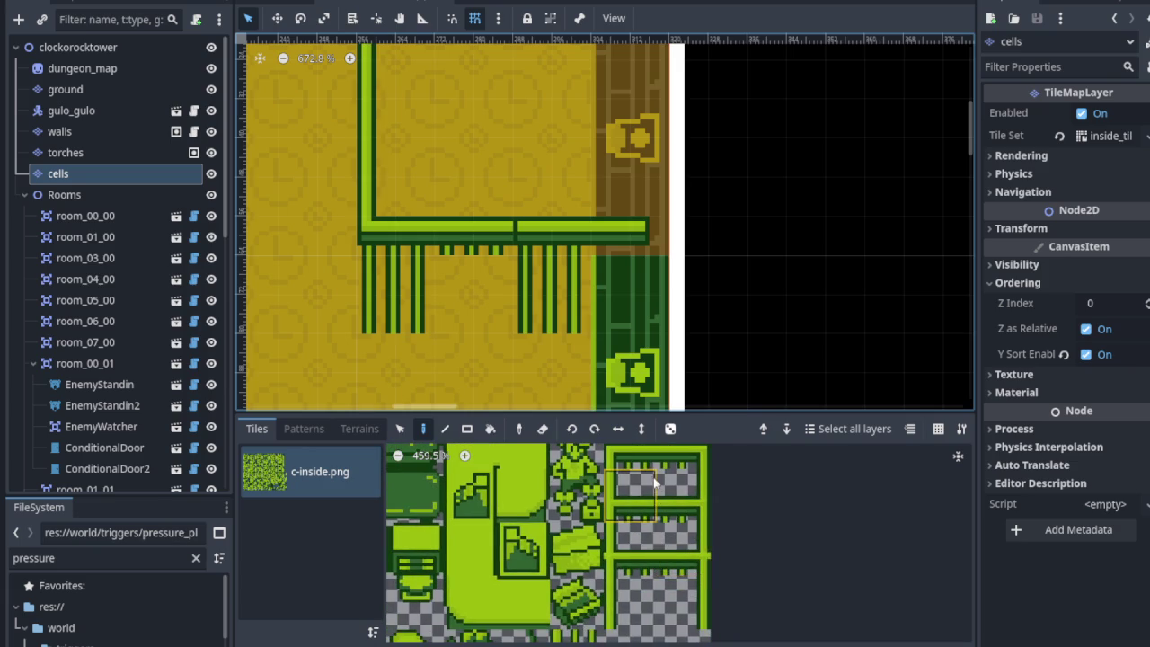
scroll(645, 586, "up", 5)
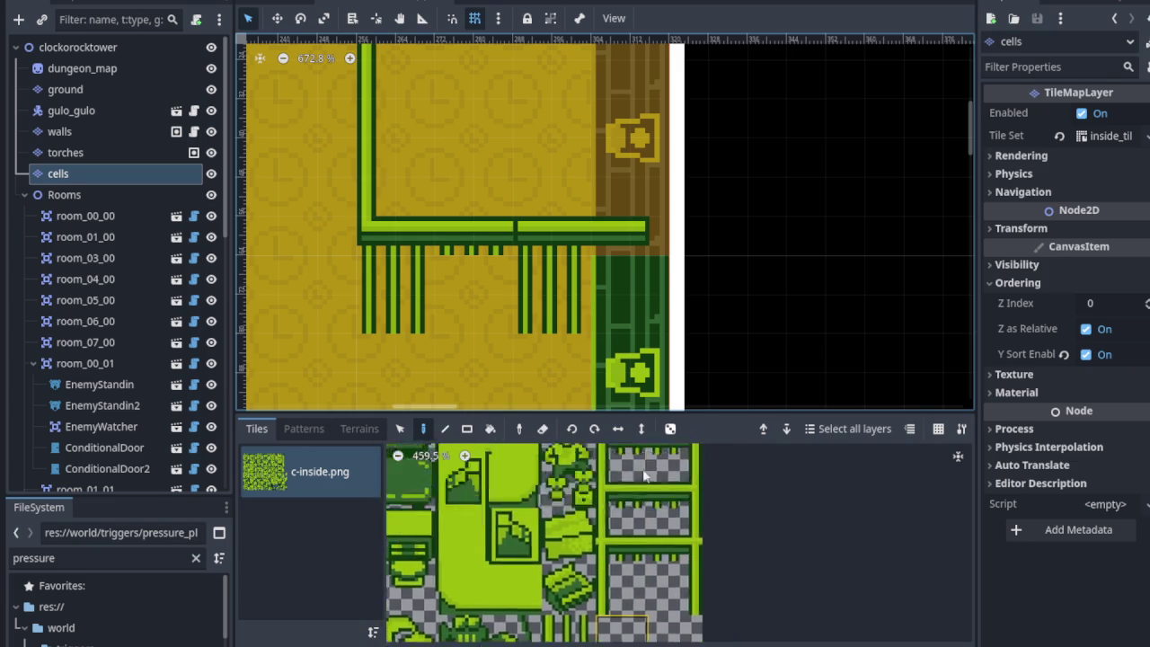
scroll(629, 584, "up", 3)
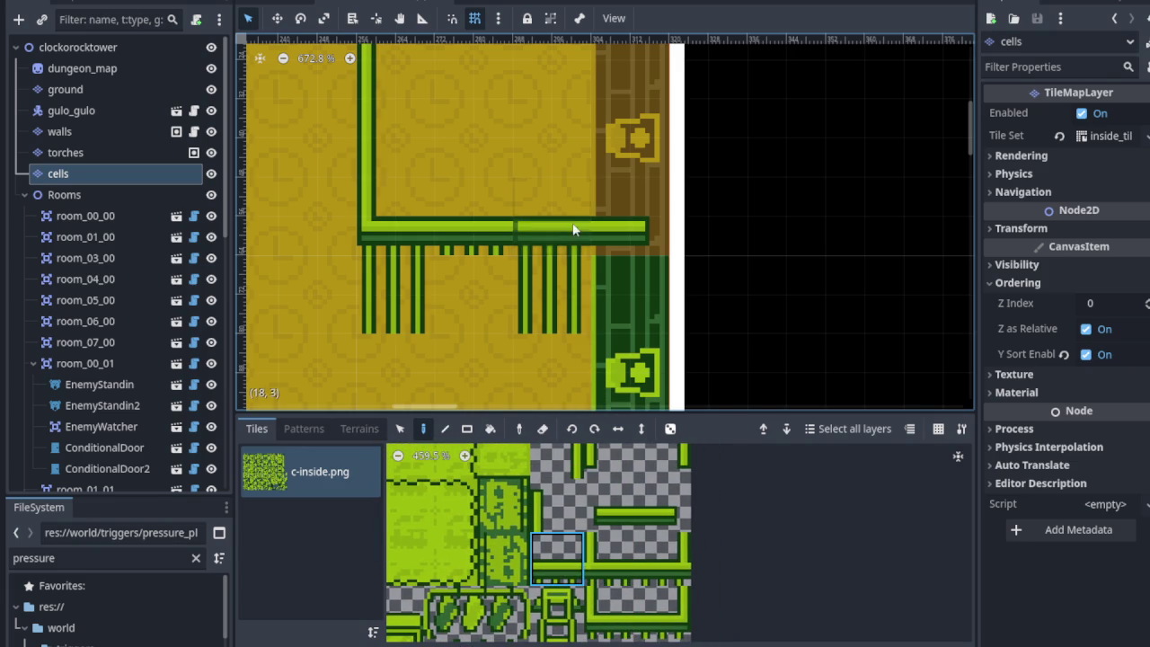
scroll(696, 382, "down", 8)
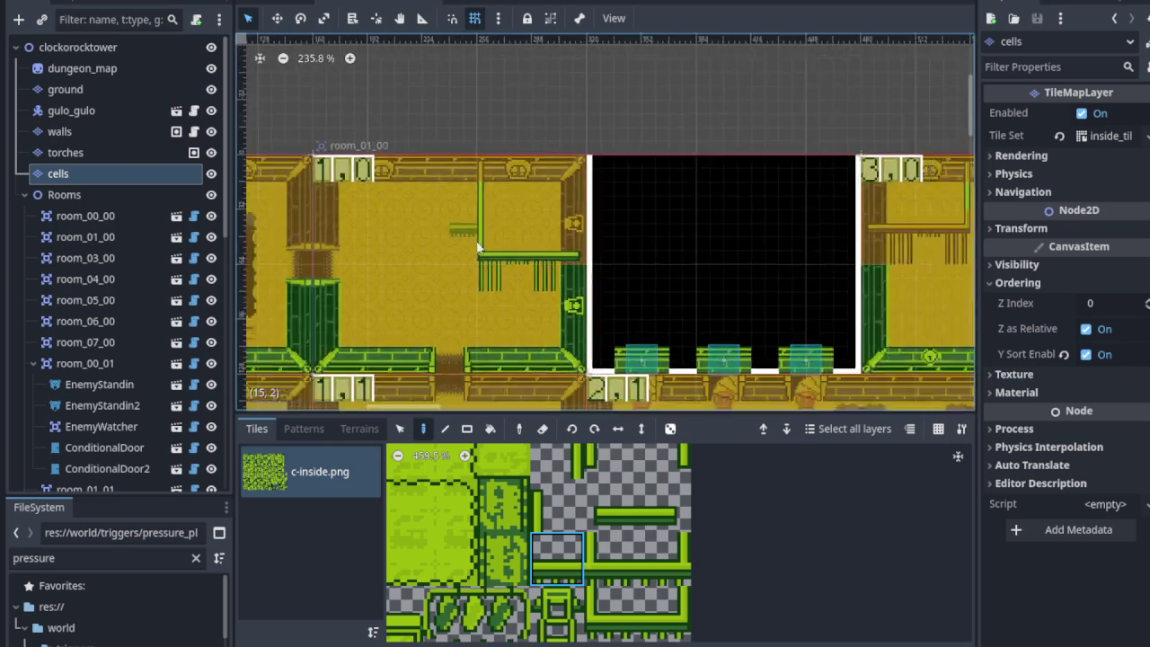
scroll(461, 291, "down", 2)
scroll(465, 283, "up", 1)
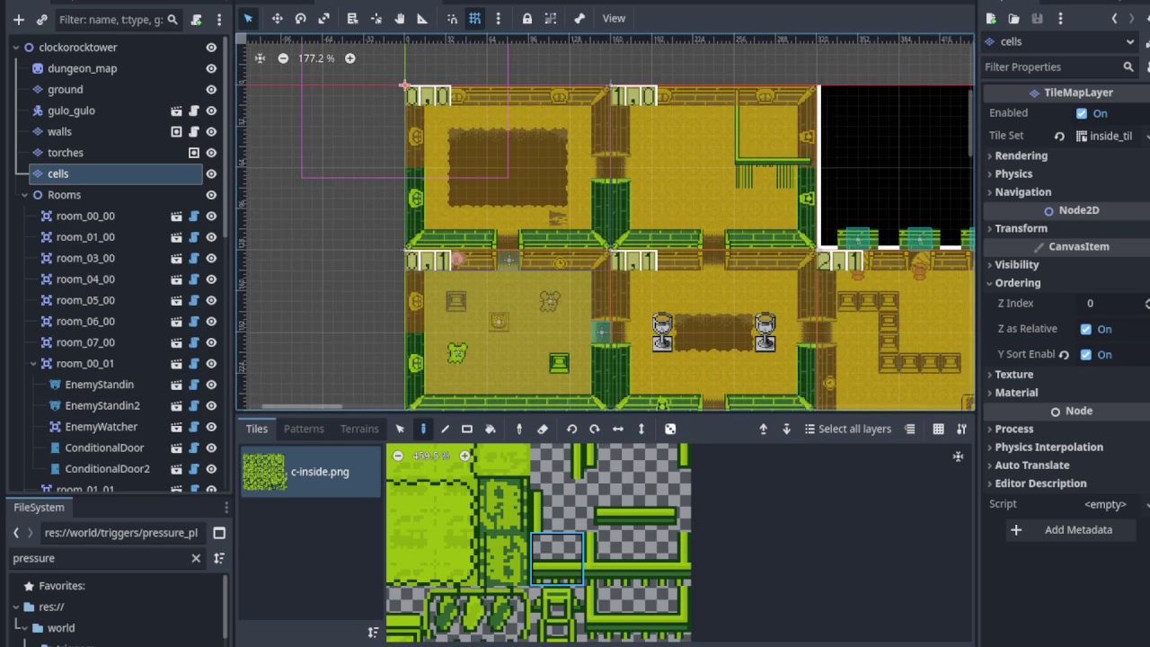
key("ctrl+s")
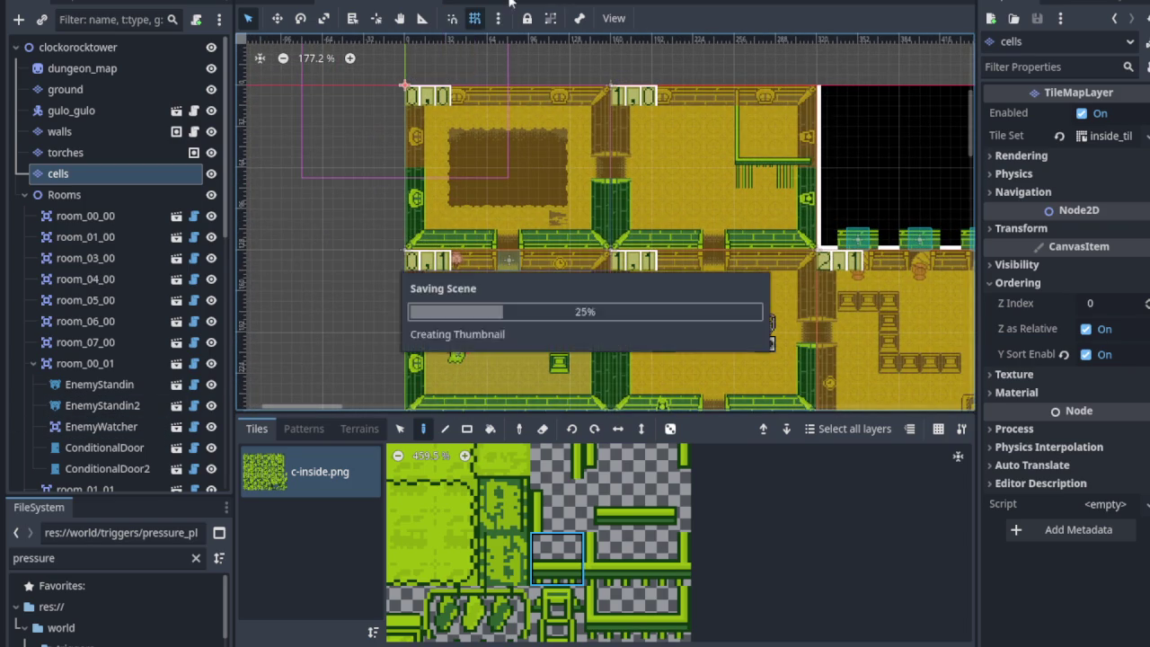
Switch through the ActivatableTestScene and overworld scene tabs, then return to clockorocktower.
left_click(512, 2)
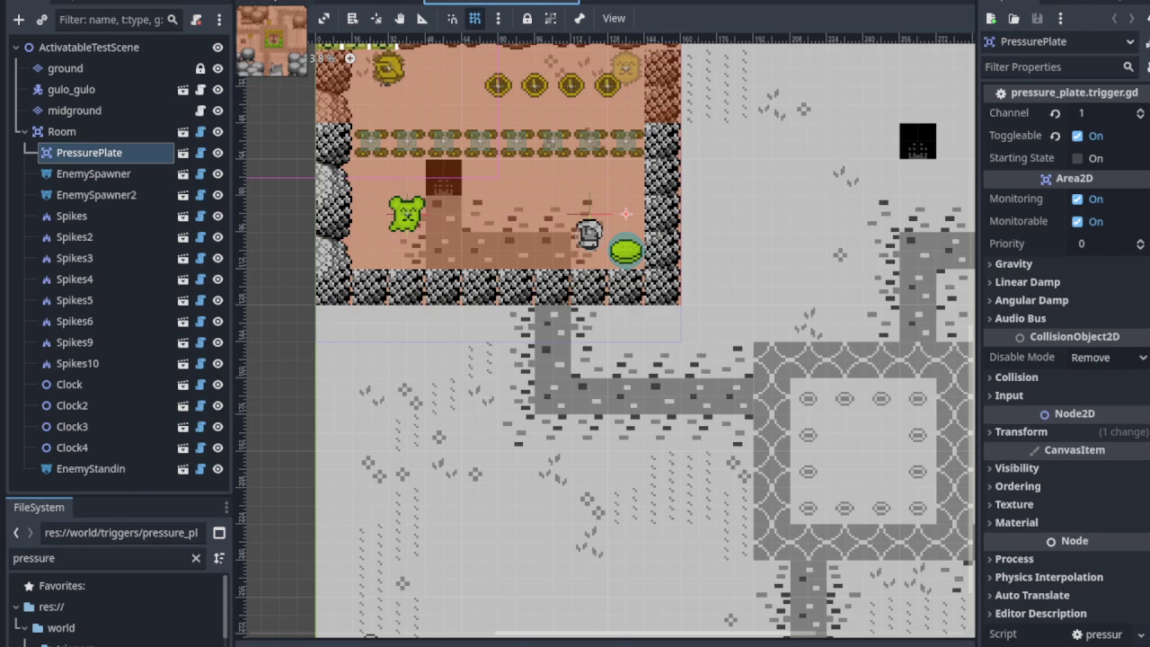
left_click(503, 1)
scroll(526, 295, "down", 4)
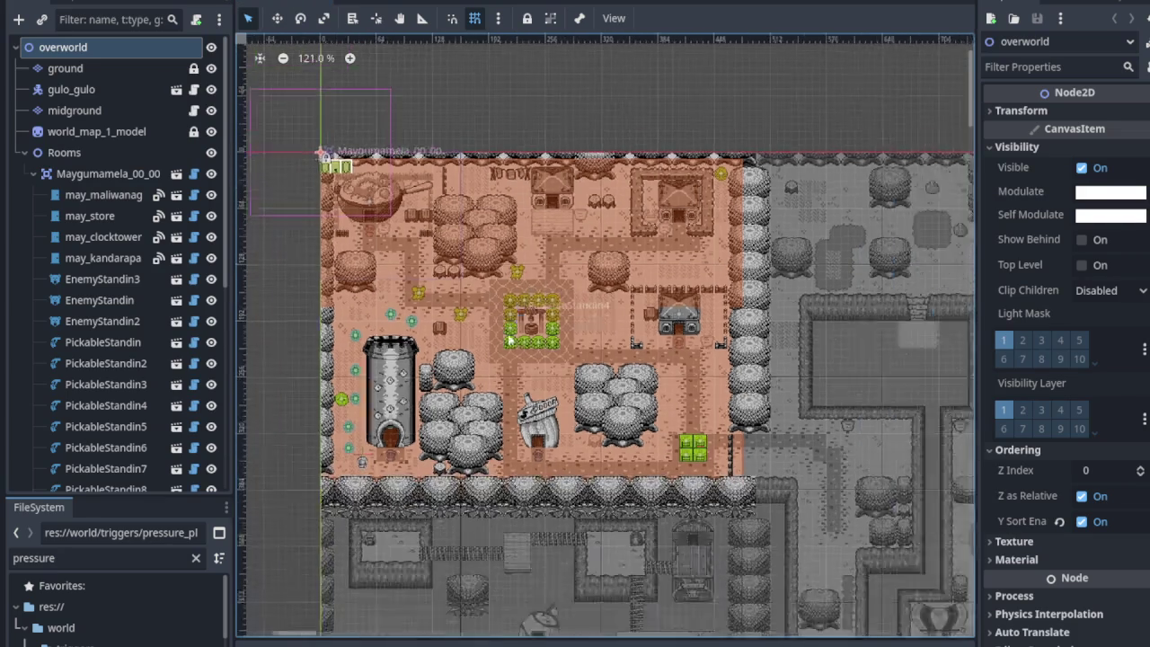
scroll(100, 221, "down", 5)
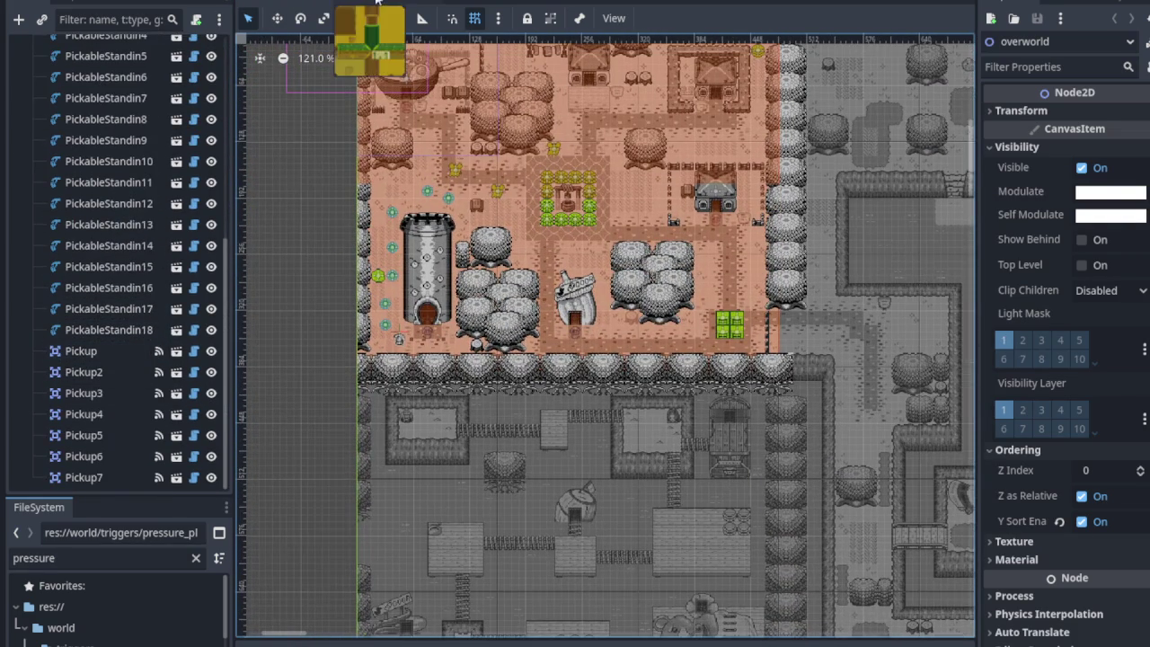
left_click(370, 3)
Collapse room_00_01, room_02_03 and room_01_03 in the Scene dock, then expand room_01_03.
scroll(547, 310, "up", 1)
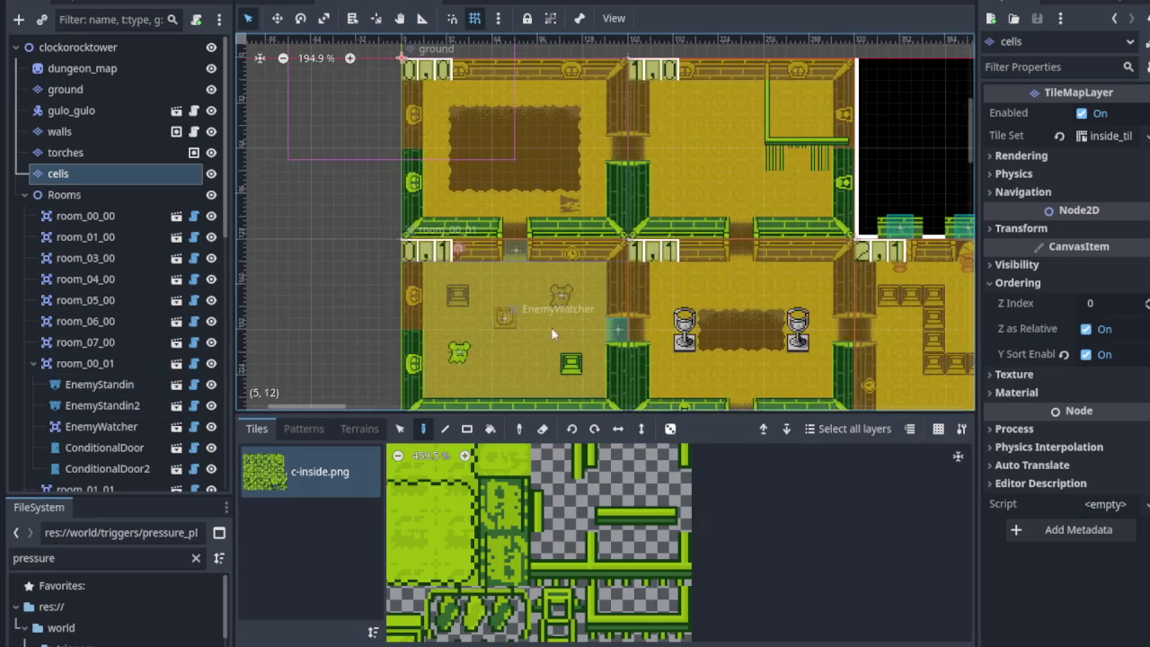
scroll(548, 171, "down", 10)
scroll(560, 98, "right", 3)
scroll(449, 180, "left", 5)
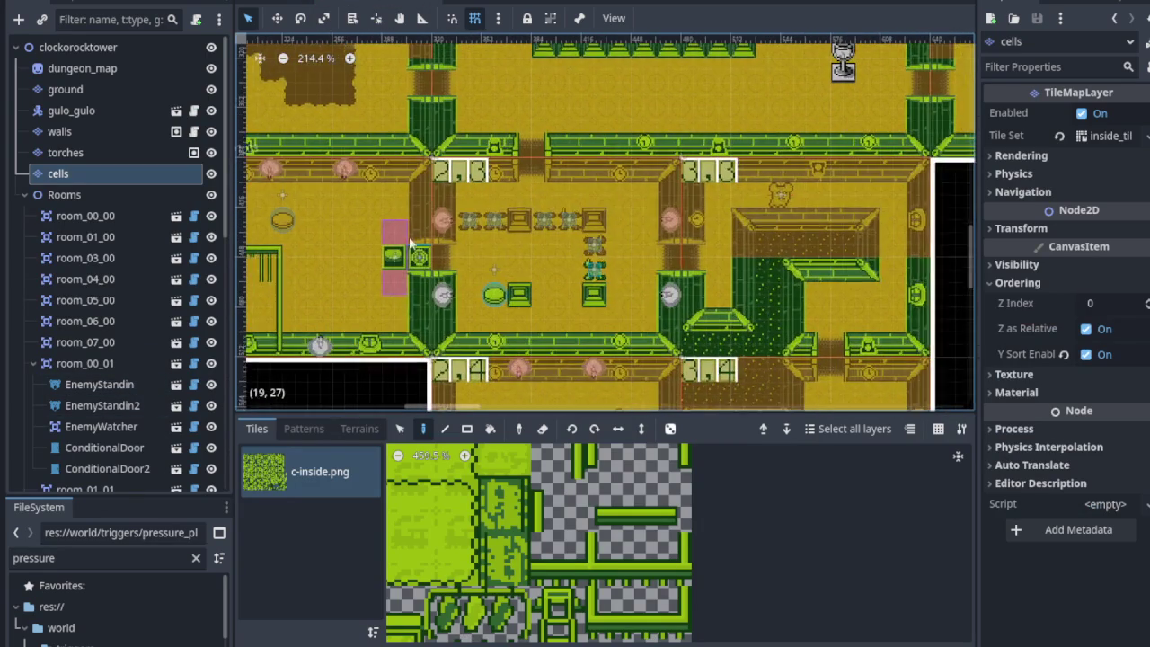
scroll(319, 209, "up", 1)
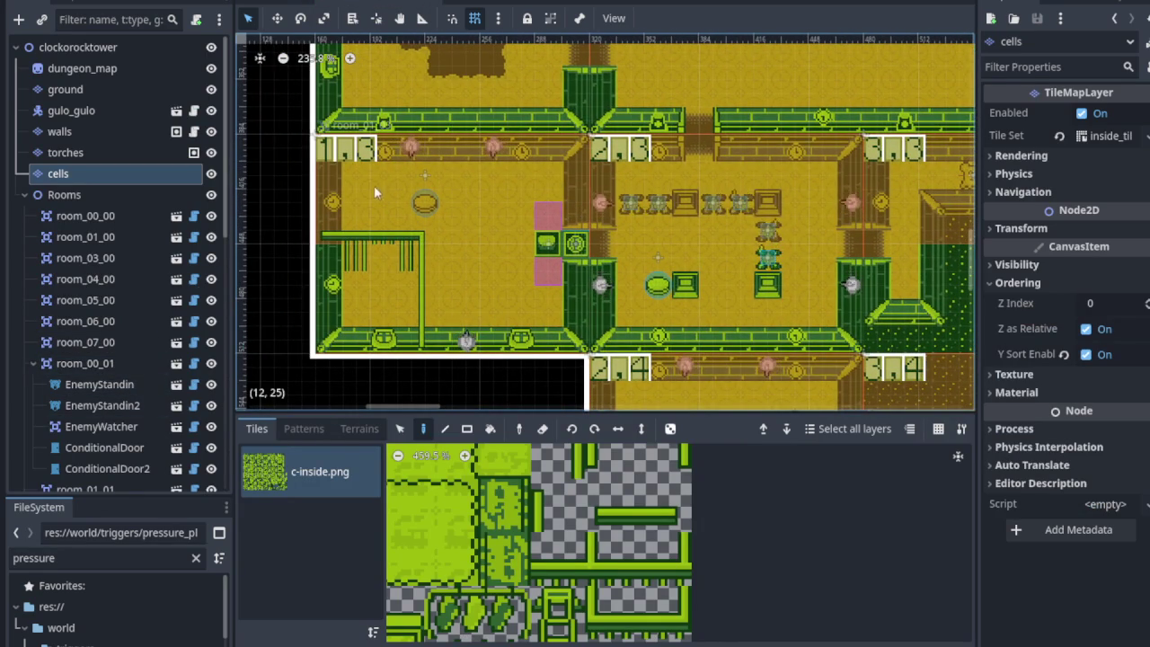
left_click(33, 363)
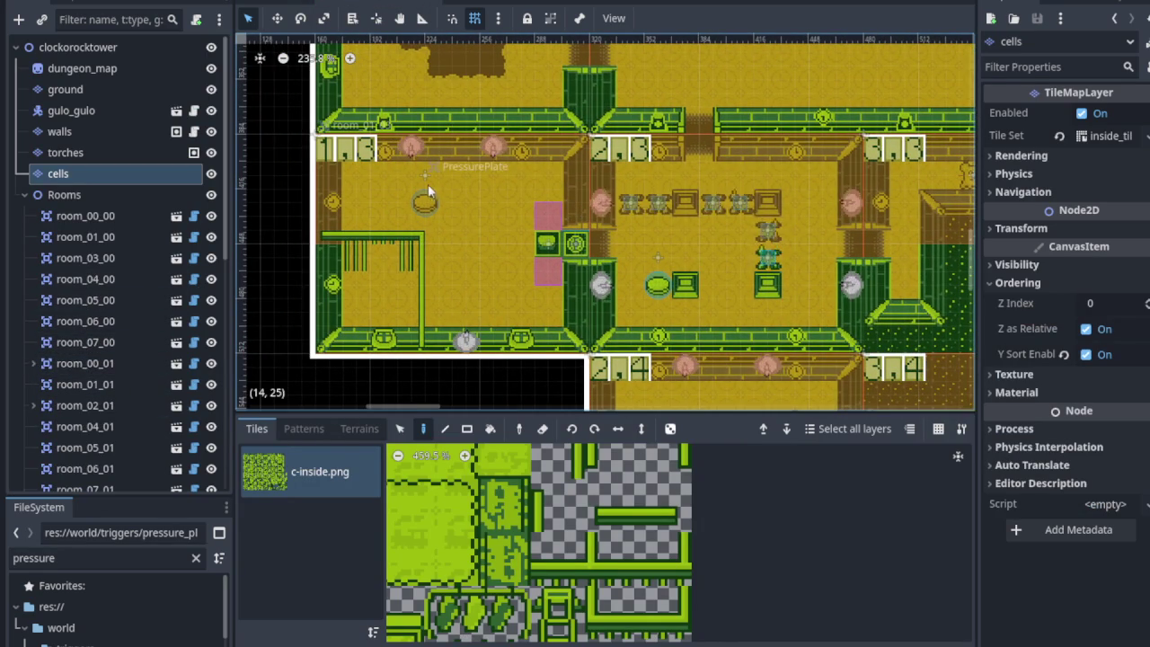
scroll(124, 374, "down", 8)
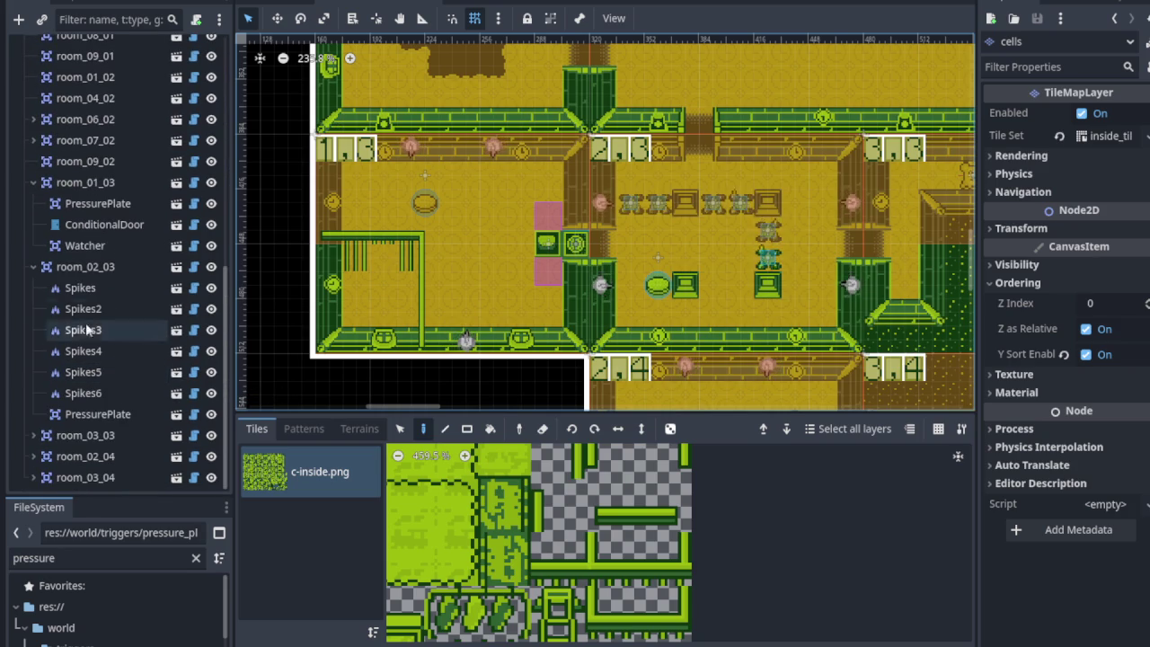
left_click(35, 268)
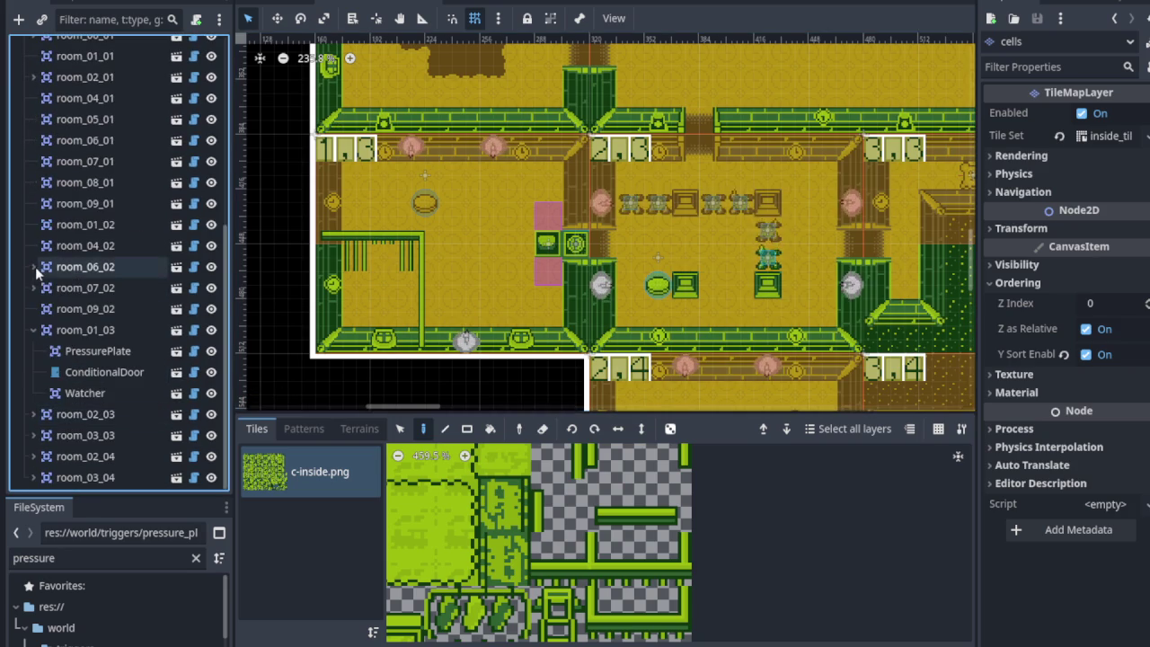
left_click(34, 328)
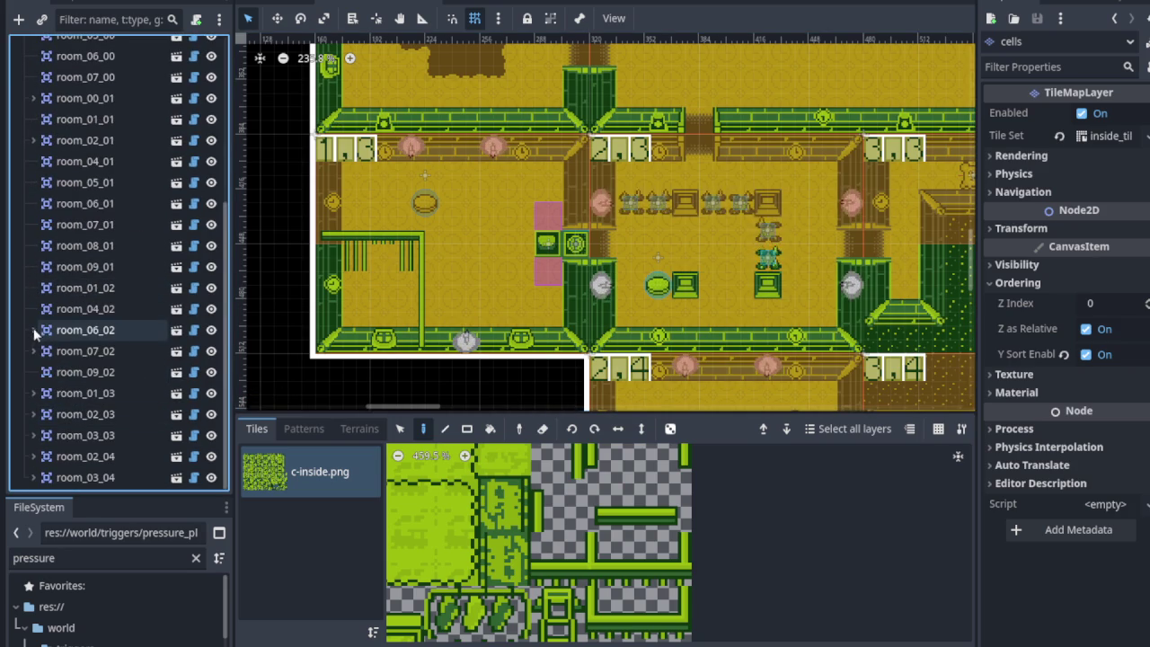
left_click(33, 393)
Frame room_01_03 and set the Channel of its PressurePlate and ConditionalDoor to 1300.
double_click(63, 392)
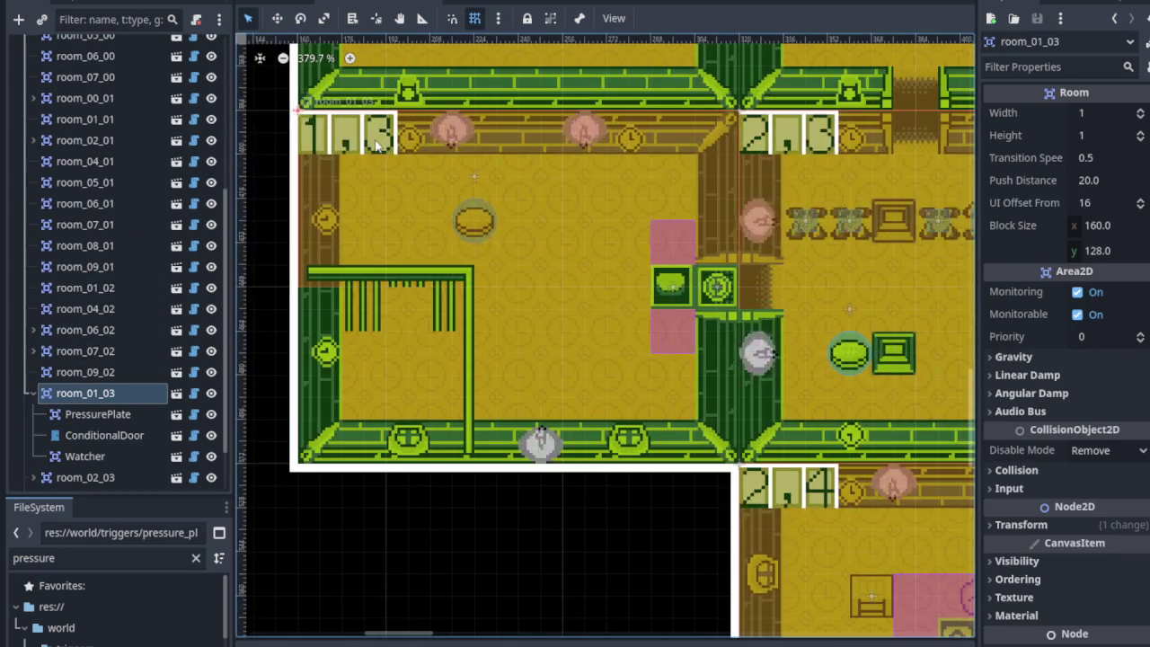
left_click(132, 414)
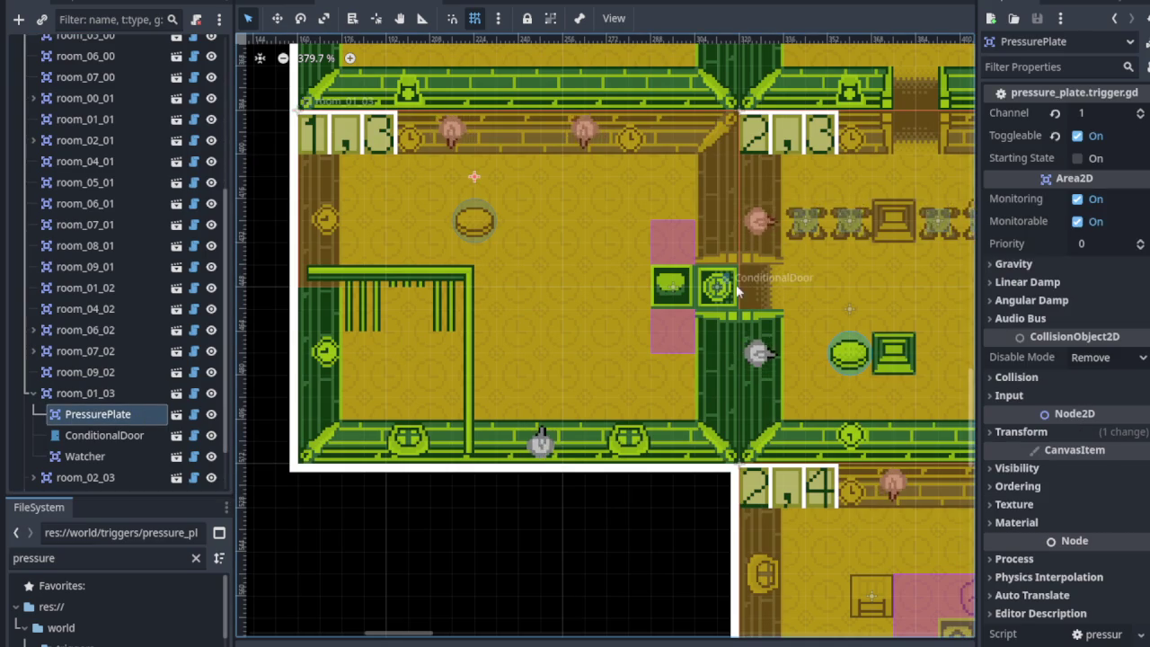
left_click(1103, 116)
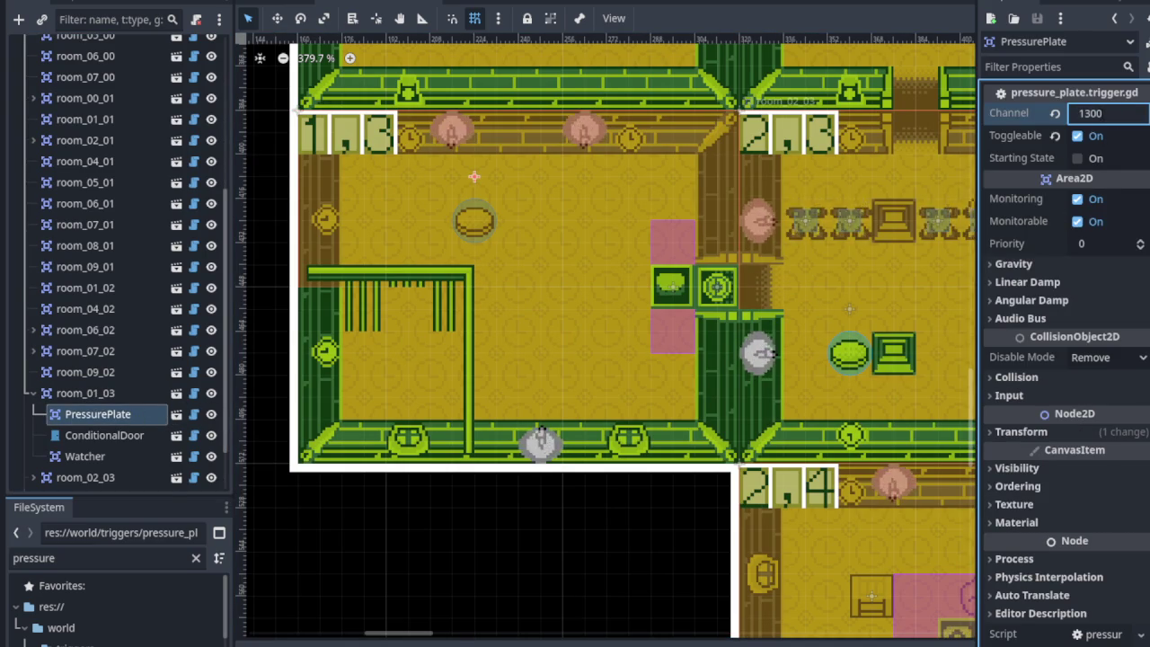
left_click(105, 435)
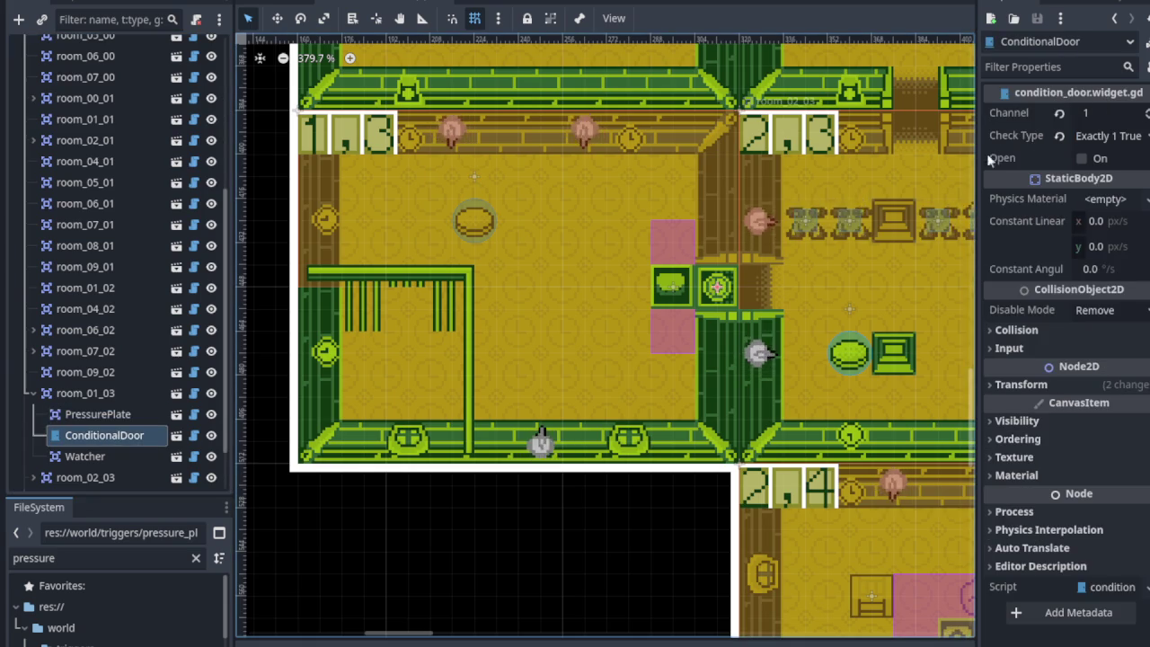
left_click(1111, 115)
type("300")
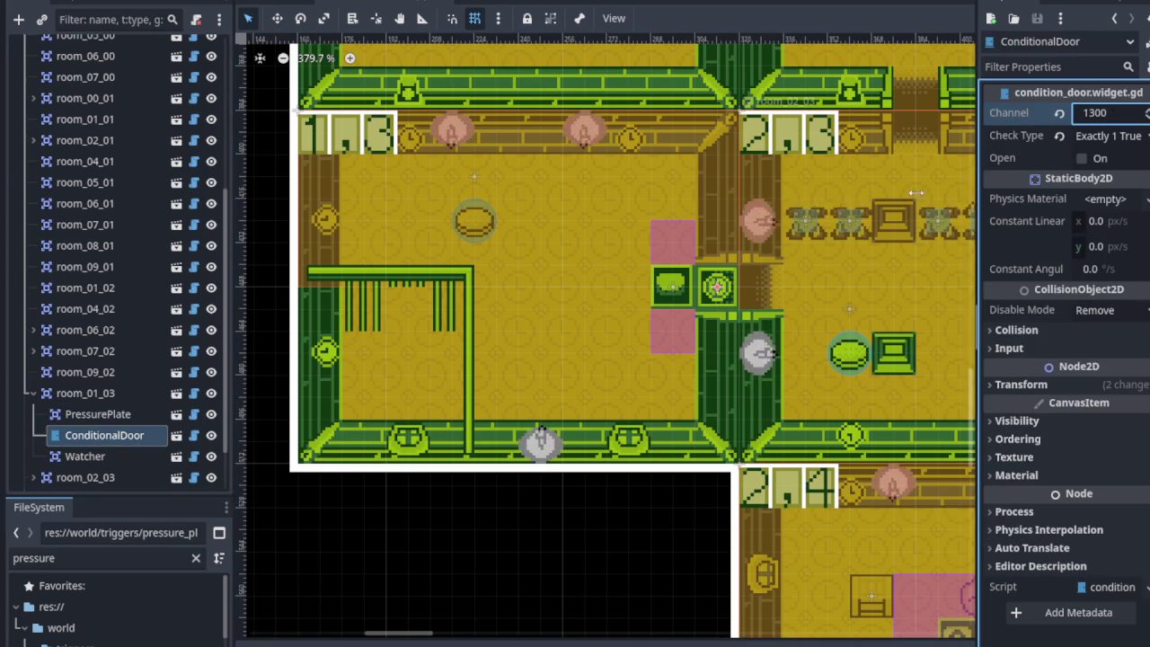
Set the Watcher's Channel to 1300 as well.
left_click(85, 456)
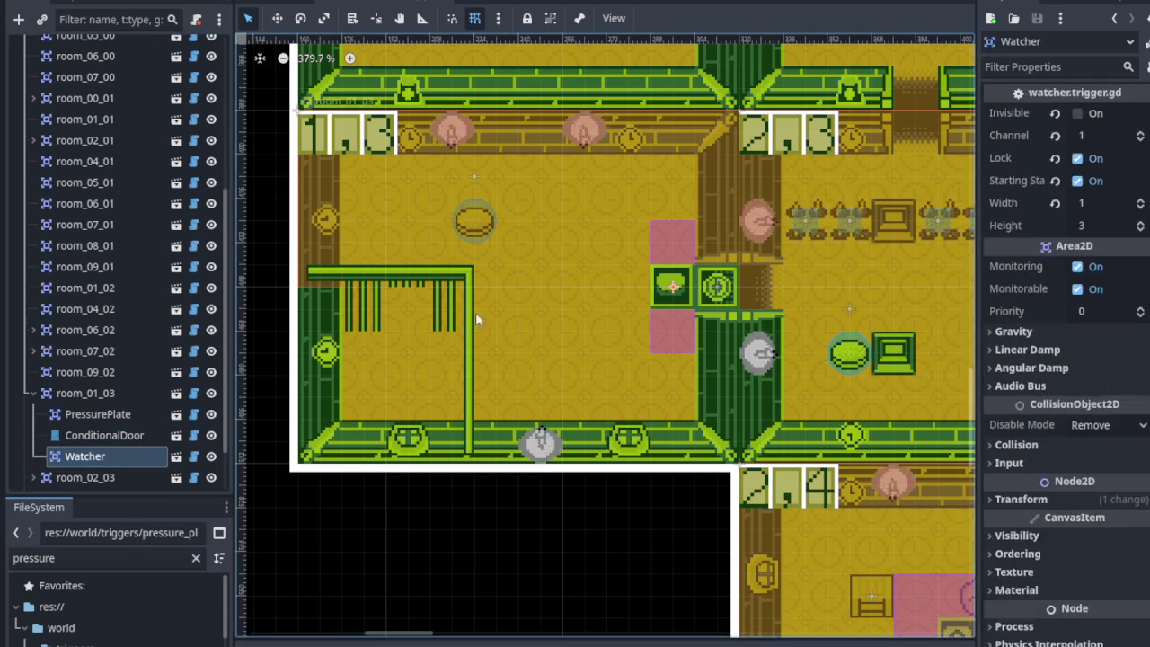
left_click(1109, 137)
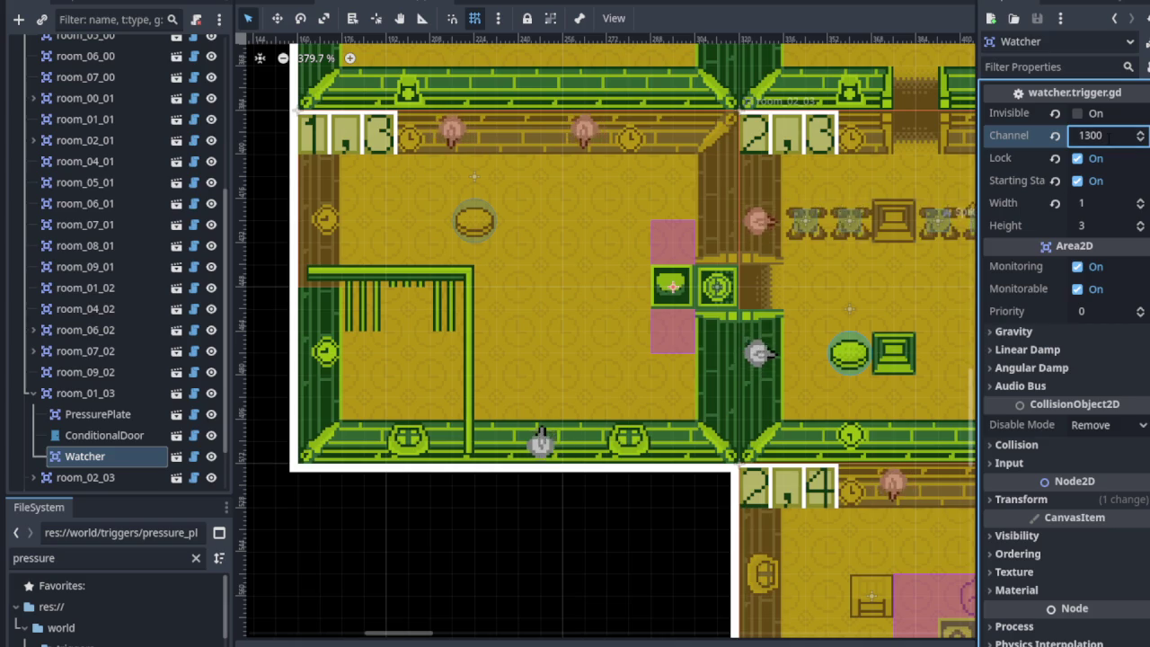
scroll(593, 269, "down", 4)
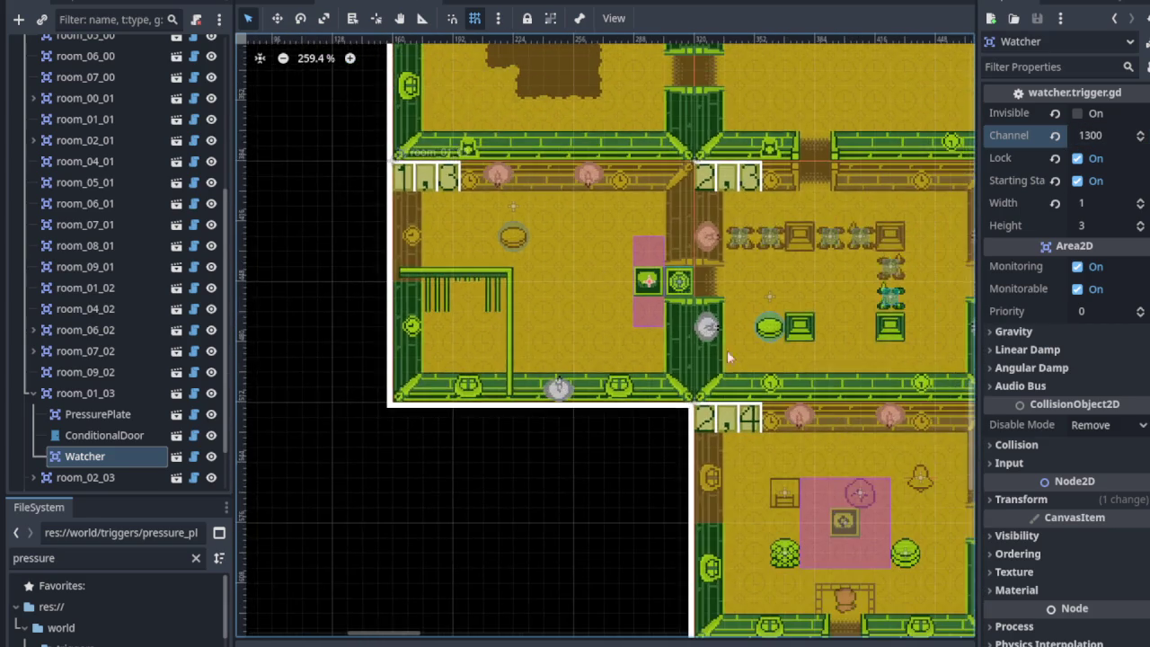
scroll(727, 356, "right", 5)
scroll(727, 356, "down", 1)
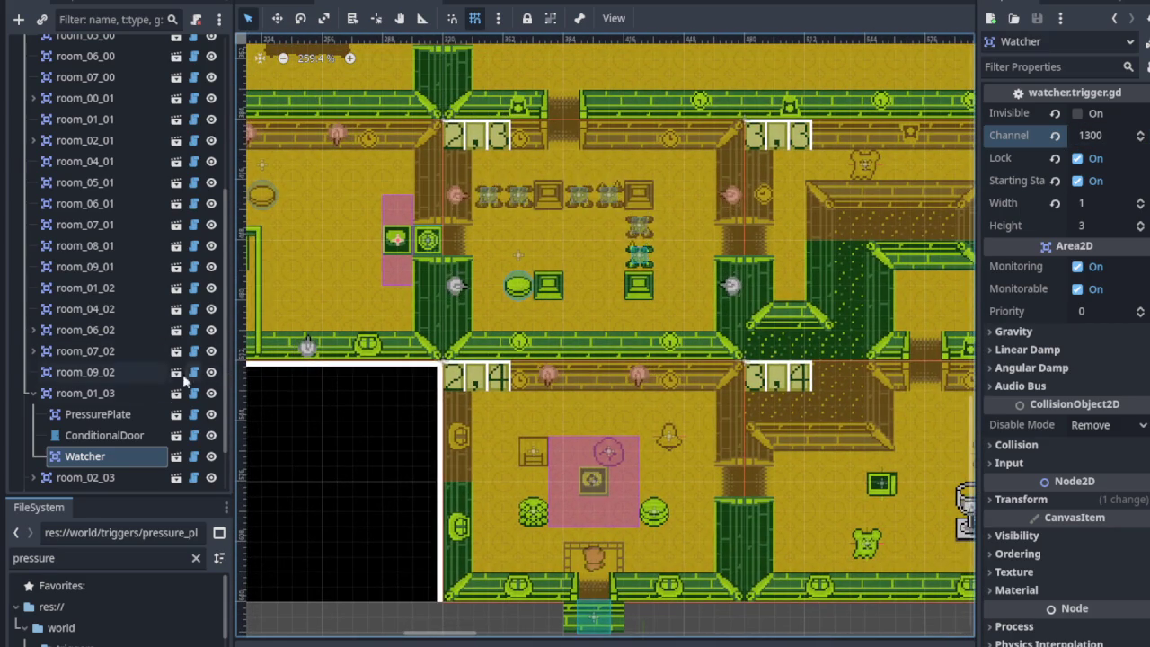
Collapse room_01_03 and expand room_02_03's child nodes in the Scene dock.
left_click(34, 393)
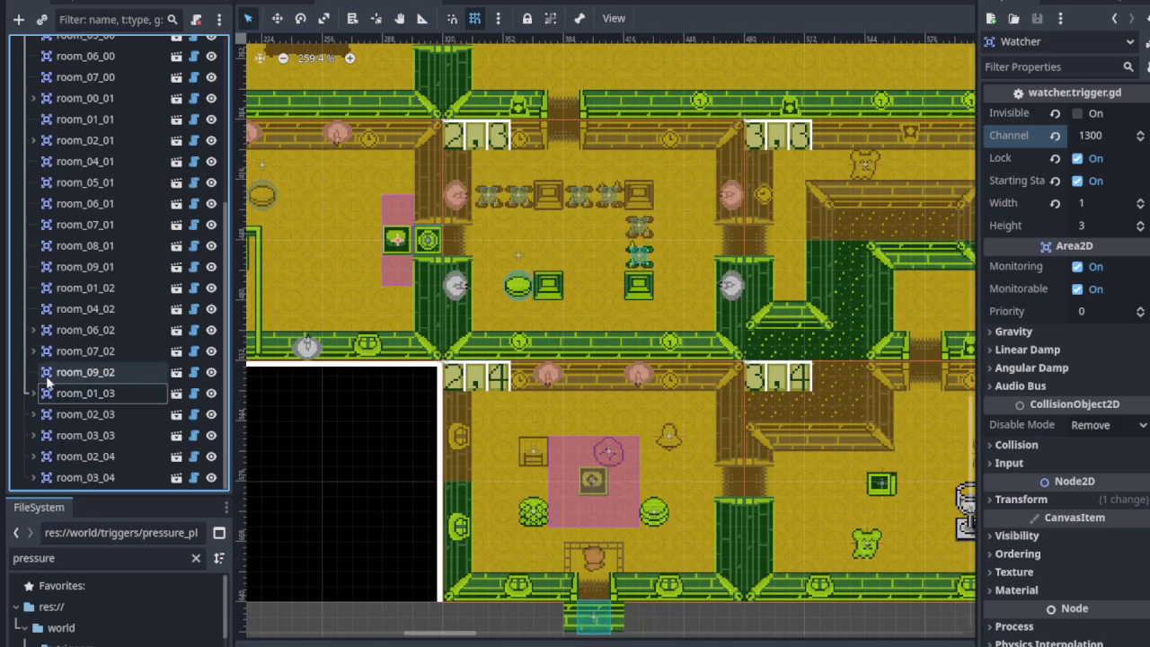
left_click(34, 414)
scroll(604, 279, "up", 2)
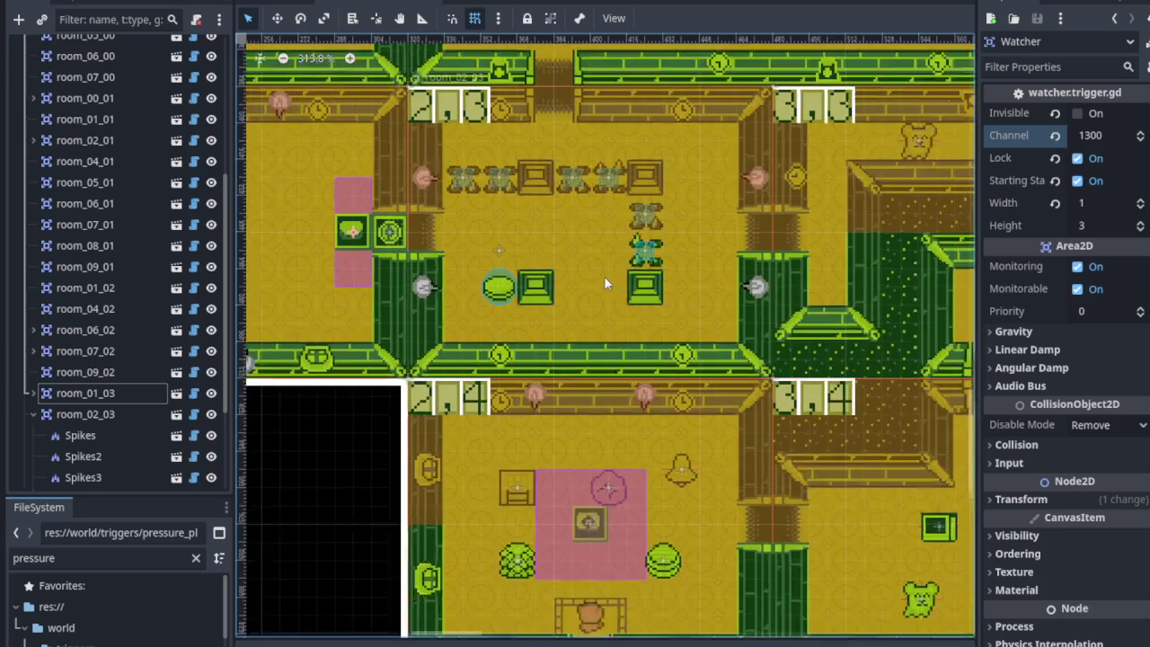
scroll(604, 276, "up", 3)
scroll(157, 395, "down", 3)
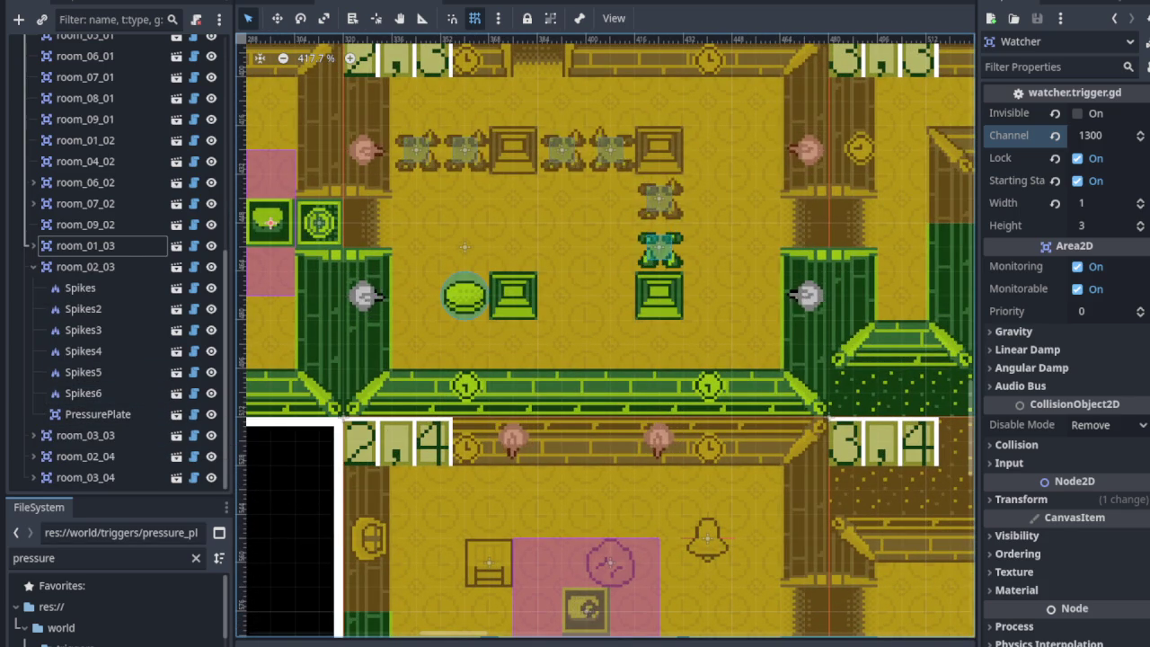
Turn on Toggleable for room_02_03's channel-2300 PressurePlate and save with Ctrl+S.
left_click(131, 420)
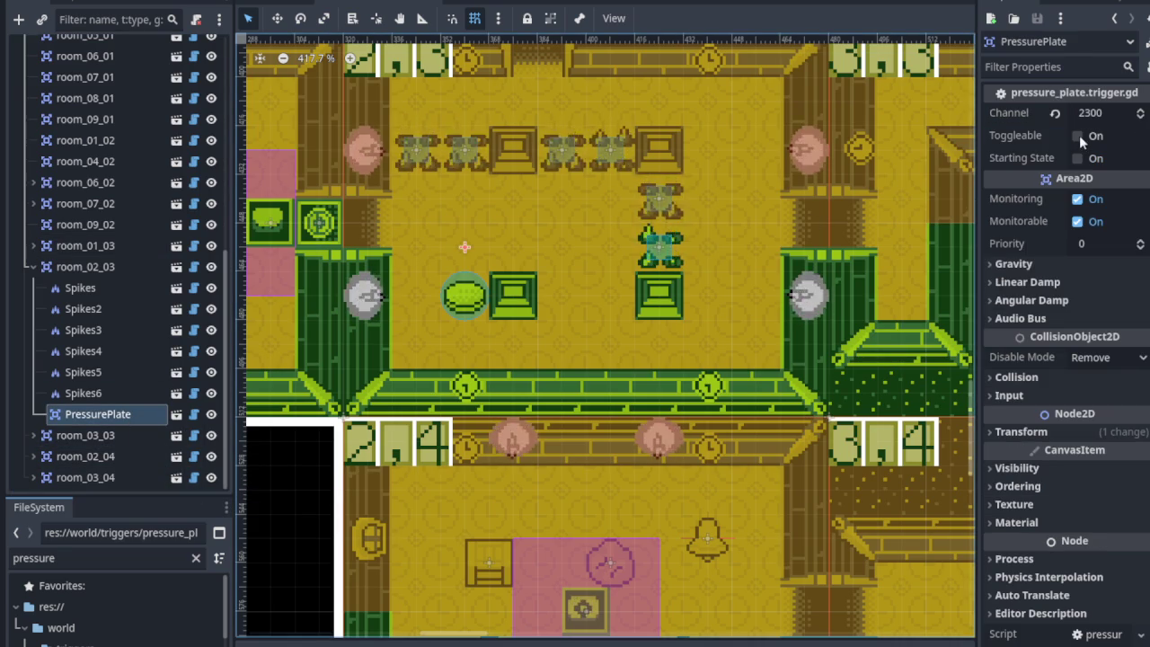
left_click(1078, 134)
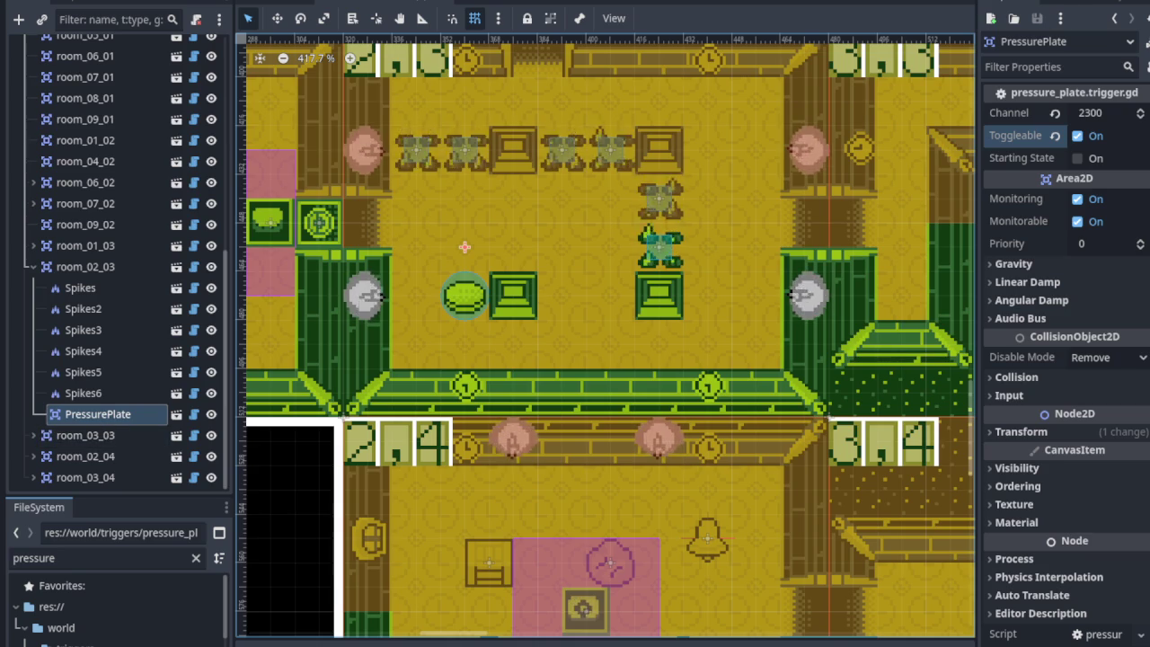
key("ctrl+s")
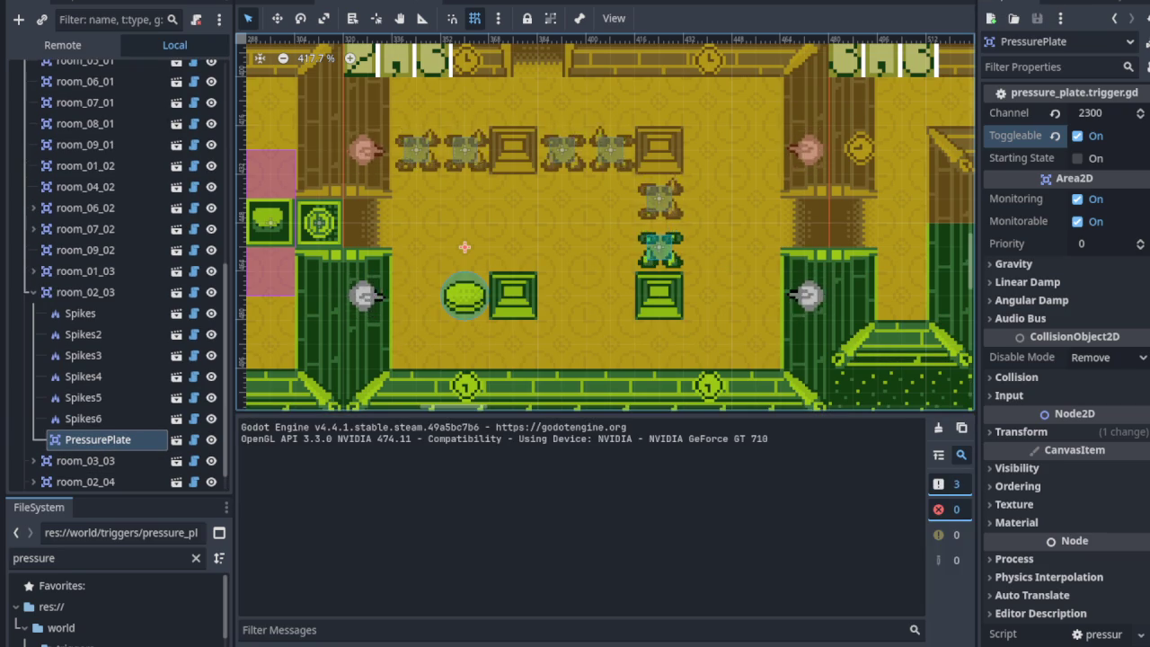
Walk the player through the cave entrance and right corridor, past the chalice, and out the top doorway.
key("Right")
key("Up")
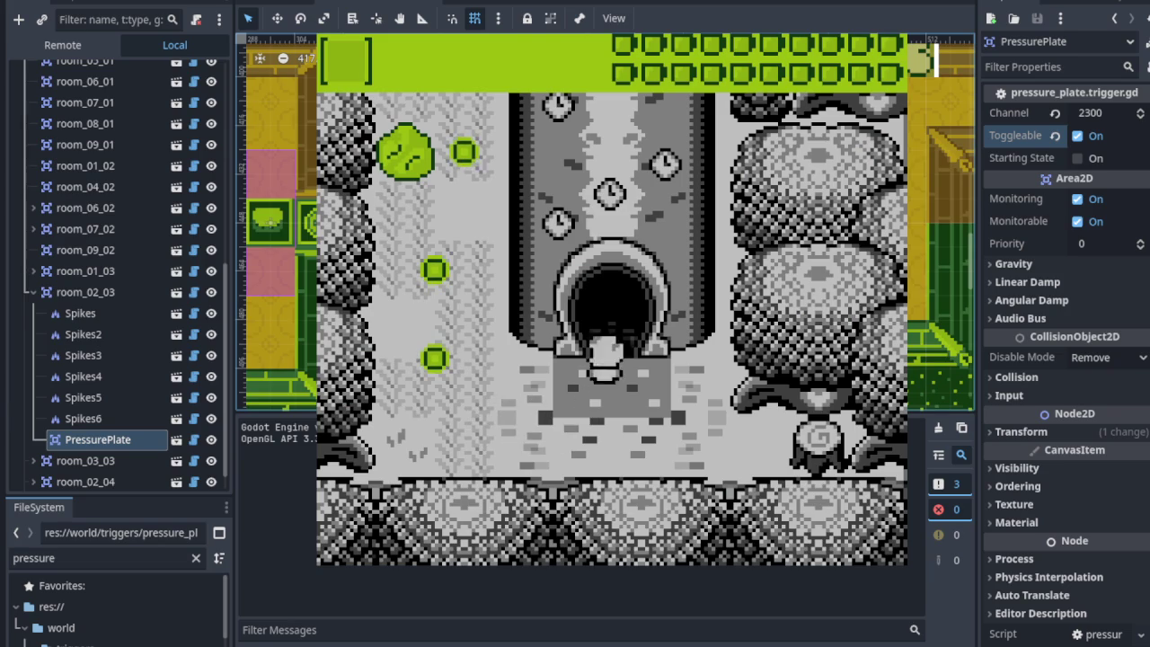
key("Right")
key("Up")
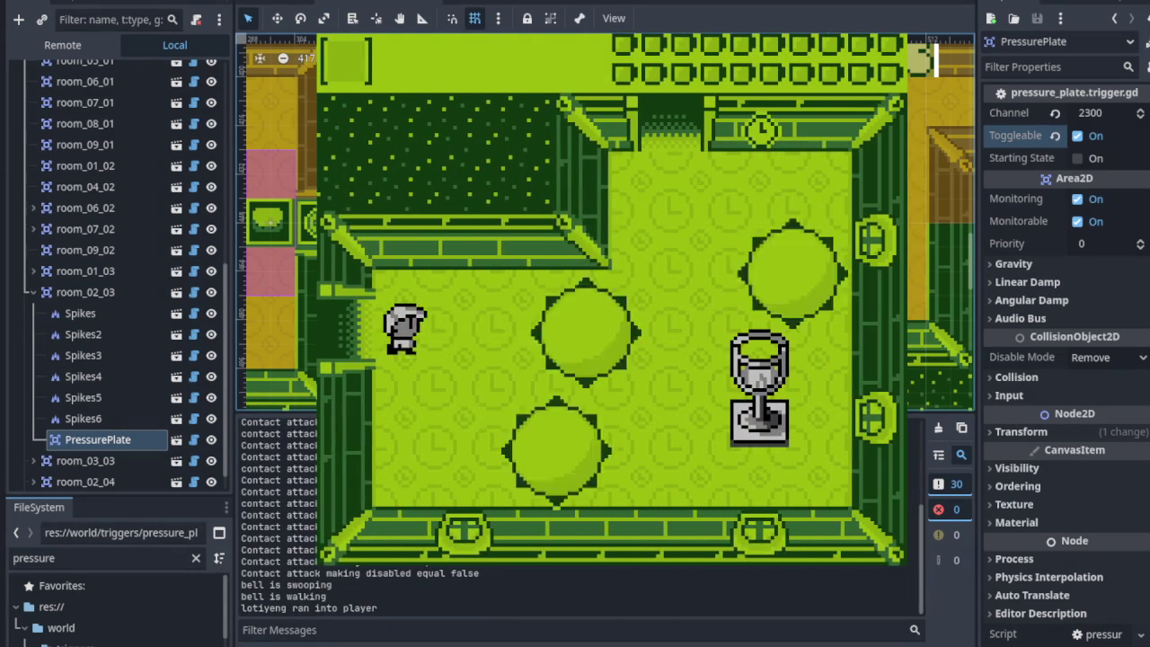
key("Right")
key("Up")
key("Down")
key("Right")
key("Up")
key("Left")
key("Up")
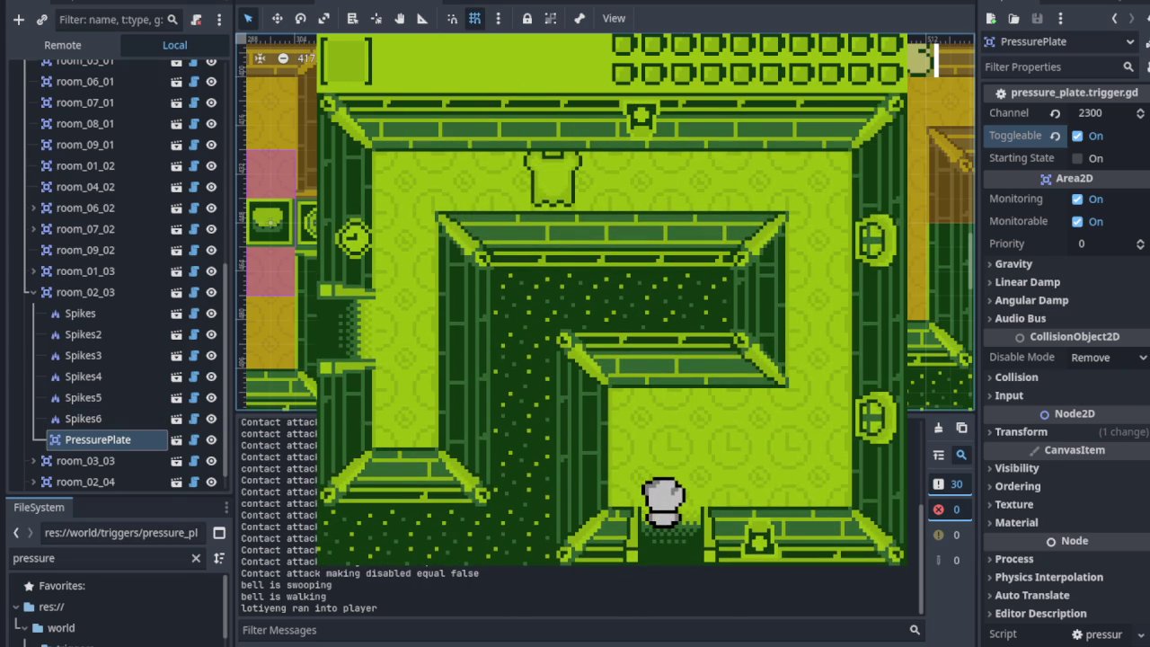
Walk the player over to the right wall and step onto the pressure plate.
key("Up")
key("Right")
key("Up")
key("Down")
key("Down")
key("Left")
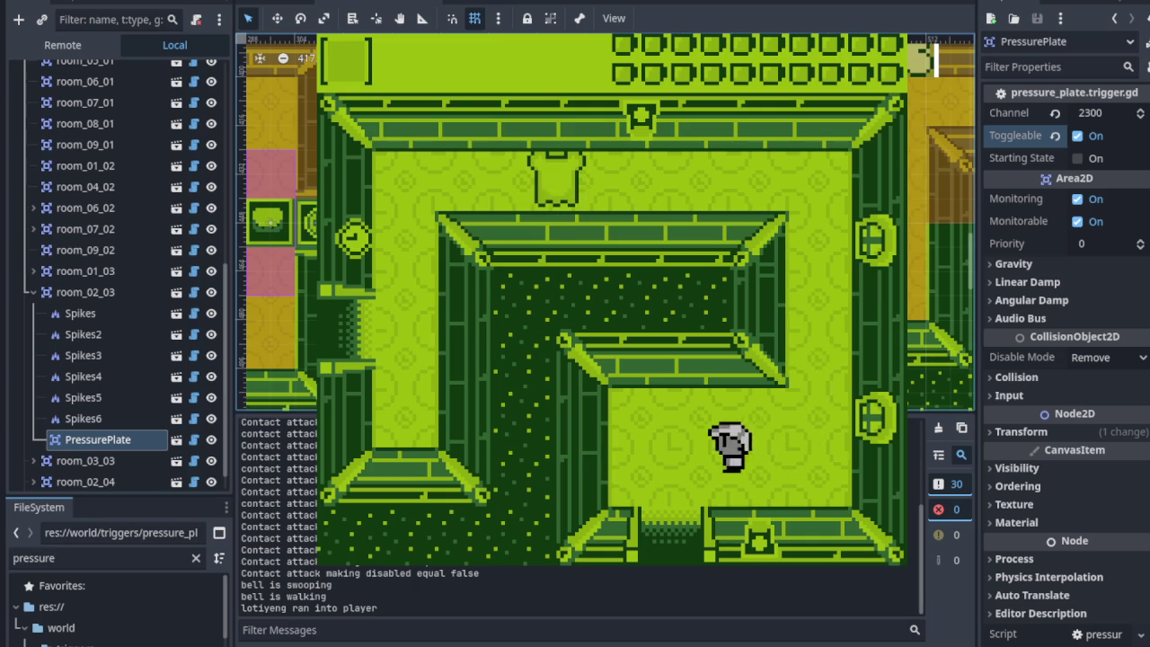
key("Right")
key("Up")
key("Up")
key("Left")
key("Right")
Walk down the left corridor into the spiked room and go up through its top doorway.
key("Left")
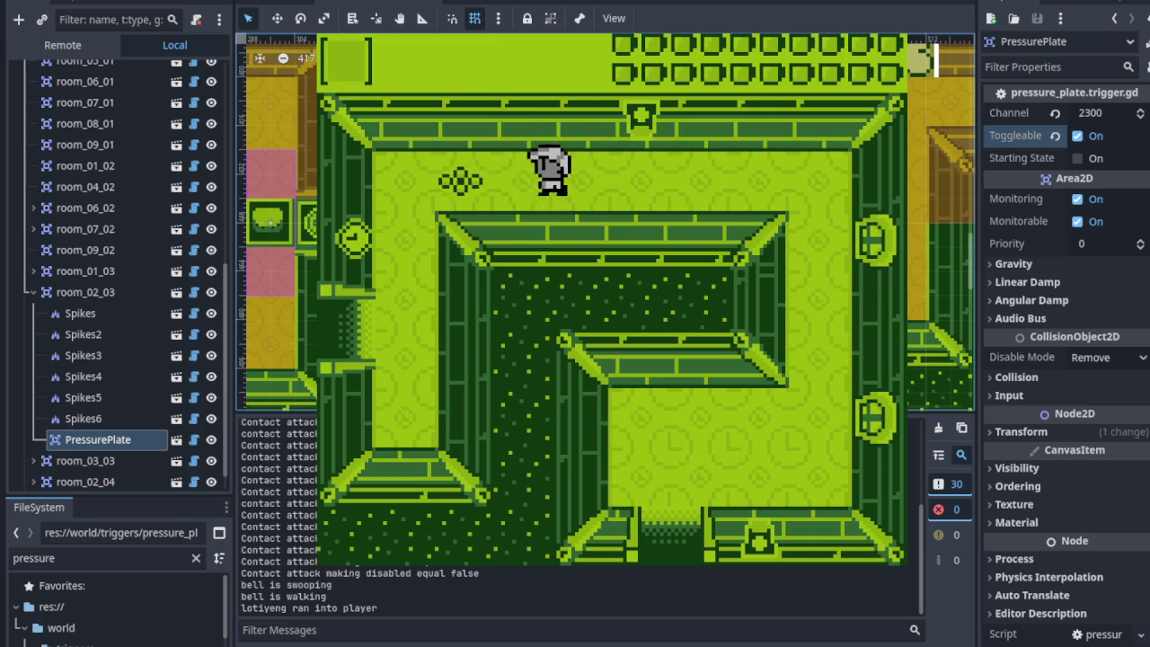
key("Down")
key("Down")
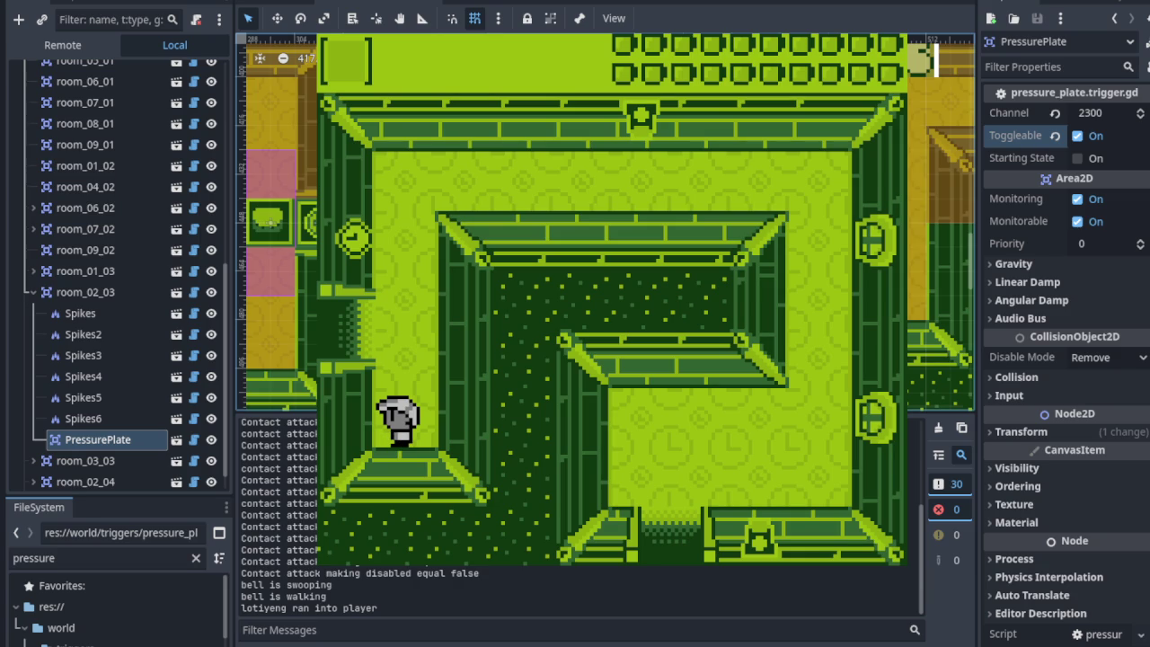
key("Up")
key("Left")
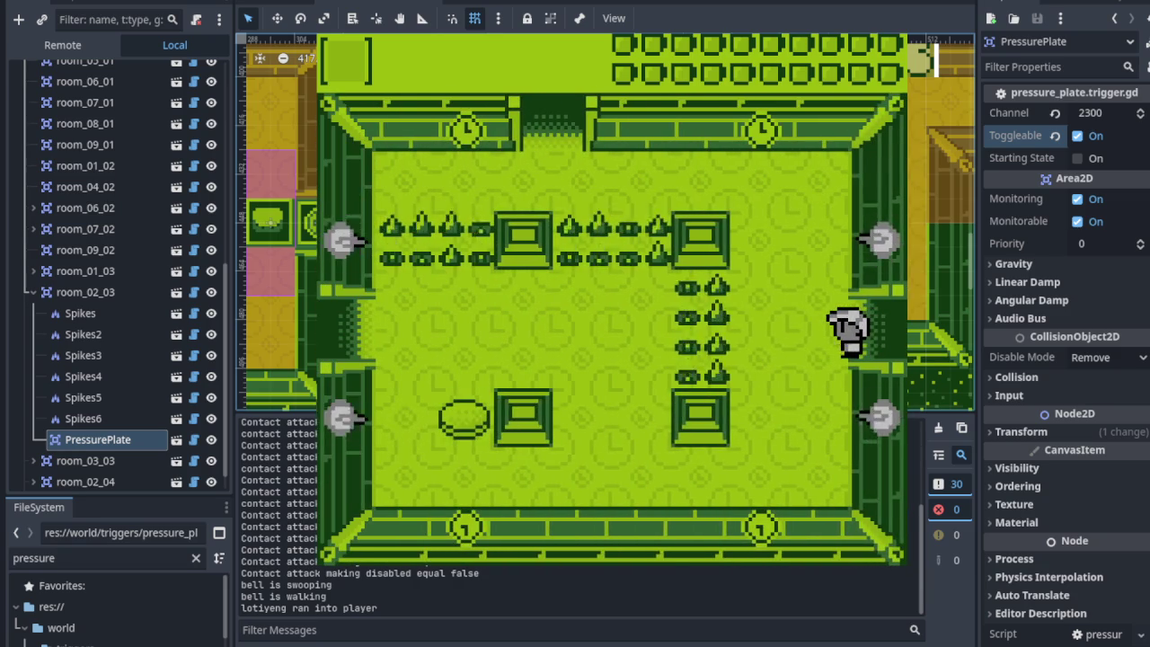
key("Down")
key("Left")
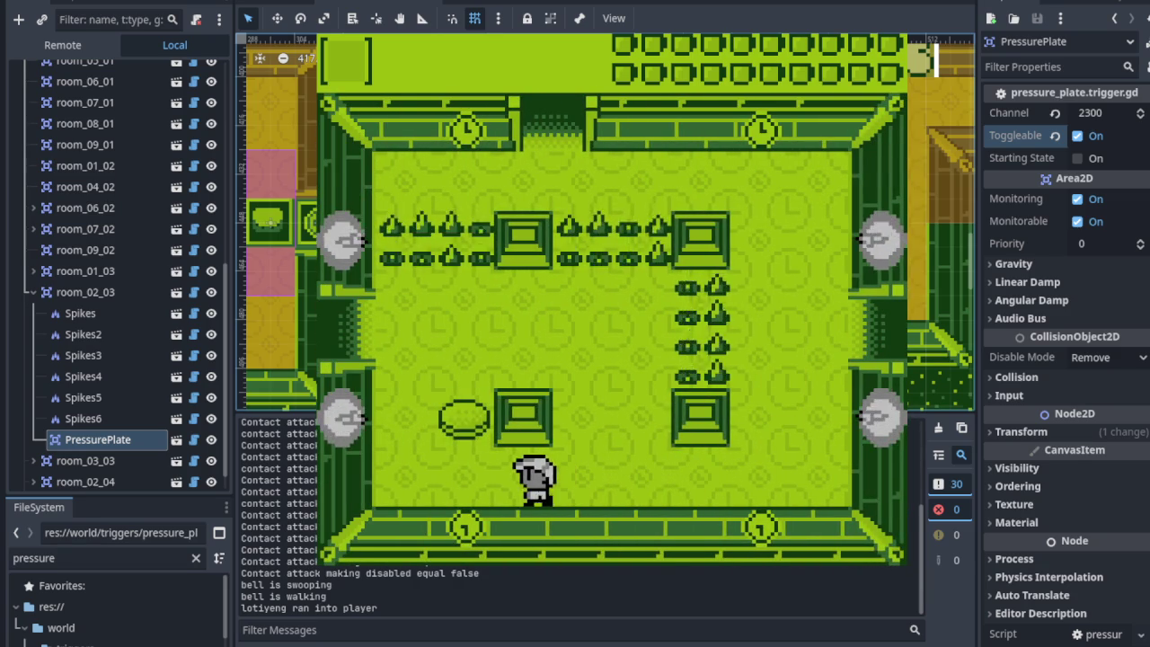
key("Up")
key("Right")
key("Left")
key("Up")
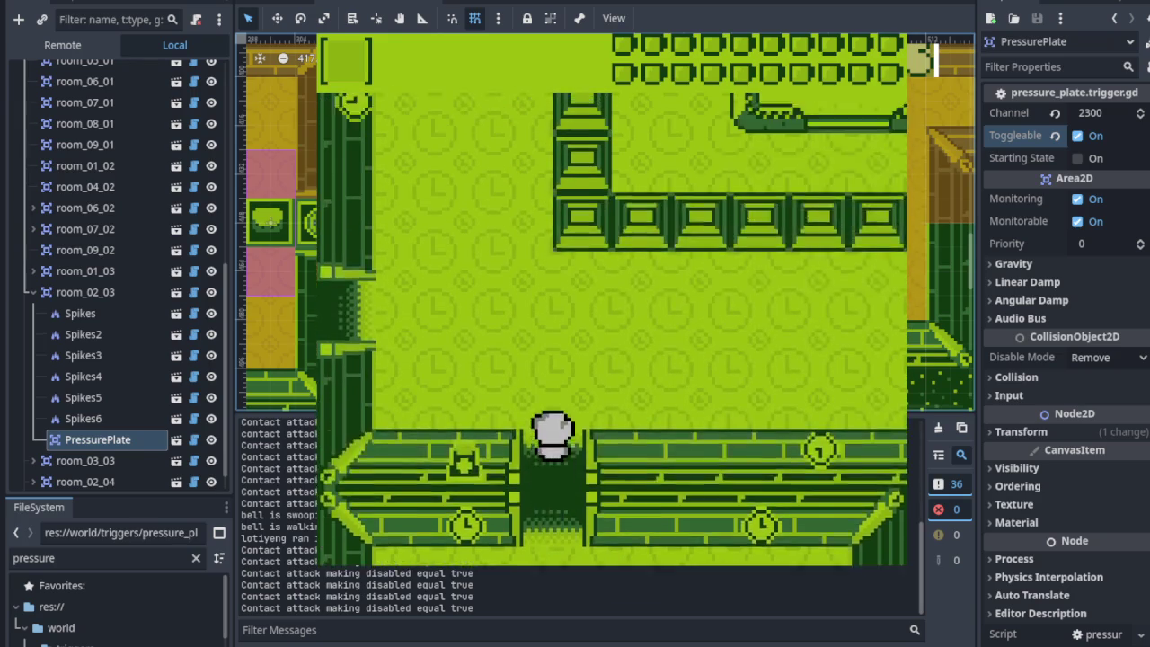
Return down into the spike room, stand on the vertical spike column, then walk back past the spike rows.
key("Down")
key("Right")
key("Down")
key("Right")
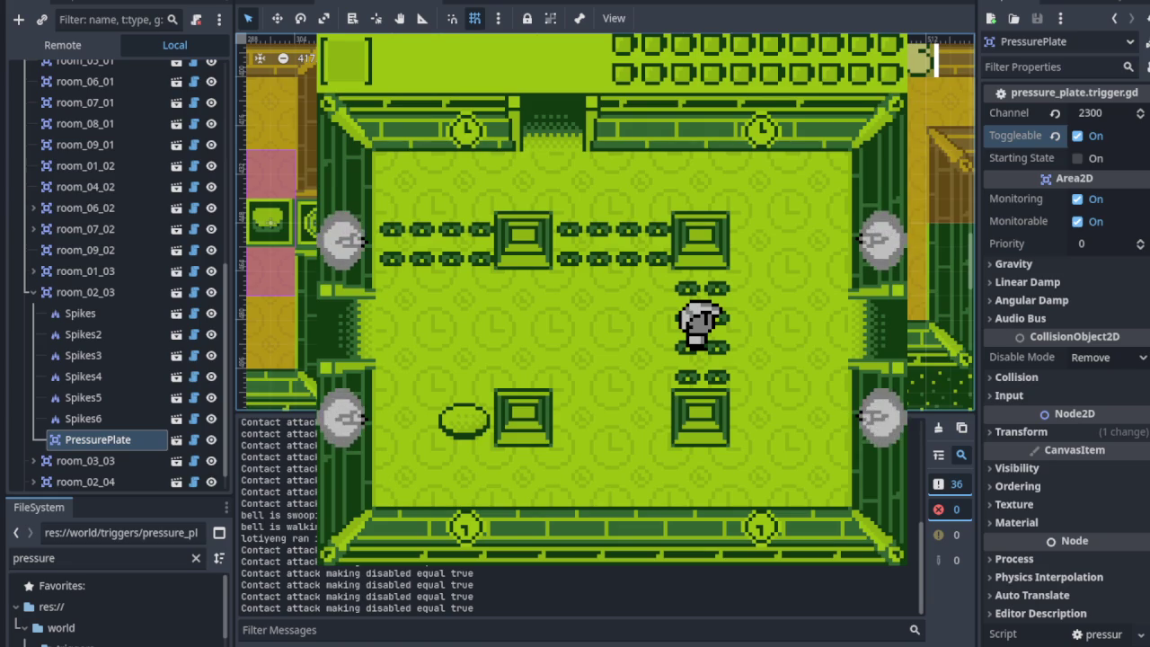
key("Down")
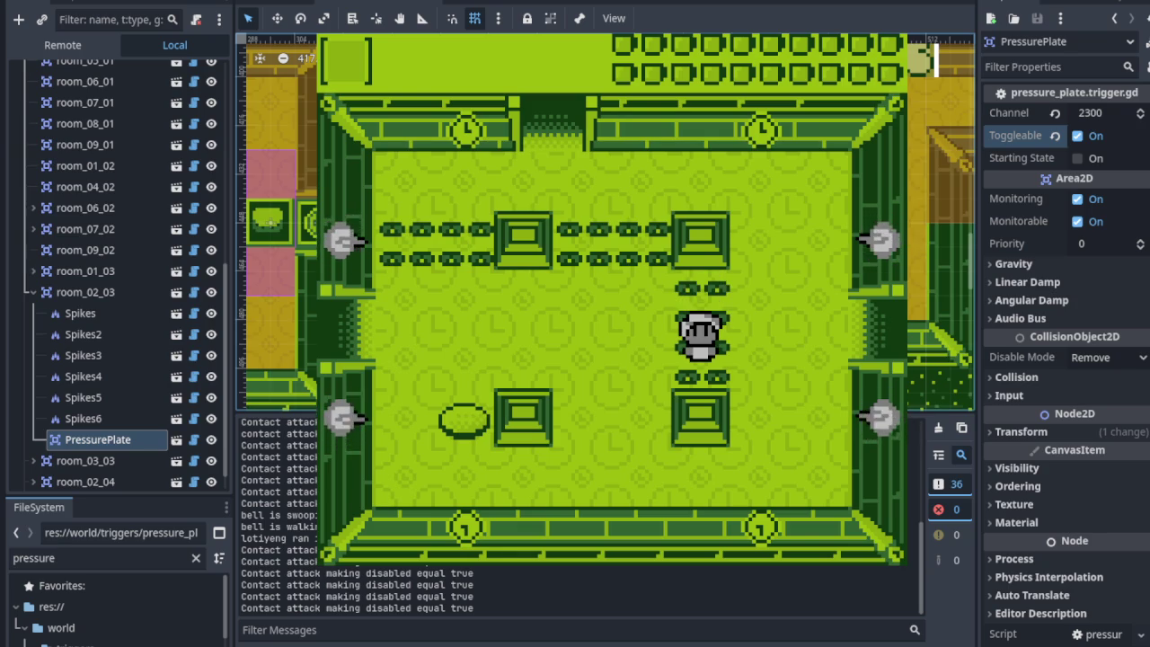
key("Left")
key("Up")
key("Right")
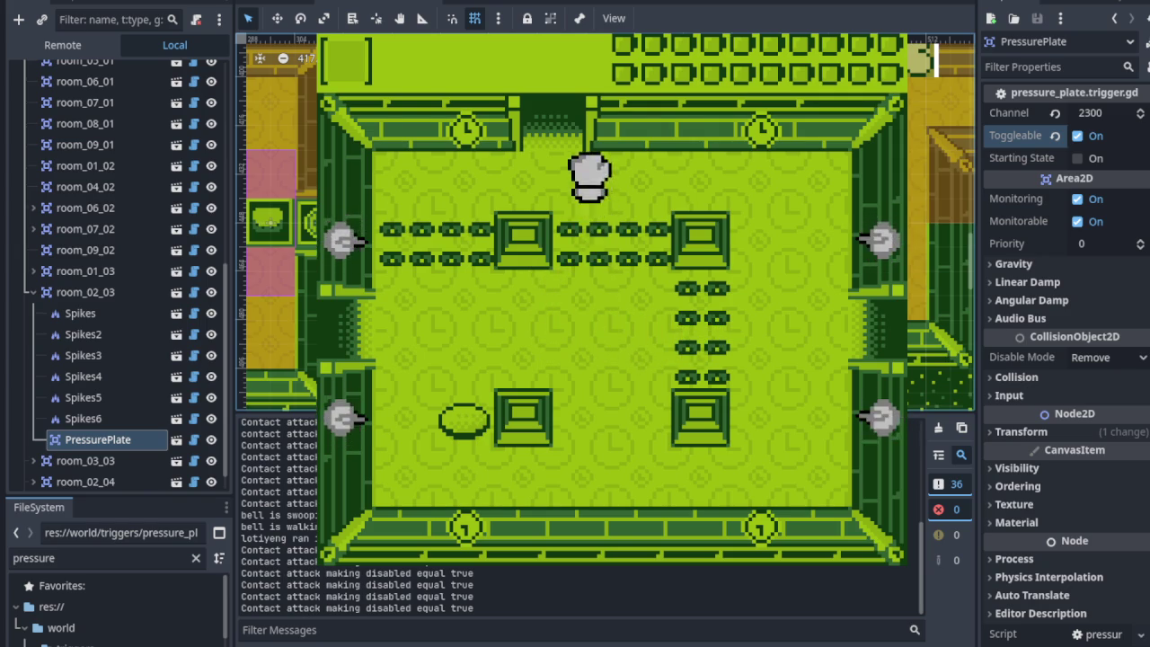
key("Left")
key("Left")
key("Down")
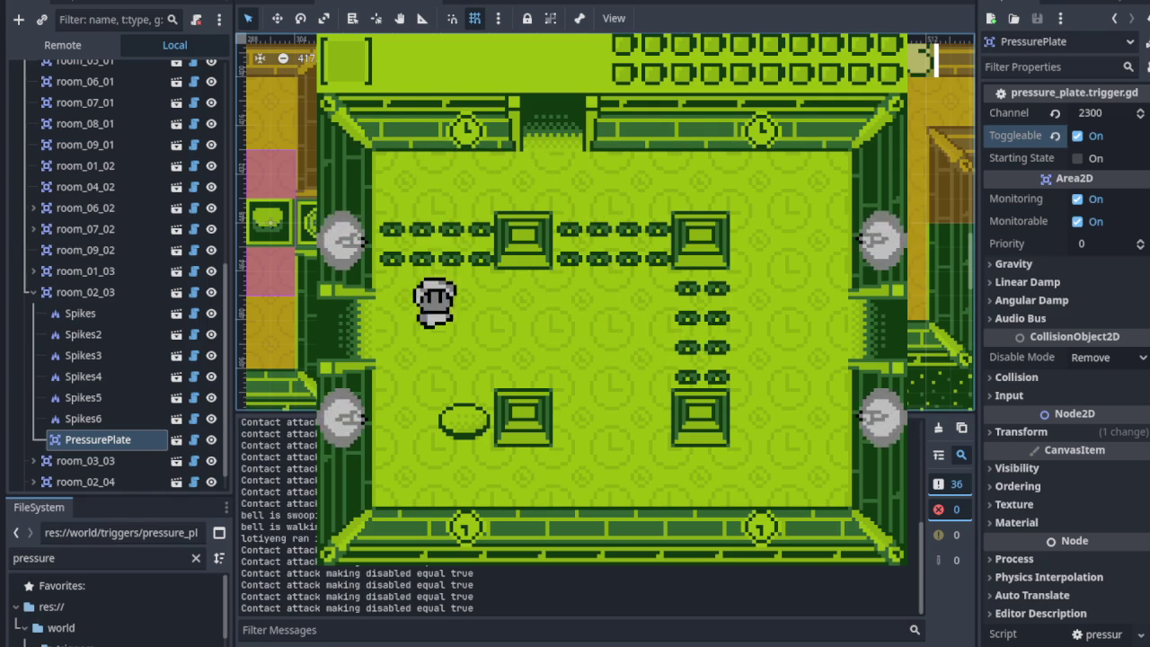
Cross the spike room's centre, exit through the left doorway, and walk onto the oval pressure plate.
key("Right")
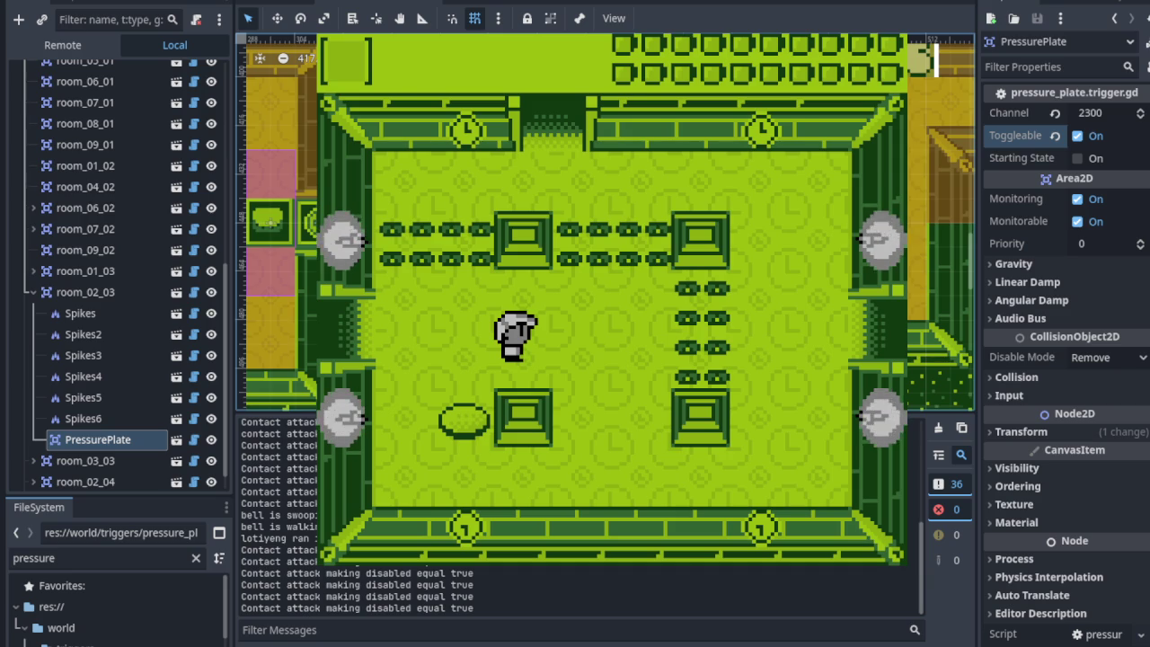
key("Right")
key("Up")
key("Left")
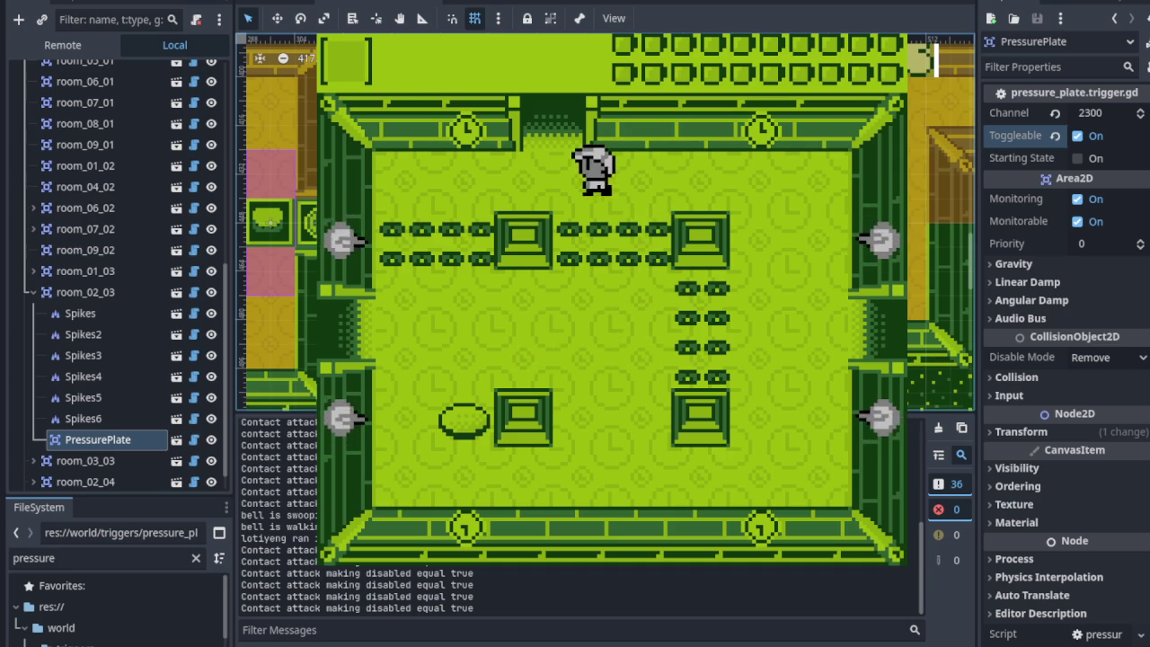
key("Left")
key("Down")
key("Down")
key("Right")
key("Left")
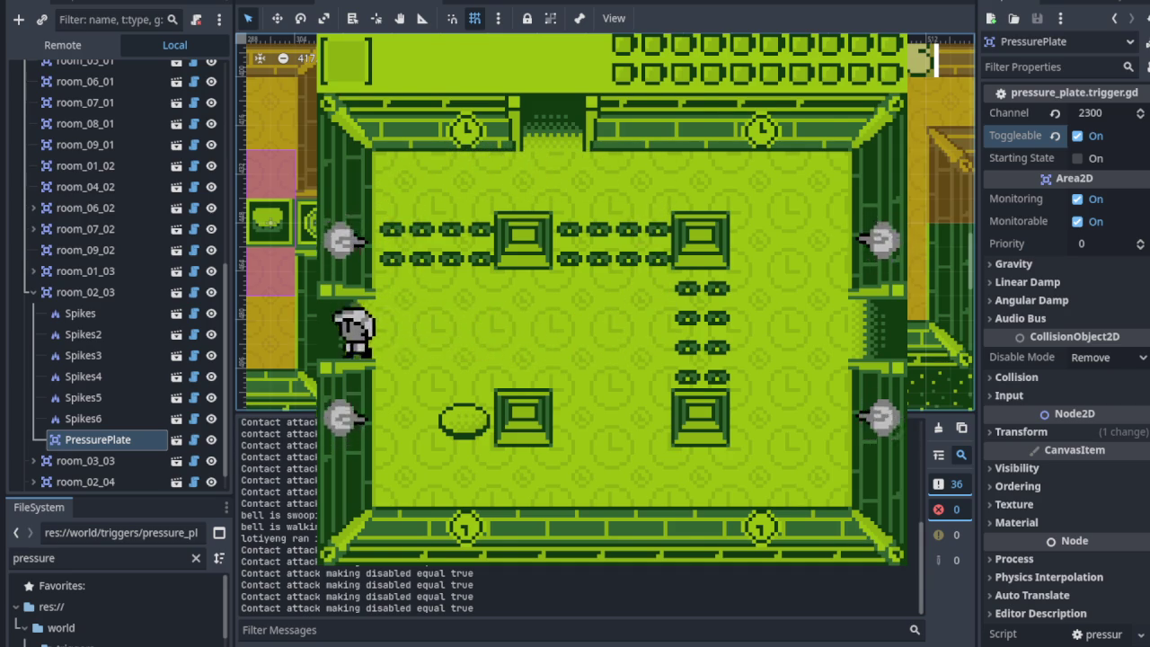
key("Up")
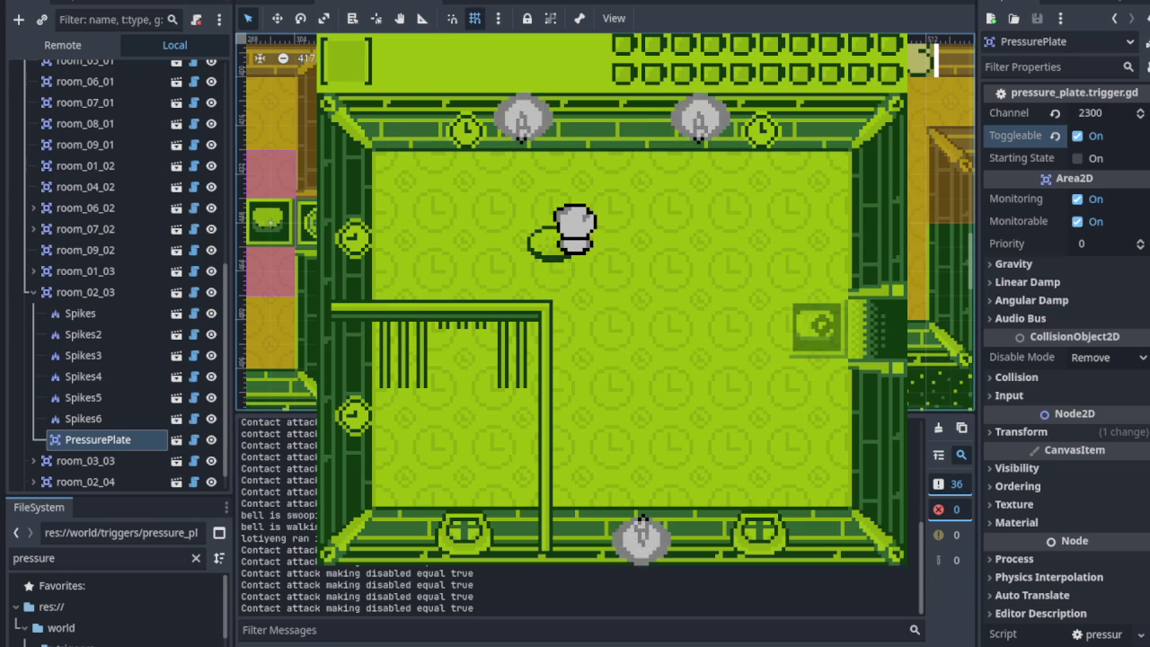
Step off the plate, walk through the opened right door, and head up and left into the pedestal room.
key("Down")
key("Right")
key("Right")
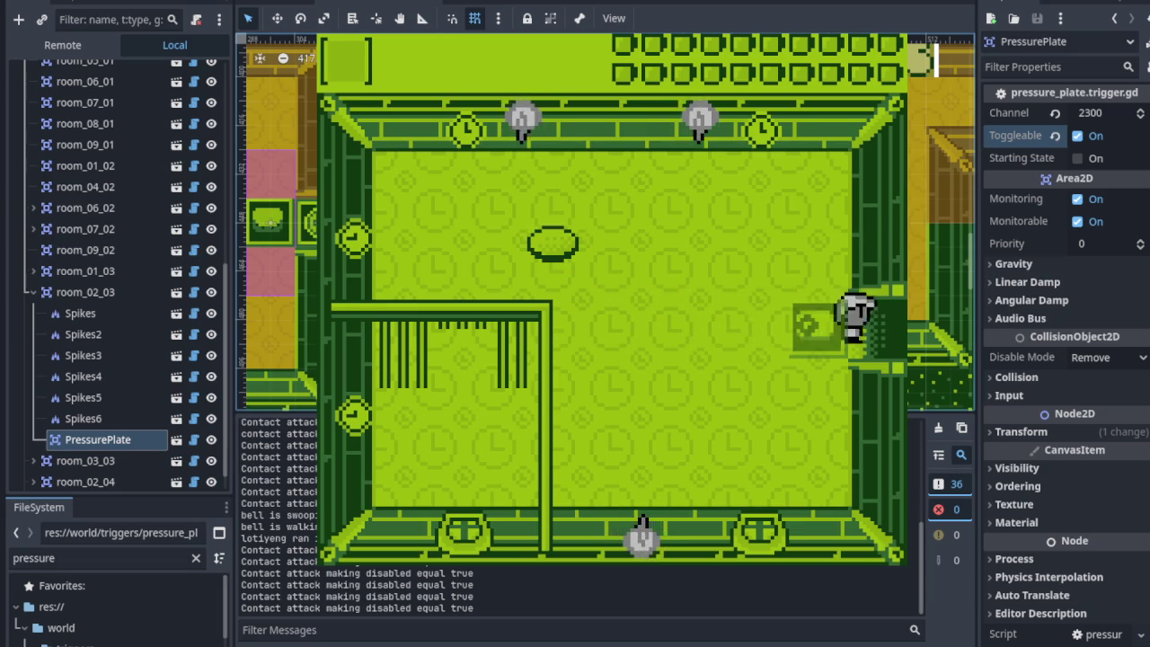
key("Right")
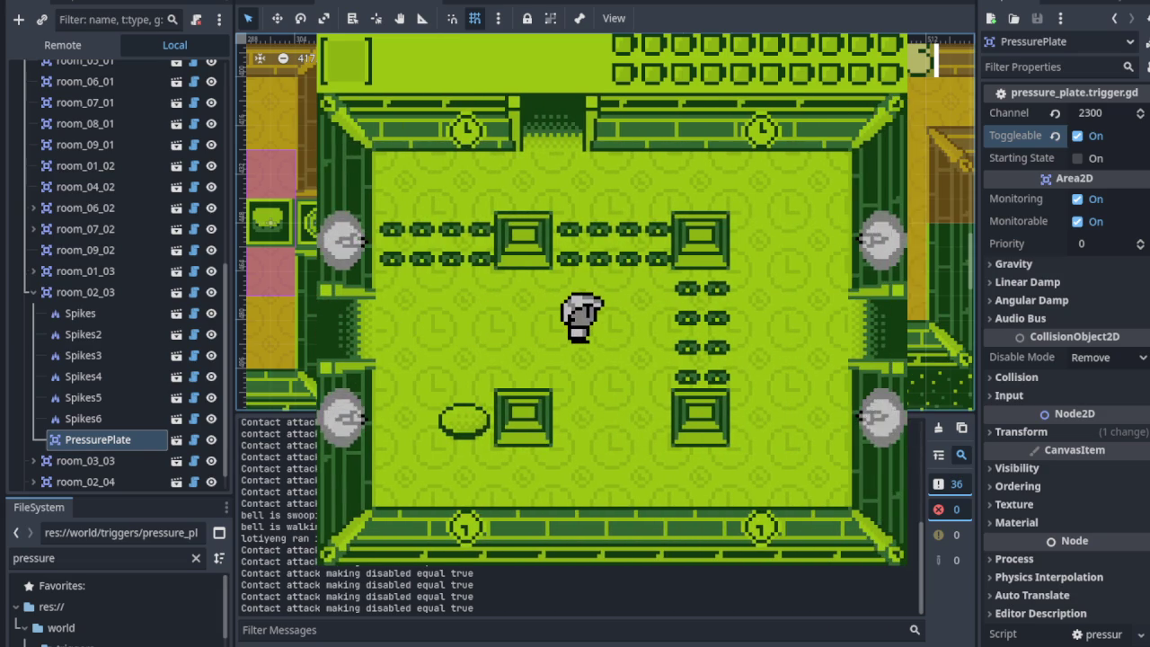
key("Right")
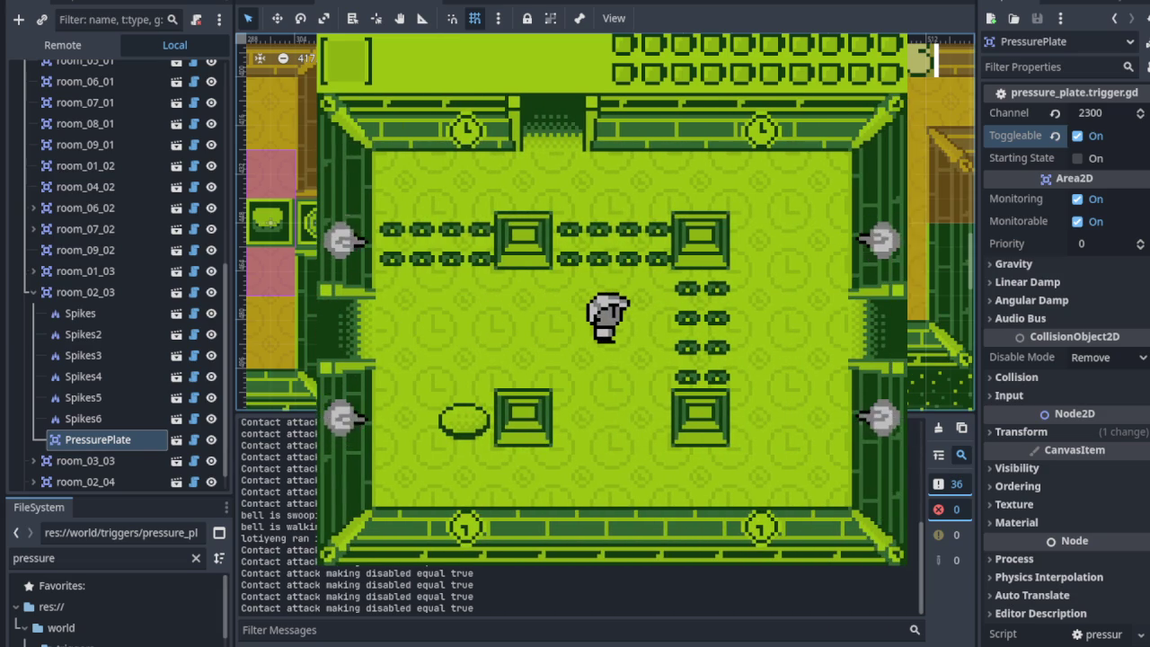
key("Up")
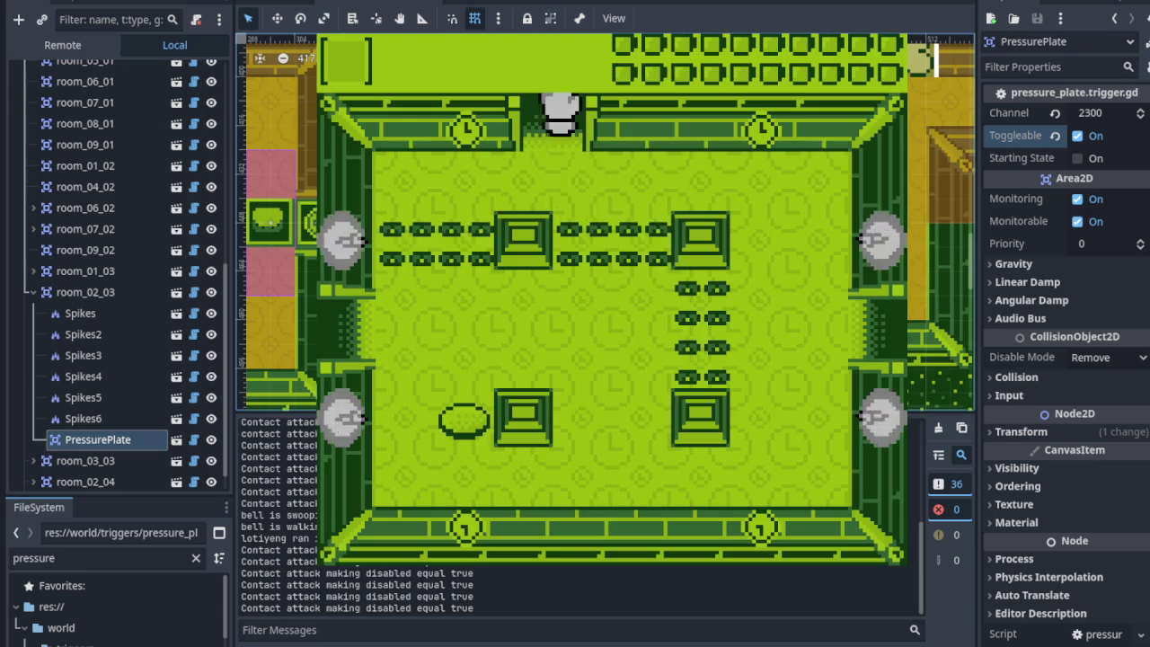
key("Left")
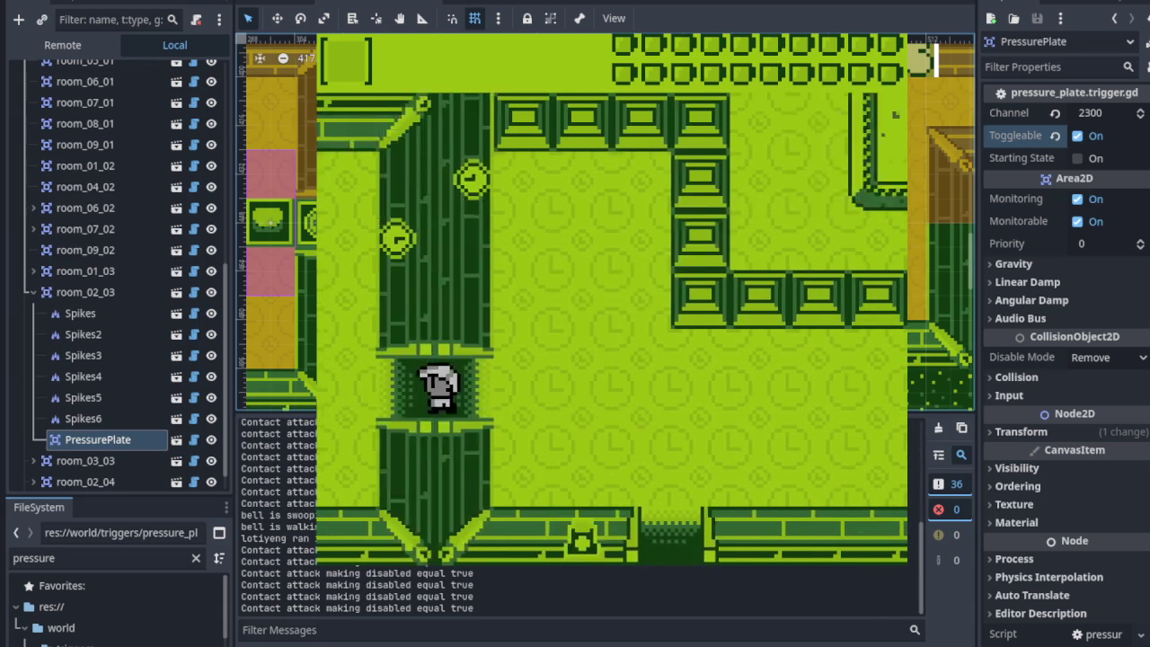
key("Left")
key("Up")
key("Left")
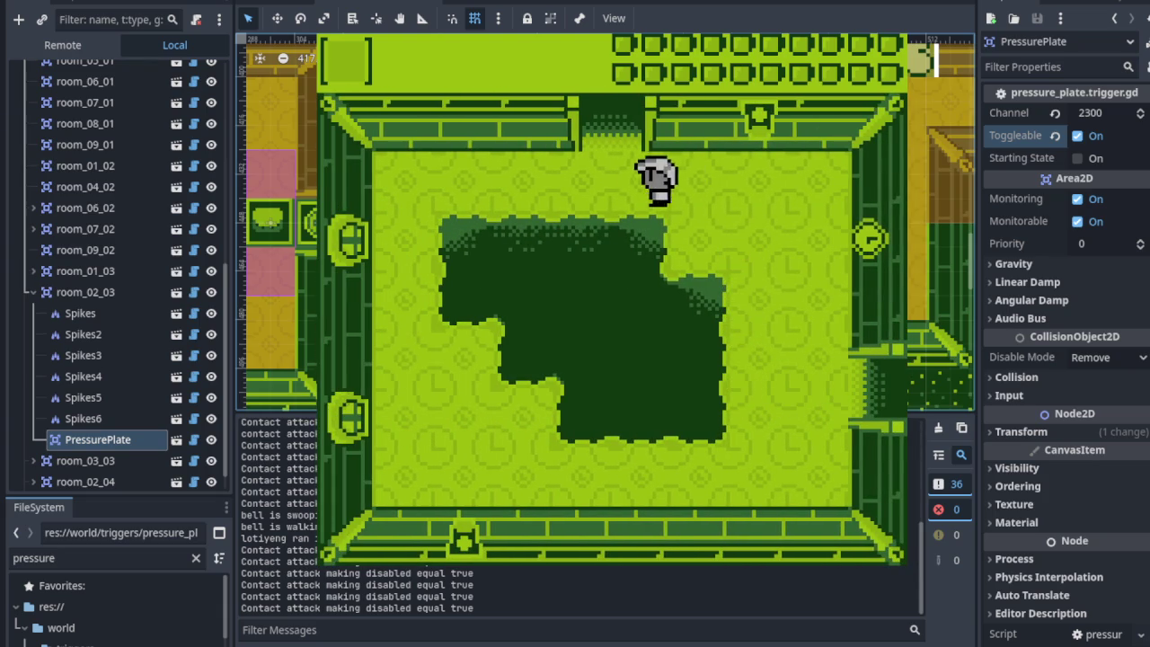
key("Up")
key("Left")
Walk past the pedestal and back down through the bottom doors into the rooms below.
key("Up")
key("Down")
key("Right")
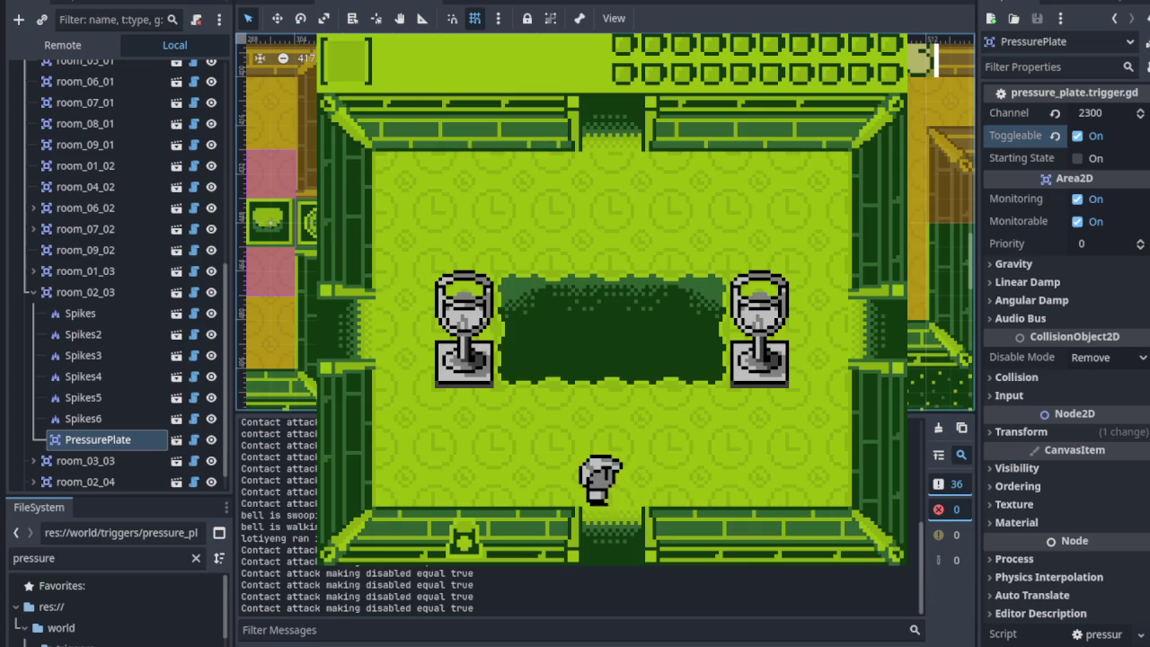
key("Down")
key("Right")
key("Down")
key("Right")
key("Right")
key("Down")
key("Right")
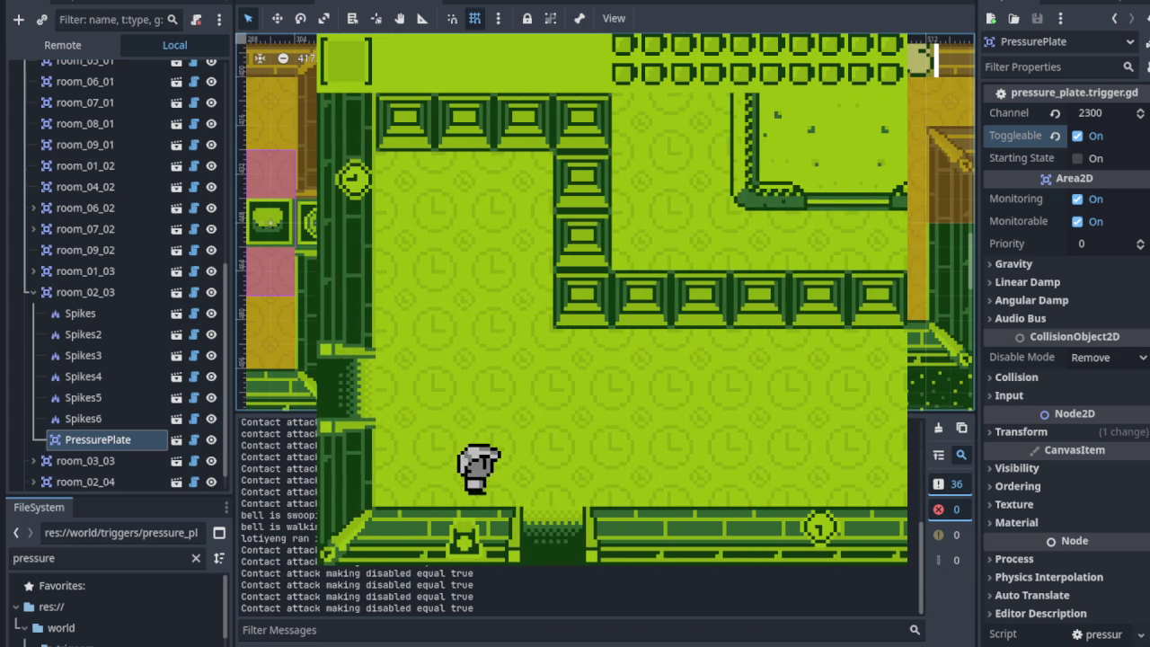
key("Left")
key("Down")
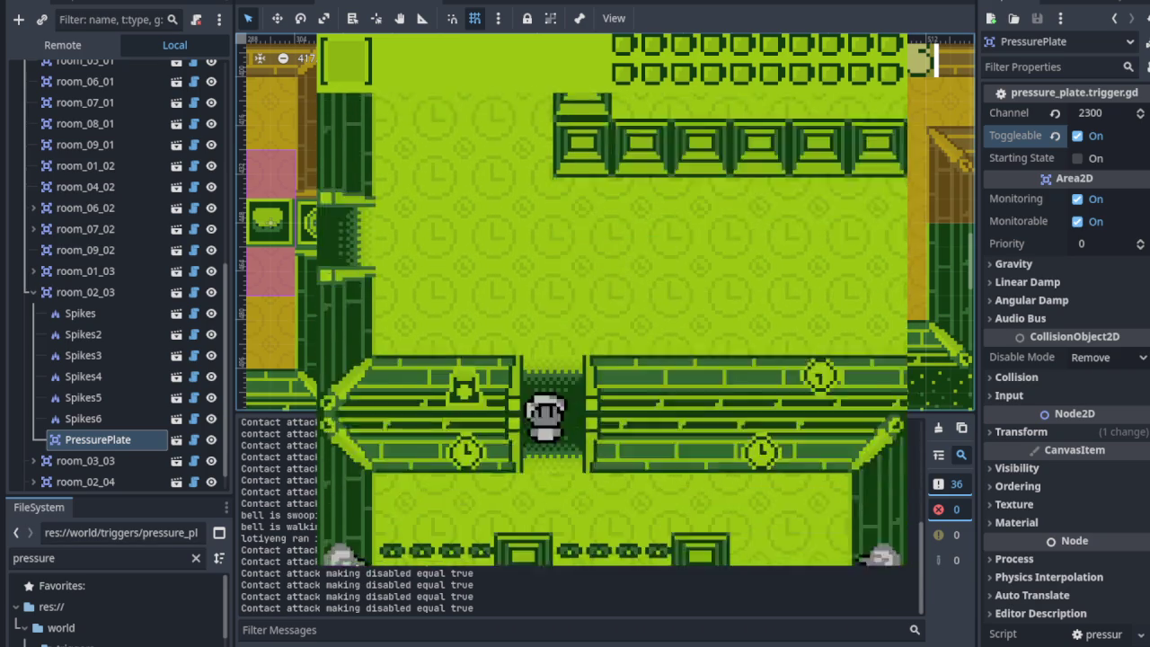
Walk the player across the spike room past the spike row, then stop the running game.
key("Down")
key("Right")
key("Left")
key("Right")
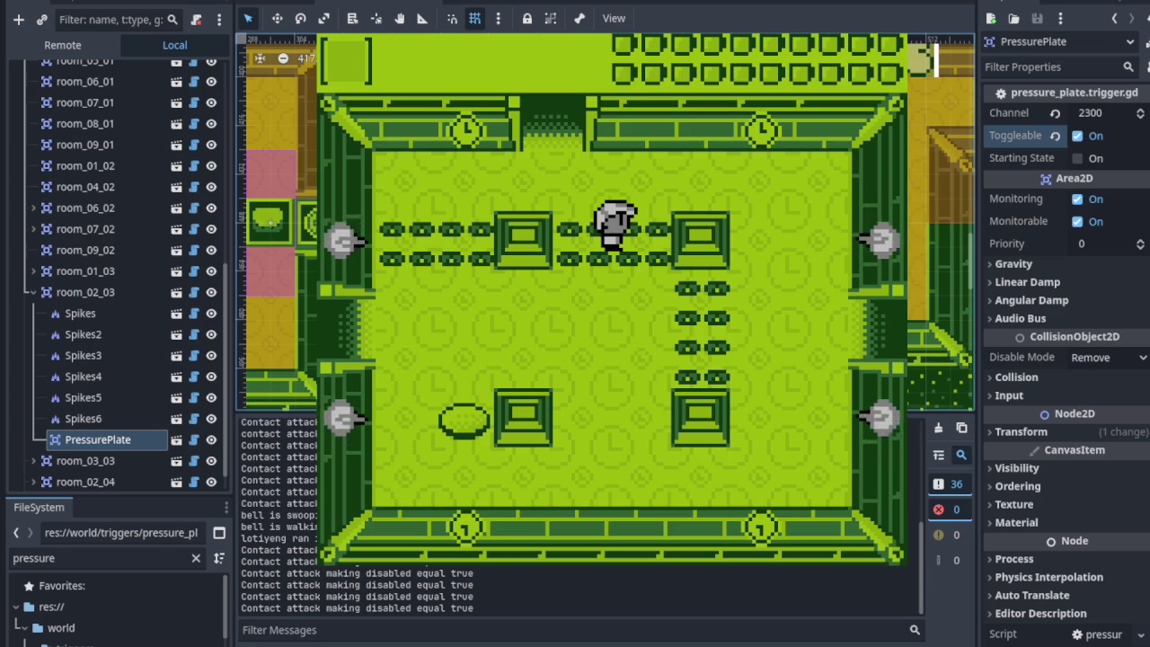
key("Right")
key("Left")
key("Down")
key("Right")
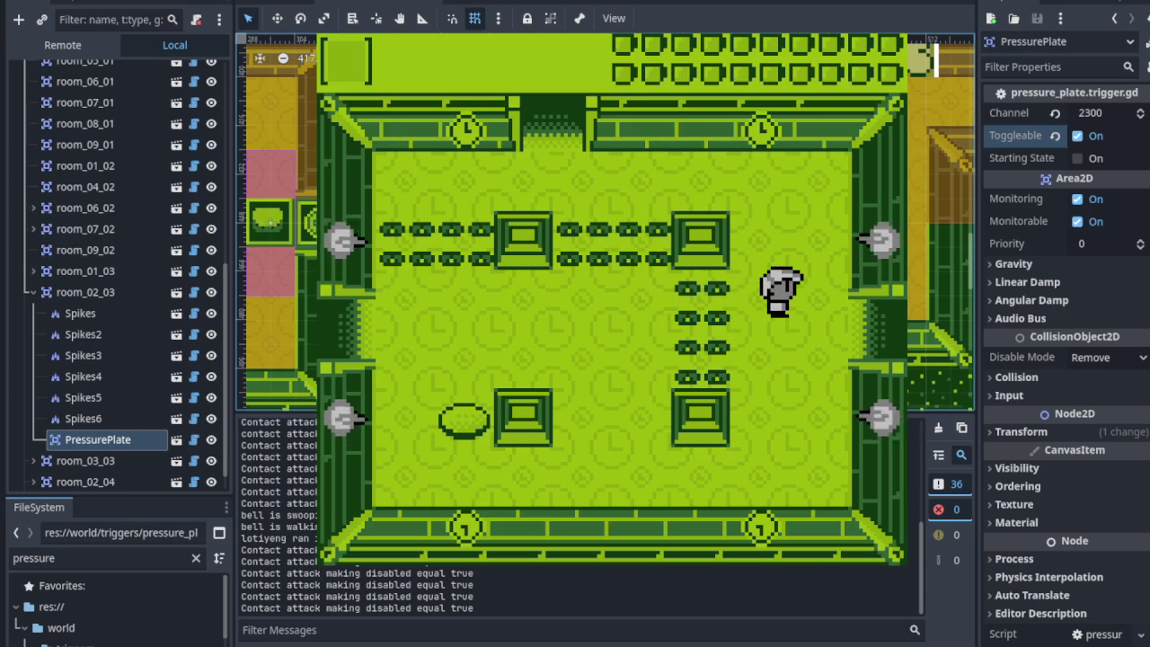
key("alt+Tab")
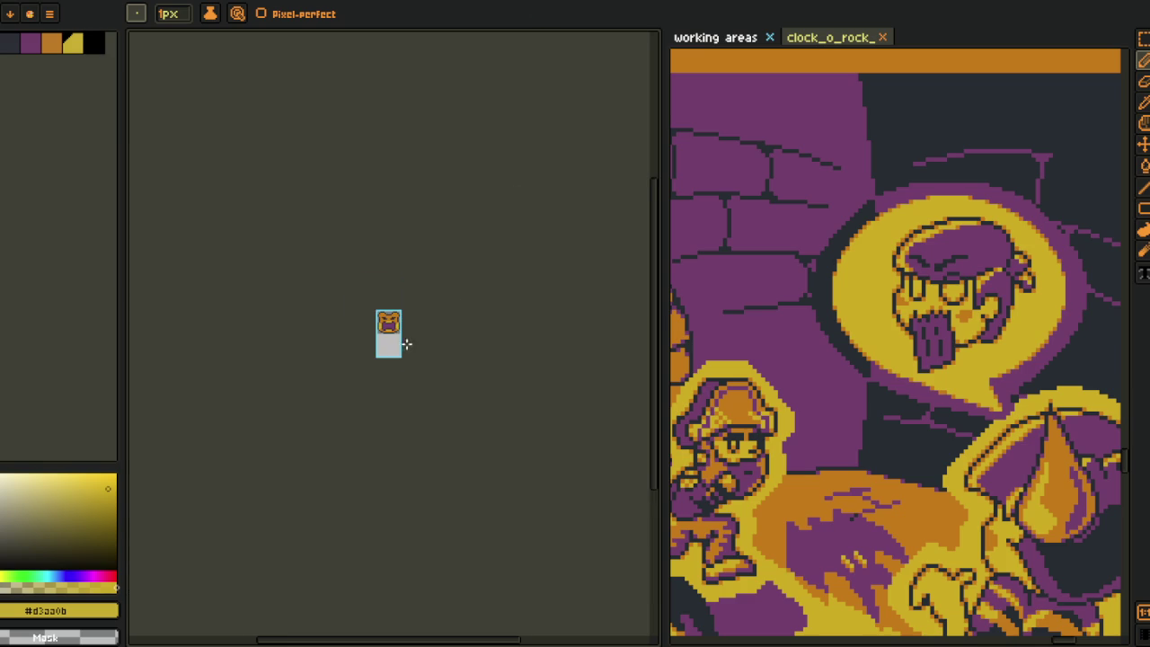
scroll(403, 344, "up", 5)
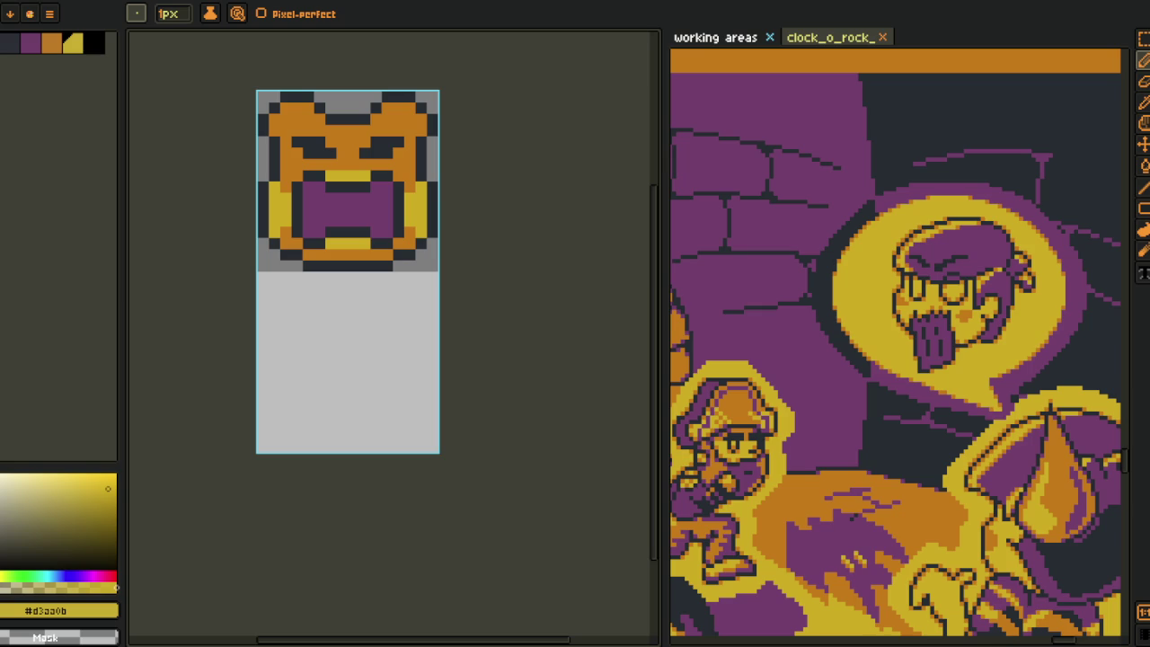
key("Tab")
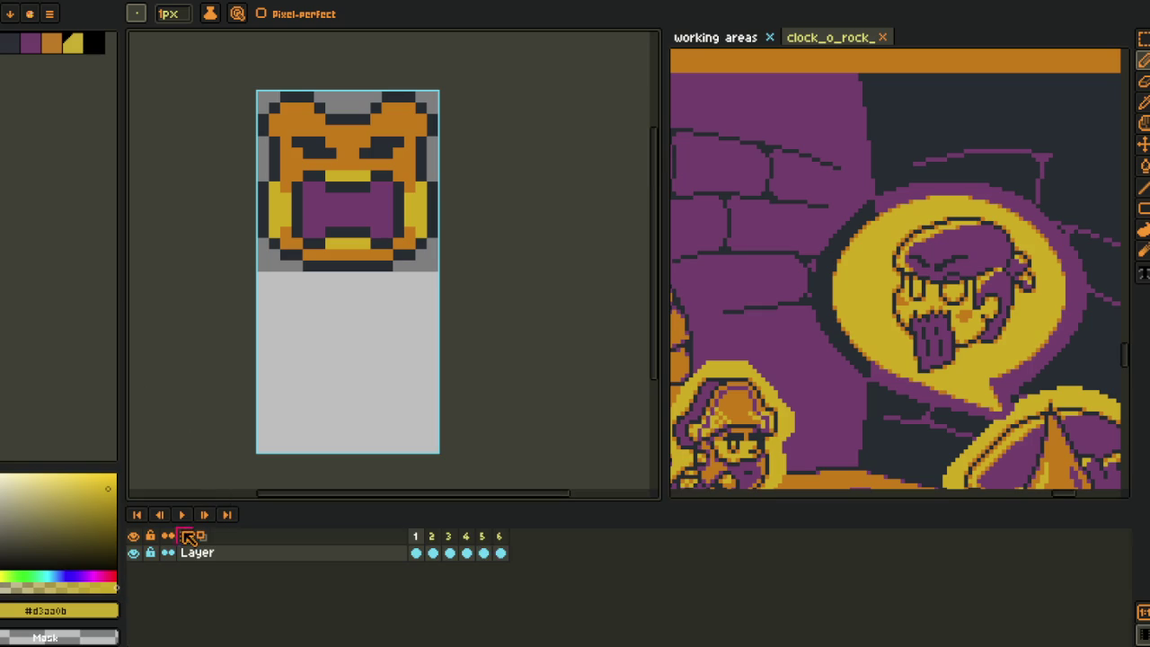
key("Tab")
scroll(172, 374, "down", 1)
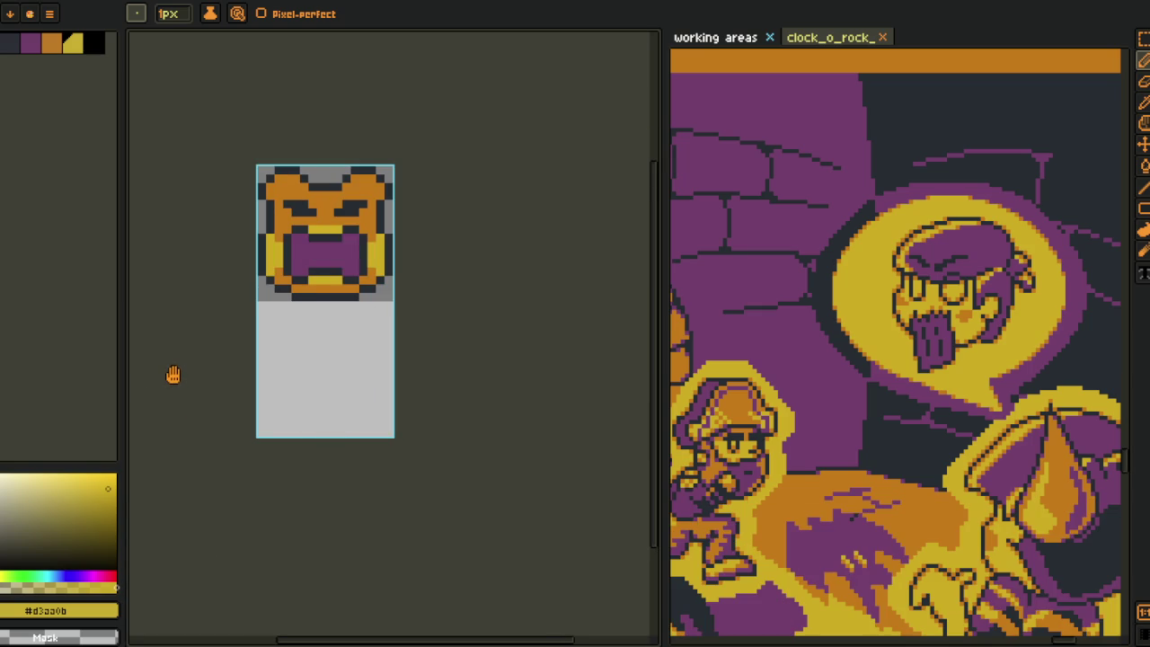
left_click_drag(173, 375, 223, 403)
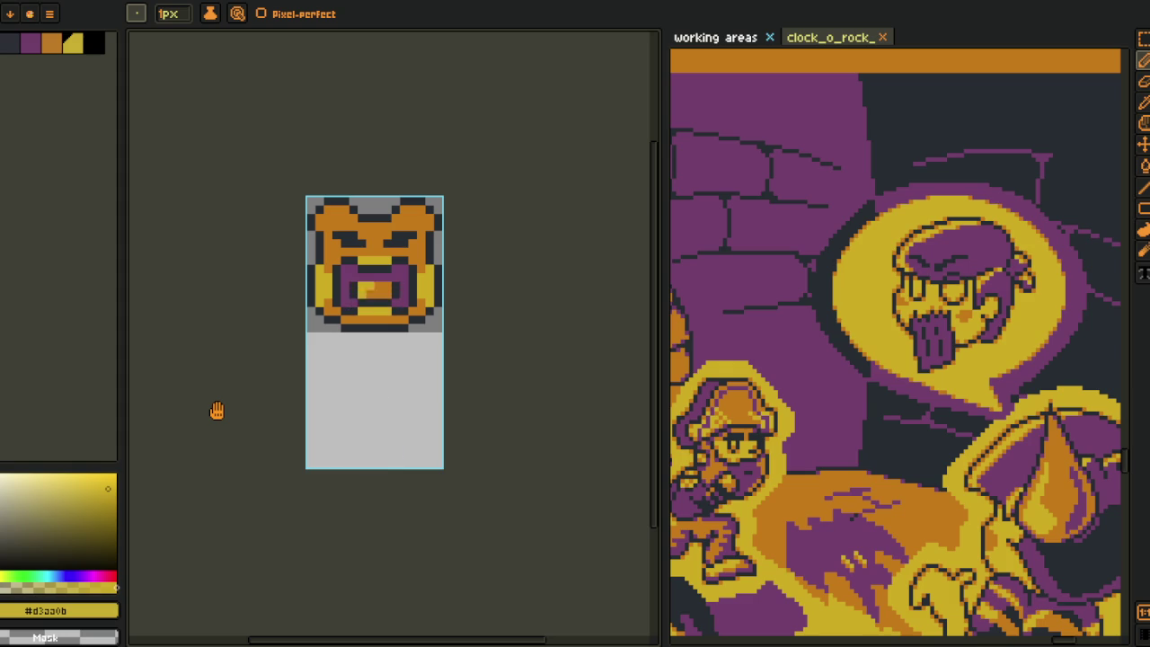
key("Tab")
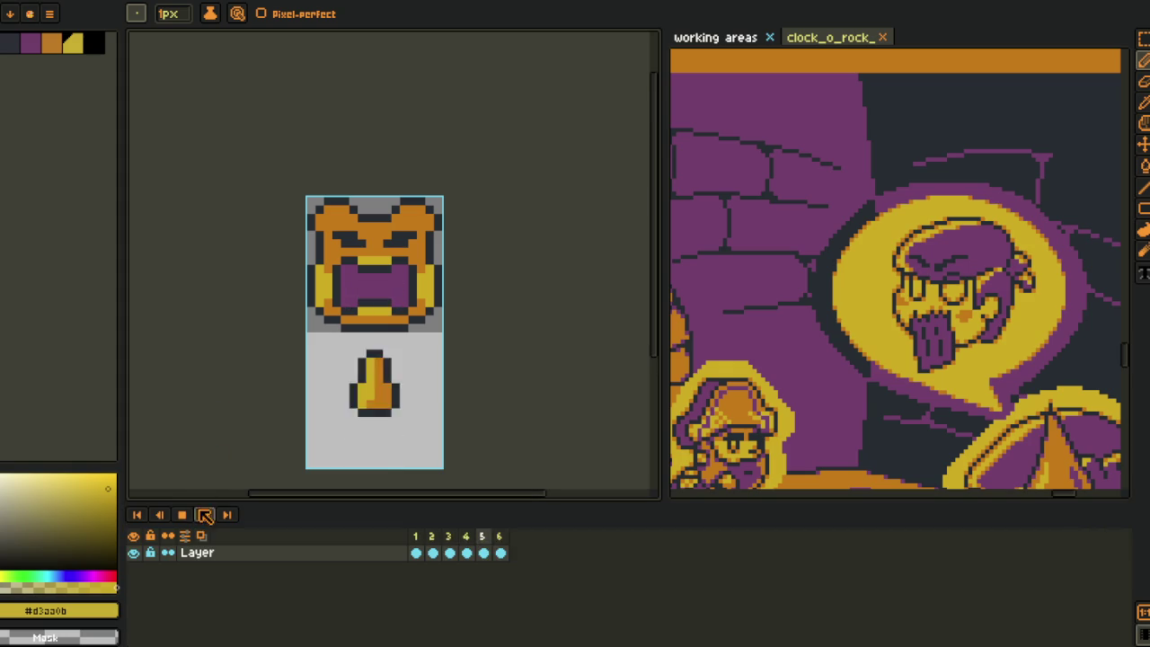
key("Tab")
key("i")
left_click(482, 443)
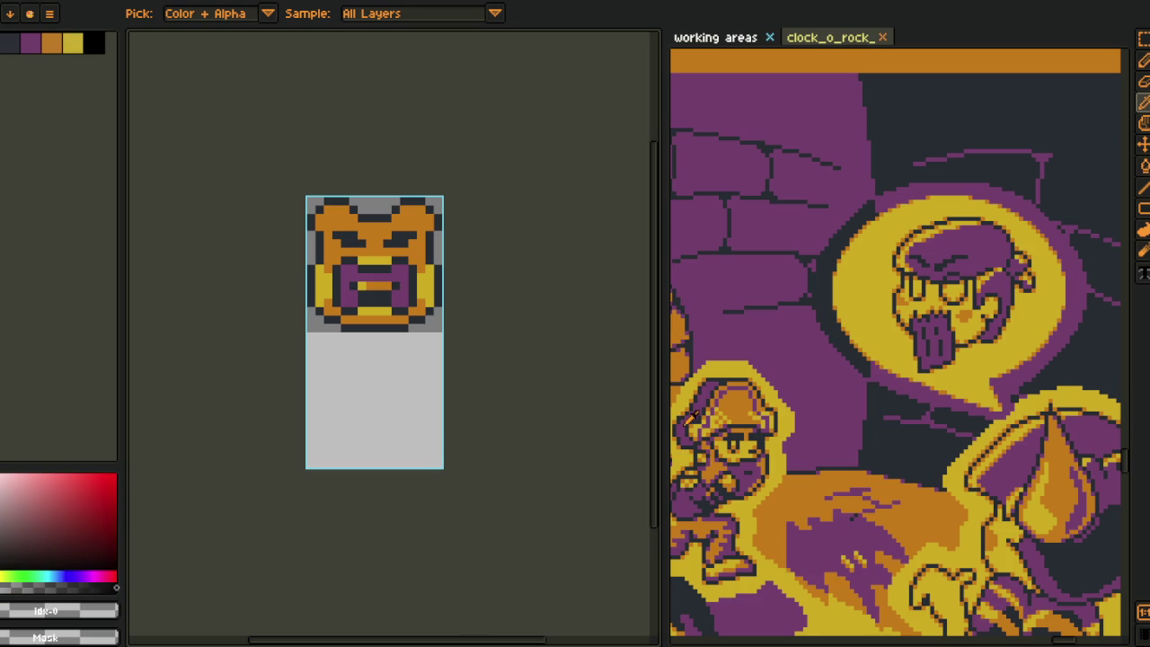
left_click_drag(661, 406, 582, 405)
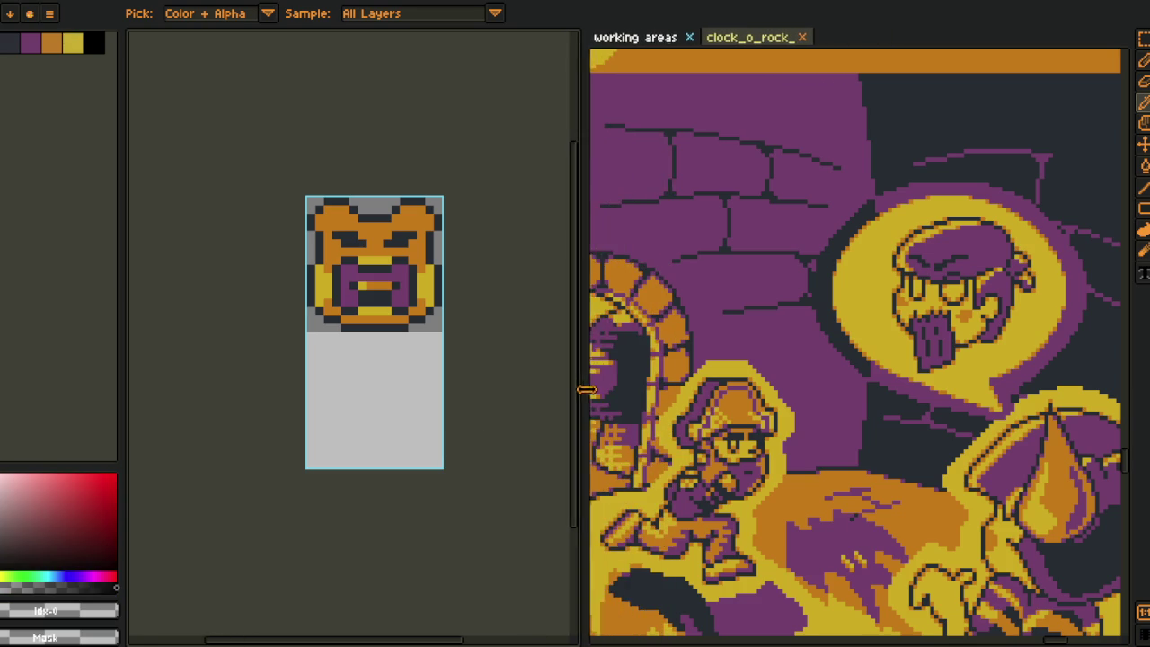
scroll(441, 319, "up", 1)
left_click(474, 337)
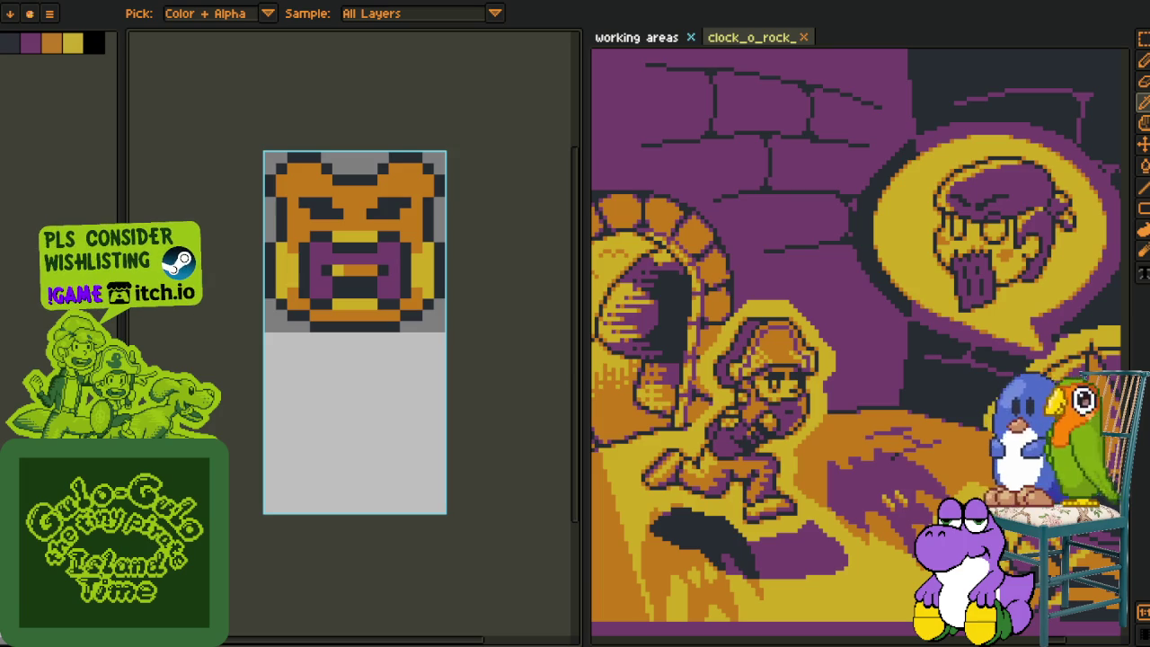
scroll(470, 398, "up", 2)
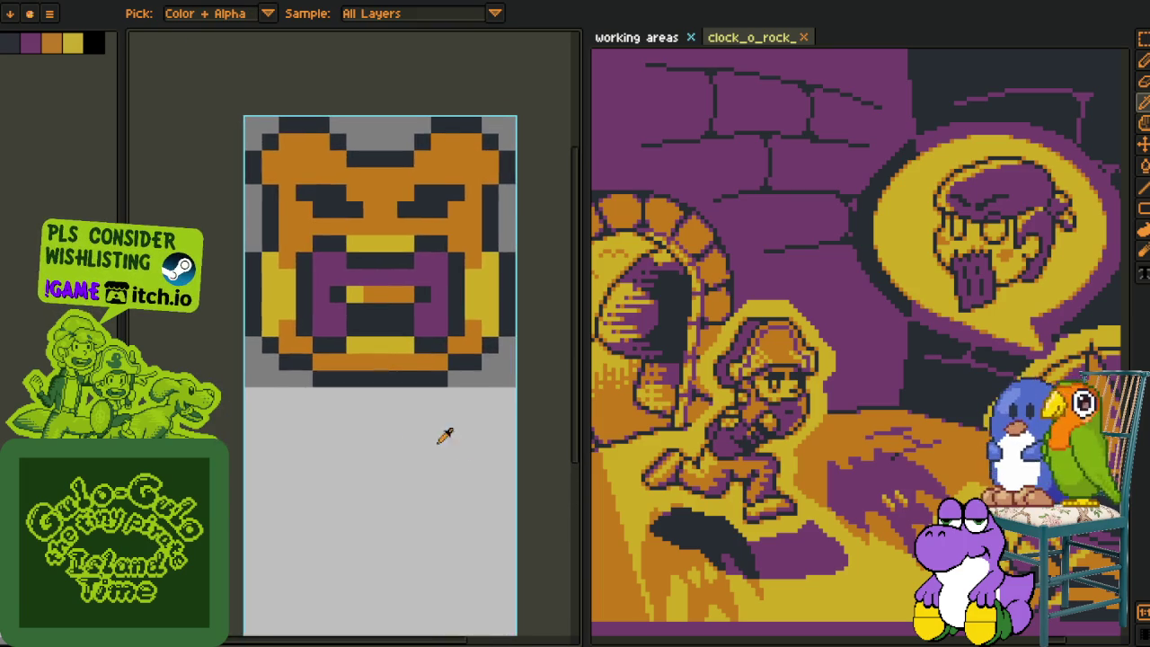
scroll(352, 430, "down", 2)
left_click_drag(325, 456, 380, 390)
key("Tab")
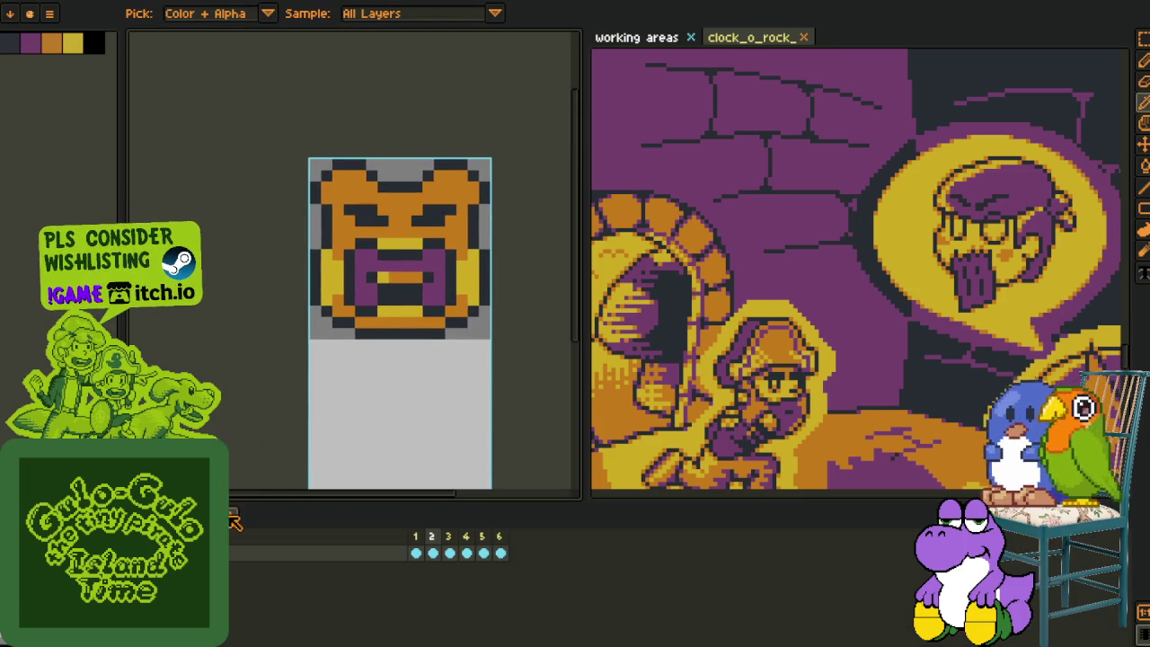
key("Tab")
scroll(235, 383, "down", 1)
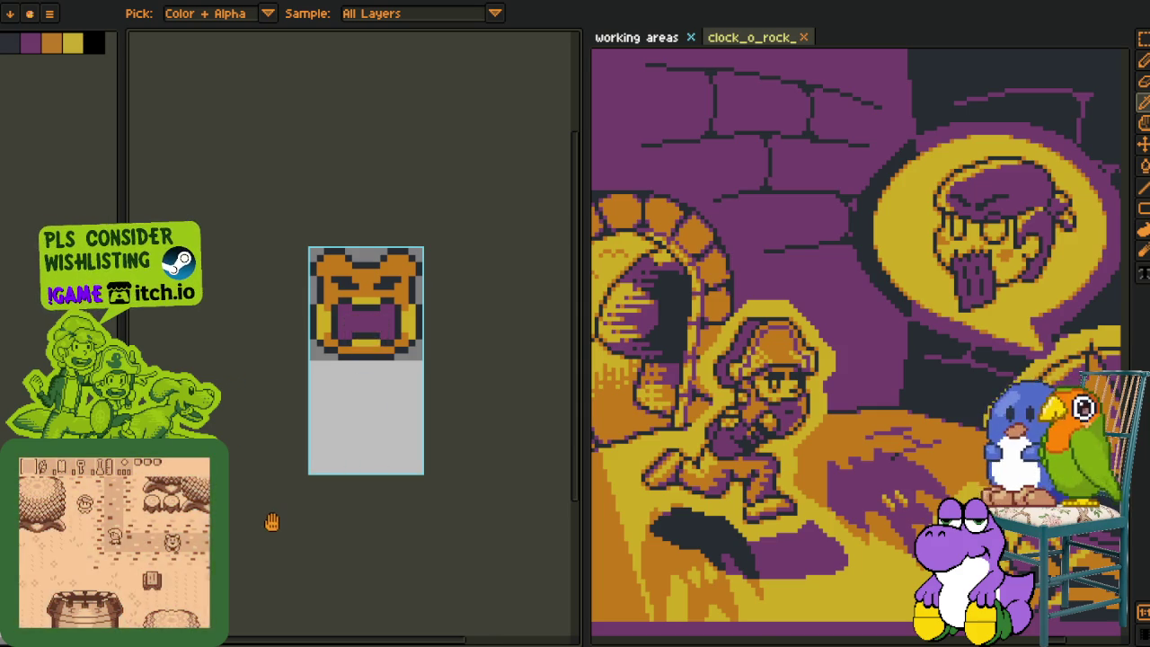
key("Tab")
key("Tab")
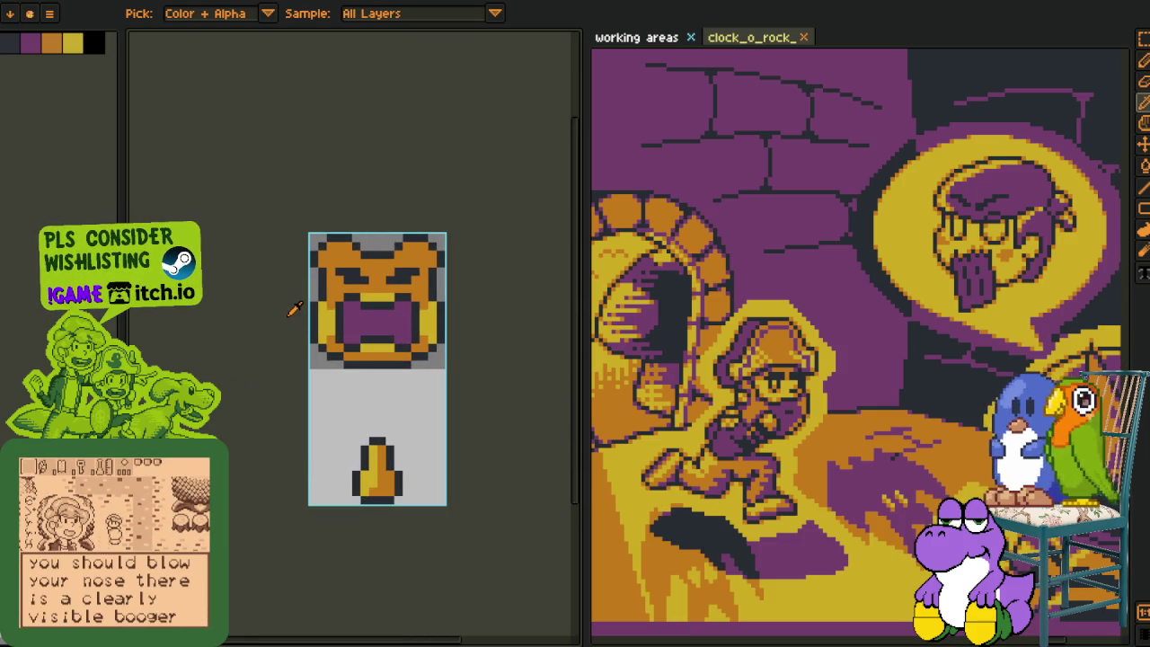
scroll(316, 291, "up", 1)
scroll(315, 291, "up", 1)
left_click_drag(315, 291, 167, 314)
key("m")
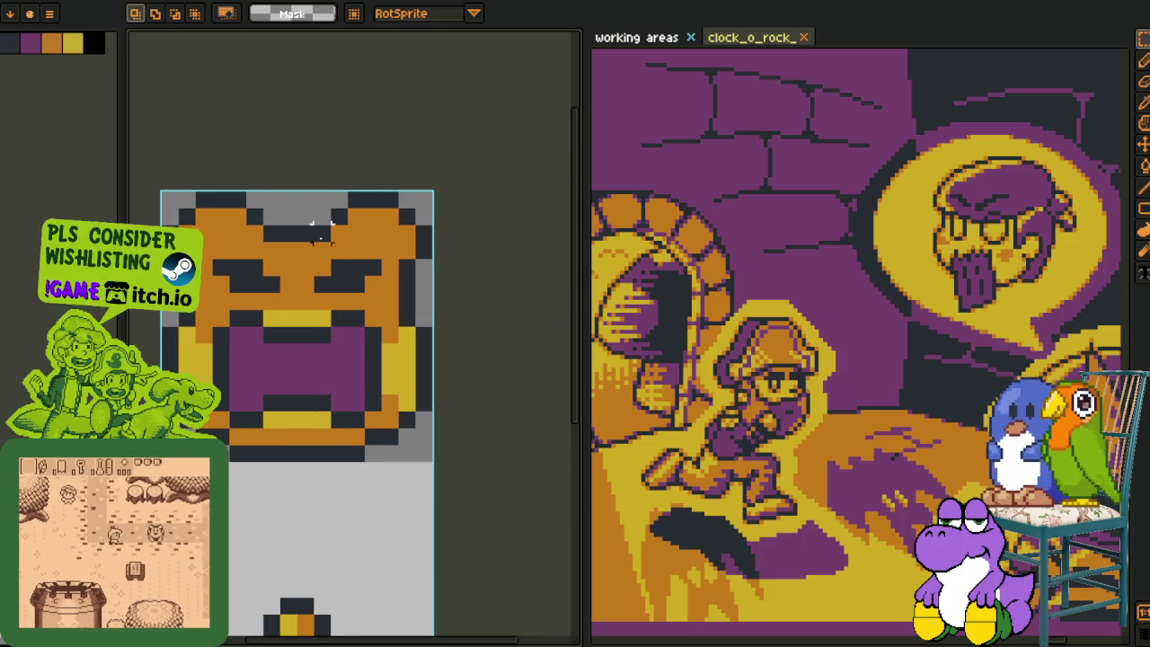
mouse_move(333, 192)
left_mouse_down()
mouse_move(440, 281)
mouse_move(435, 297)
left_mouse_up()
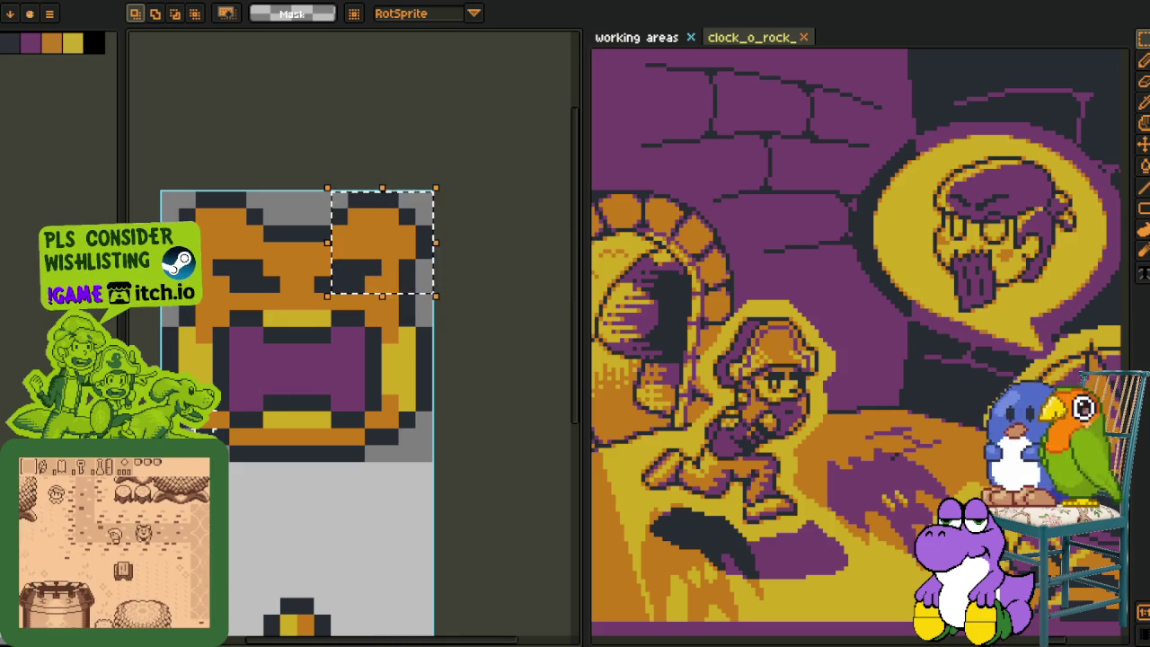
left_click_drag(178, 421, 232, 395)
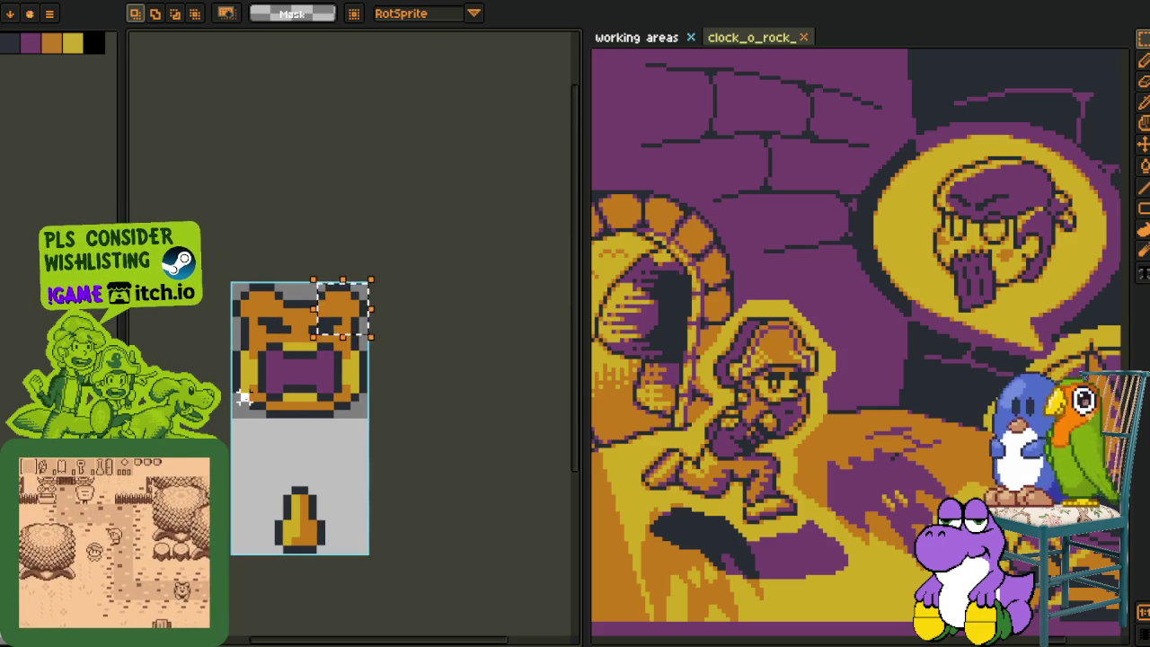
left_click(243, 398)
scroll(263, 337, "up", 1)
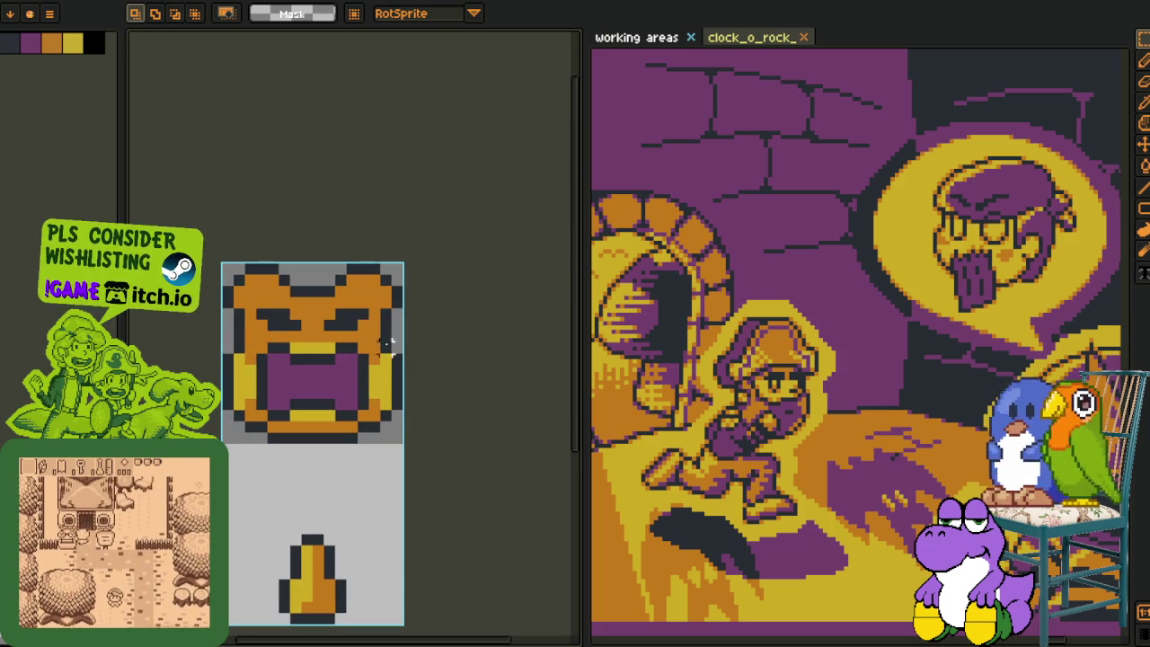
scroll(306, 352, "down", 1)
left_click_drag(285, 447, 334, 405)
scroll(343, 325, "up", 1)
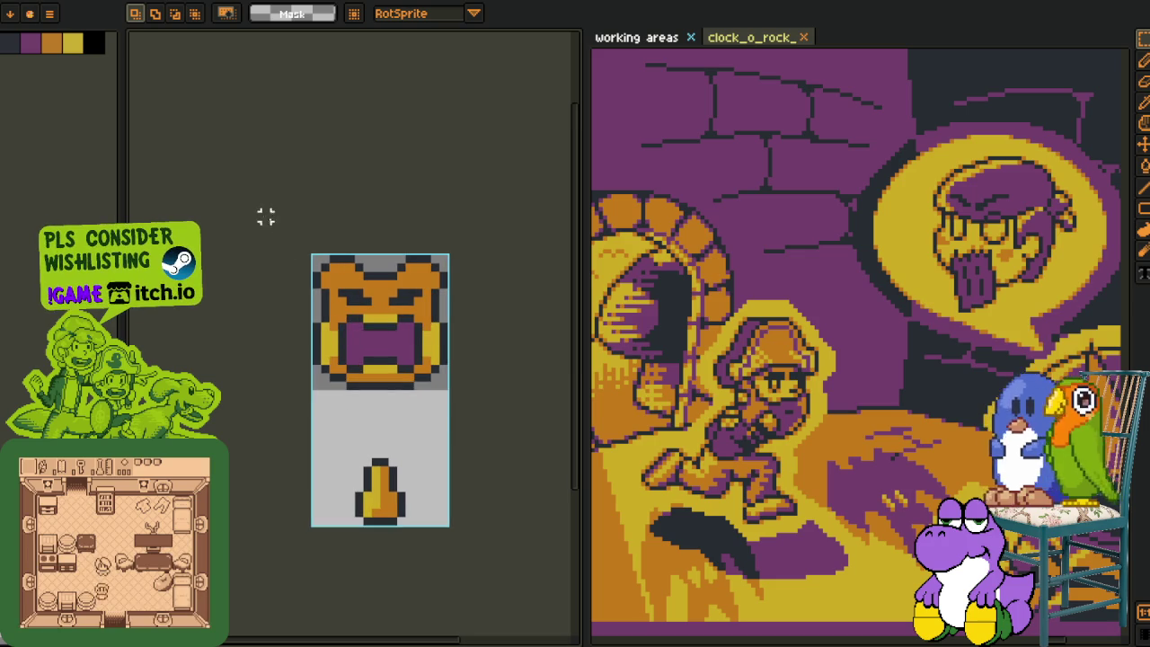
scroll(385, 330, "up", 1)
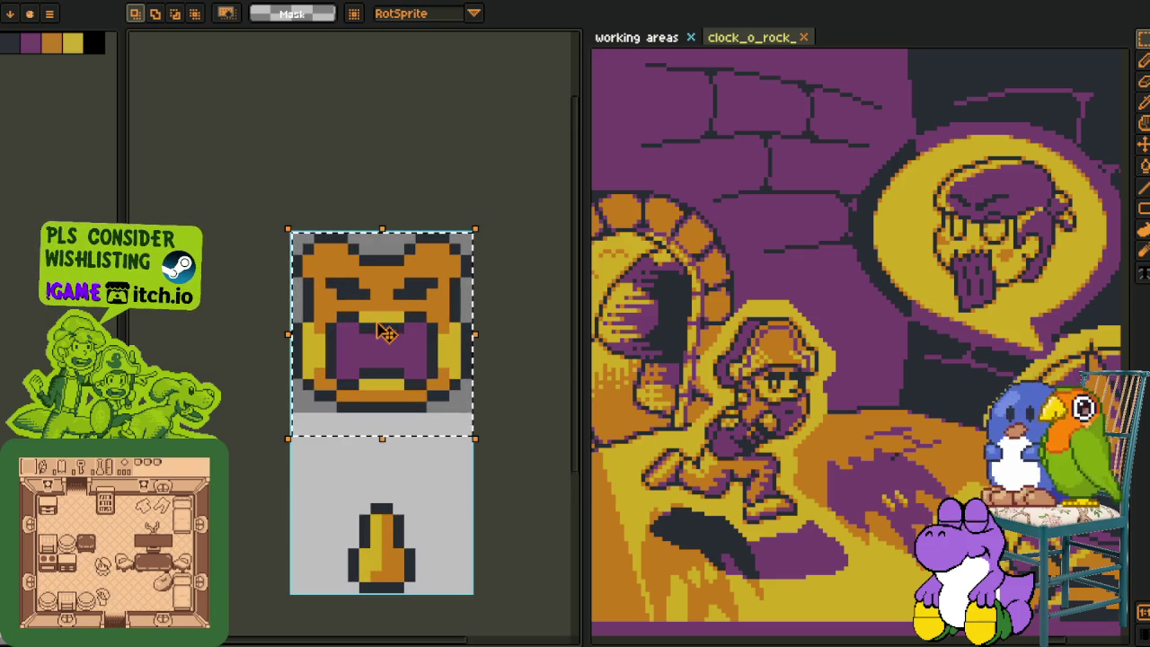
left_click(454, 486)
scroll(449, 480, "down", 1)
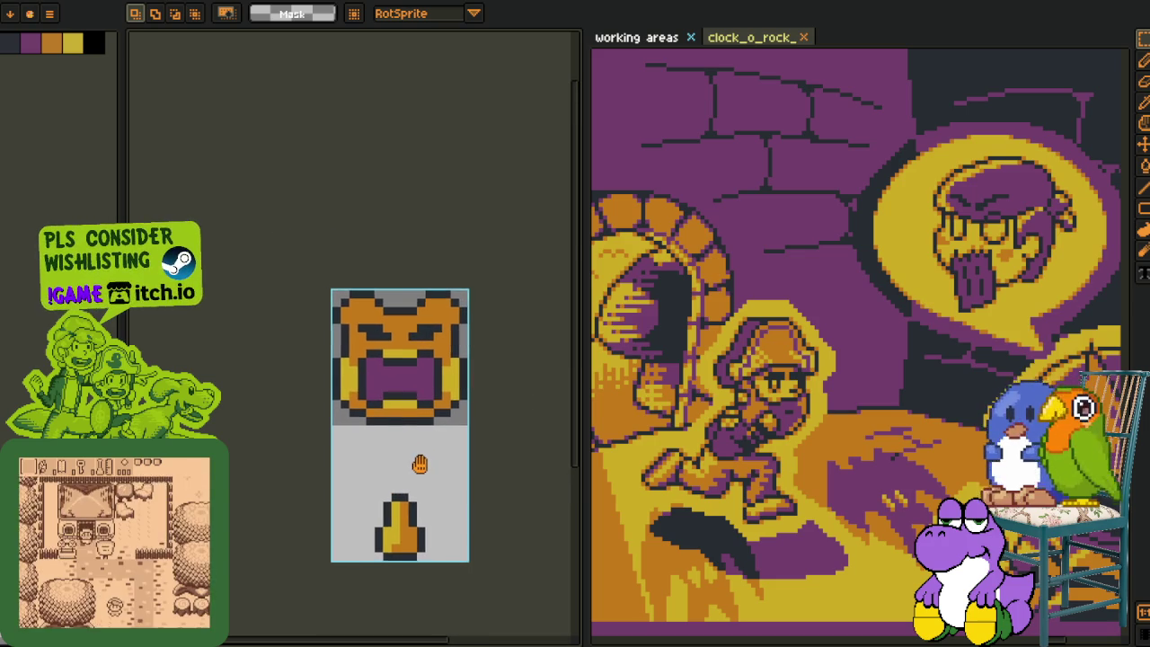
left_click_drag(422, 464, 443, 456)
scroll(446, 454, "up", 1)
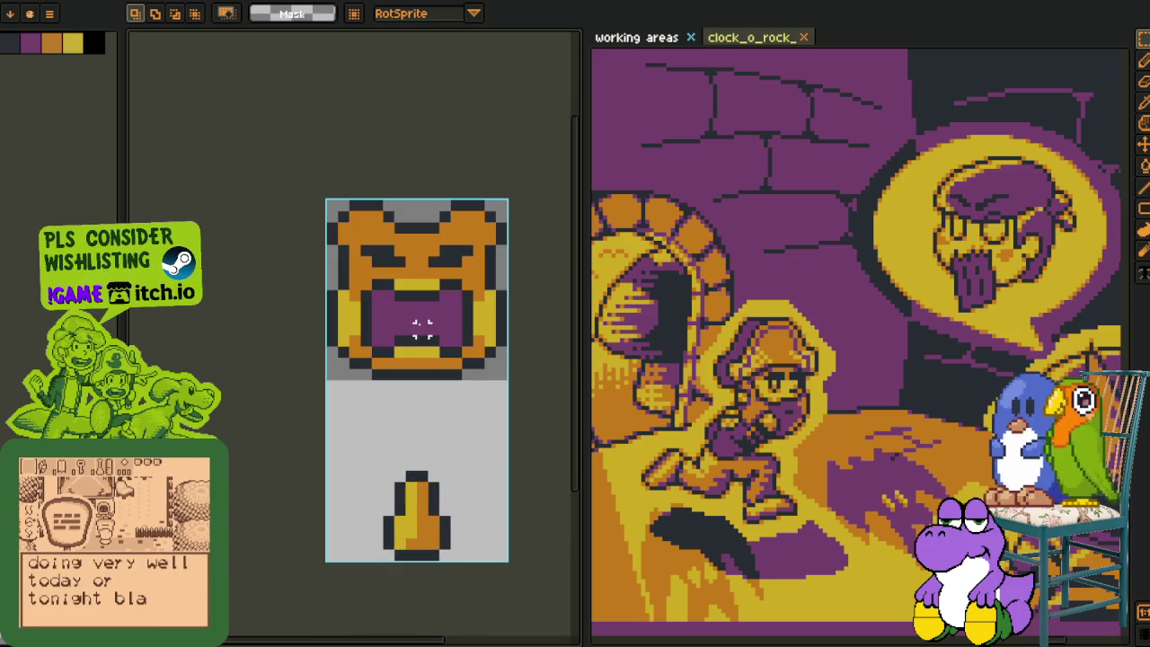
left_click_drag(392, 310, 465, 370)
left_click_drag(372, 424, 509, 562)
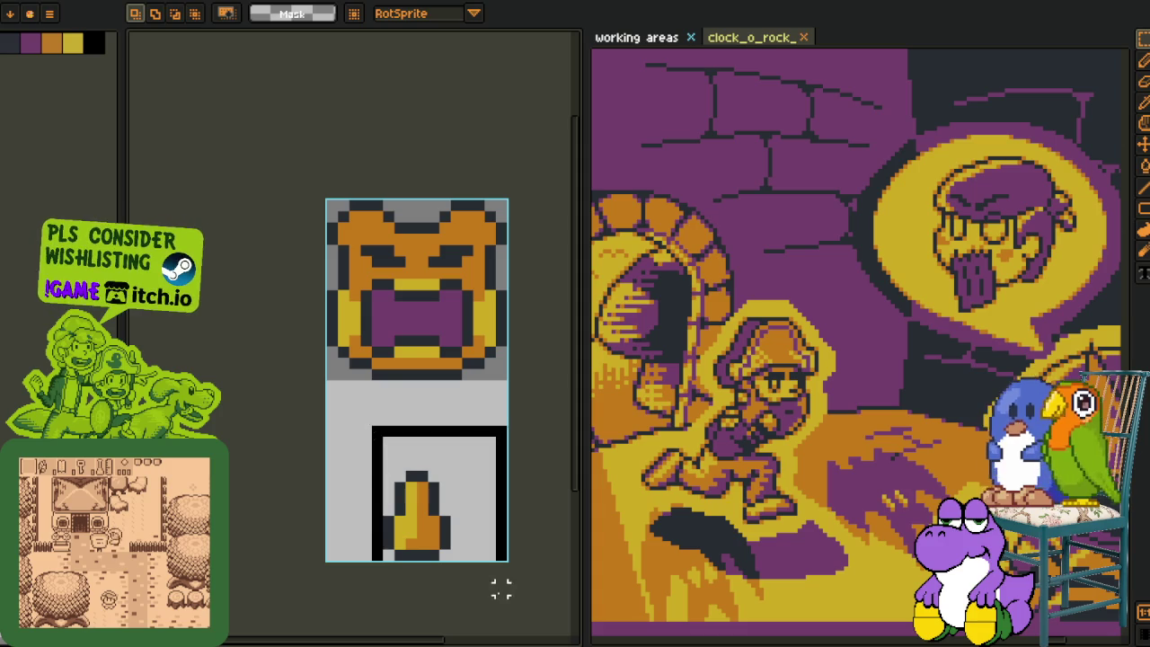
scroll(353, 400, "down", 1)
key("Tab")
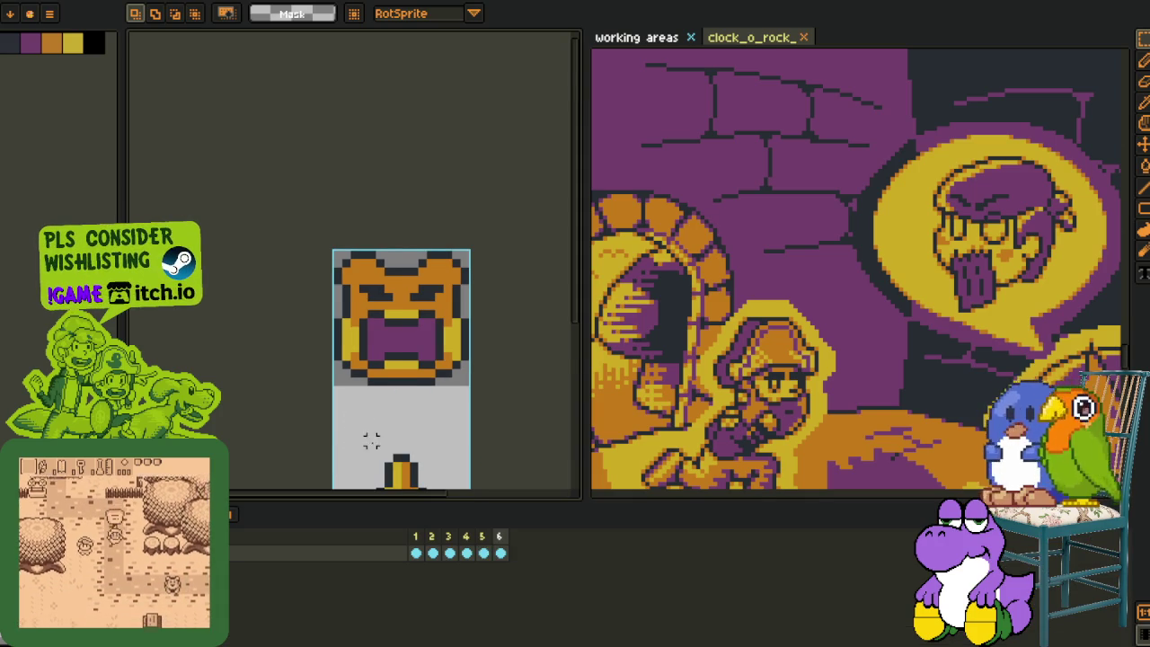
left_click_drag(372, 440, 417, 377)
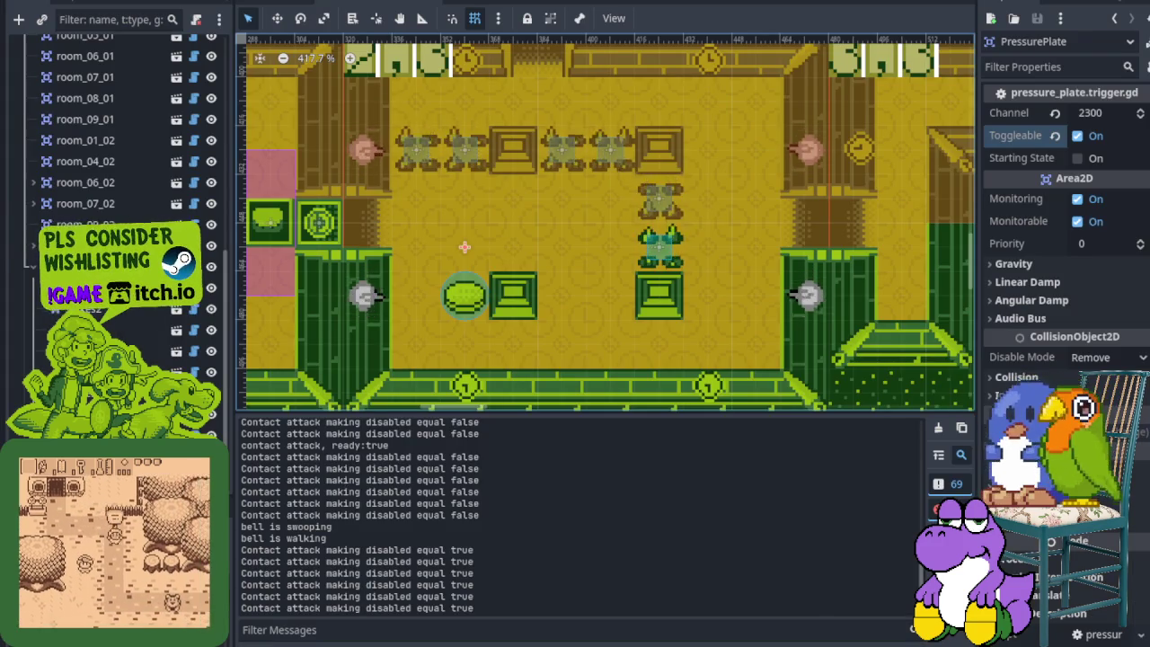
Close the Output log, then collapse and hide the Rooms node so only the wall and ground tilemaps show.
key("ctrl+j")
scroll(692, 312, "down", 3)
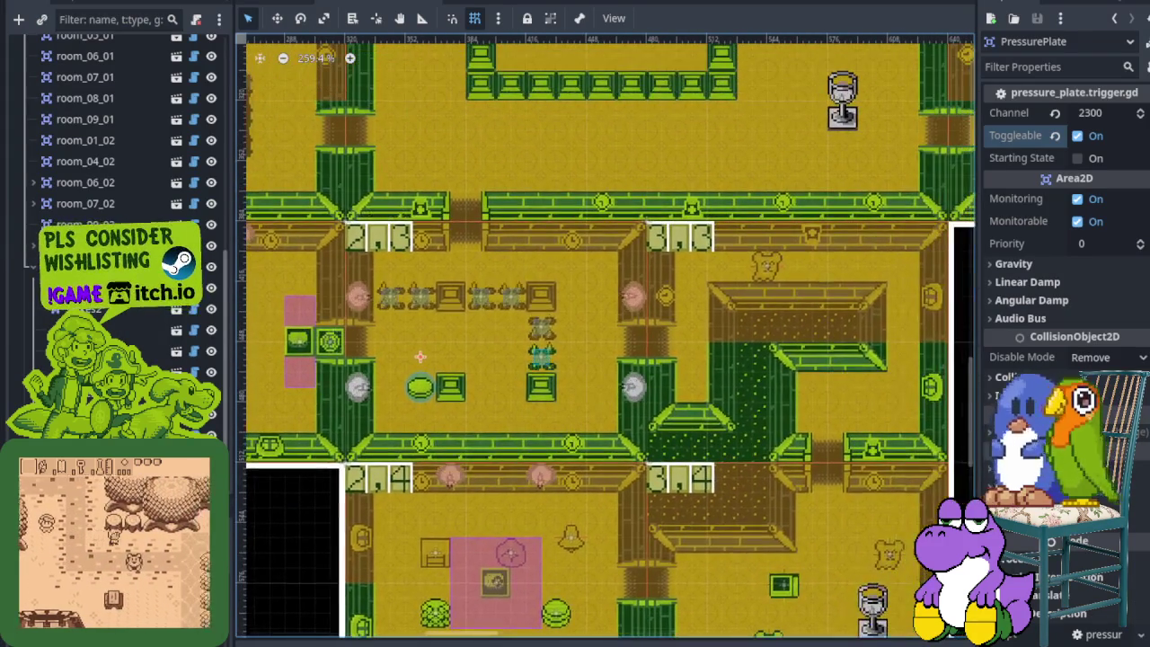
scroll(117, 126, "up", 5)
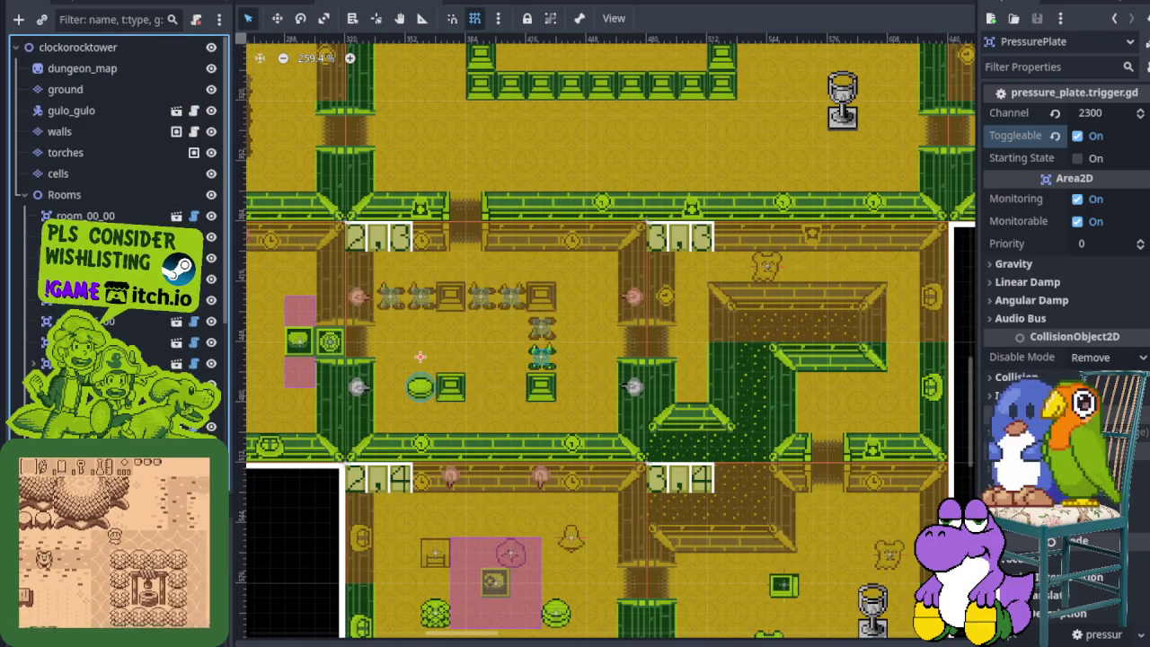
left_click(21, 194)
left_click(212, 194)
left_click_drag(364, 252, 256, 171)
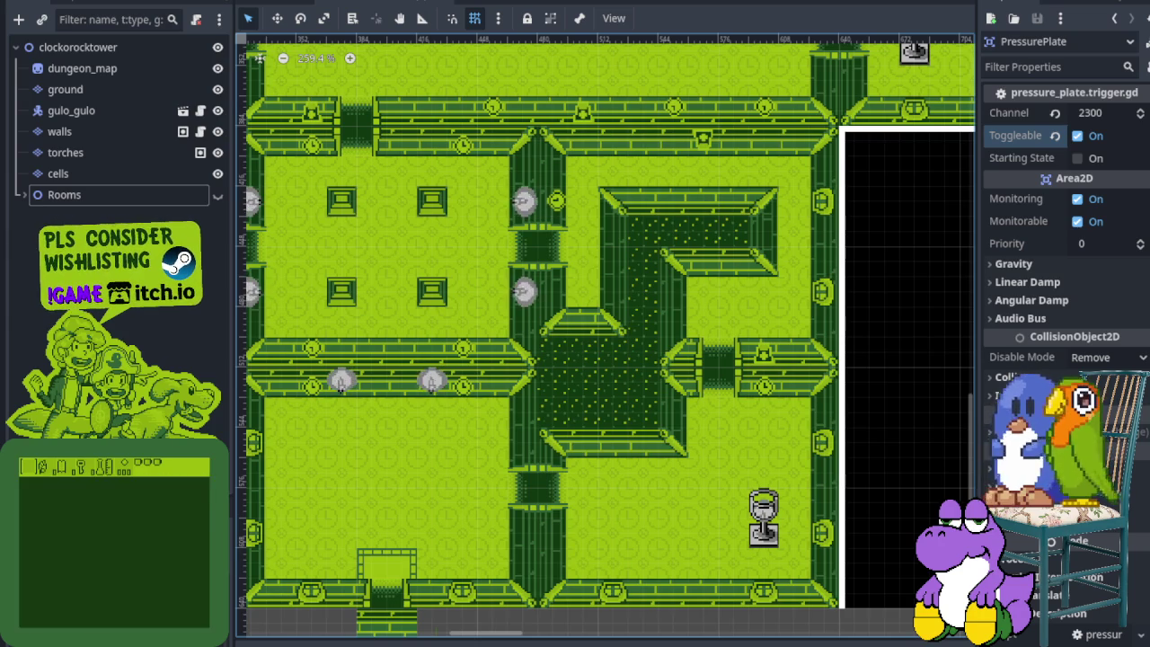
mouse_move(516, 355)
left_mouse_down()
mouse_move(740, 377)
mouse_move(650, 363)
mouse_move(539, 300)
left_mouse_up()
scroll(566, 269, "up", 2)
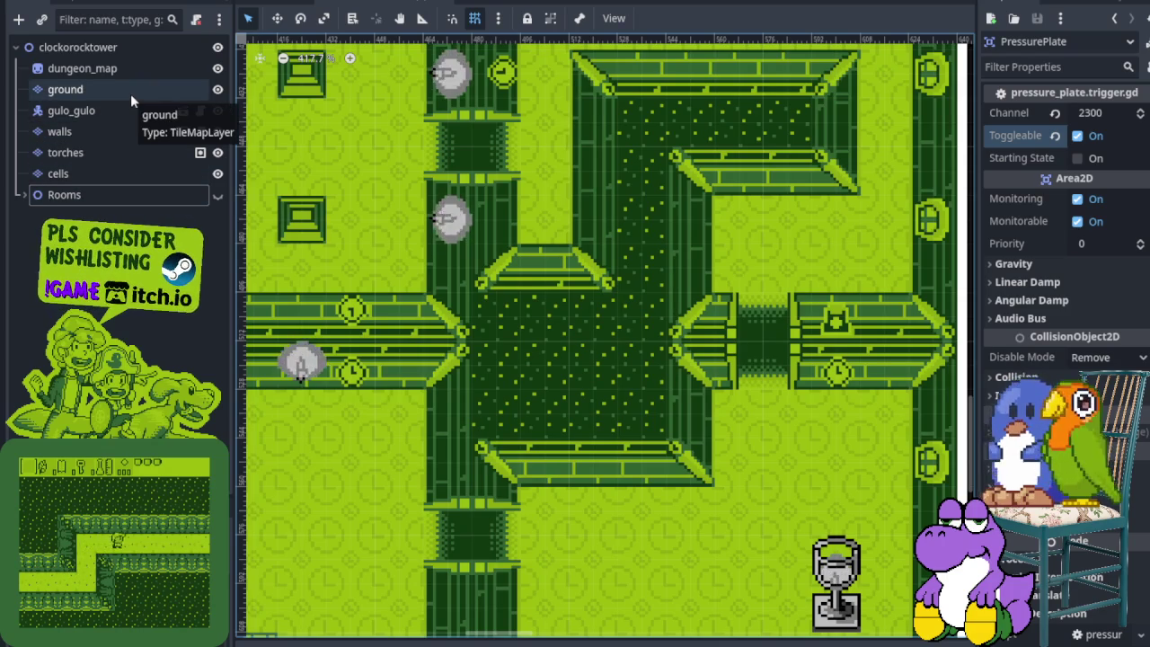
On the walls tilemap layer, paint wall tiles above and below the cage and a stair ledge under the cell.
left_click(151, 136)
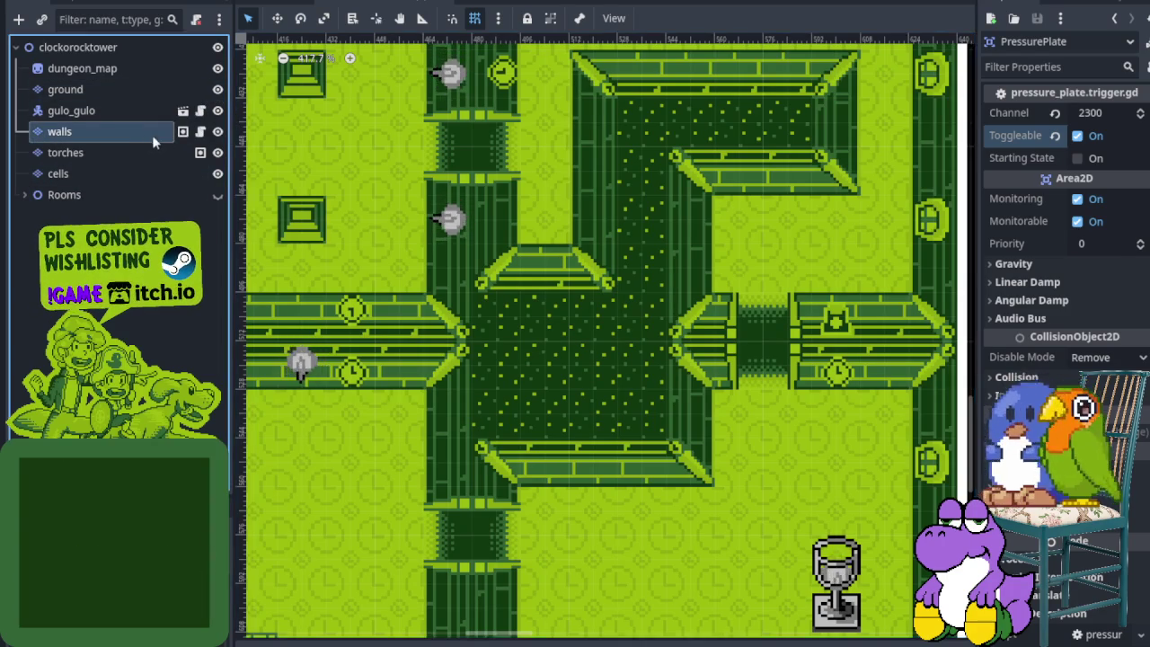
scroll(436, 250, "up", 2)
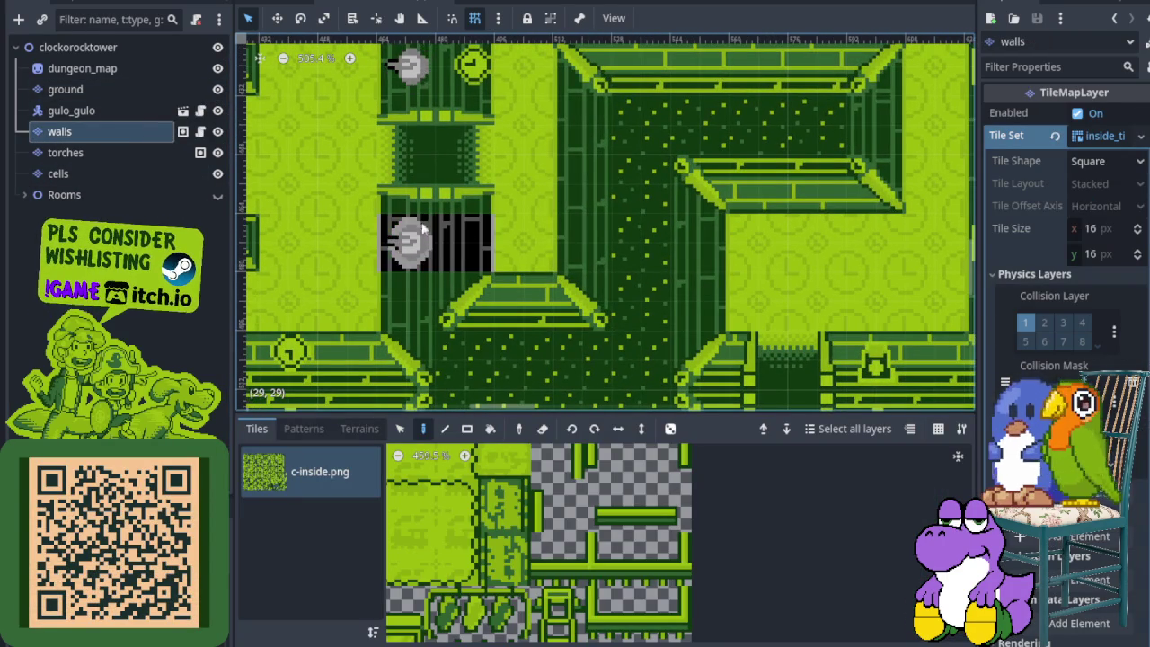
left_click(424, 192)
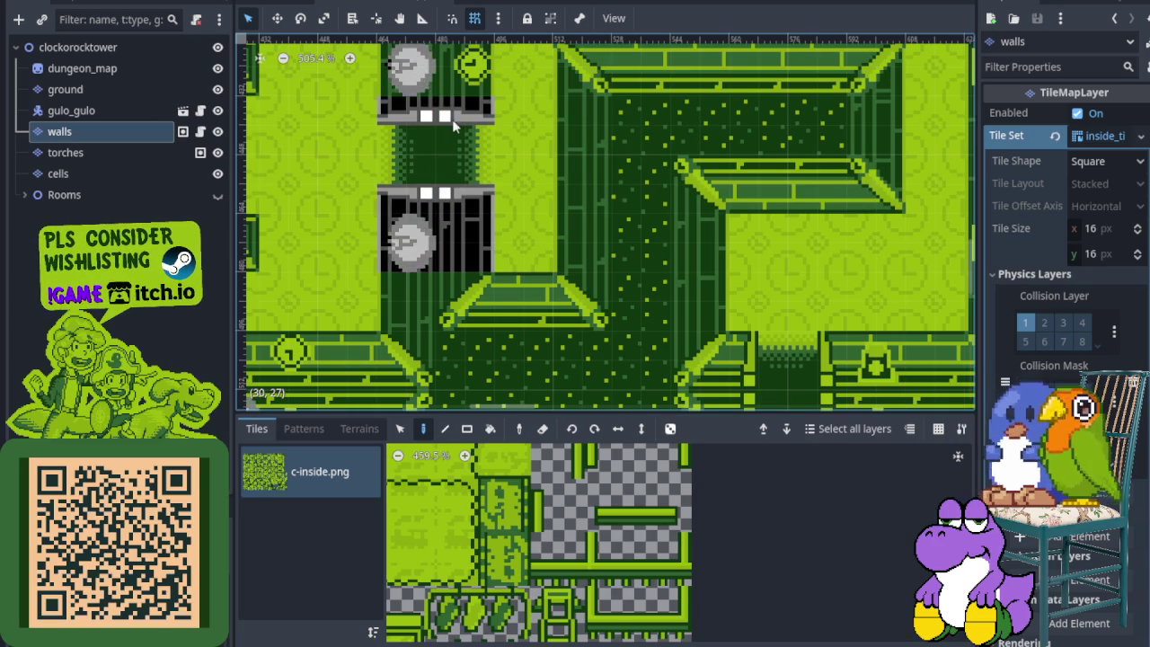
scroll(423, 255, "down", 1)
left_click(422, 255)
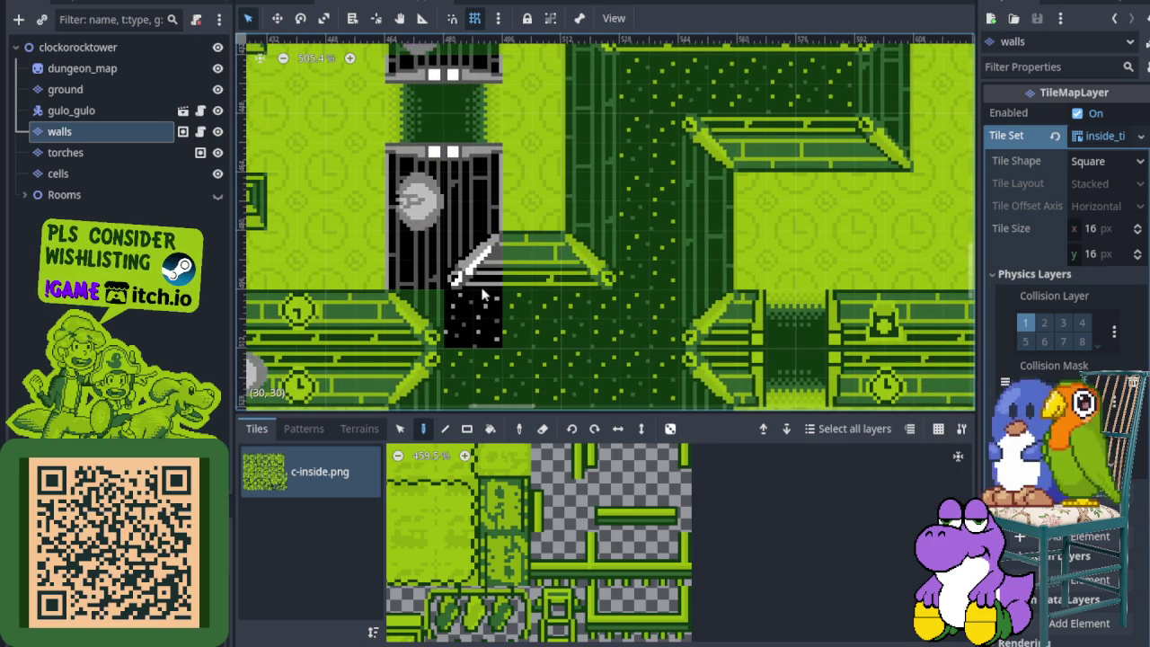
key("ctrl+z")
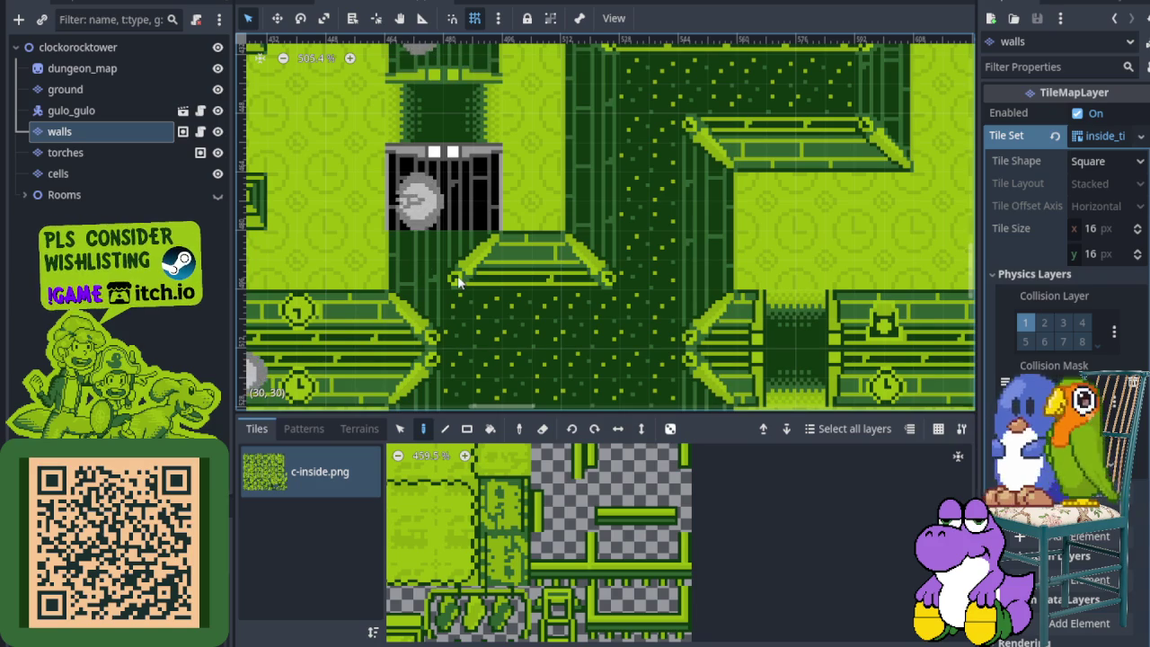
left_click_drag(418, 275, 557, 280)
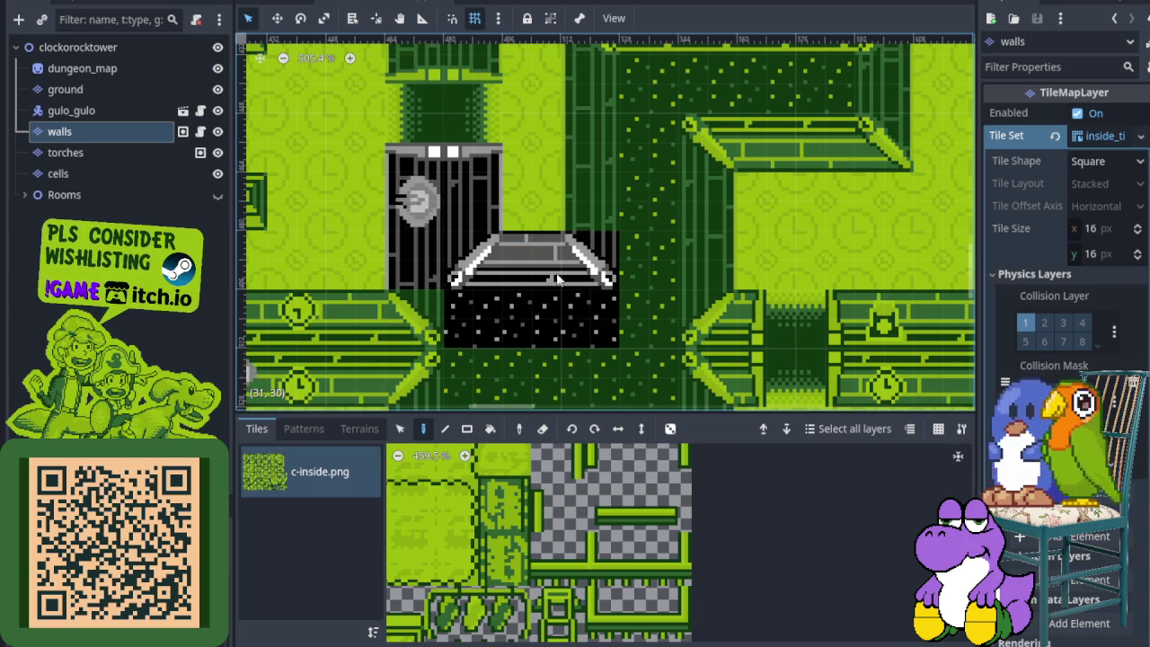
Pan and zoom the map to inspect the room's upper area and recentre on the repainted cell.
scroll(561, 279, "down", 1)
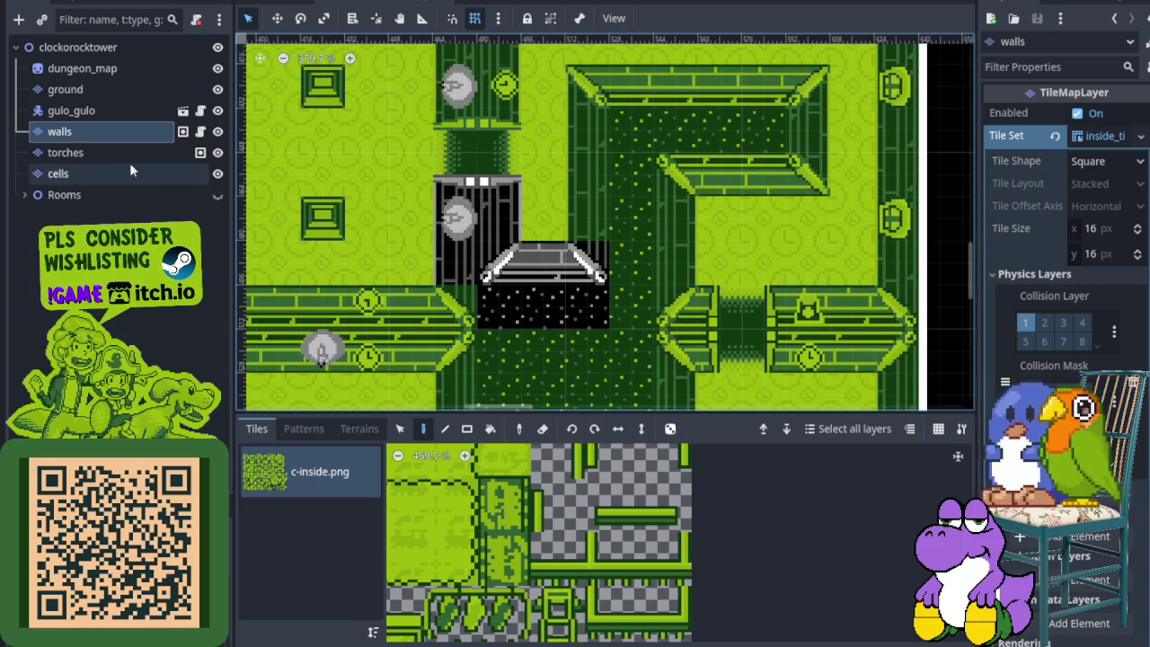
mouse_move(556, 154)
left_mouse_down()
mouse_move(476, 253)
mouse_move(405, 236)
mouse_move(346, 174)
left_mouse_up()
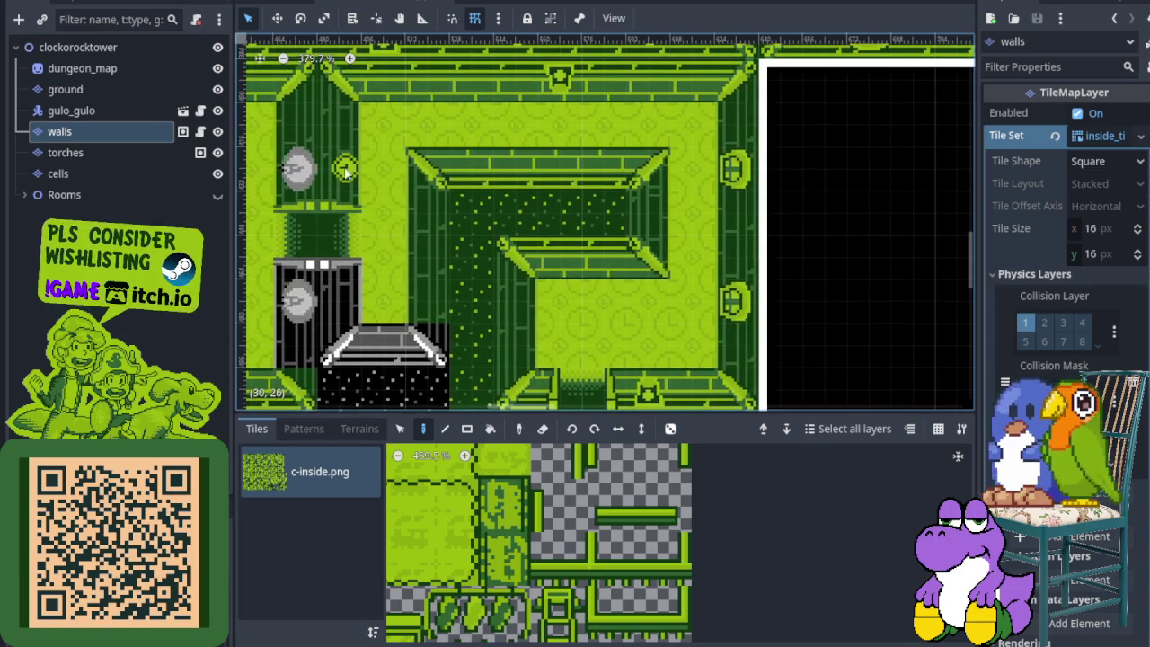
scroll(386, 139, "up", 1)
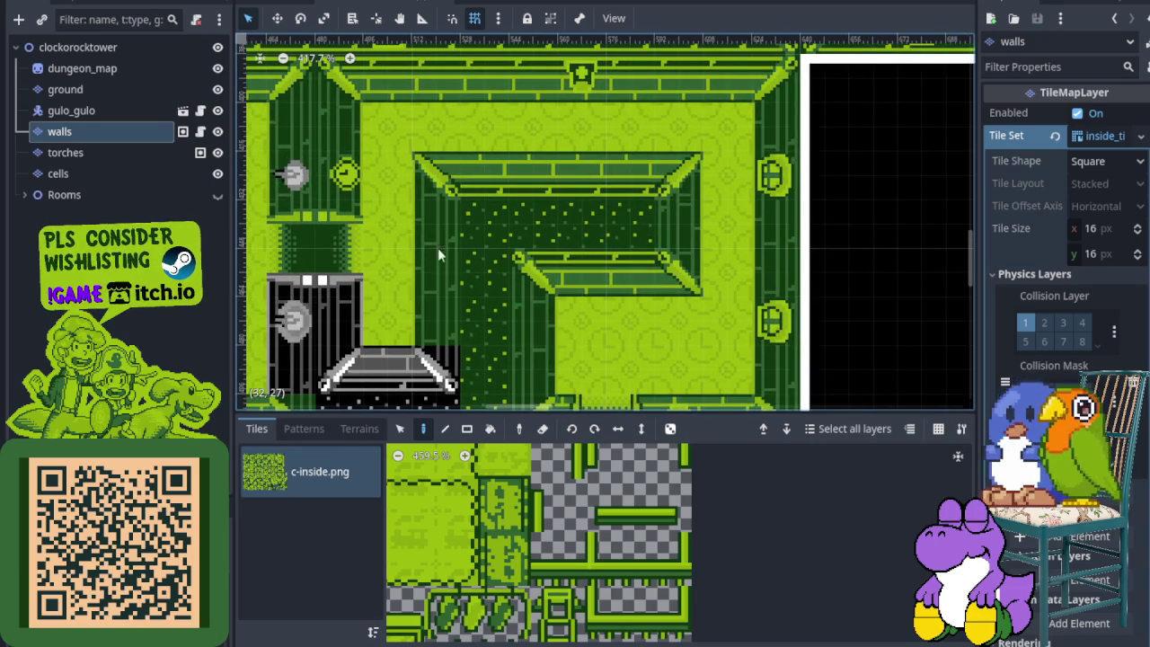
scroll(443, 255, "up", 2)
scroll(456, 247, "up", 1)
scroll(485, 295, "up", 1)
scroll(449, 274, "down", 1)
scroll(495, 239, "up", 1)
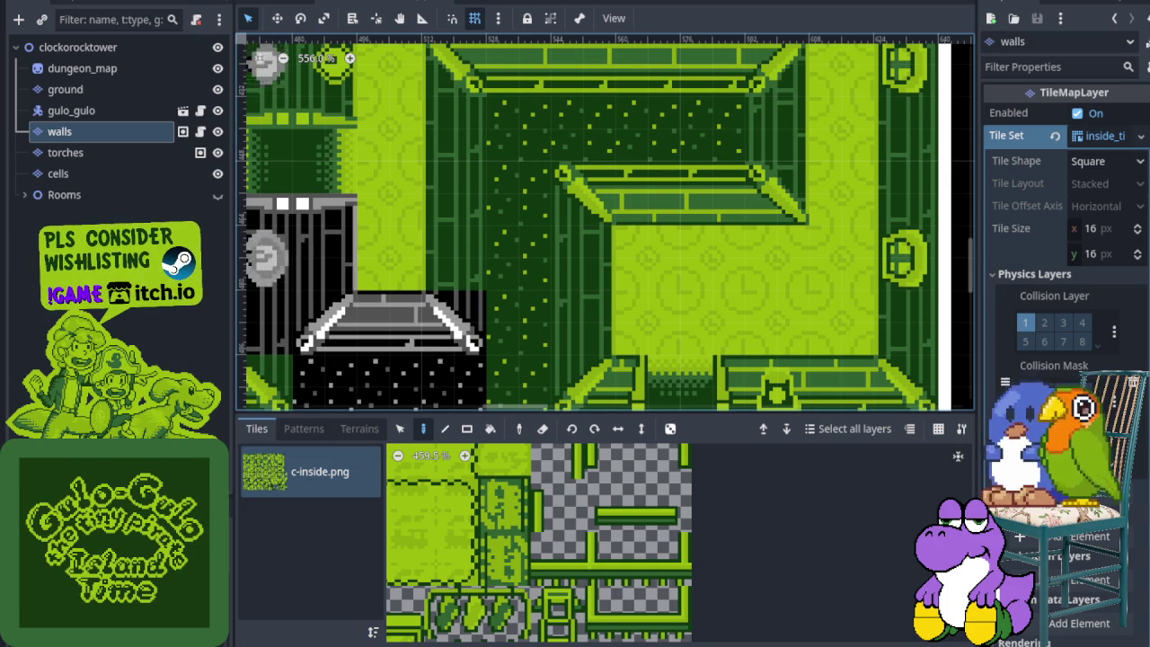
left_click_drag(411, 276, 491, 253)
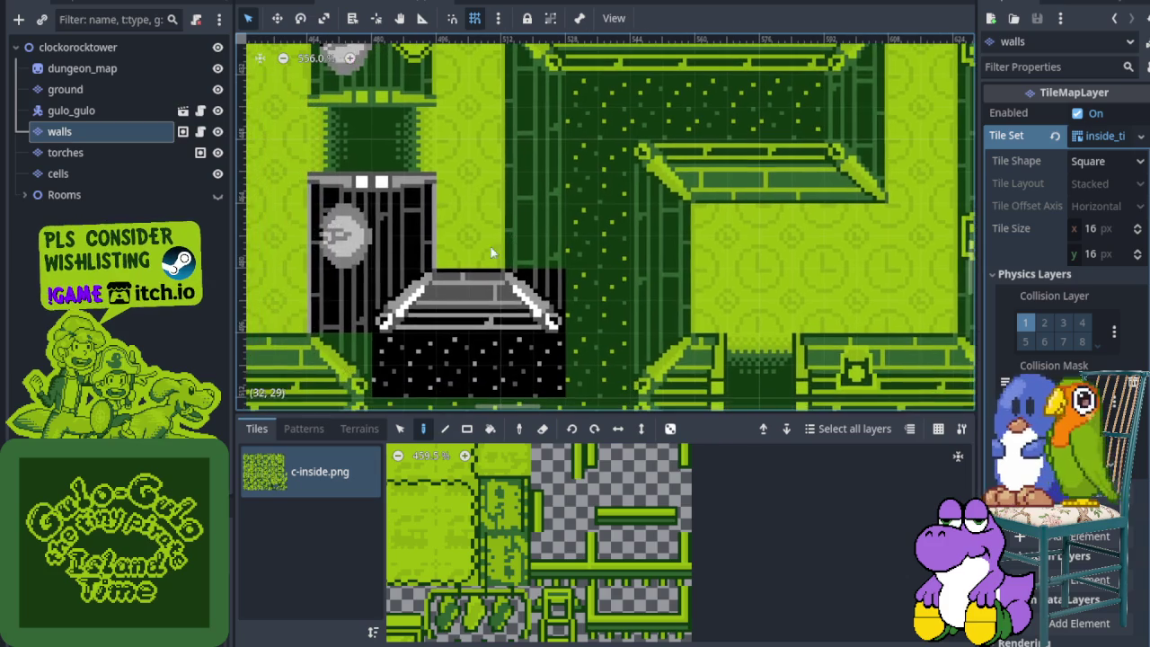
left_click_drag(567, 249, 585, 179)
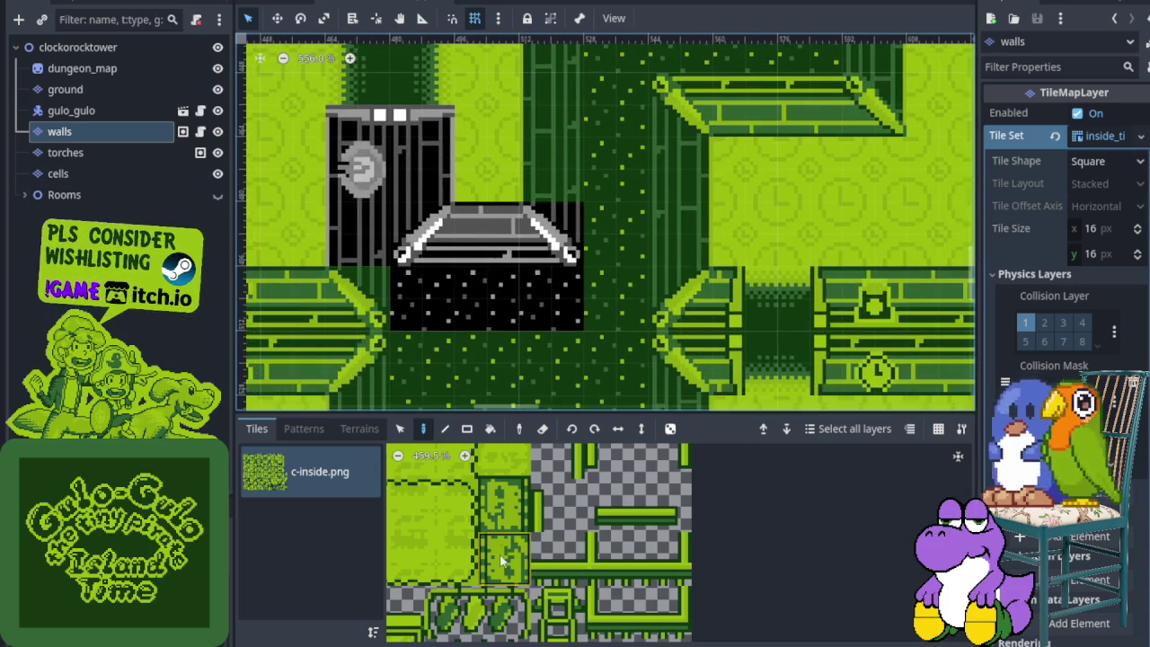
scroll(502, 561, "down", 8)
Paint dark wall tiles over the bridge's right part and stamp a pair onto the starry area.
scroll(580, 544, "up", 5)
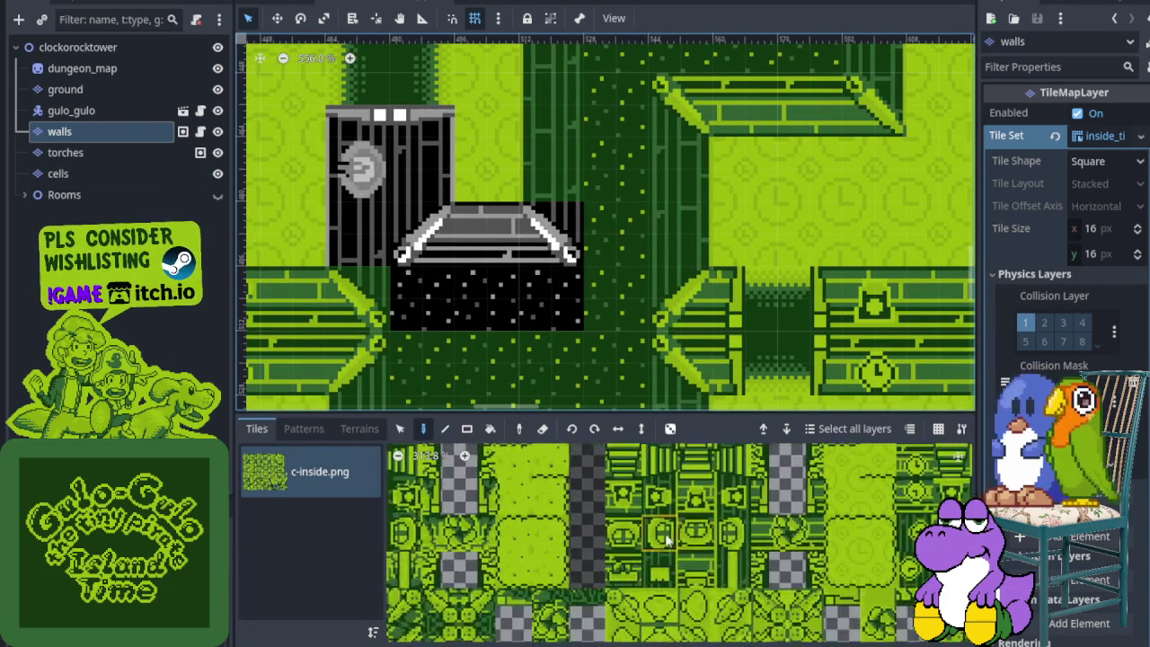
scroll(665, 537, "up", 3)
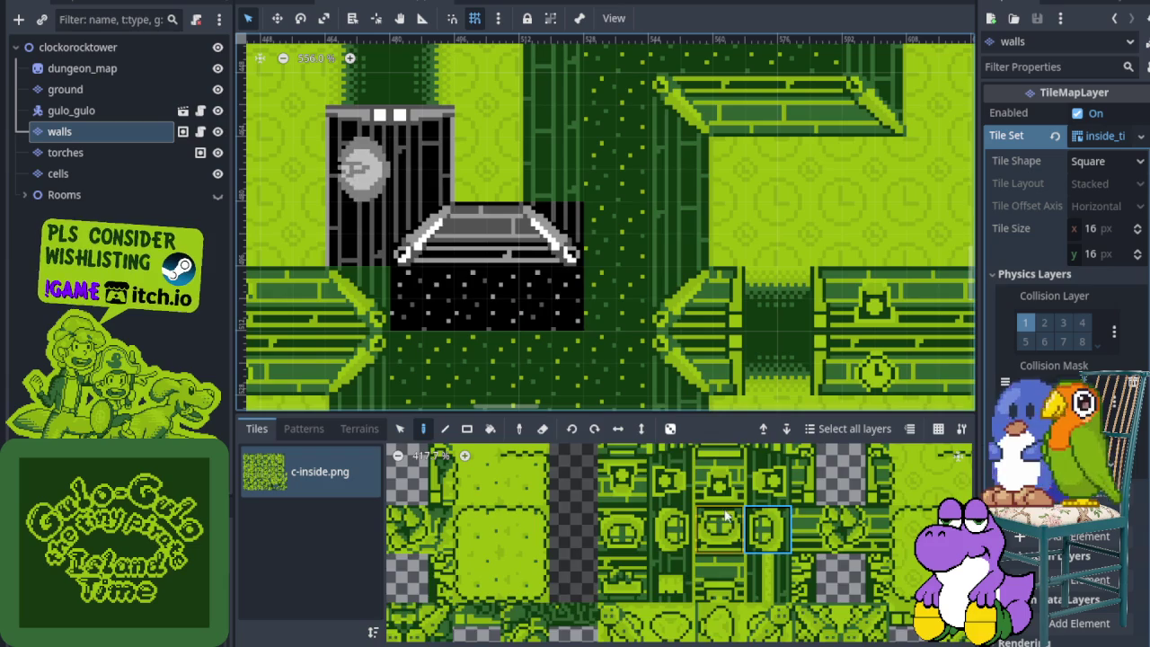
scroll(683, 557, "down", 3)
scroll(656, 552, "up", 2)
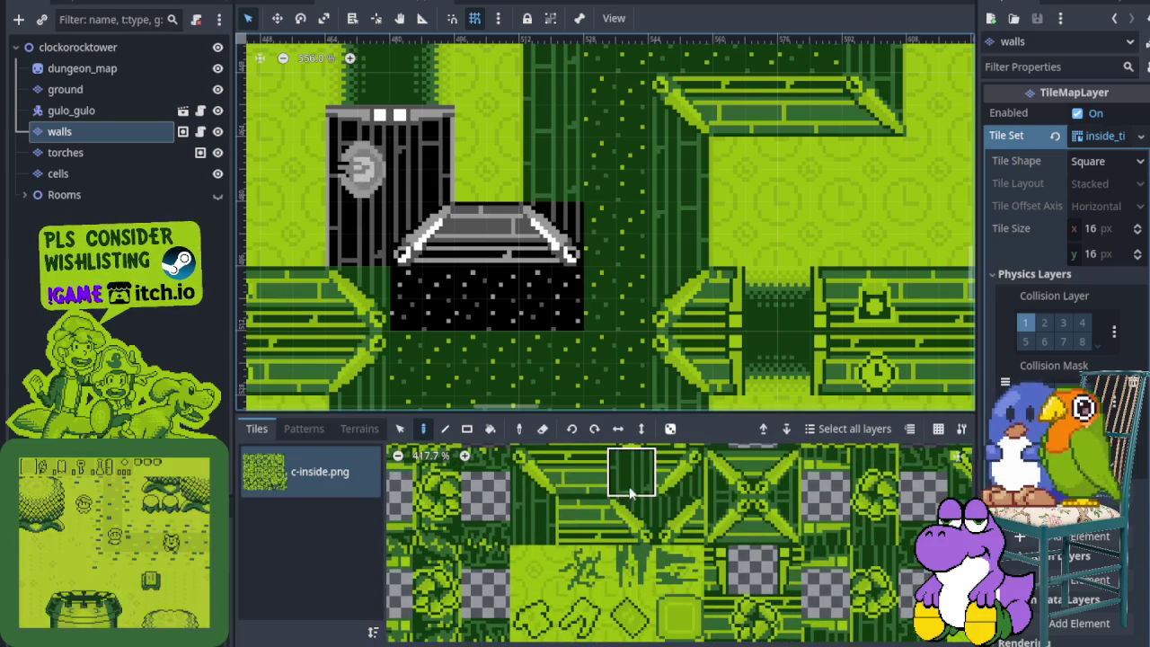
left_click(556, 252)
left_click(631, 492)
left_click_drag(631, 531, 582, 526)
left_click(505, 301)
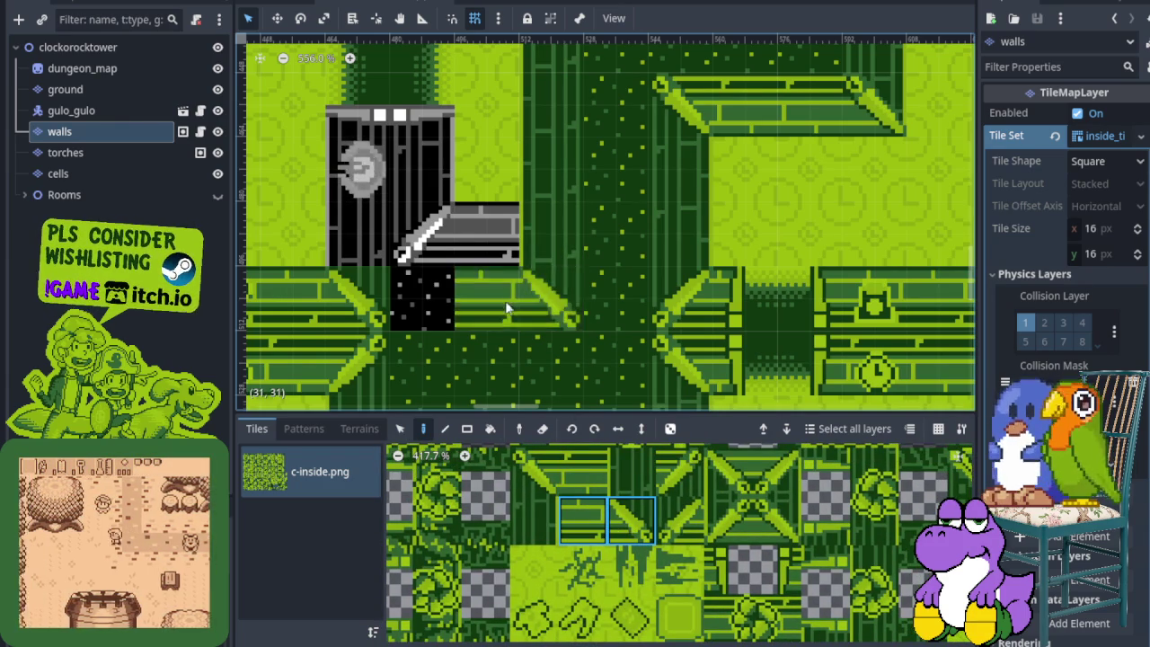
Pick the left wall tile from the atlas and paint it over the remaining starry cells.
scroll(506, 305, "down", 3)
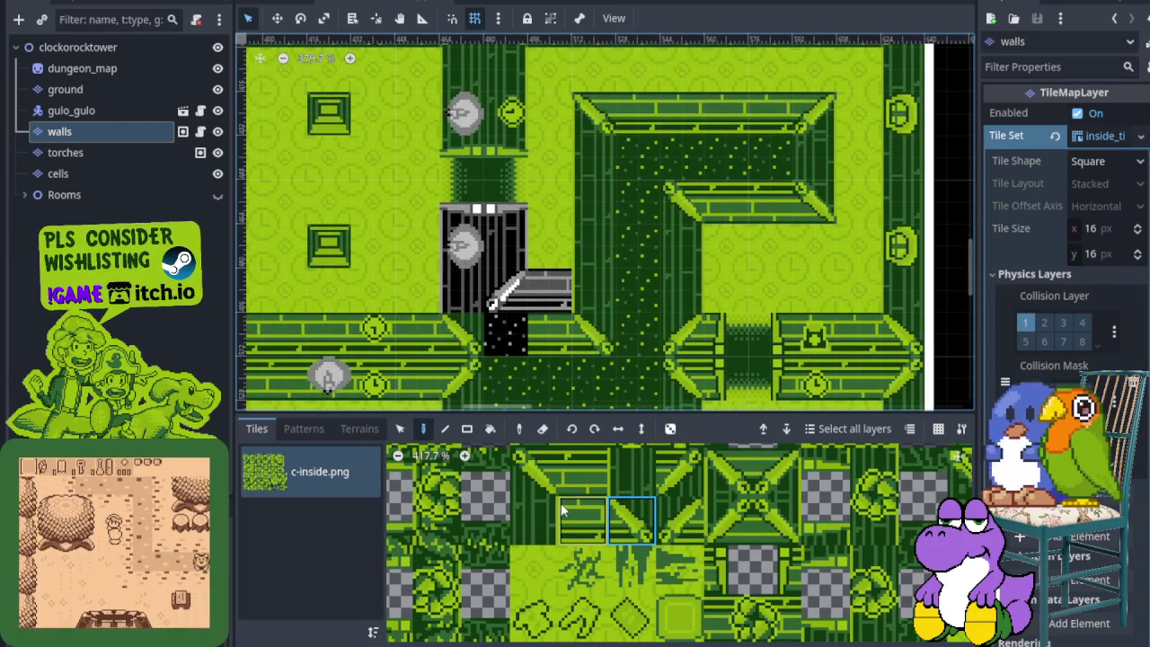
left_click(561, 503)
left_click(680, 521)
left_click(505, 334)
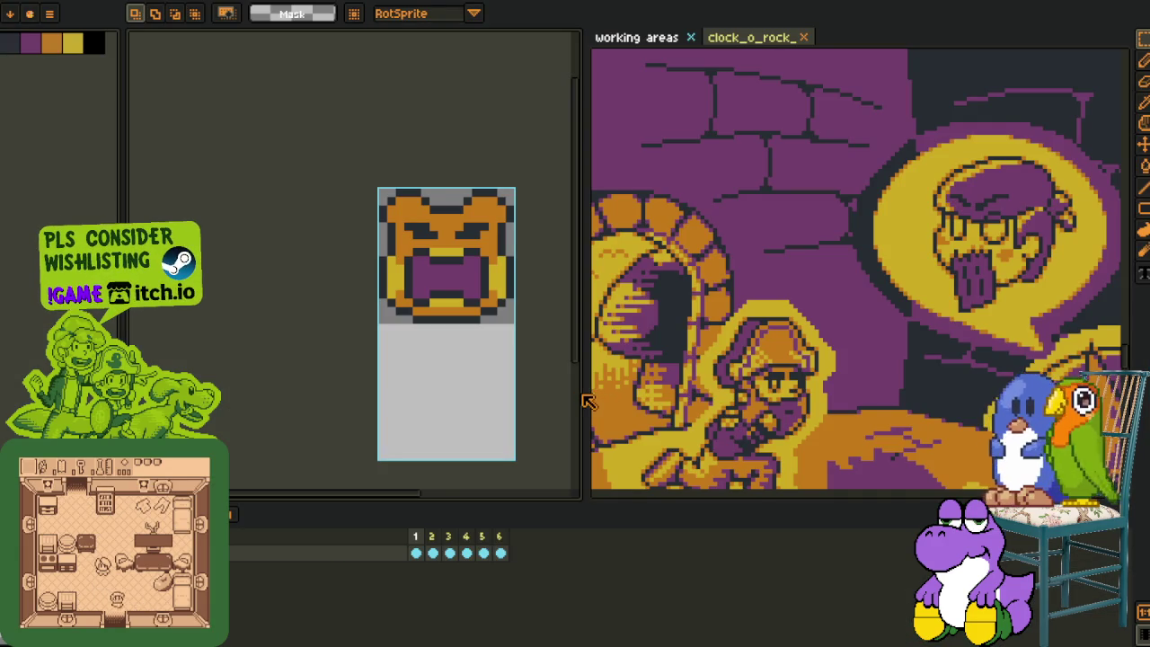
Widen the canvas, switch to the clock_o_rock sheet, and rectangle-select the corn and bread-roll row.
left_click_drag(583, 393, 128, 393)
scroll(391, 364, "down", 5)
scroll(391, 364, "up", 4)
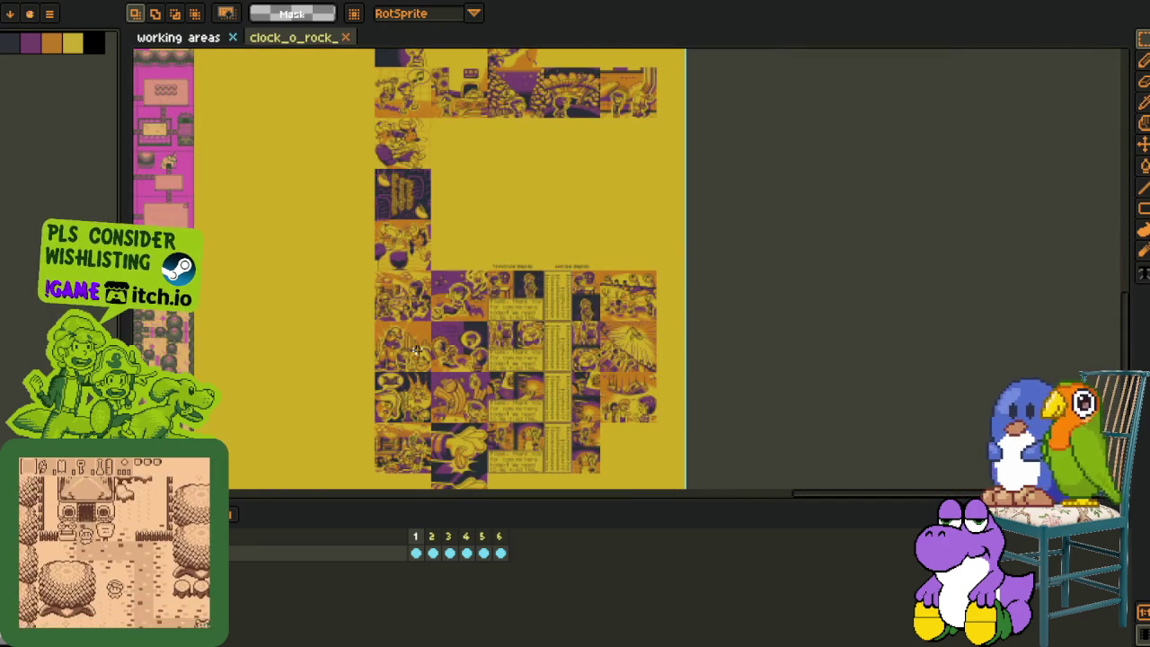
key("ctrl+Tab")
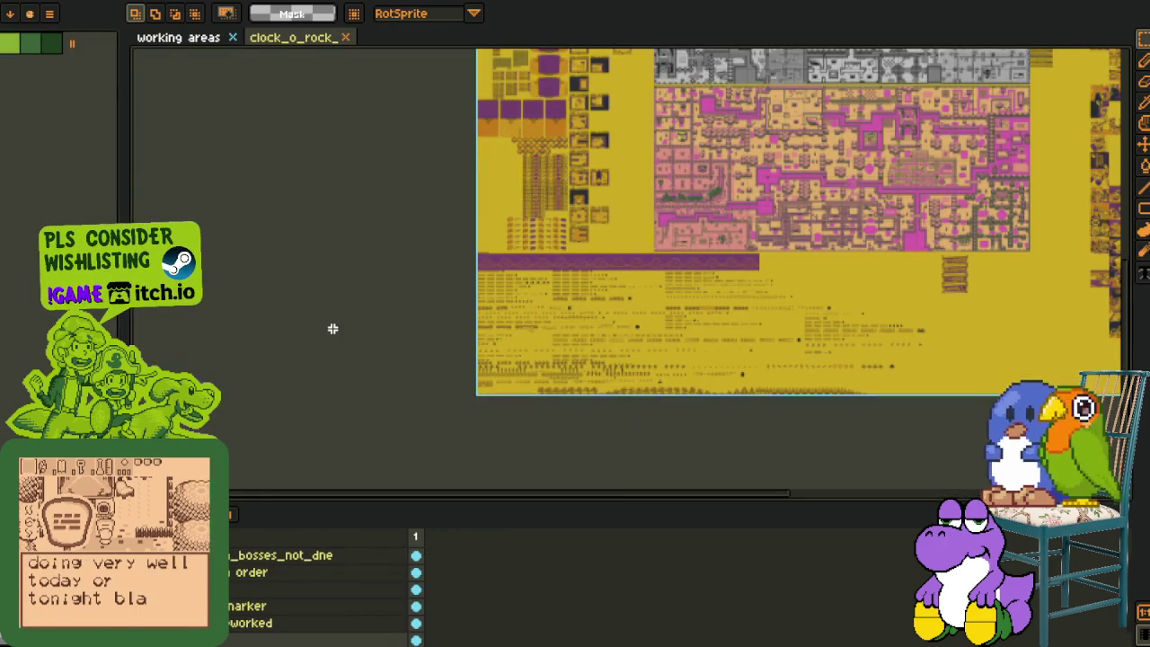
scroll(476, 328, "down", 1)
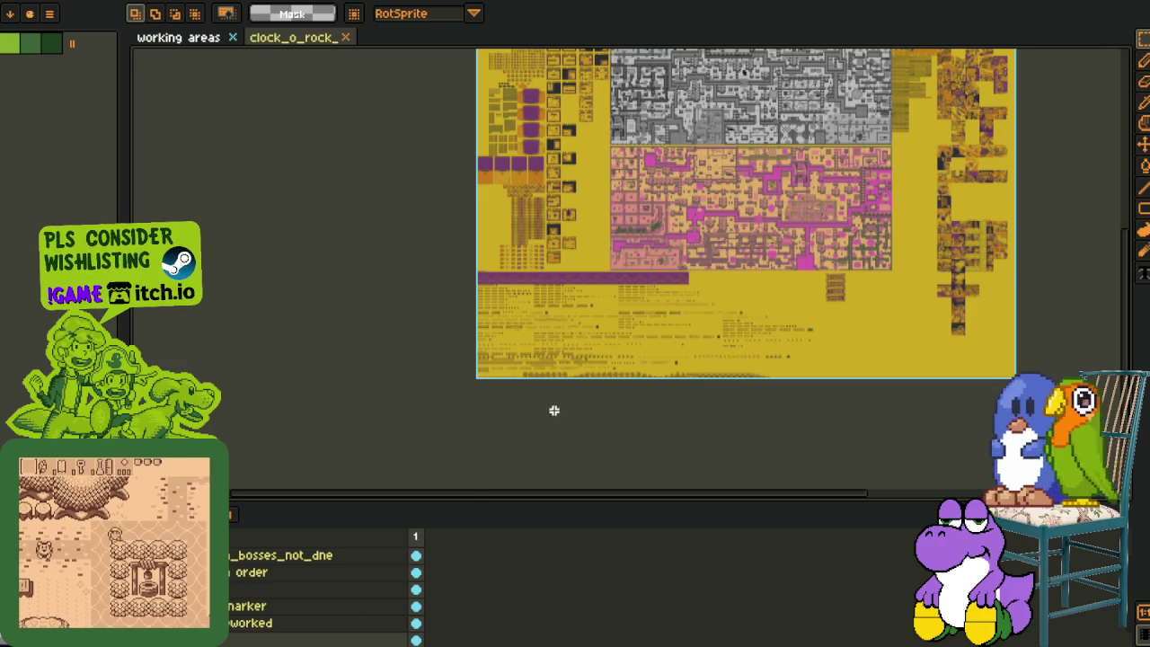
scroll(524, 354, "up", 6)
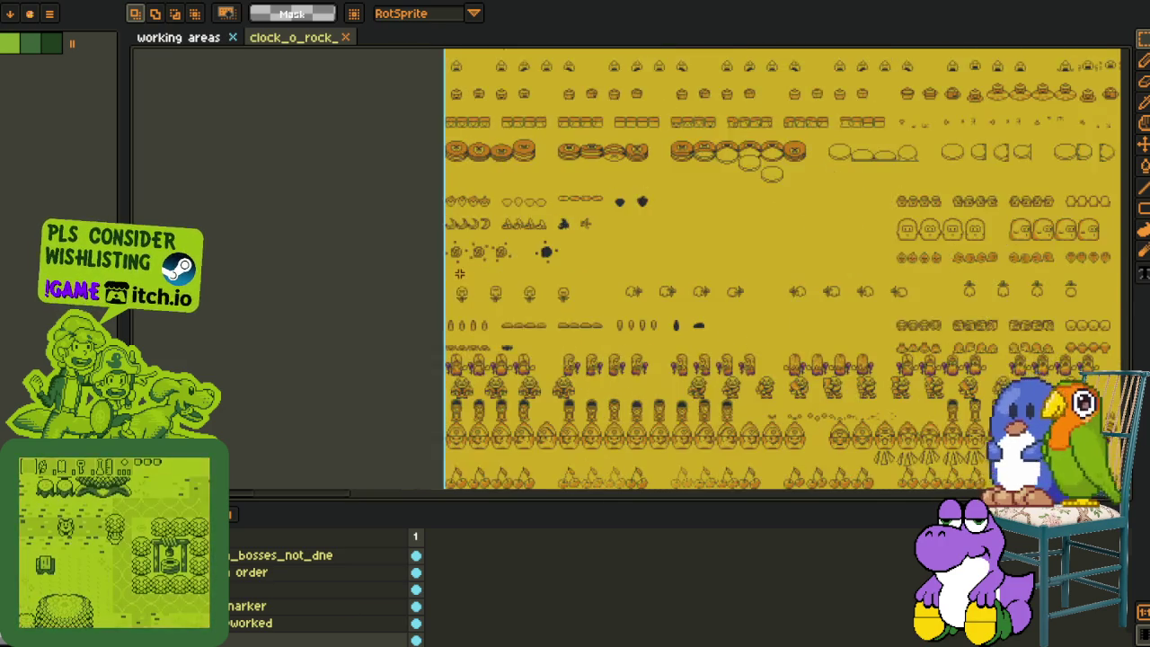
mouse_move(458, 255)
left_mouse_down()
mouse_move(316, 470)
mouse_move(326, 225)
left_mouse_up()
scroll(375, 282, "down", 6)
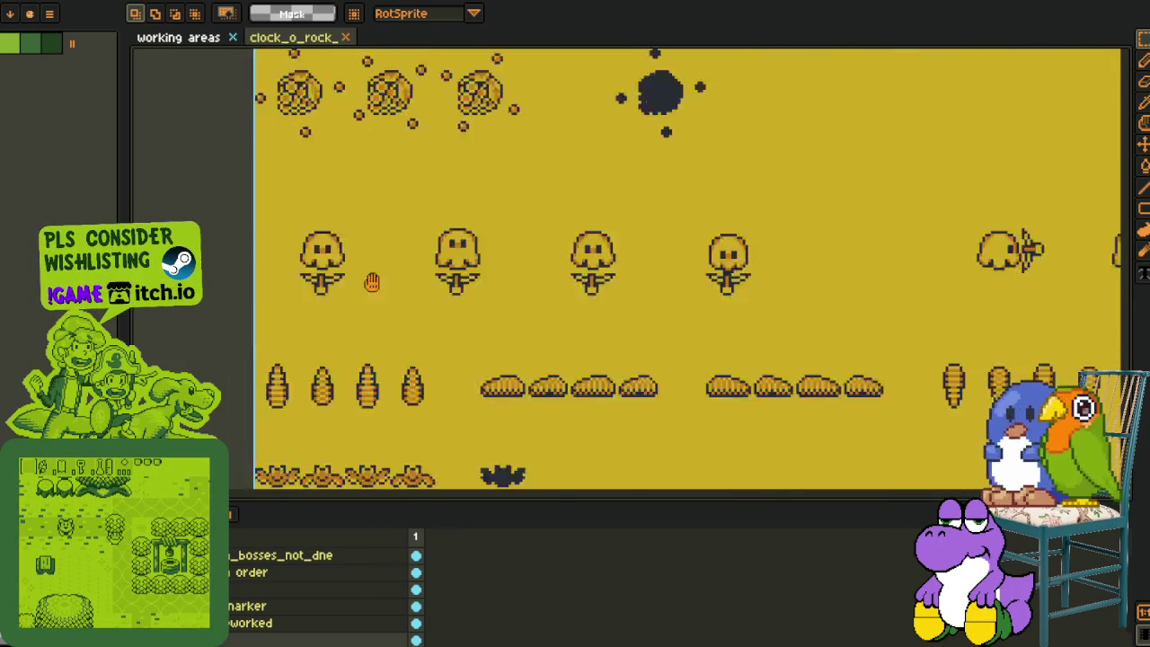
mouse_move(460, 222)
left_mouse_down()
mouse_move(1120, 290)
mouse_move(1089, 268)
mouse_move(1118, 286)
mouse_move(1066, 280)
left_mouse_up()
Pan and zoom around the red-annotated map to inspect its checkmarked upper-left area.
scroll(763, 274, "down", 3)
scroll(415, 313, "up", 1)
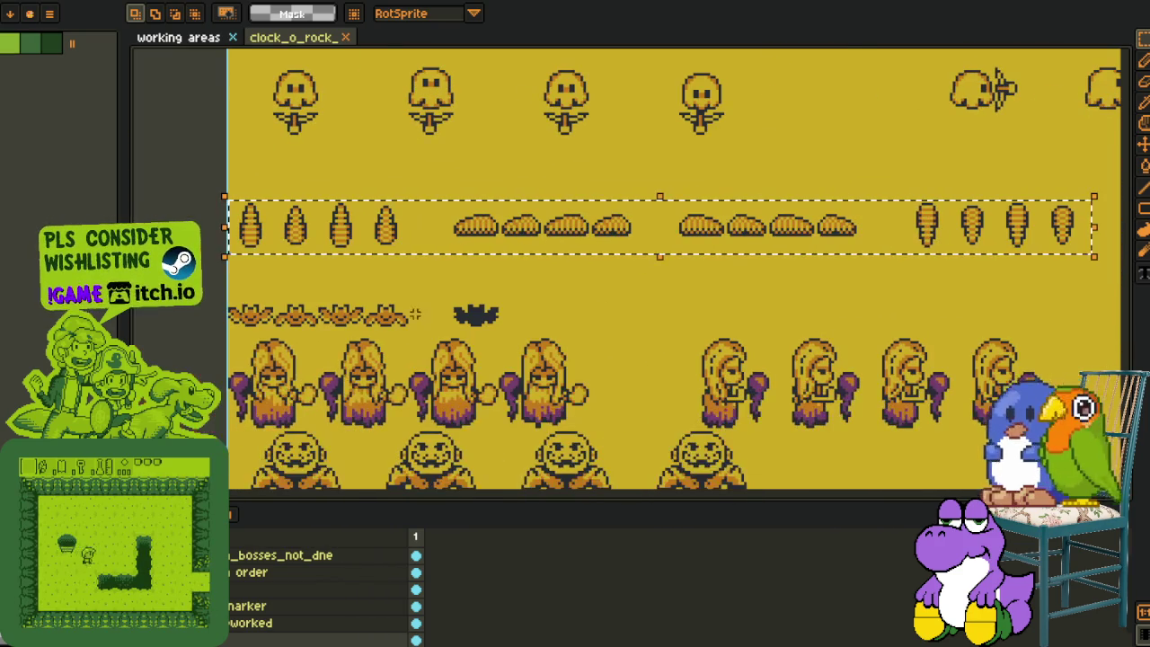
scroll(319, 283, "up", 3)
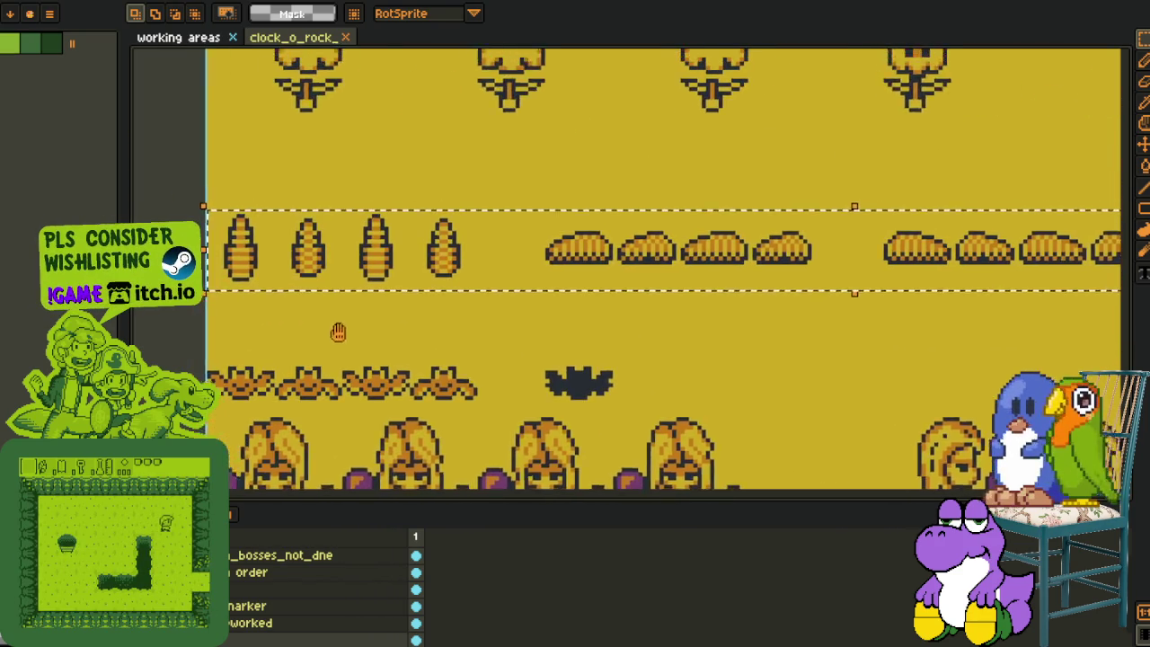
scroll(227, 288, "up", 1)
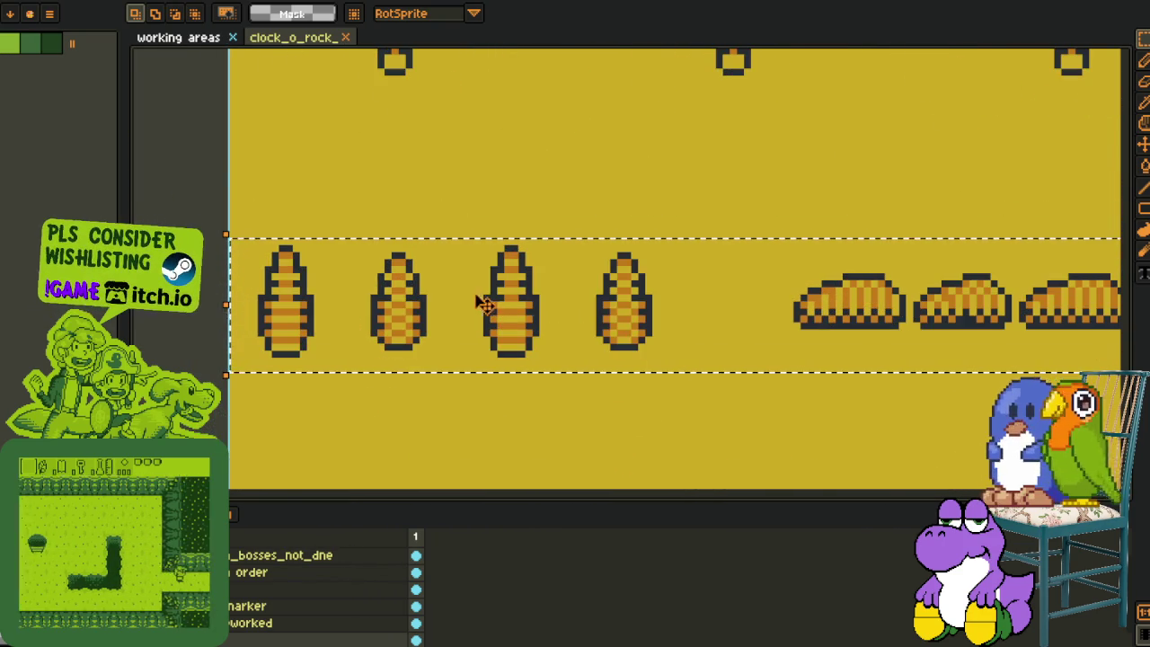
scroll(457, 318, "down", 2)
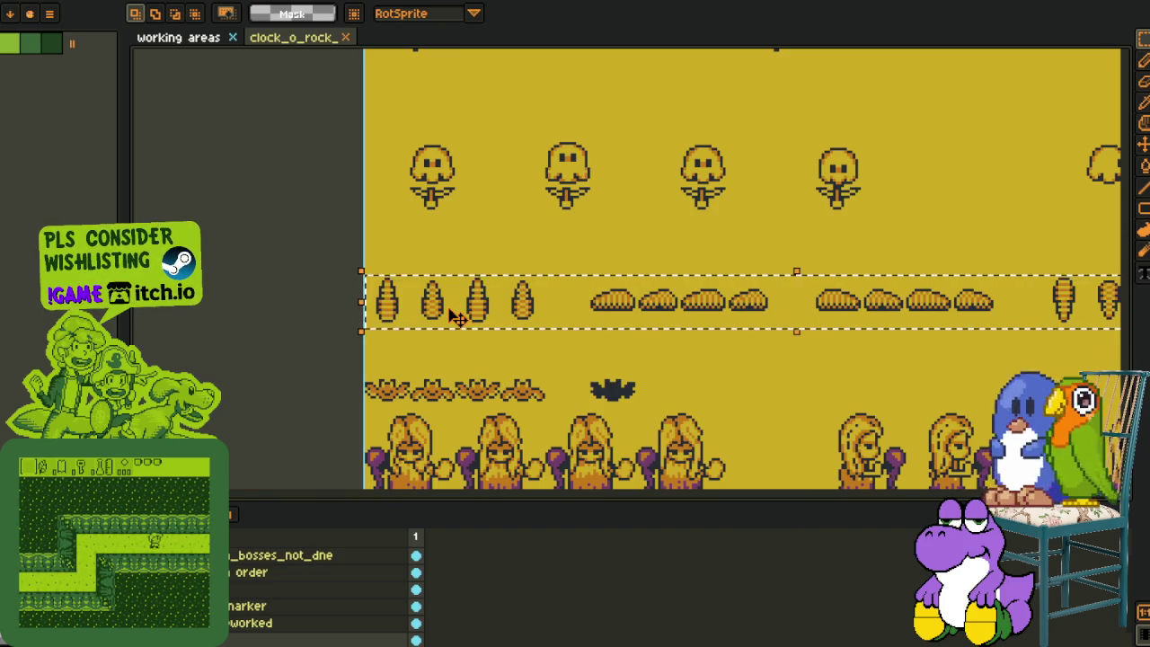
scroll(528, 292, "down", 4)
scroll(529, 292, "up", 5)
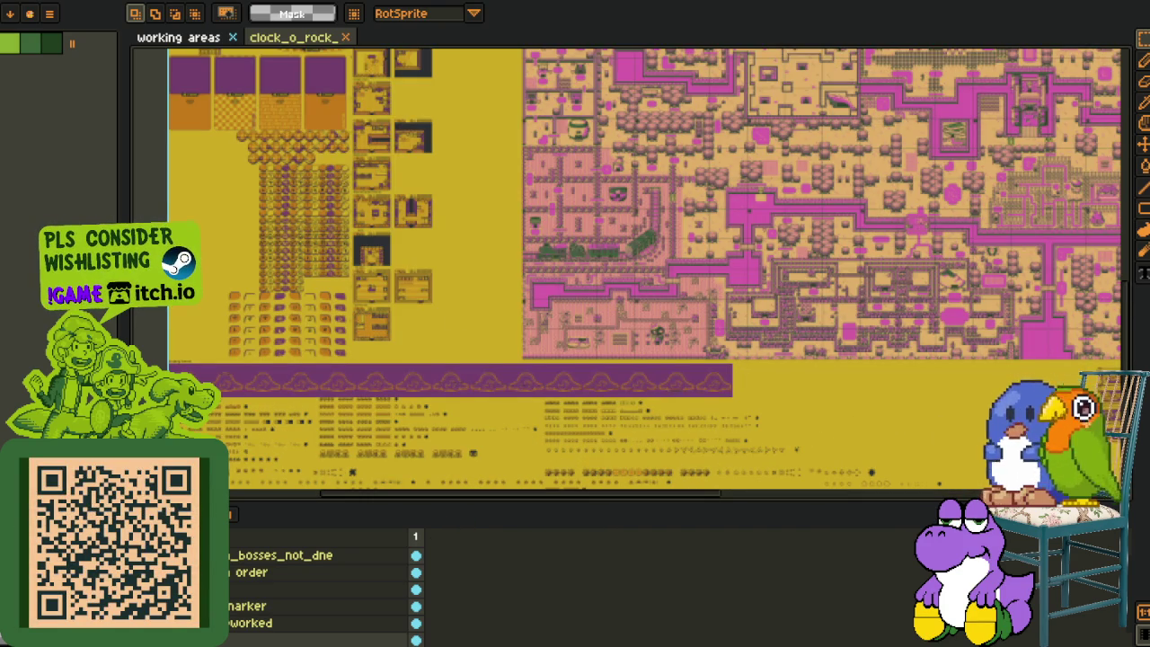
mouse_move(860, 126)
left_mouse_down()
mouse_move(615, 355)
mouse_move(662, 428)
left_mouse_up()
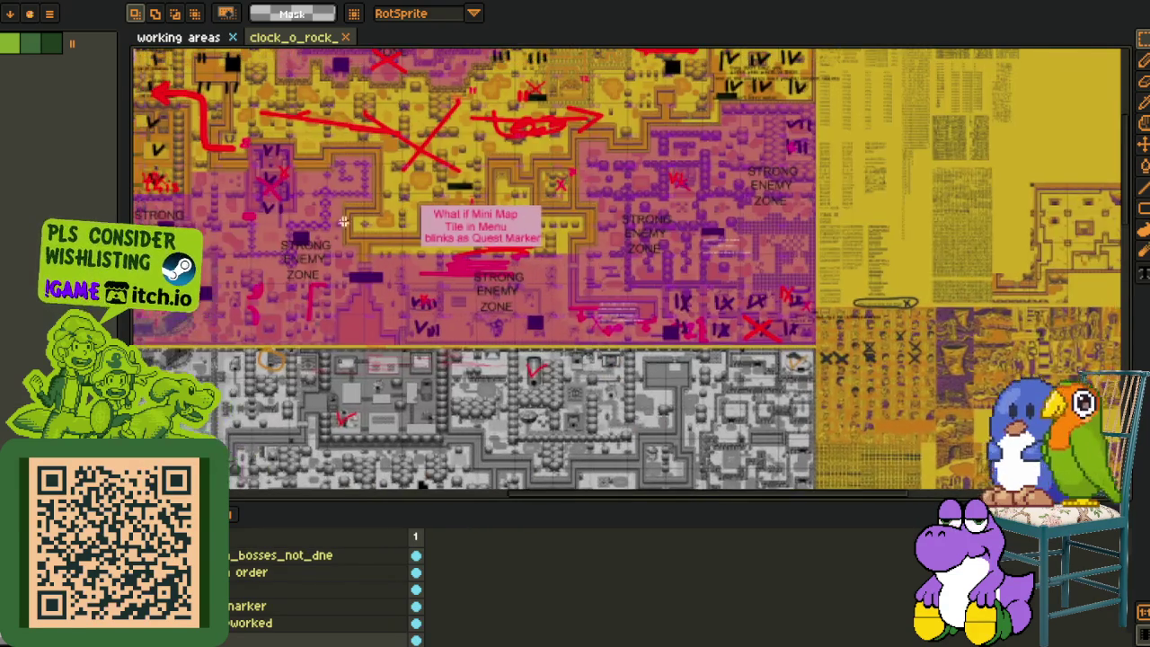
scroll(336, 219, "up", 5)
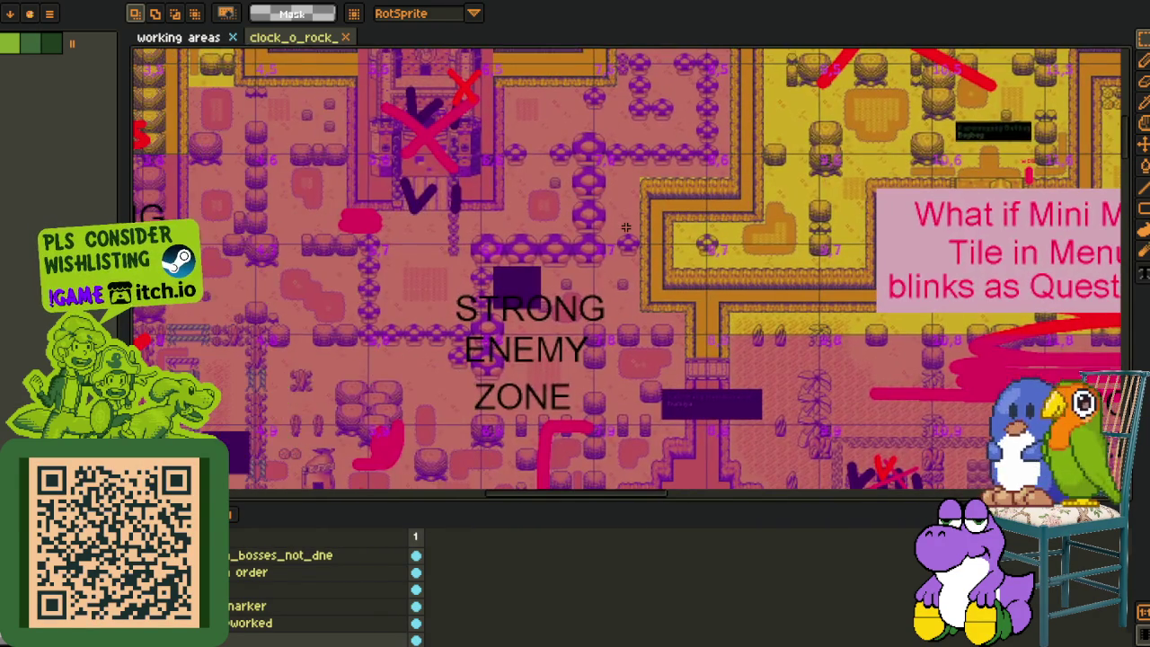
scroll(626, 228, "down", 3)
mouse_move(350, 72)
left_mouse_down()
mouse_move(354, 211)
mouse_move(301, 317)
mouse_move(474, 396)
left_mouse_up()
scroll(355, 211, "up", 2)
scroll(475, 395, "up", 1)
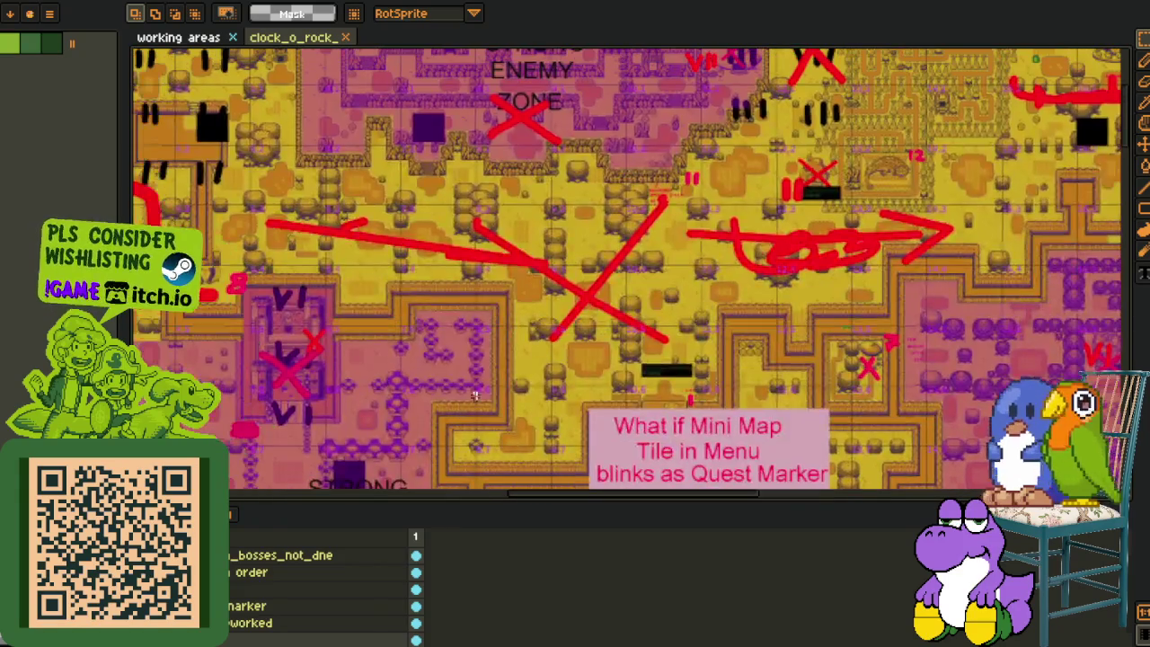
left_click_drag(417, 304, 689, 346)
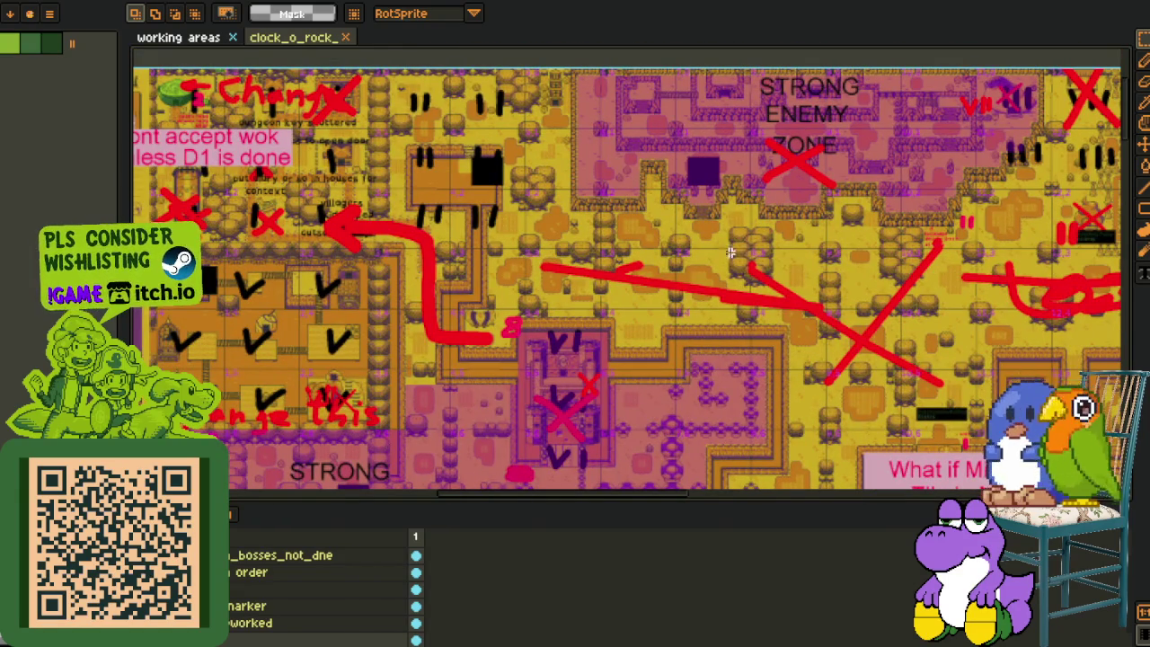
scroll(730, 253, "down", 5)
scroll(730, 252, "right", 5)
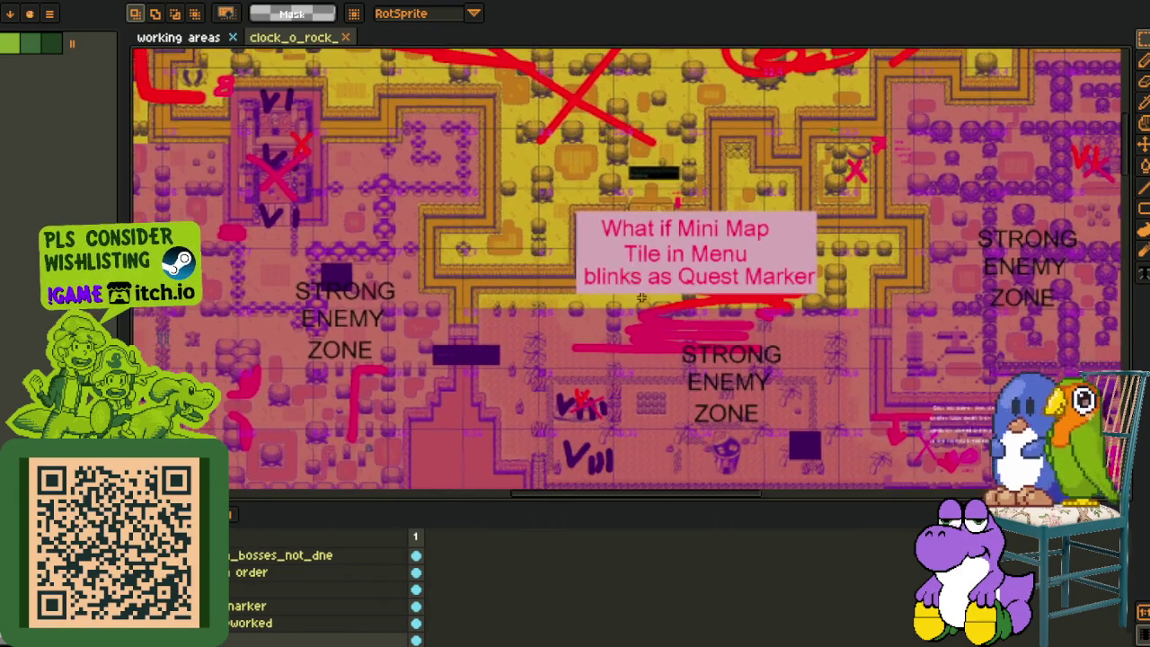
scroll(641, 279, "up", 1)
scroll(439, 281, "down", 4)
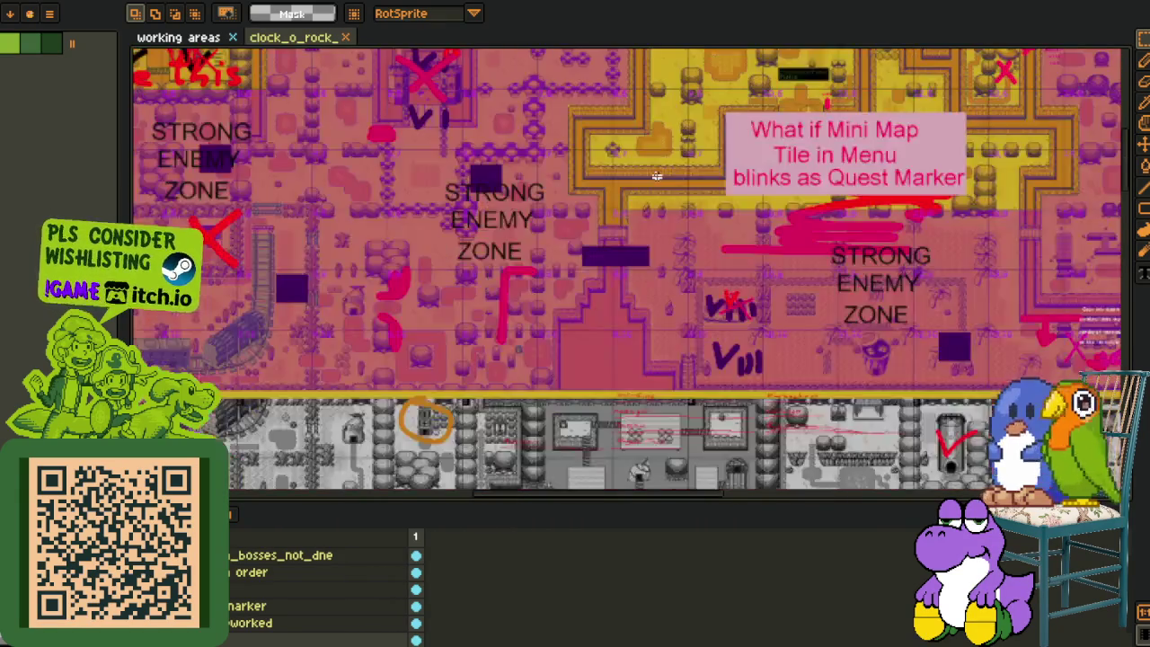
scroll(509, 288, "left", 5)
scroll(508, 287, "down", 12)
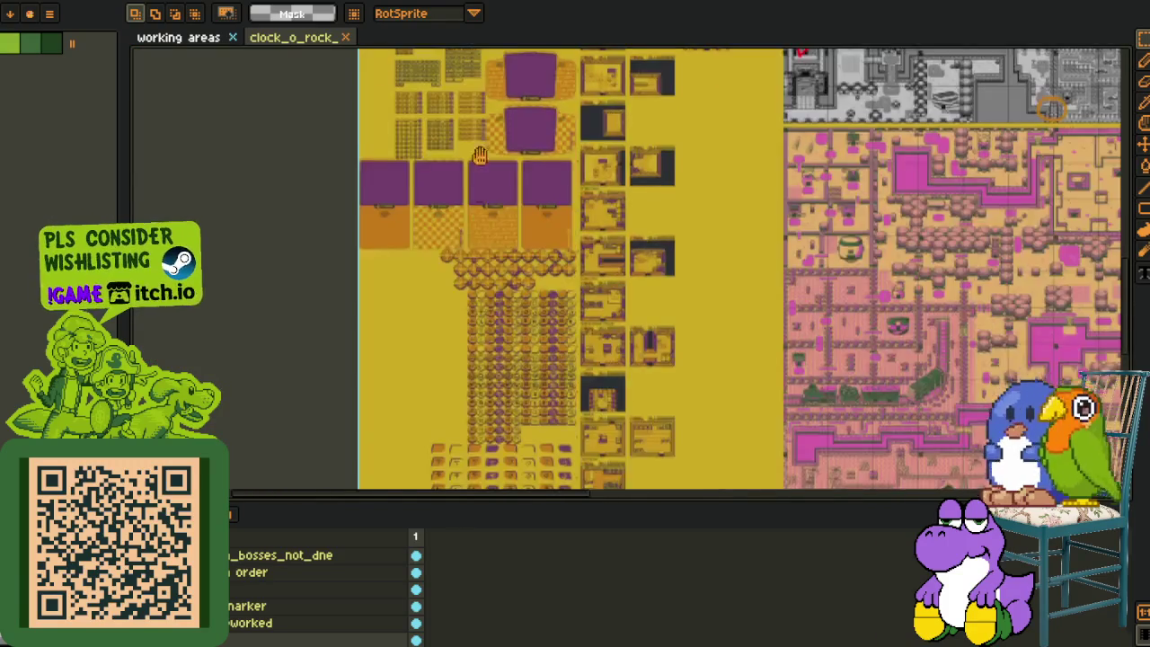
scroll(430, 265, "down", 5)
scroll(353, 314, "up", 5)
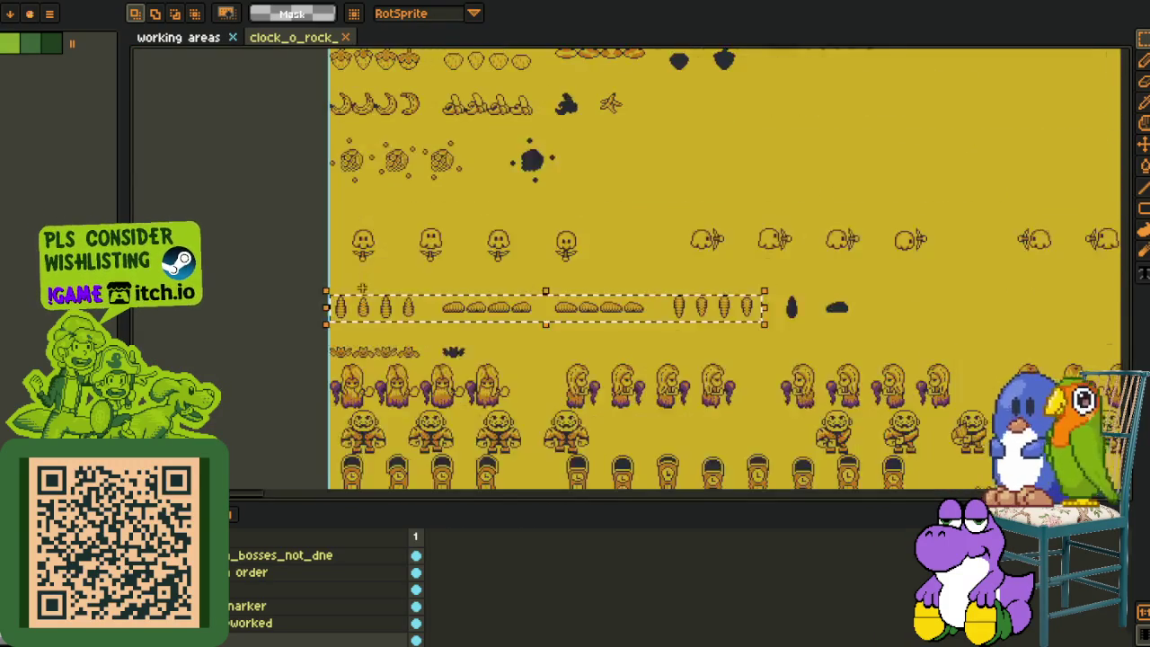
scroll(305, 384, "up", 4)
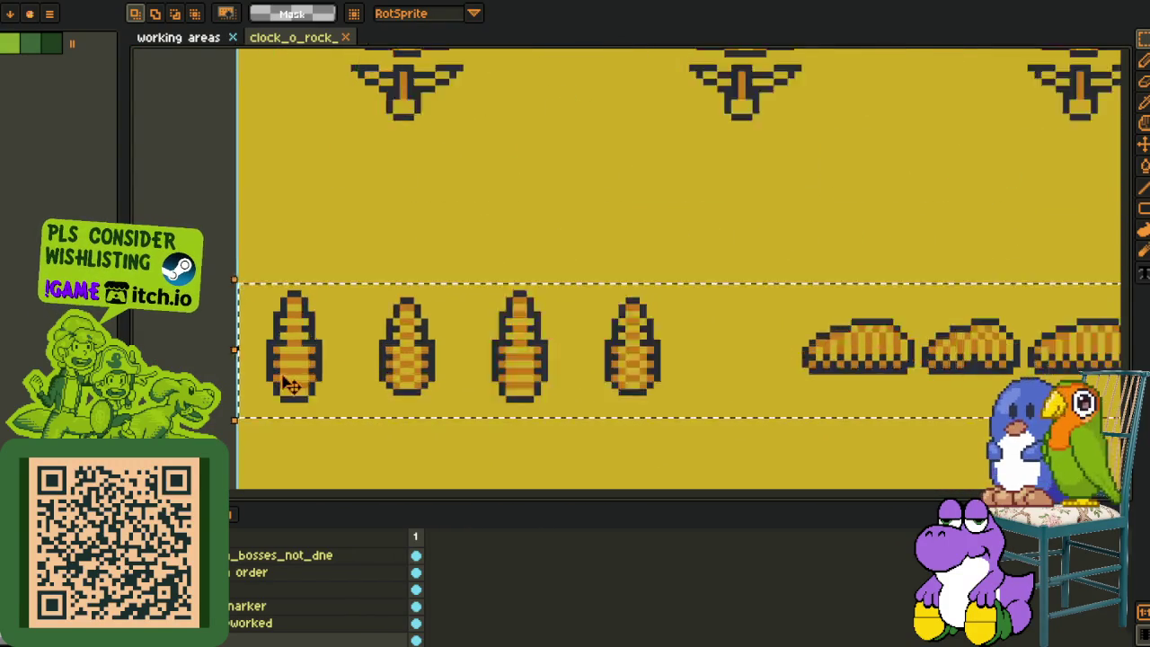
scroll(360, 309, "down", 3)
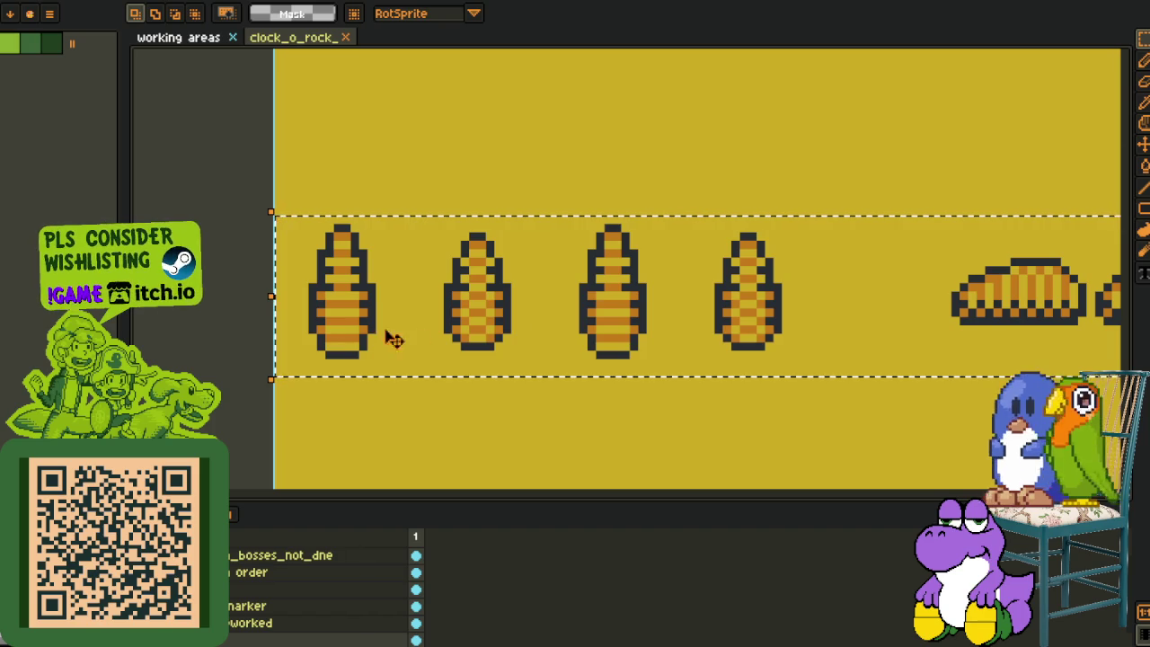
scroll(393, 336, "right", 5)
scroll(315, 311, "left", 4)
scroll(614, 322, "down", 1)
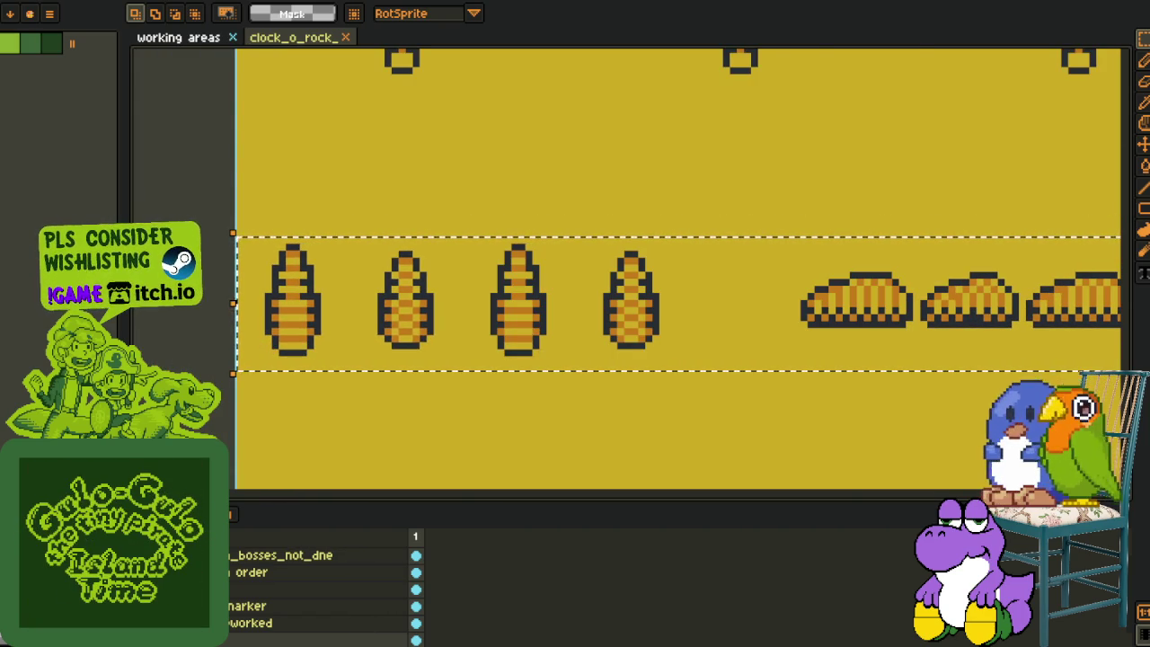
key("alt+Tab")
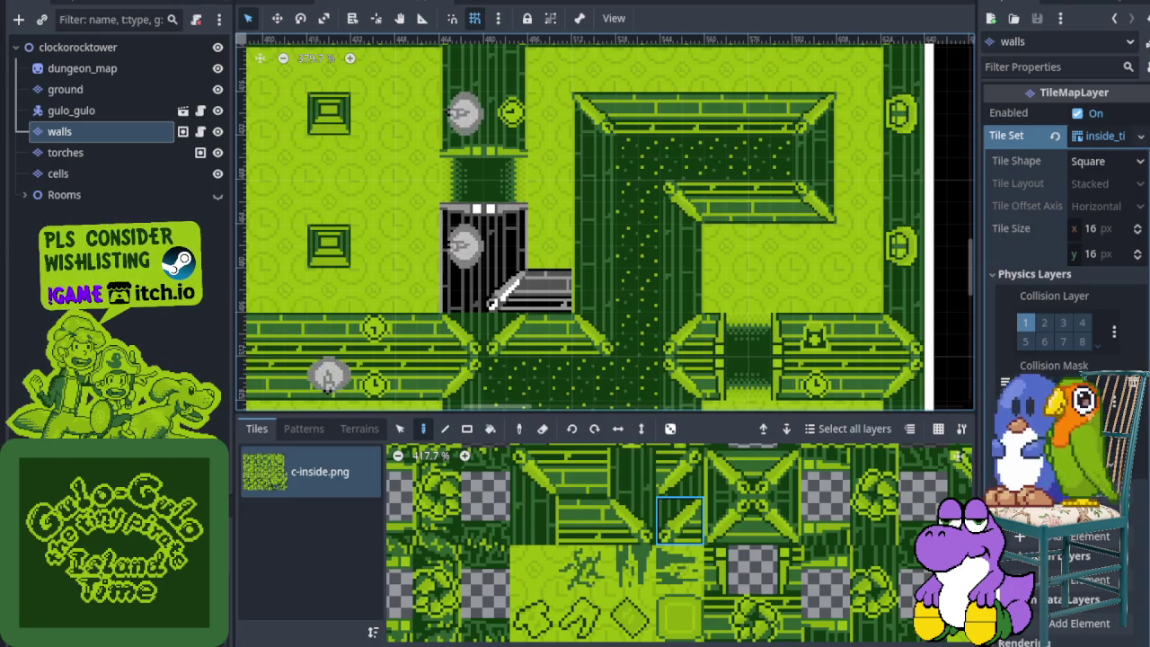
Paint black starry tile columns beside the stairs, topped by tiles ending in a diagonal edge.
scroll(460, 265, "up", 1)
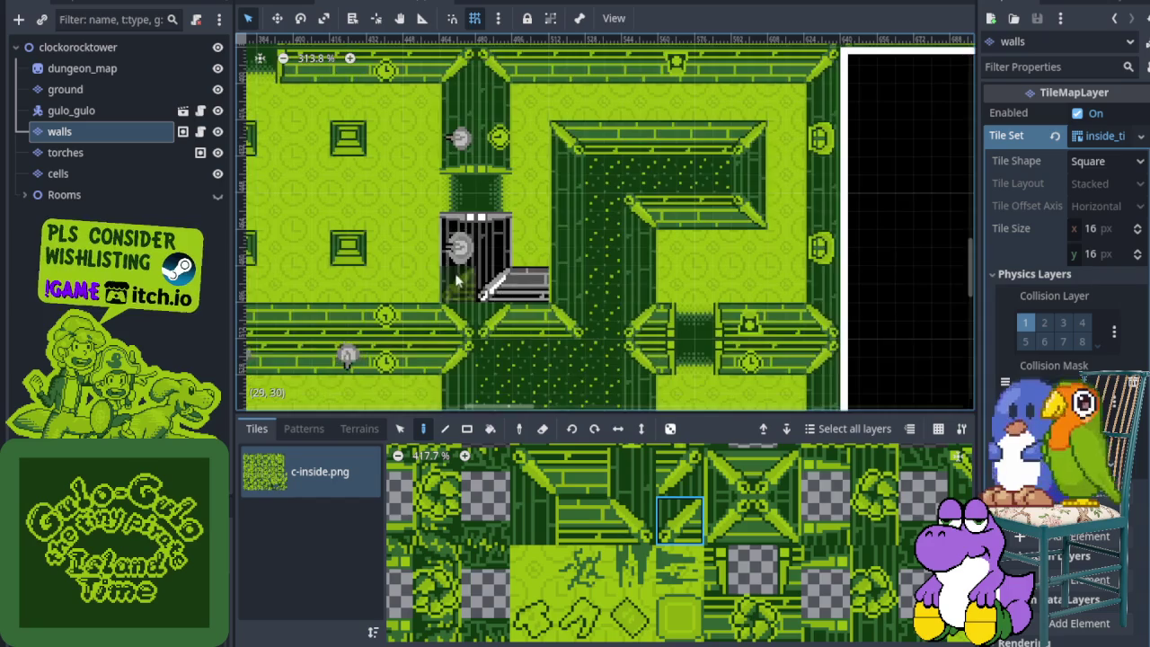
scroll(460, 265, "right", 3)
scroll(461, 265, "up", 1)
left_click_drag(440, 188, 440, 296)
left_click_drag(492, 189, 492, 297)
left_click_drag(467, 184, 454, 90)
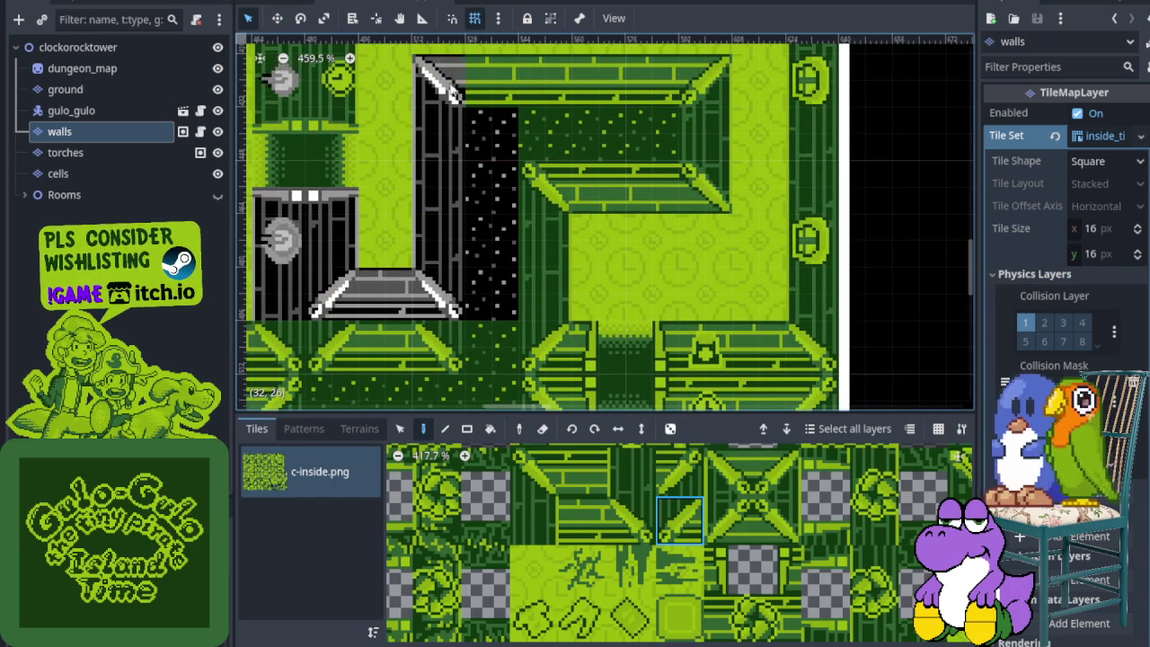
Browse the atlas's diagonal wall tiles and settle on a neighbouring wall tile.
left_click_drag(692, 485, 597, 566)
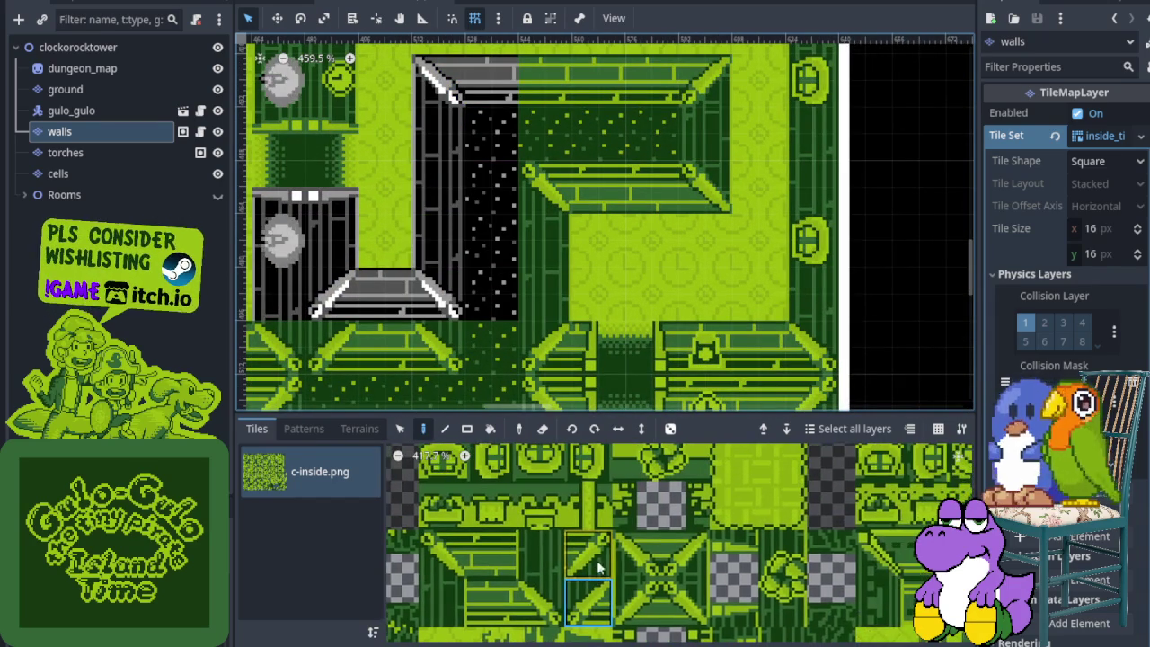
left_click(638, 558)
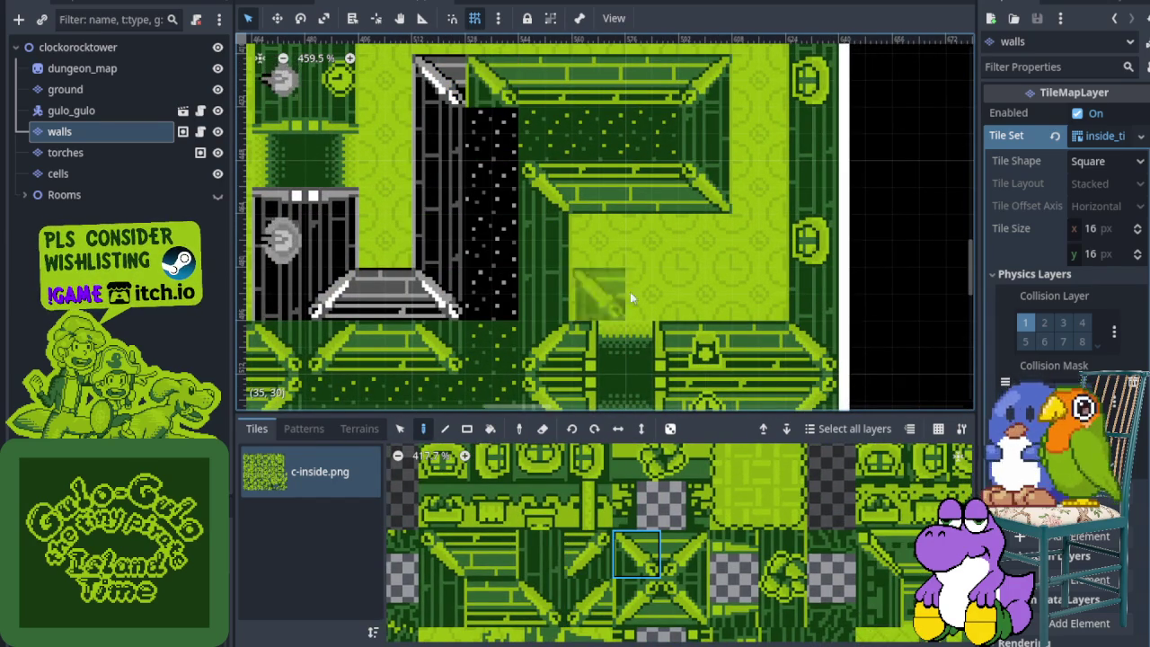
scroll(611, 297, "down", 2)
scroll(611, 296, "right", 2)
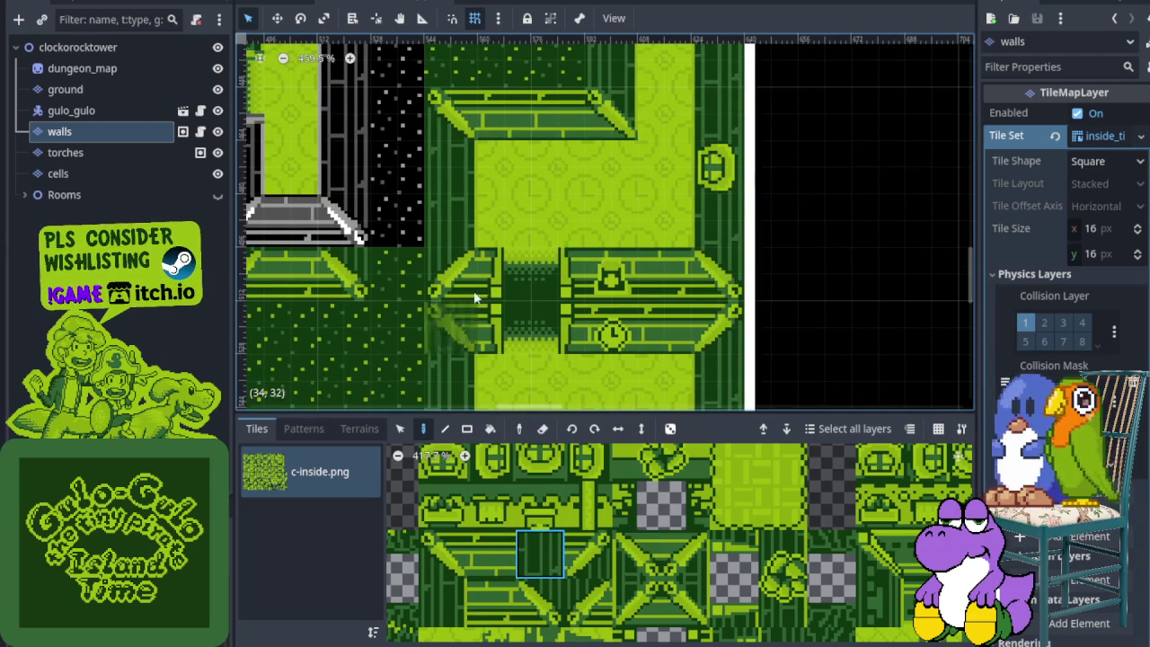
scroll(467, 287, "up", 4)
scroll(467, 287, "left", 1)
scroll(454, 215, "down", 3)
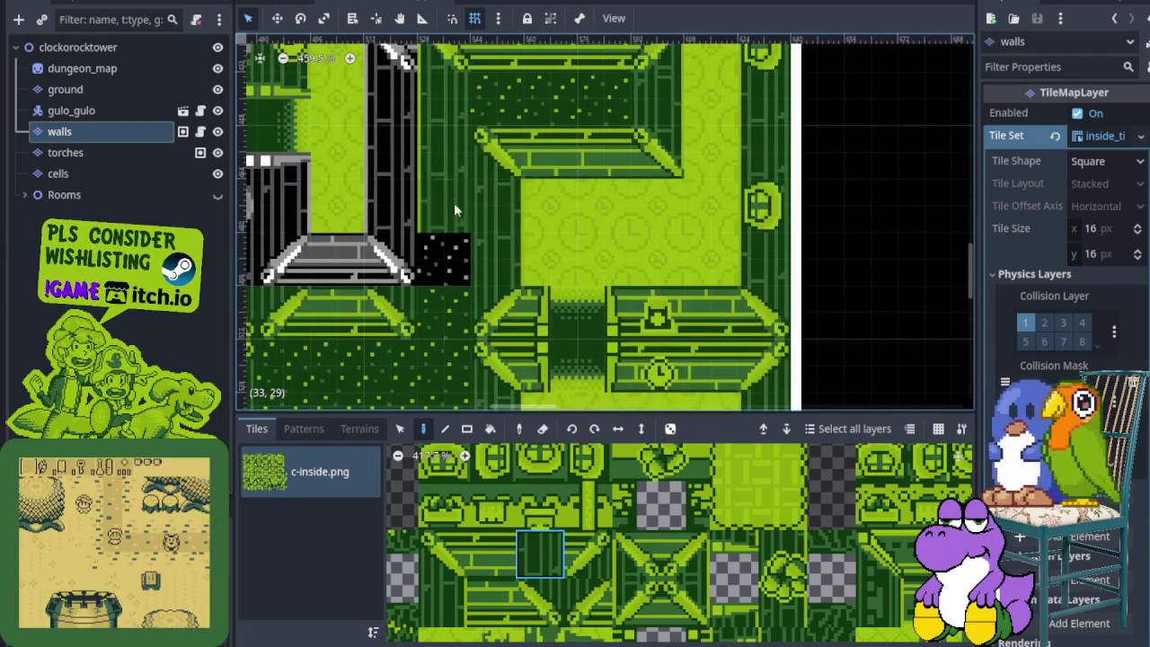
left_click(556, 607)
left_click(492, 600)
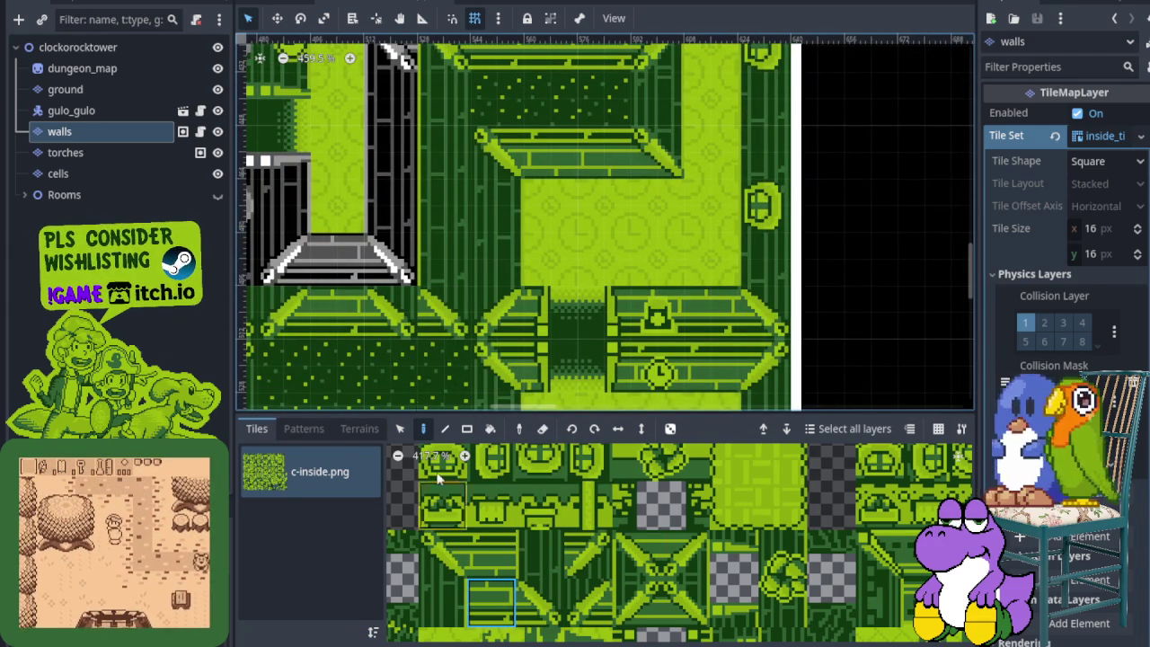
Pick another wall tile from the atlas and paint it onto the wall beside the cell.
scroll(389, 328, "left", 2)
scroll(389, 328, "down", 1)
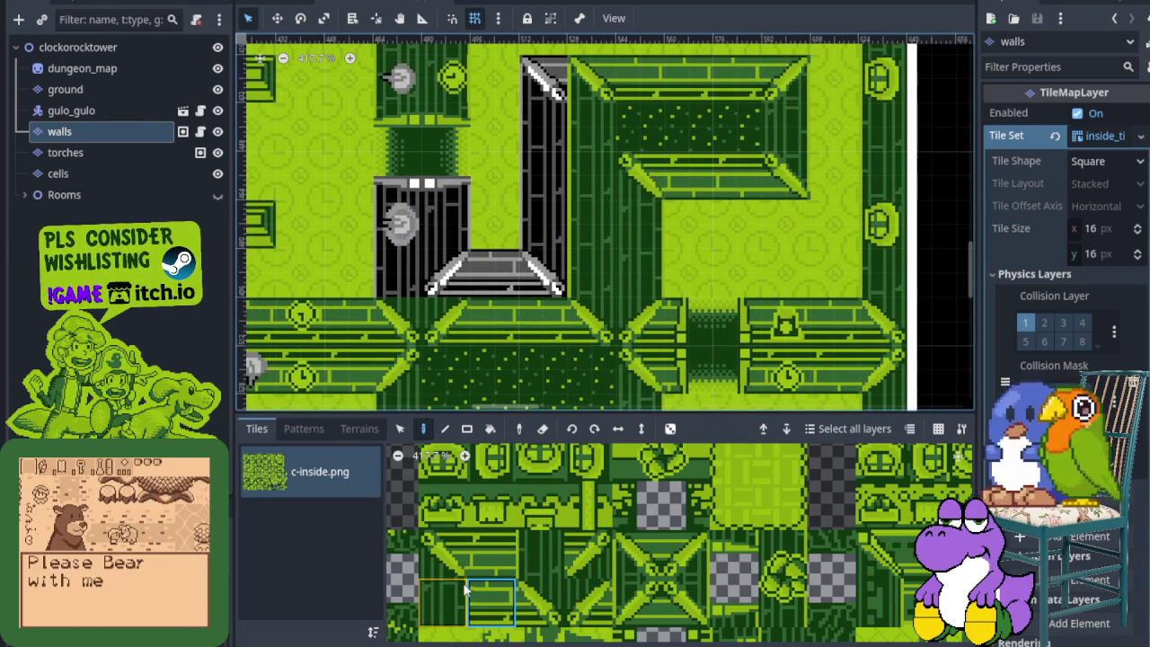
scroll(547, 544, "down", 4)
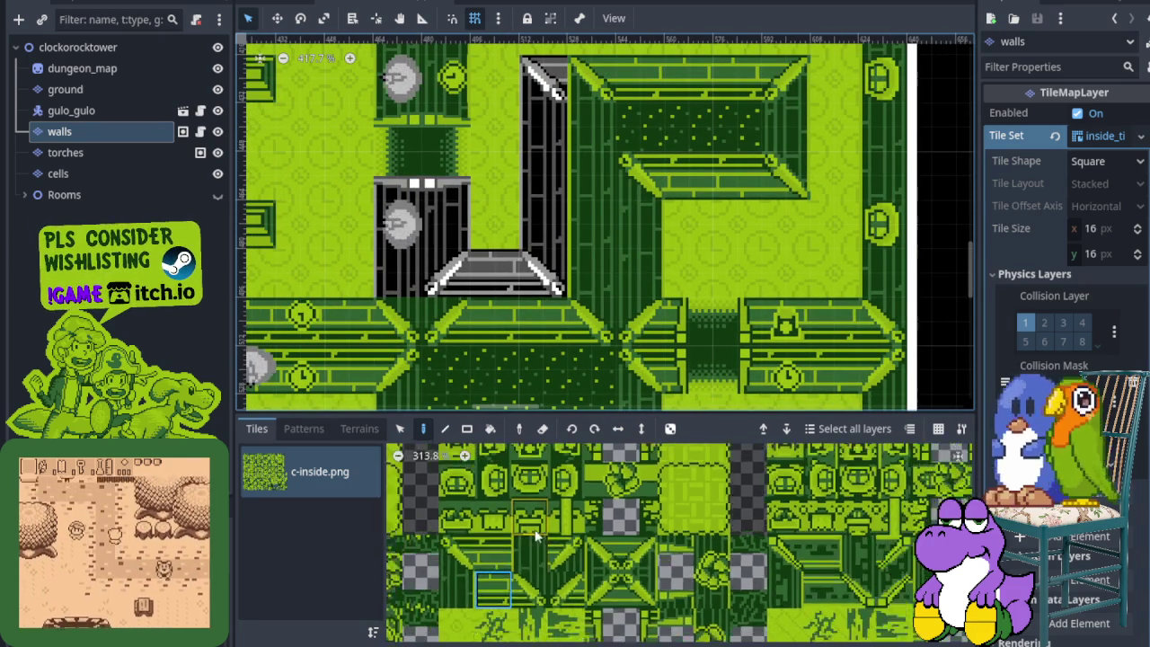
scroll(544, 582, "down", 3)
scroll(557, 540, "right", 2)
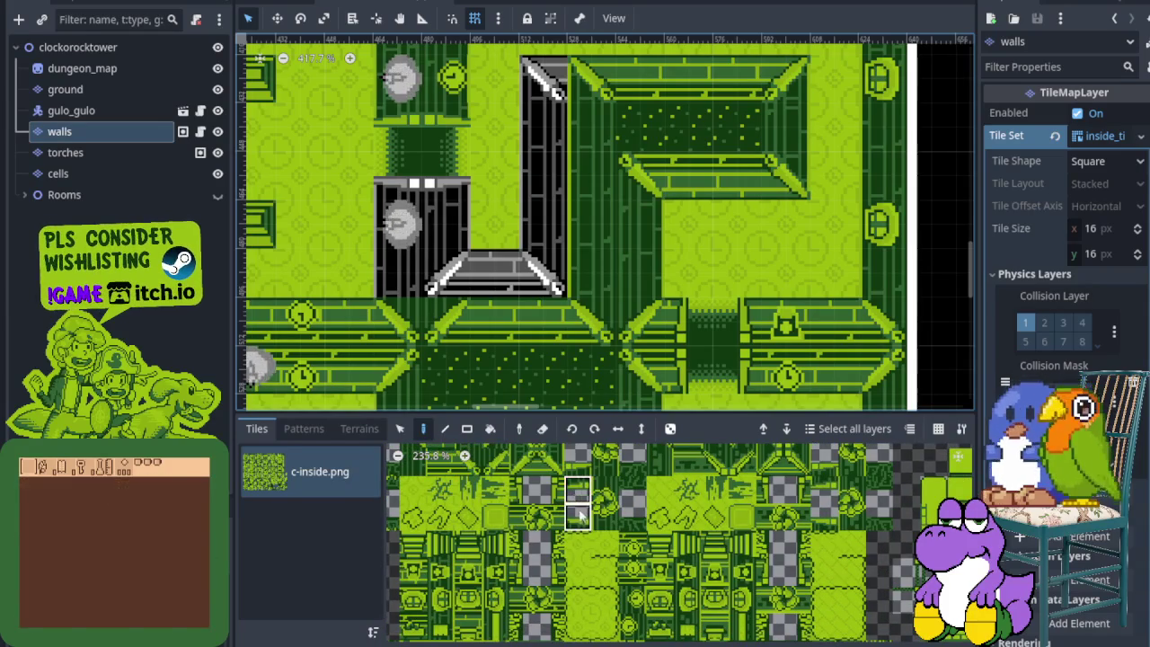
scroll(378, 206, "up", 1)
scroll(584, 562, "down", 1)
scroll(527, 540, "right", 1)
scroll(568, 483, "up", 1)
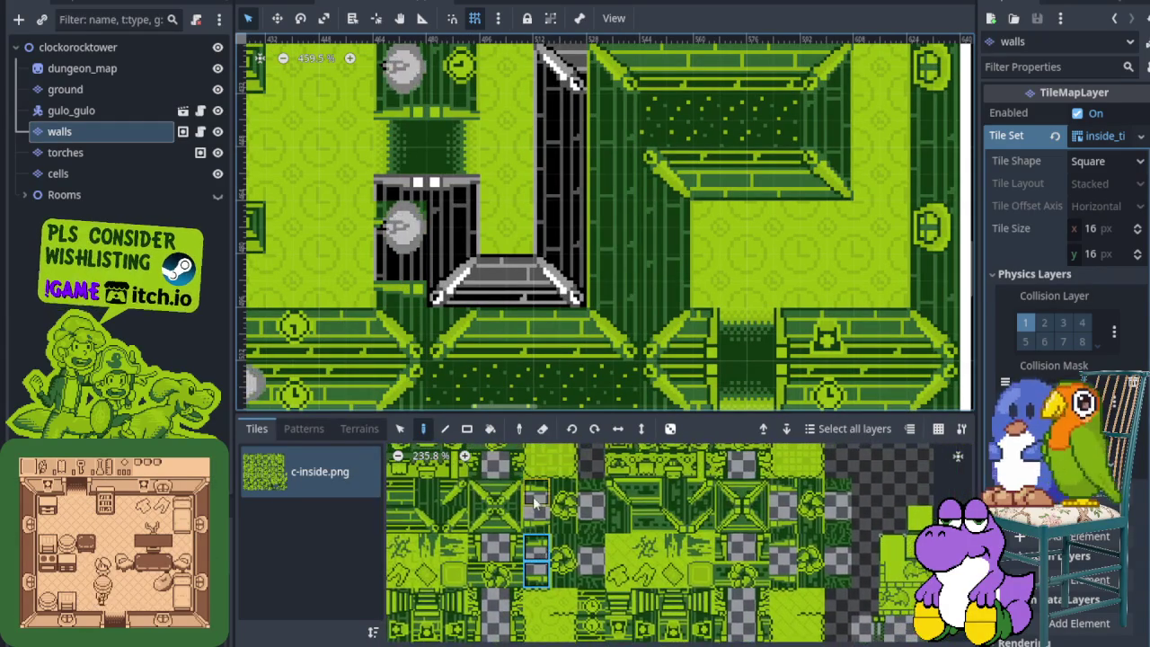
scroll(445, 270, "down", 2)
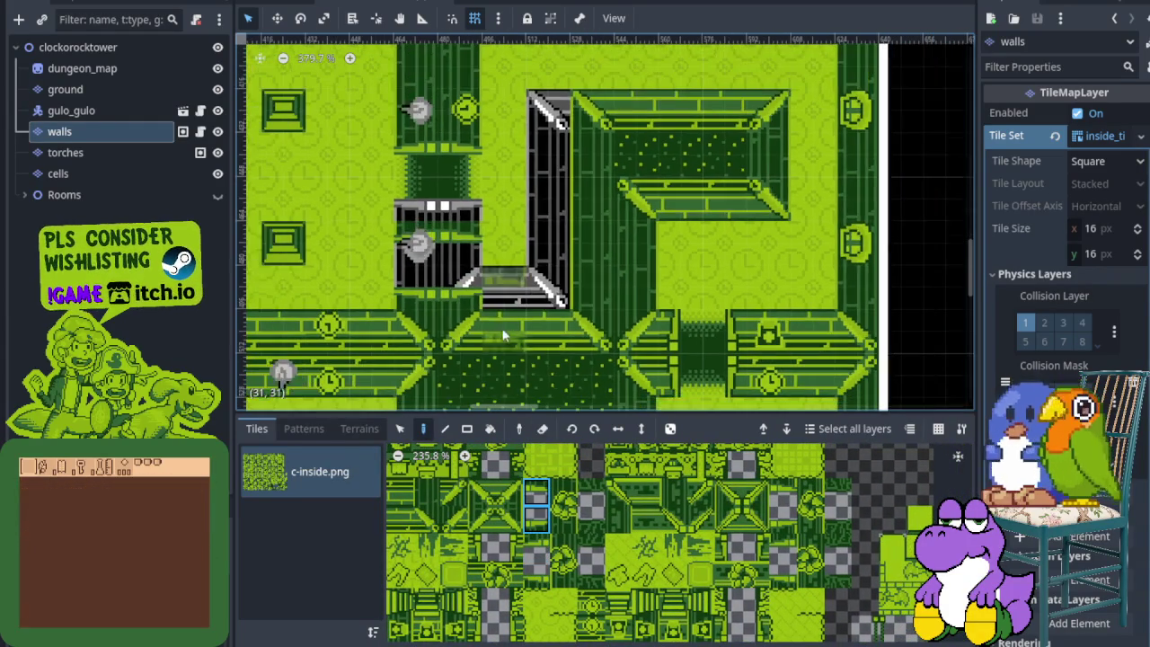
scroll(514, 347, "up", 1)
scroll(500, 535, "left", 3)
left_click(465, 545)
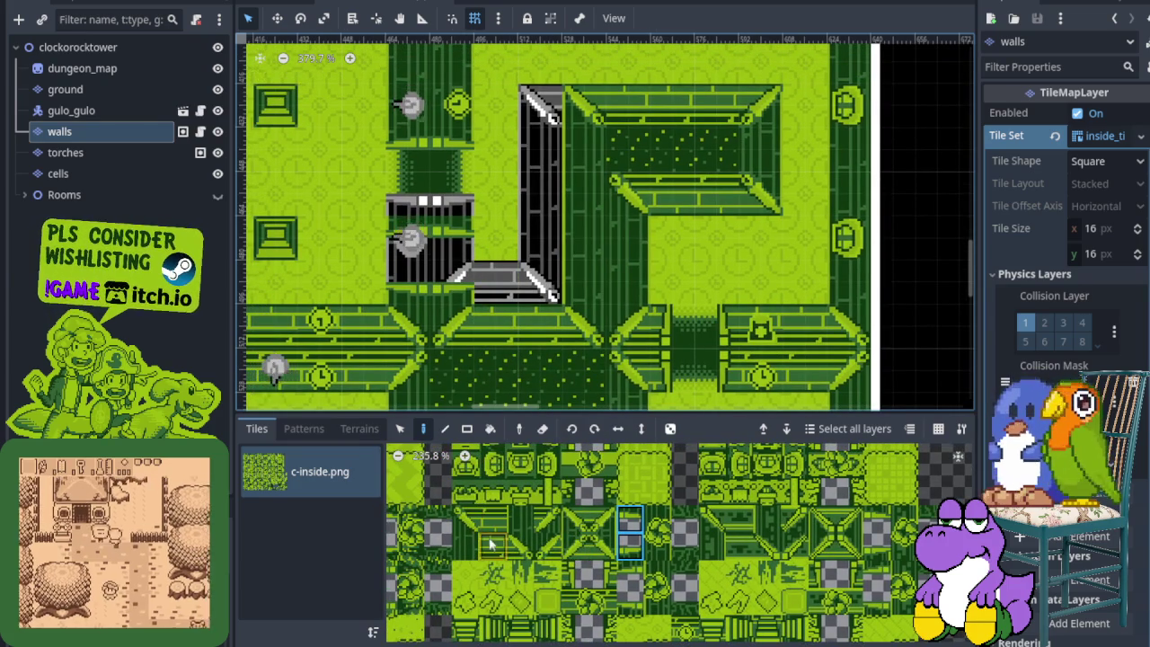
left_click(432, 161)
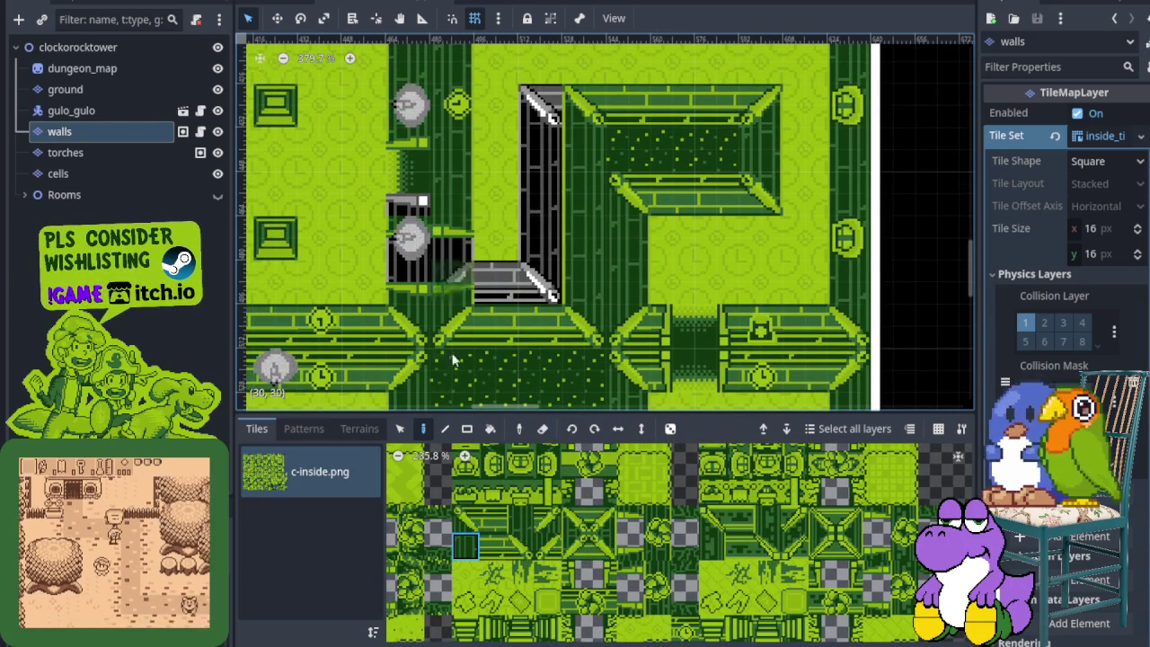
Repaint the wall edge left of the cell with dark striped tiles, undoing one misplaced strip.
scroll(449, 557, "up", 1)
left_click(526, 514)
left_click_drag(409, 212, 406, 157)
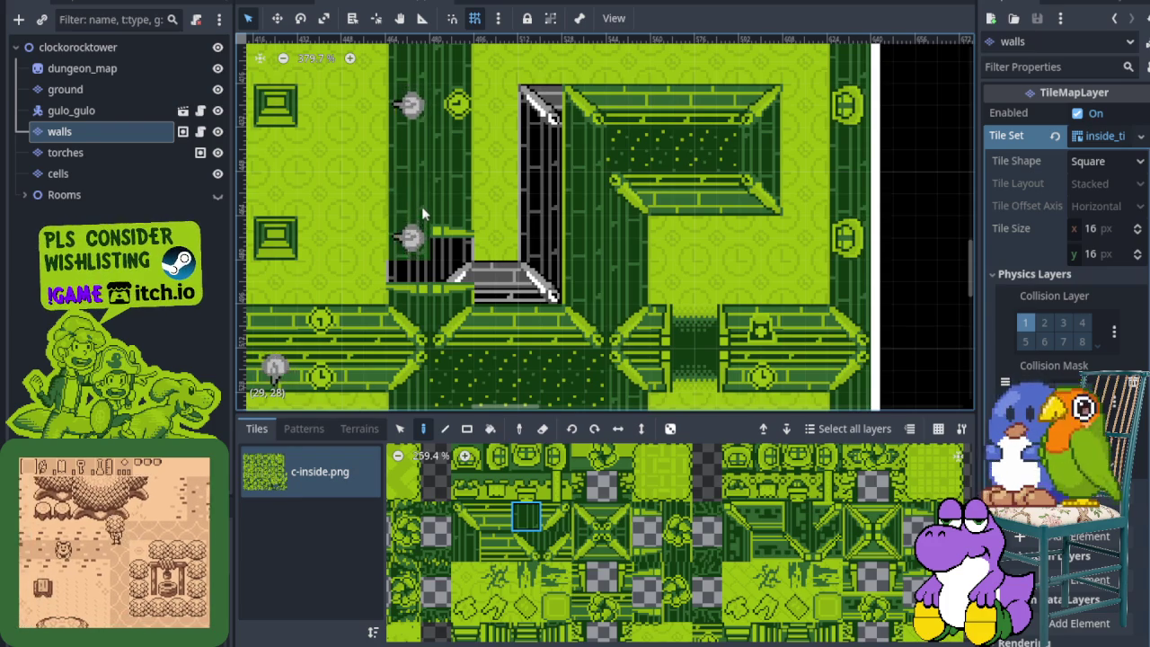
key("ctrl+z")
left_click_drag(407, 142, 407, 211)
left_click_drag(366, 175, 438, 267)
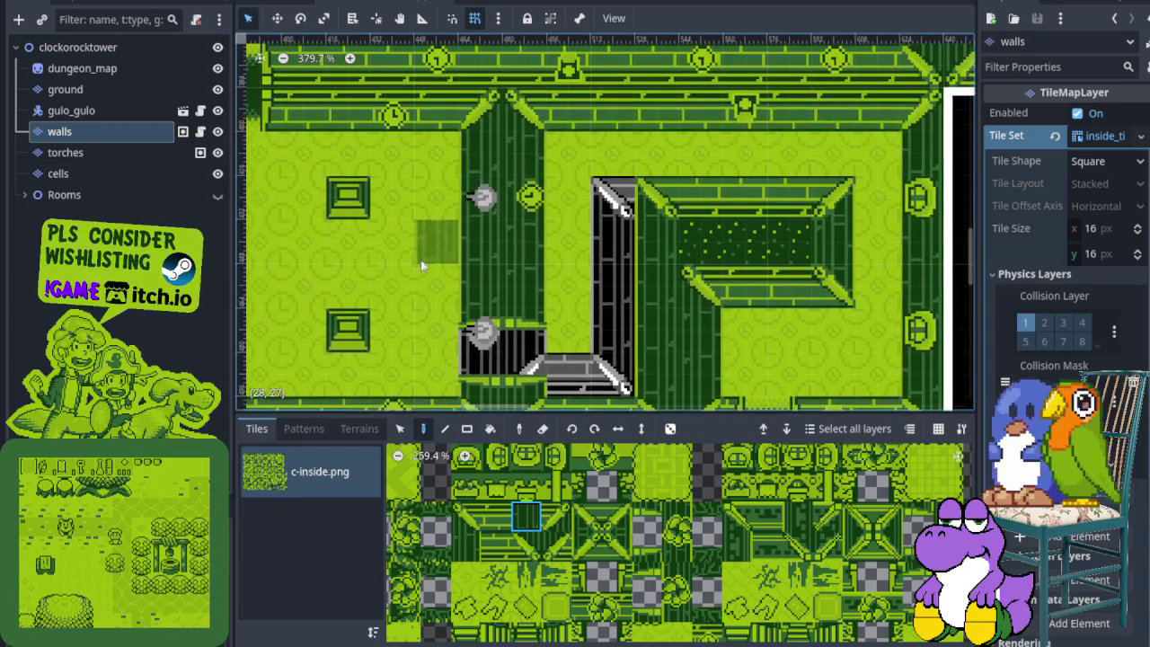
scroll(539, 162, "down", 1)
left_click_drag(584, 251, 531, 153)
left_click_drag(359, 180, 294, 210)
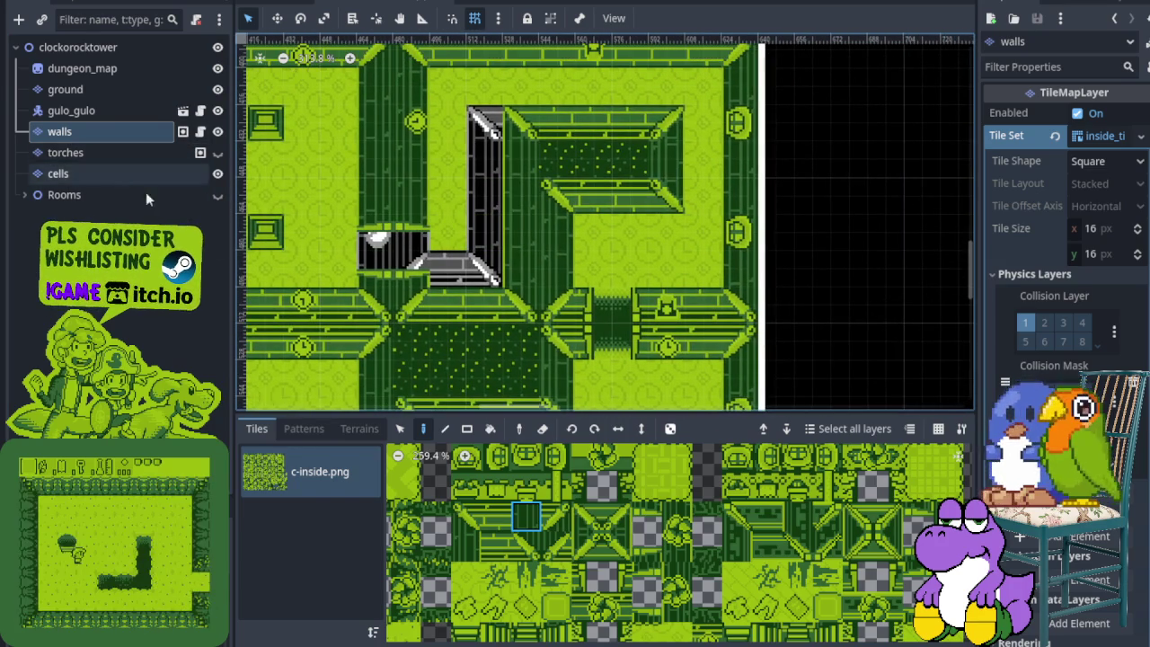
On the ground layer, paint floor tiles over the black wall column.
left_click(162, 89)
scroll(434, 184, "up", 3)
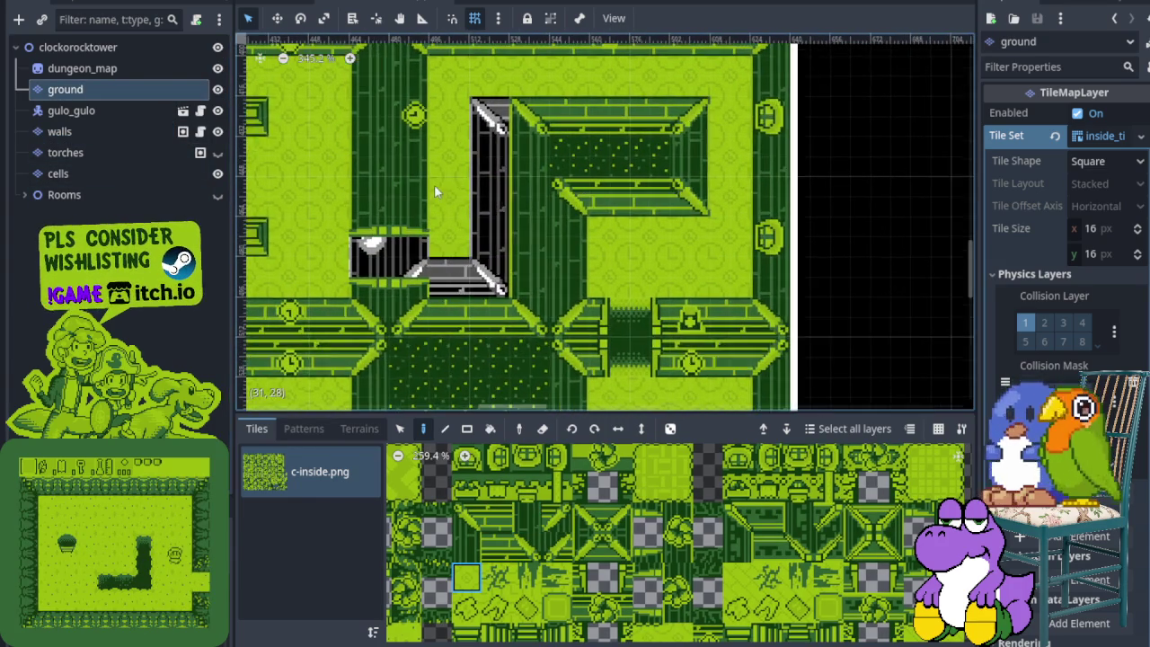
left_click_drag(493, 85, 498, 267)
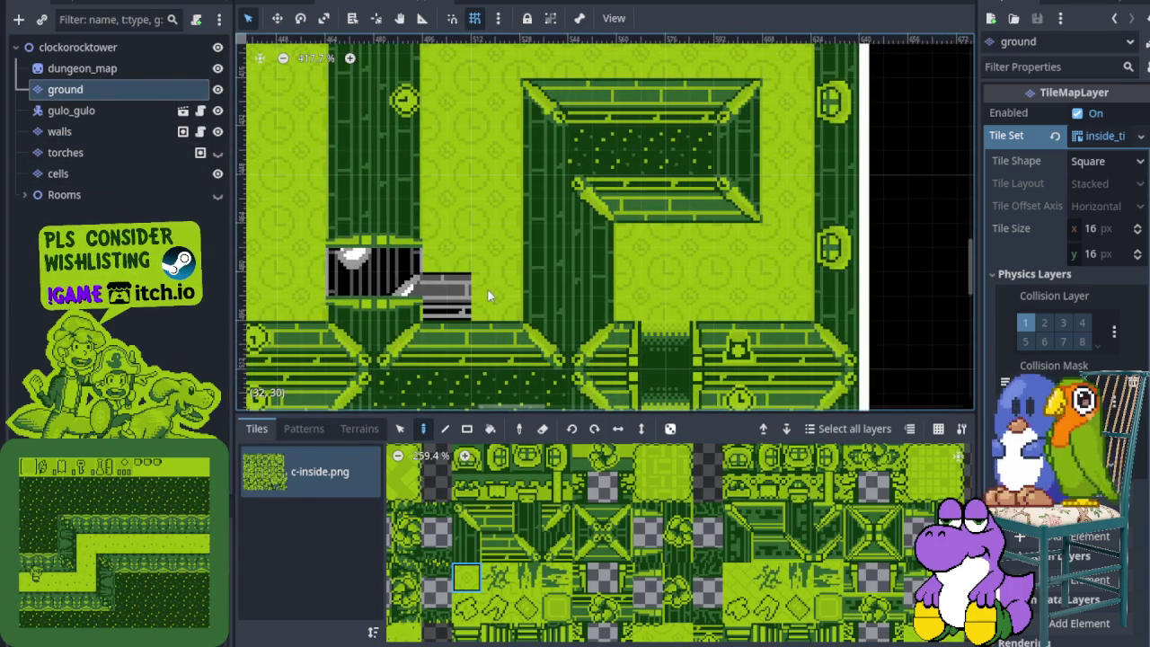
scroll(453, 296, "down", 2)
scroll(607, 620, "down", 1)
scroll(607, 620, "down", 4)
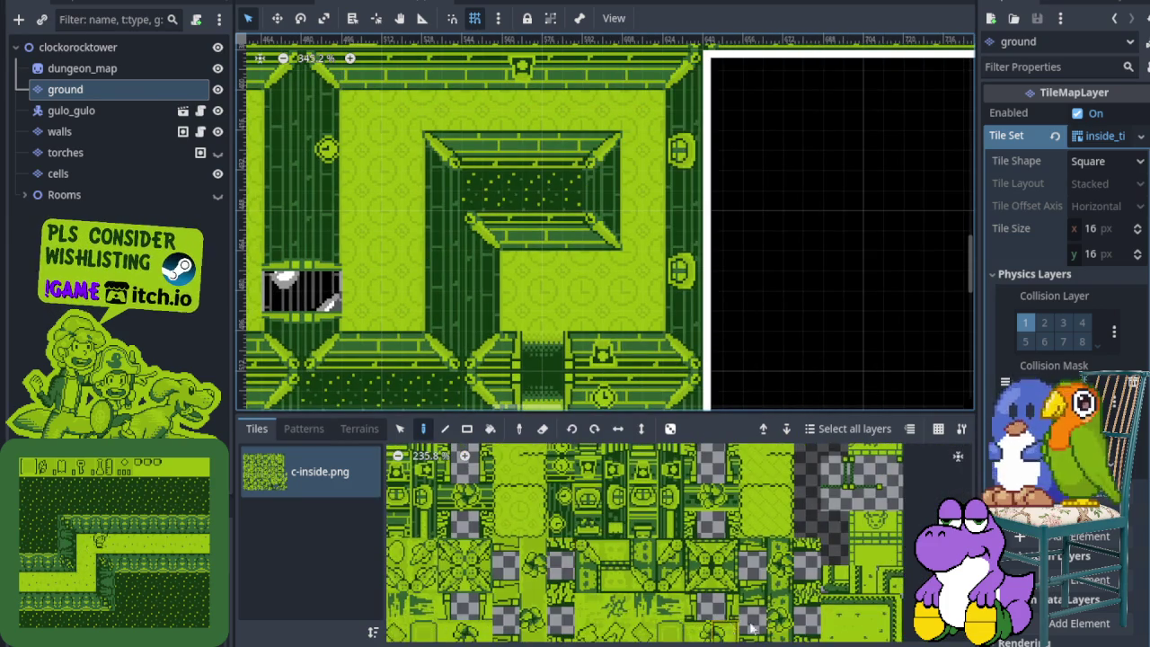
scroll(572, 557, "up", 2)
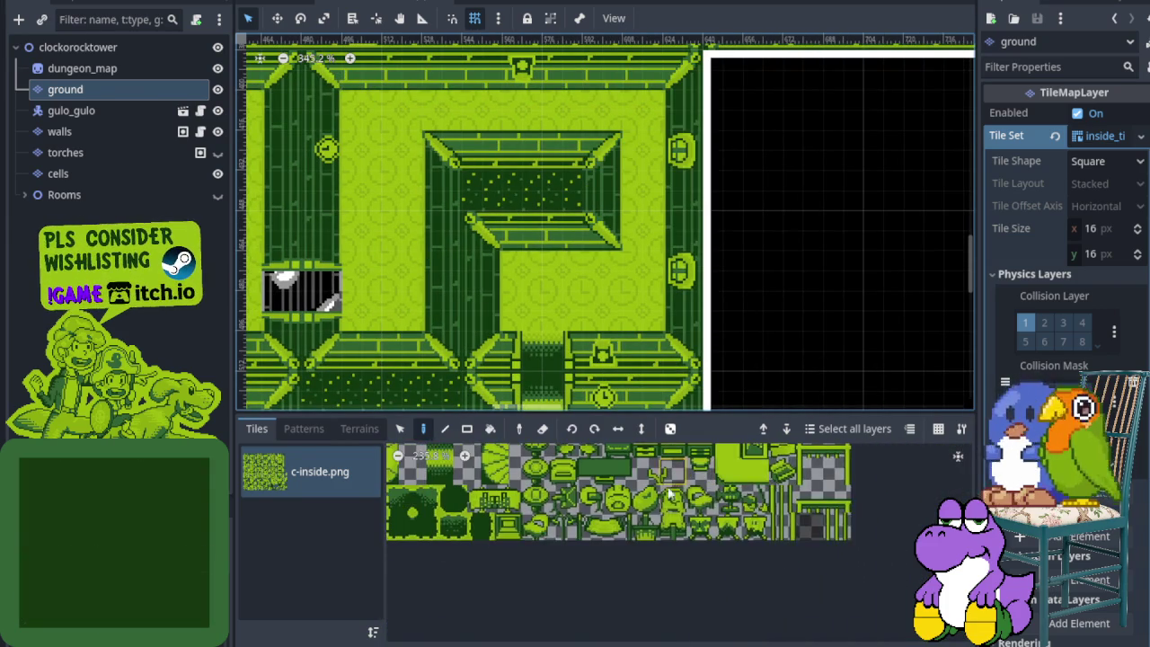
Pick the dark striped tiles from the atlas for the old cell spot and save the scene.
left_click_drag(573, 557, 584, 525)
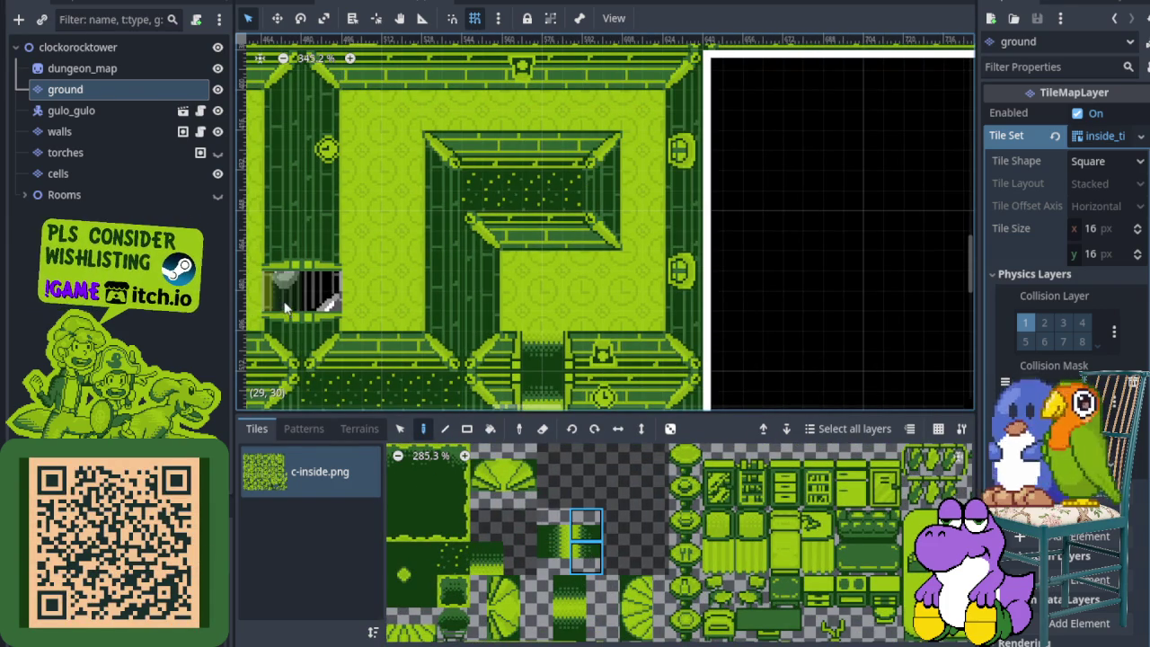
left_click(324, 301, "ctrl")
scroll(423, 308, "down", 3)
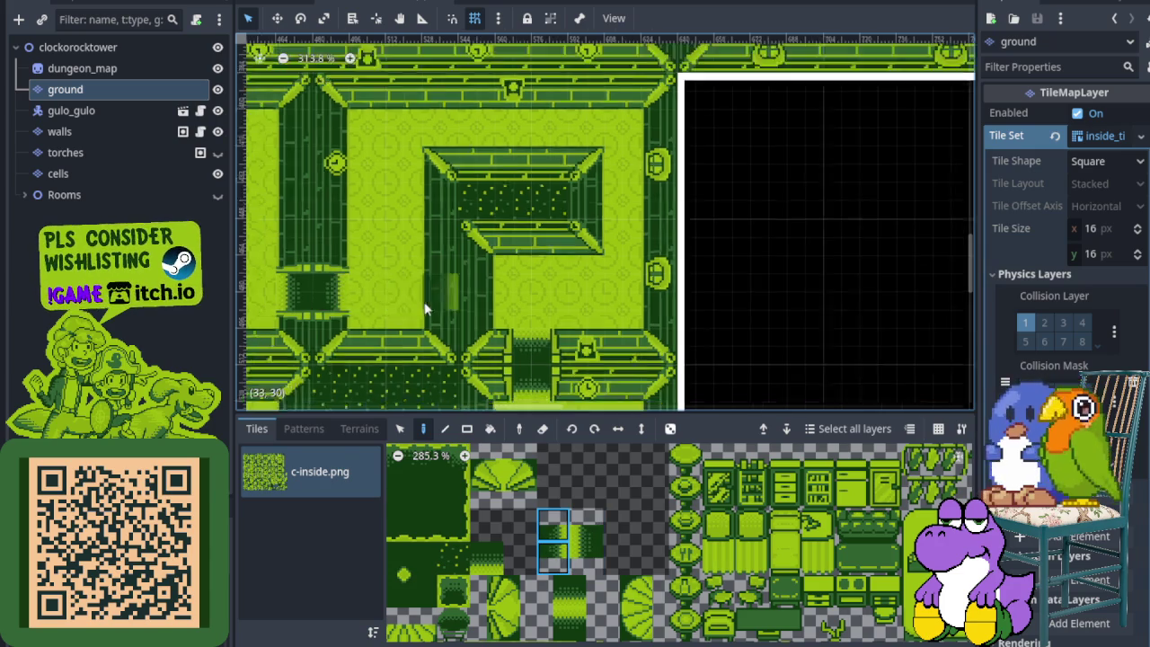
scroll(585, 340, "up", 3)
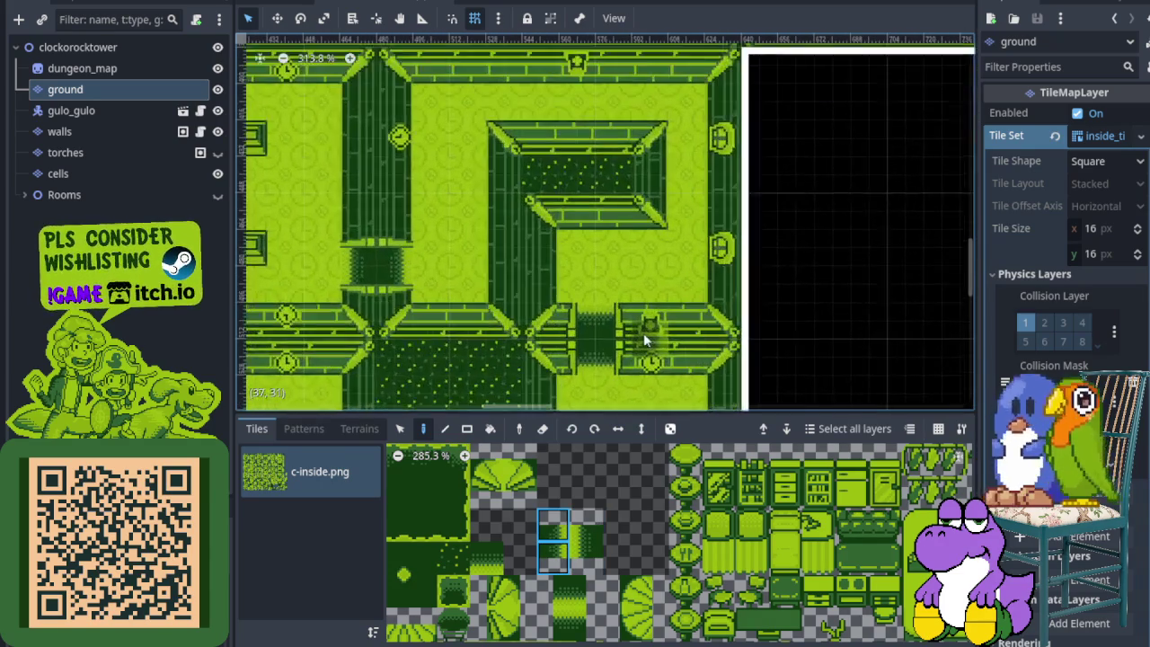
scroll(575, 298, "up", 1)
scroll(560, 296, "down", 2)
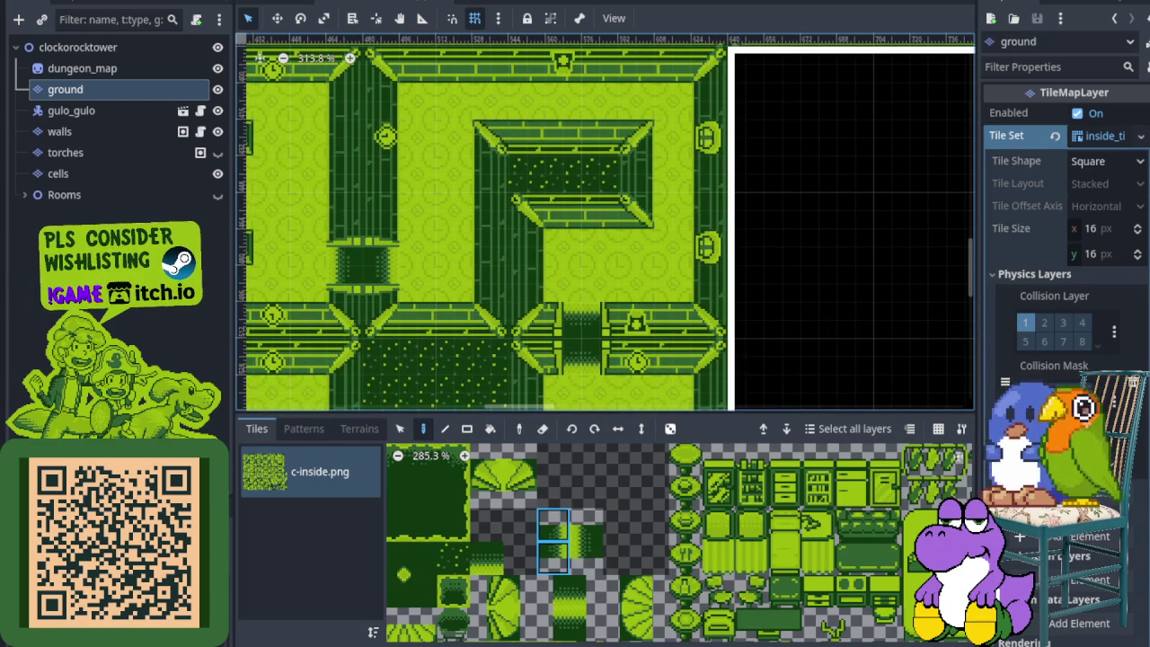
key("ctrl+s")
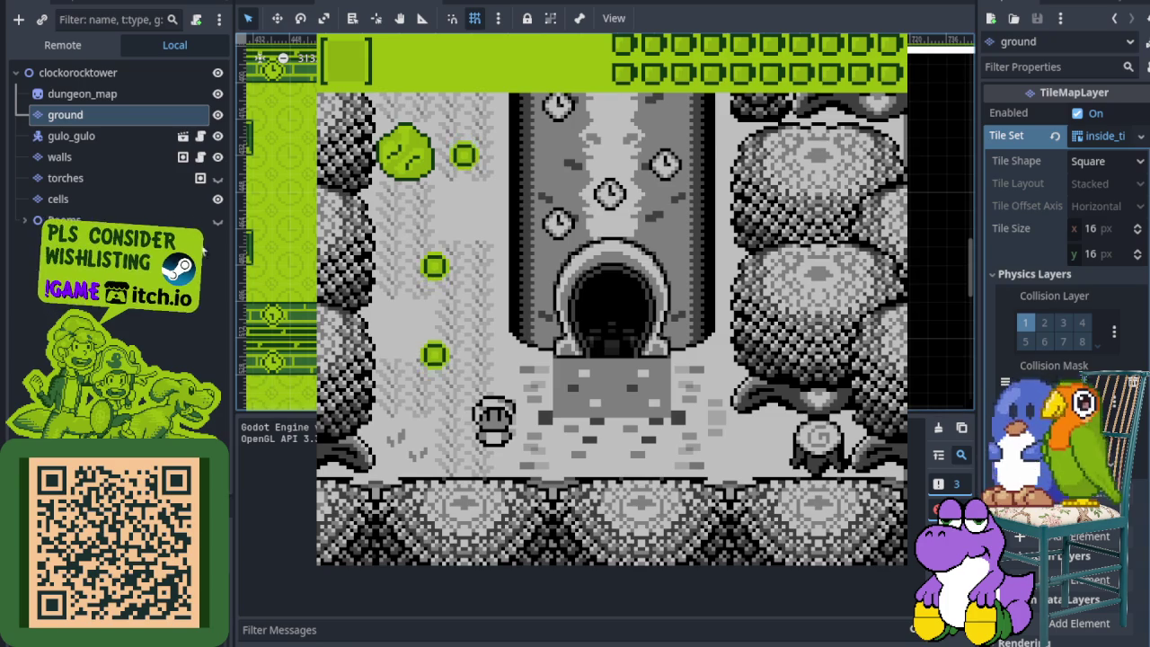
Make the Rooms node visible, then walk the player through the tower door into the next room.
left_click(212, 227)
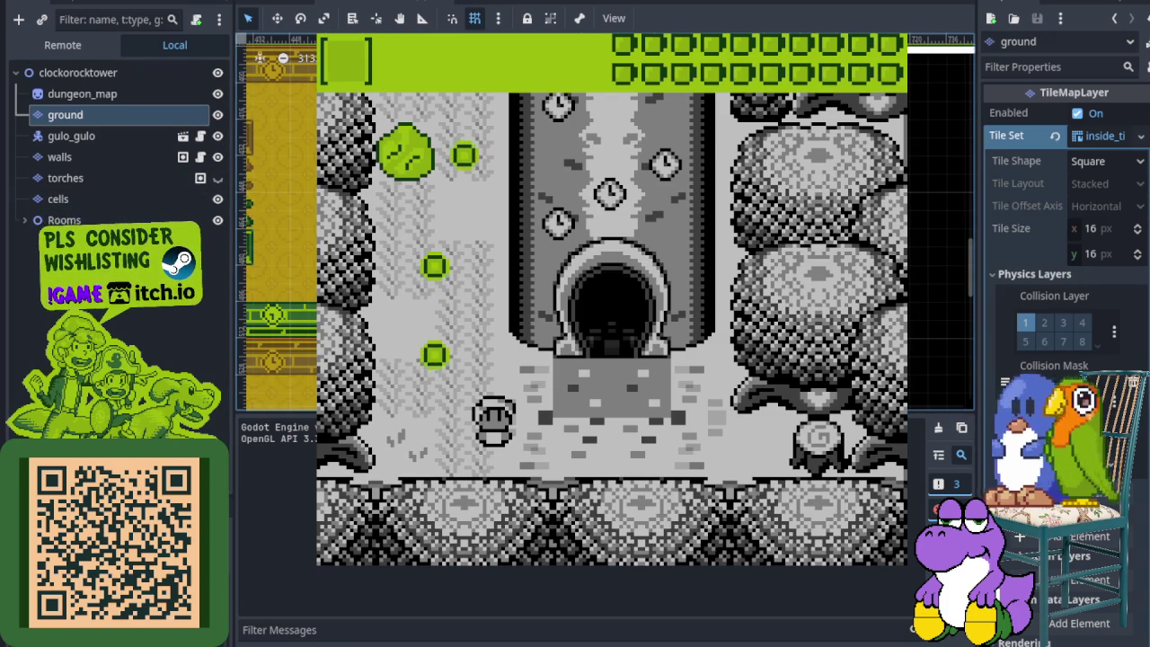
key("Right")
key("Up")
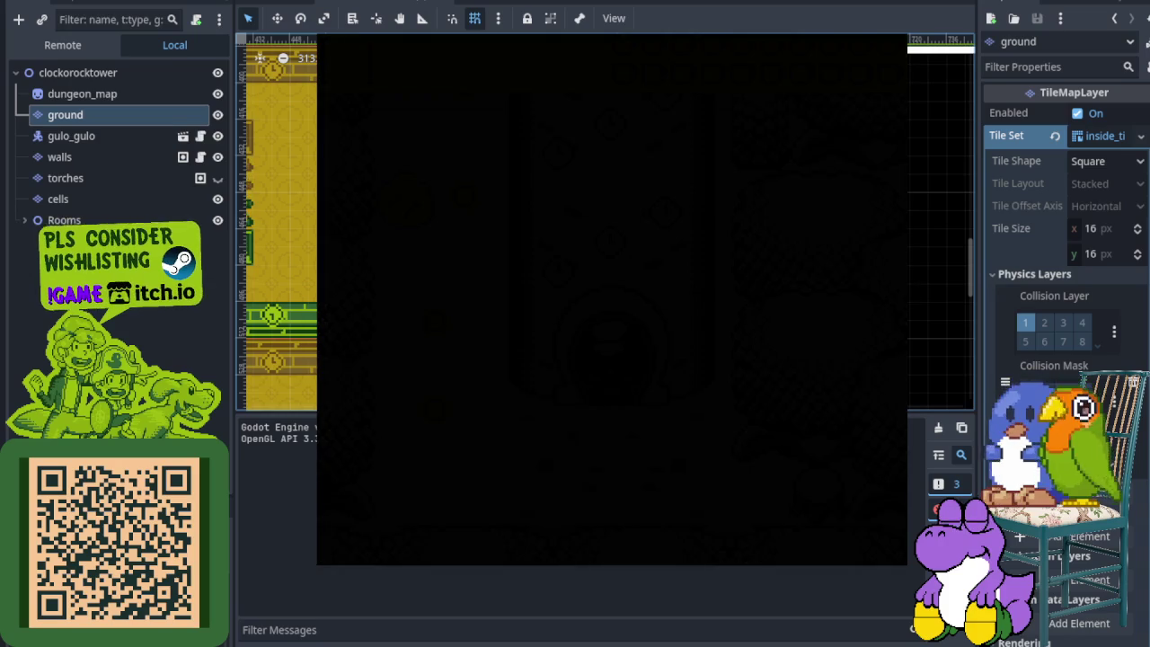
key("Right")
key("Up")
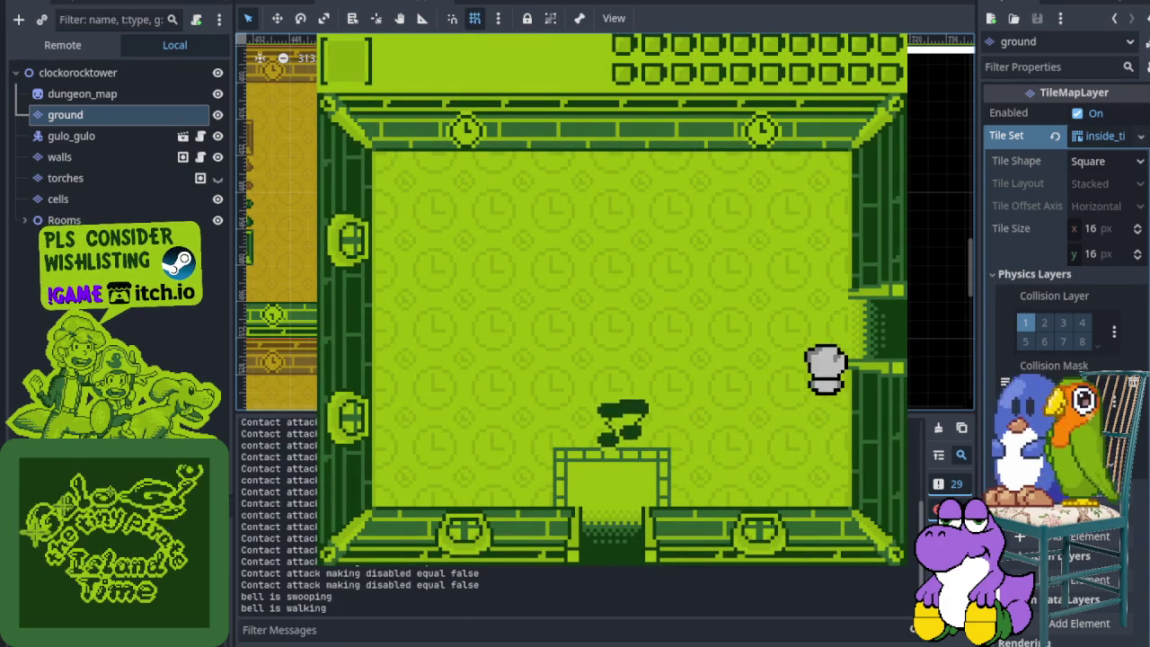
Walk the player through the top door and around the square chamber with the starry pit.
key("Right")
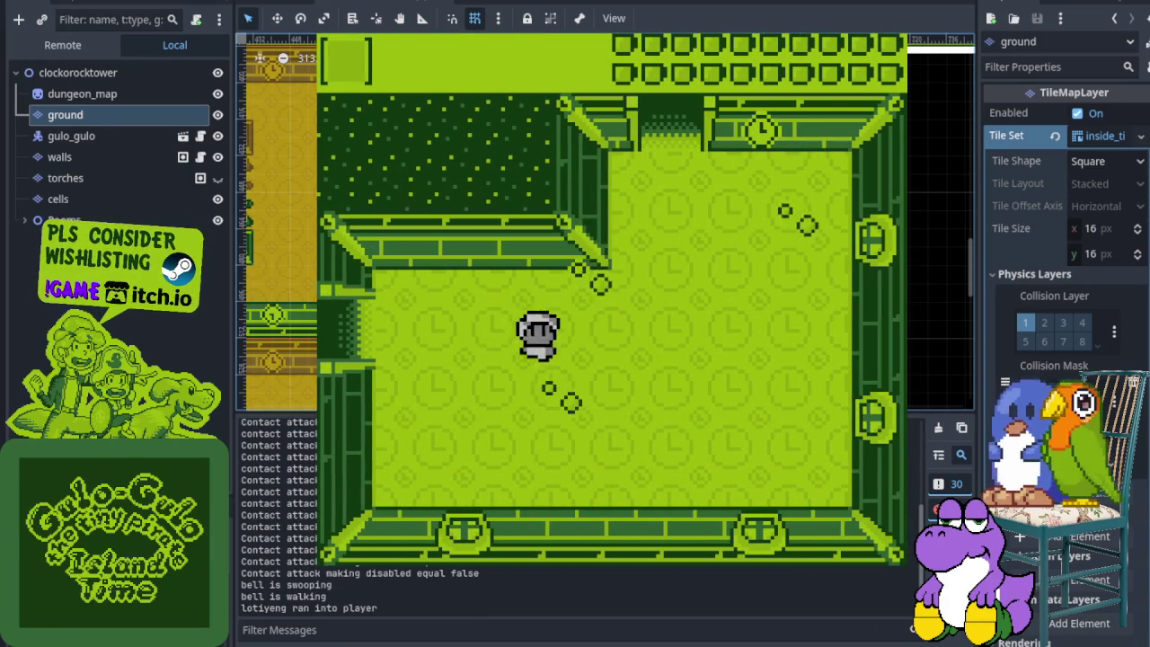
key("Up")
key("Up")
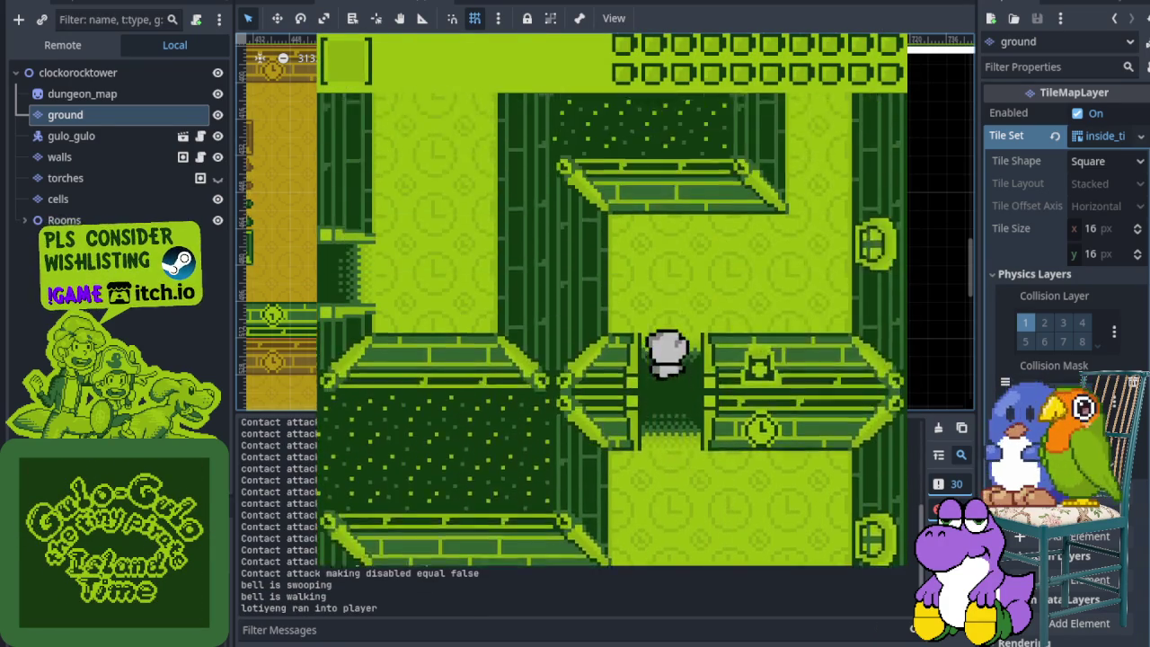
key("Right")
key("Up")
key("Left")
key("Left")
key("Down")
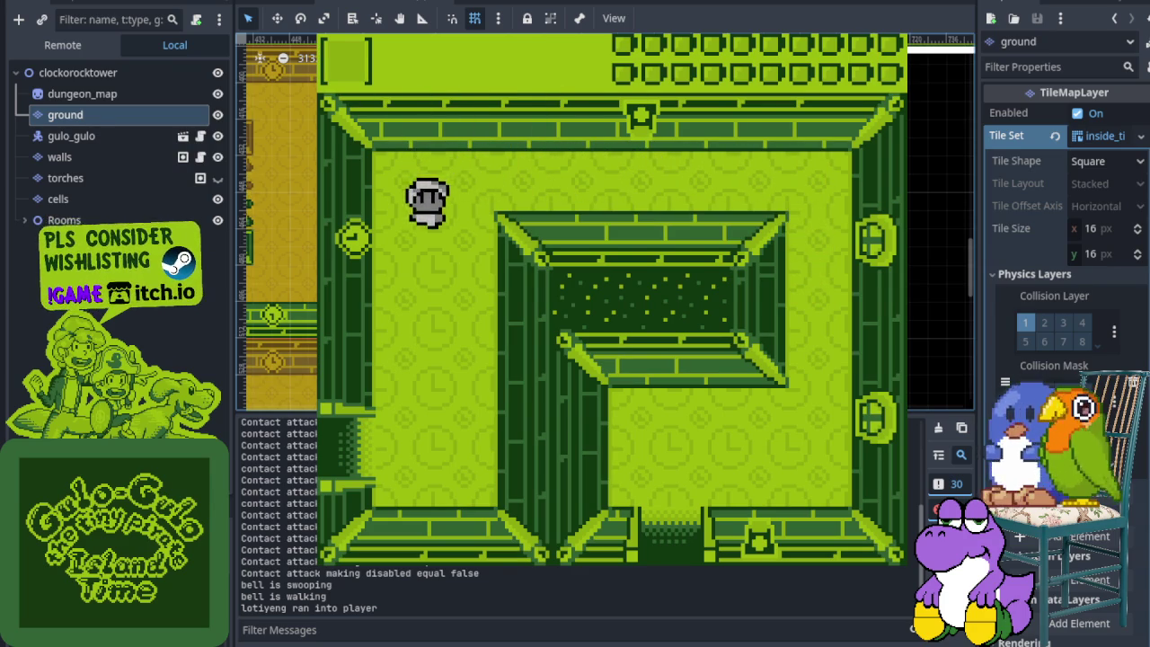
key("Right")
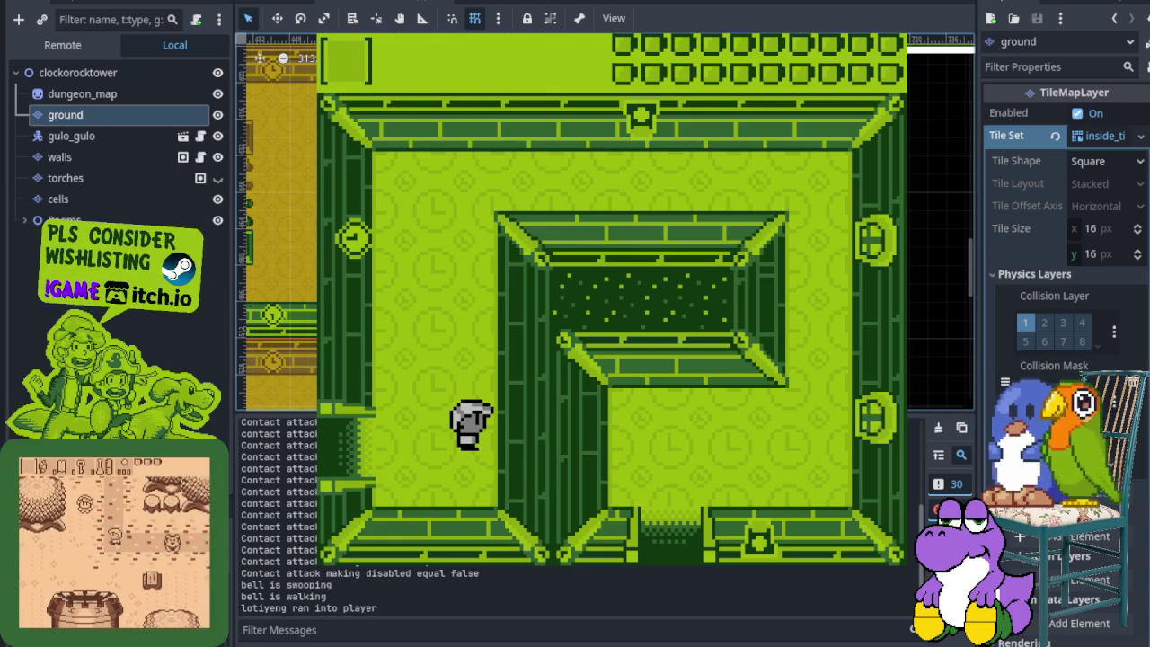
key("Up")
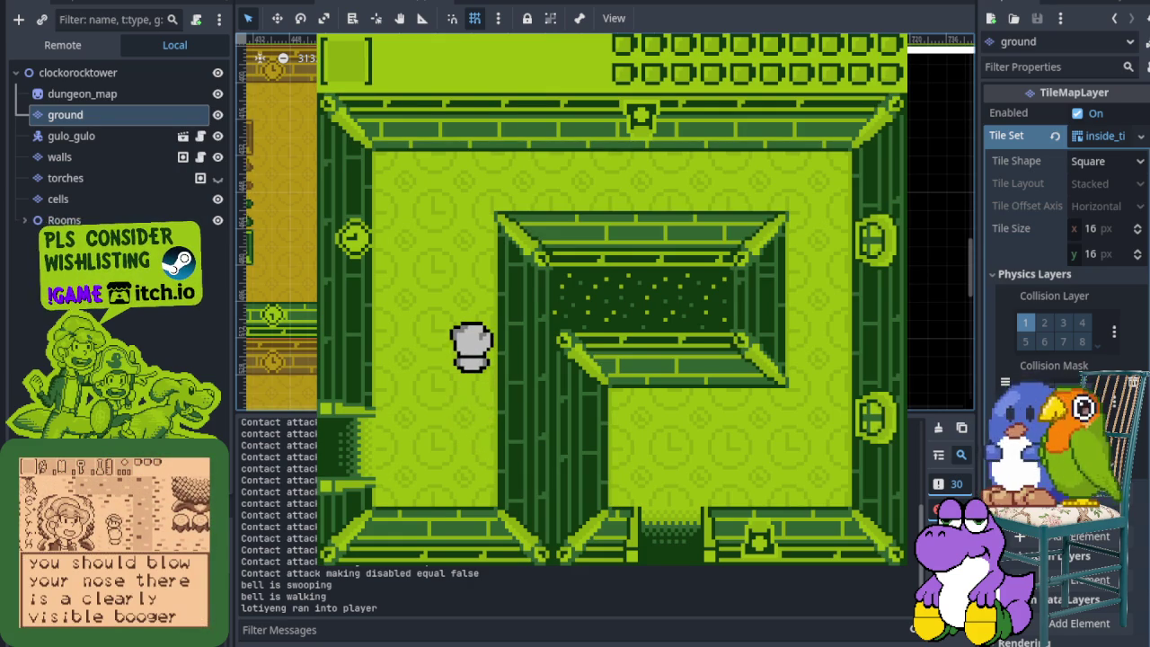
key("Left")
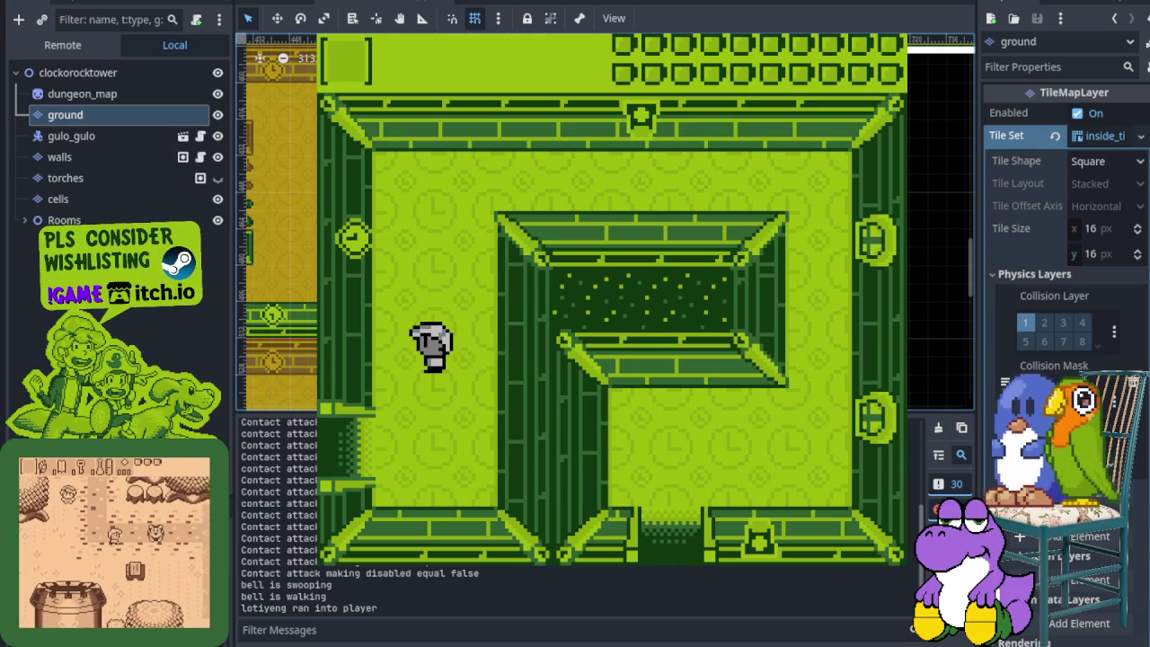
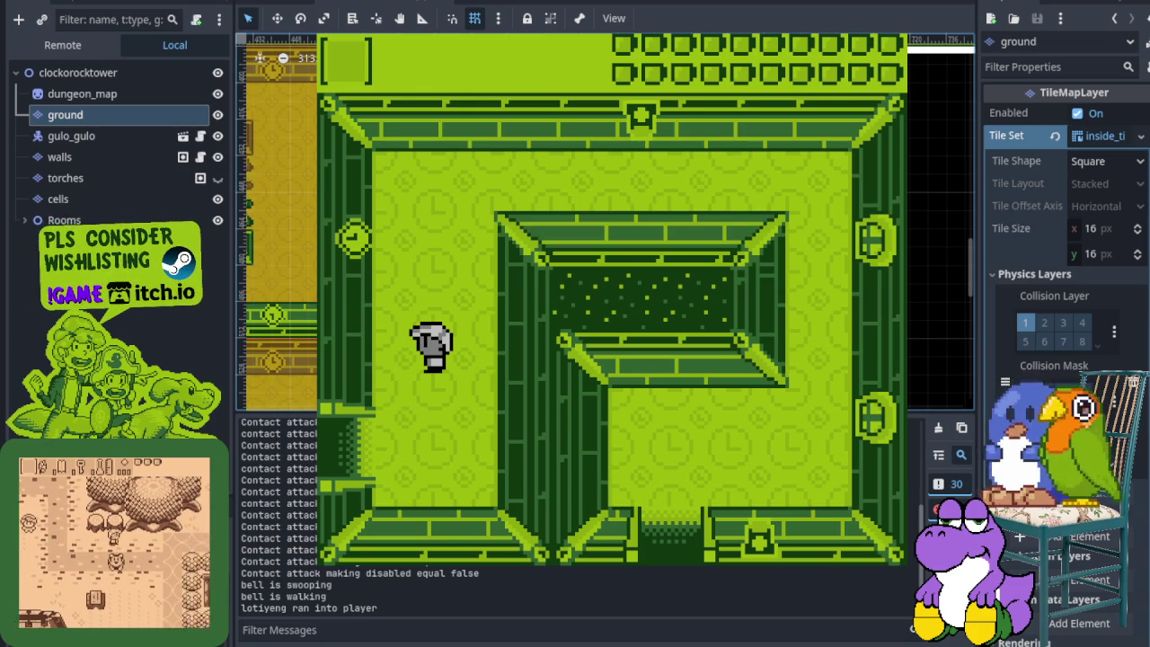
Stop the running game, hide the Output panel, and select the walls layer to show its c-inside.png palette.
key("F8")
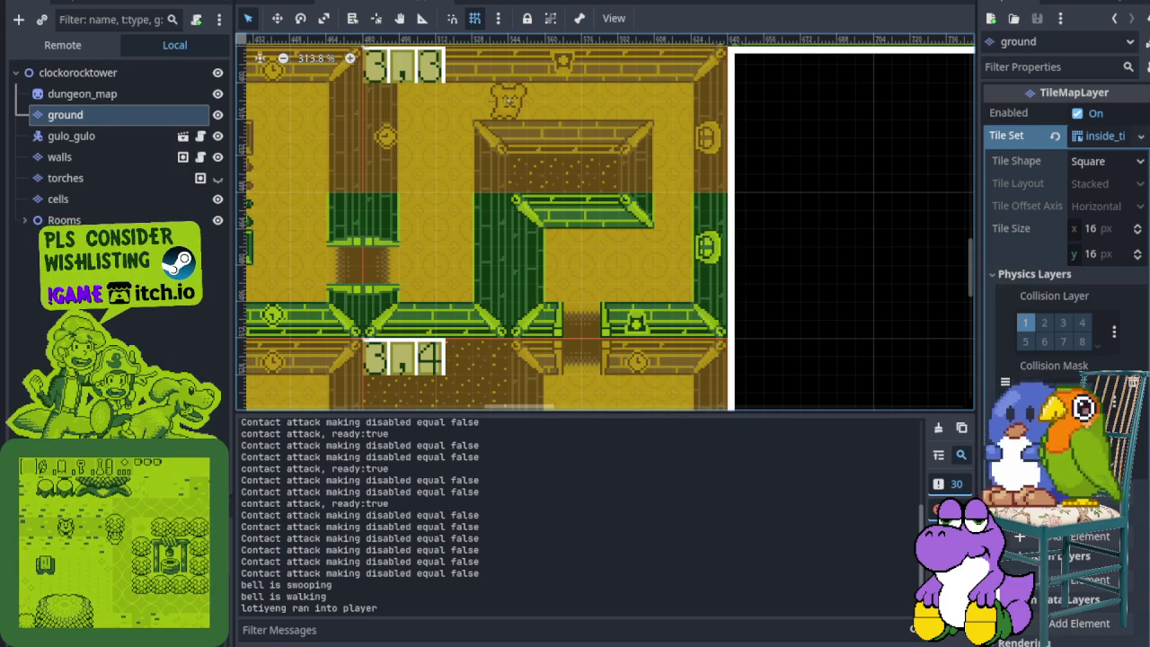
scroll(117, 134, "down", 1)
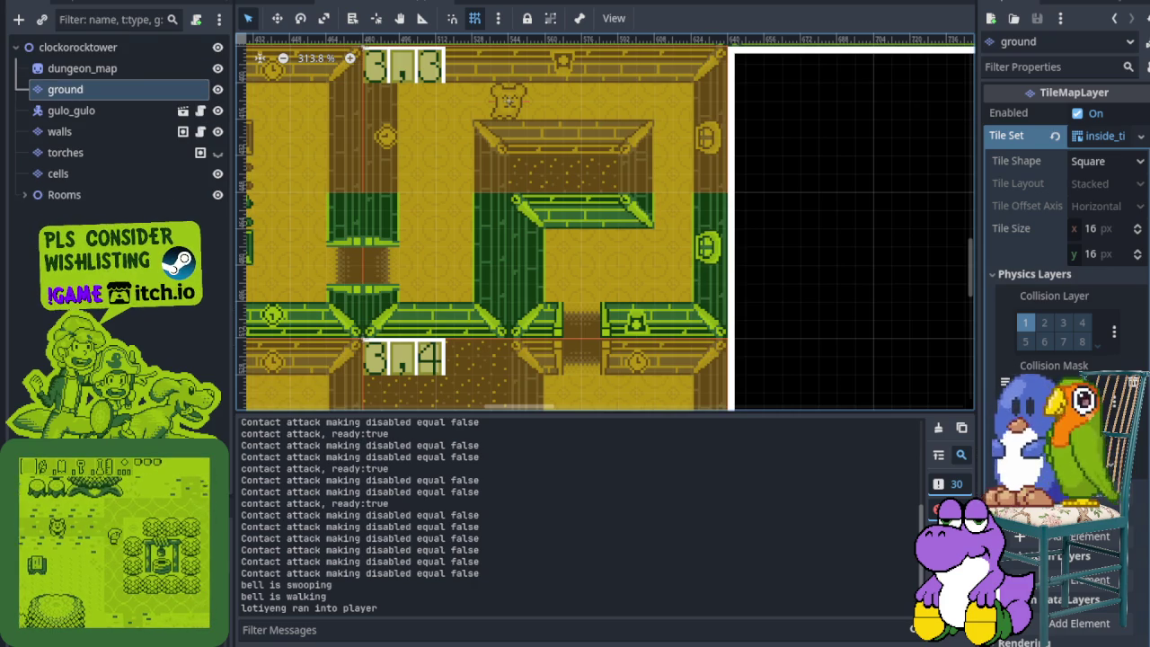
key("ctrl+j")
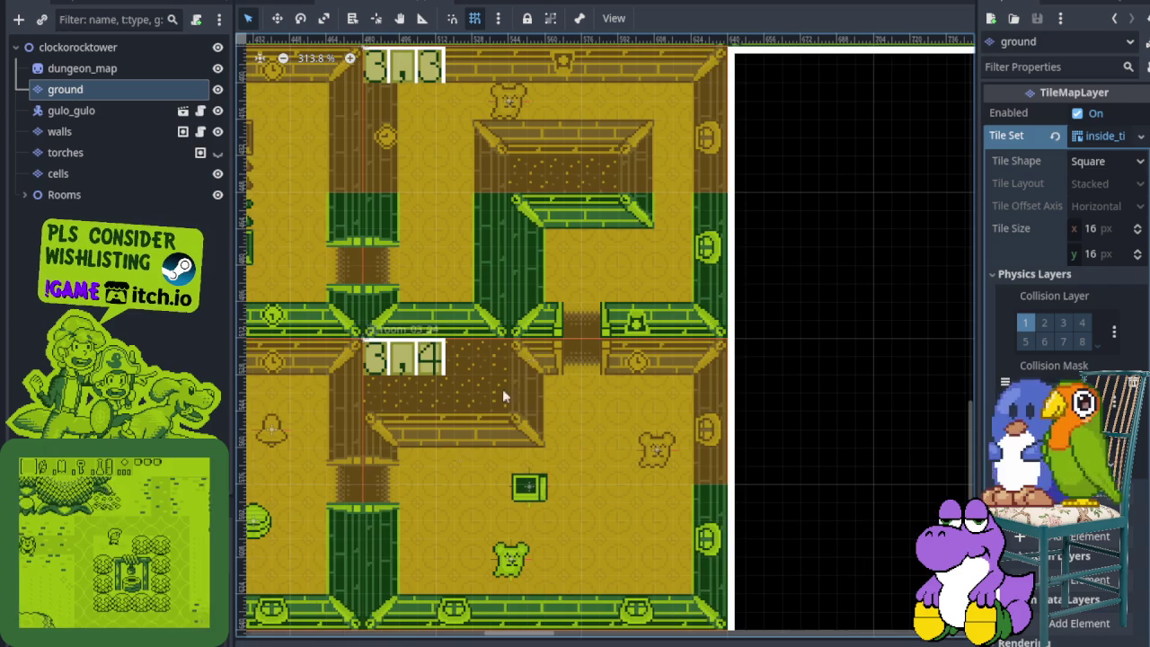
scroll(519, 315, "up", 3)
scroll(551, 334, "up", 1)
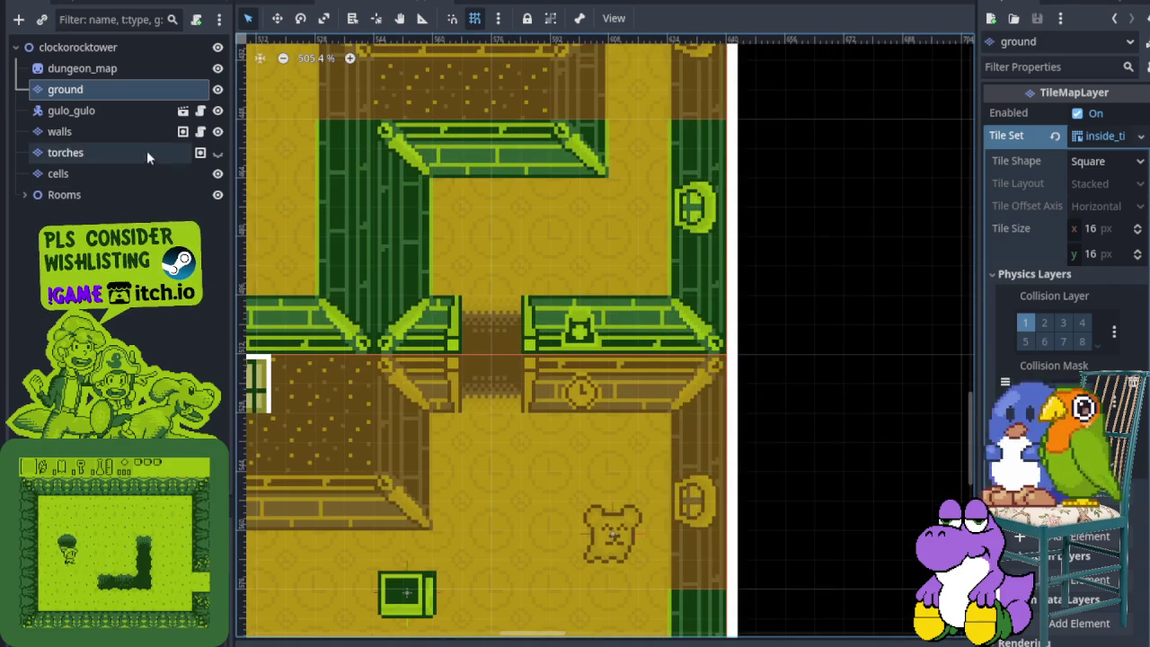
left_click(102, 137)
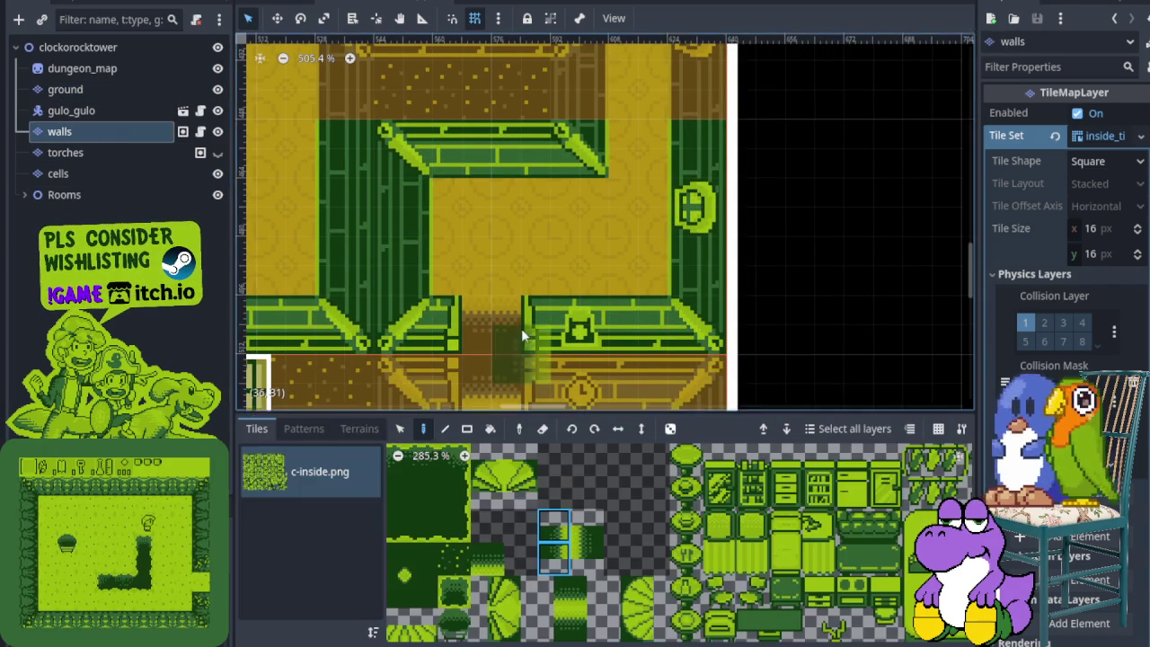
Paint the two-tile brown wooden door from c-inside.png into the wall opening.
scroll(521, 328, "down", 1)
scroll(542, 545, "down", 5)
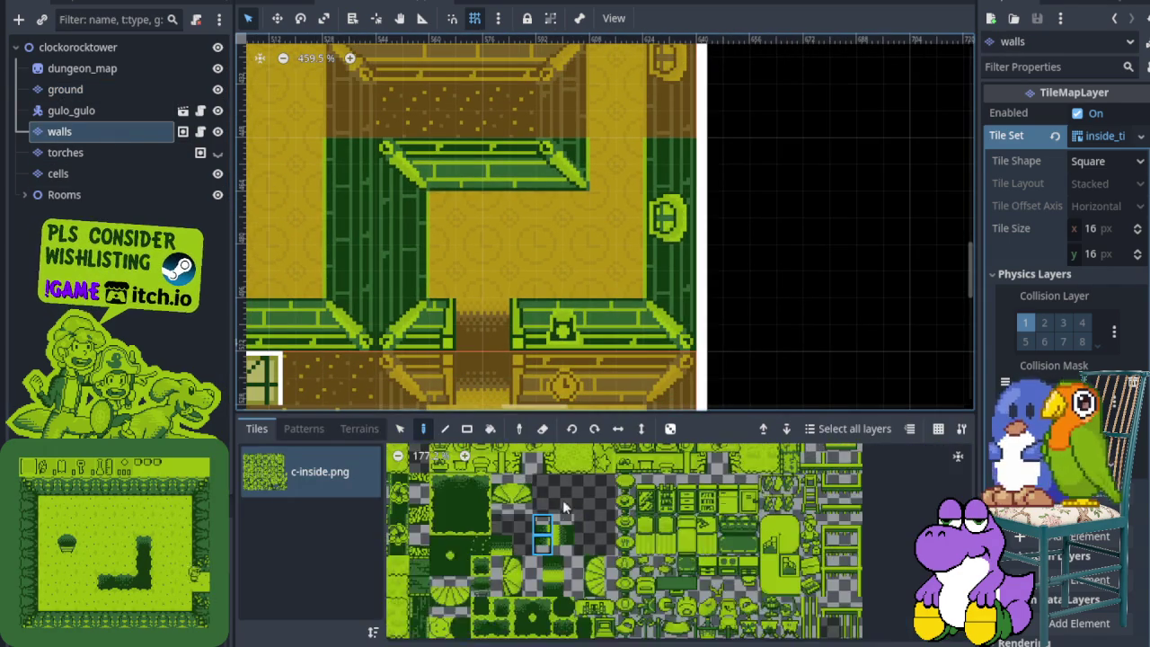
scroll(510, 559, "up", 2)
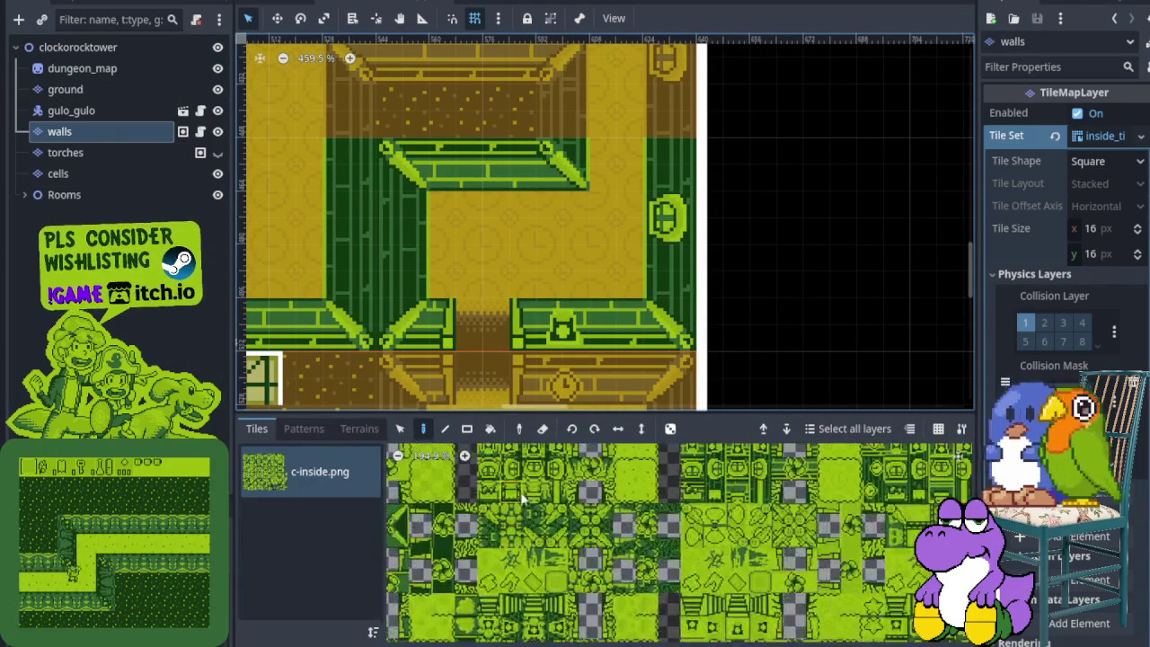
left_click_drag(551, 617, 622, 486)
scroll(622, 487, "up", 4)
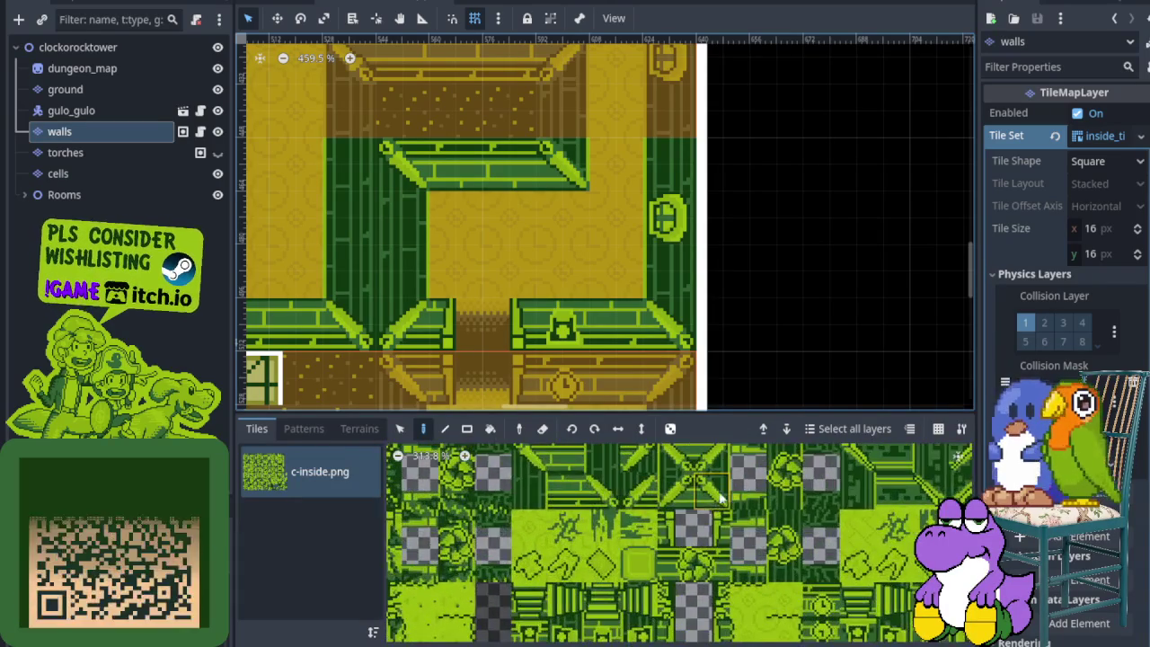
scroll(512, 288, "up", 1)
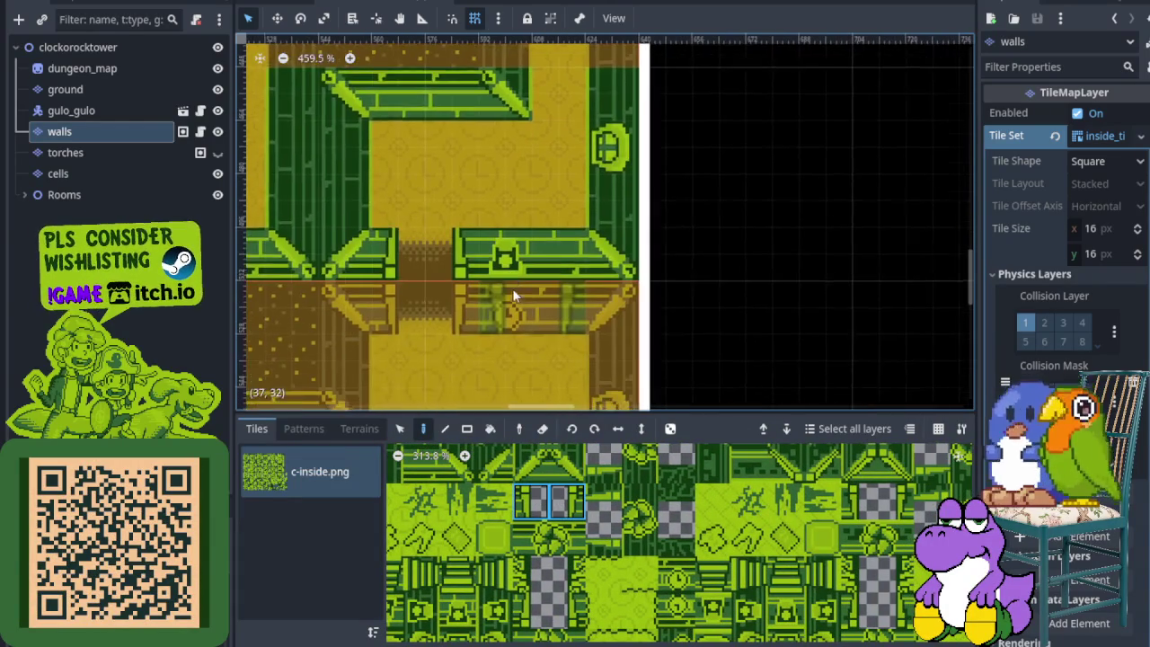
left_click(534, 308)
left_click_drag(514, 561, 550, 561)
scroll(579, 554, "down", 5)
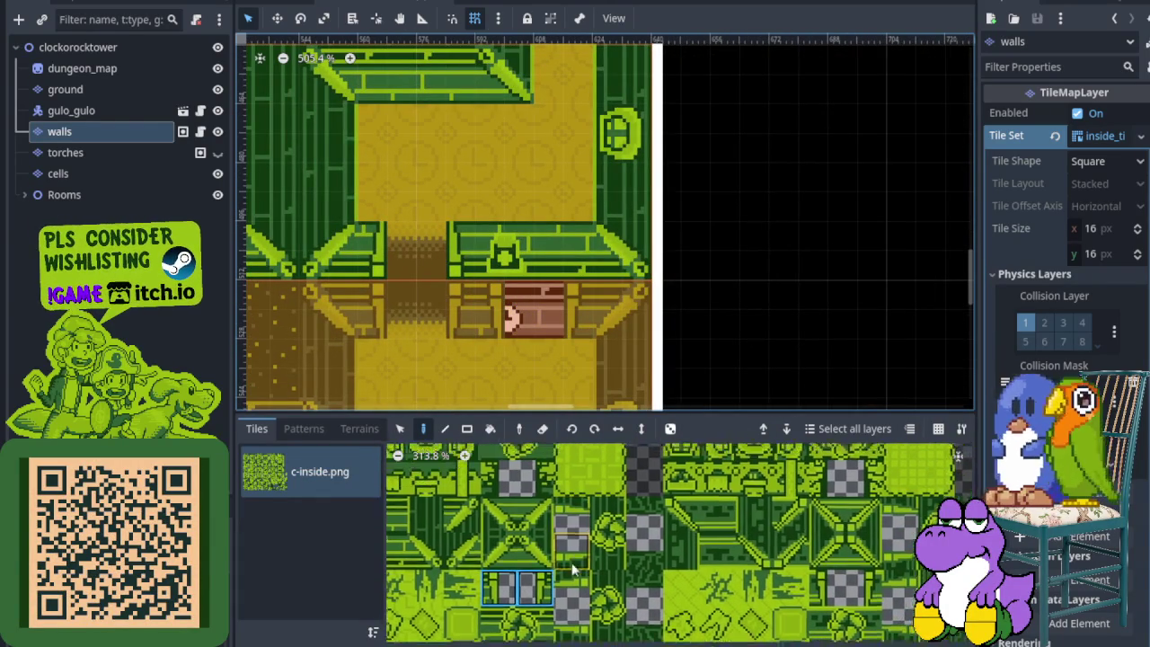
left_click_drag(536, 599, 538, 597)
left_click(542, 282)
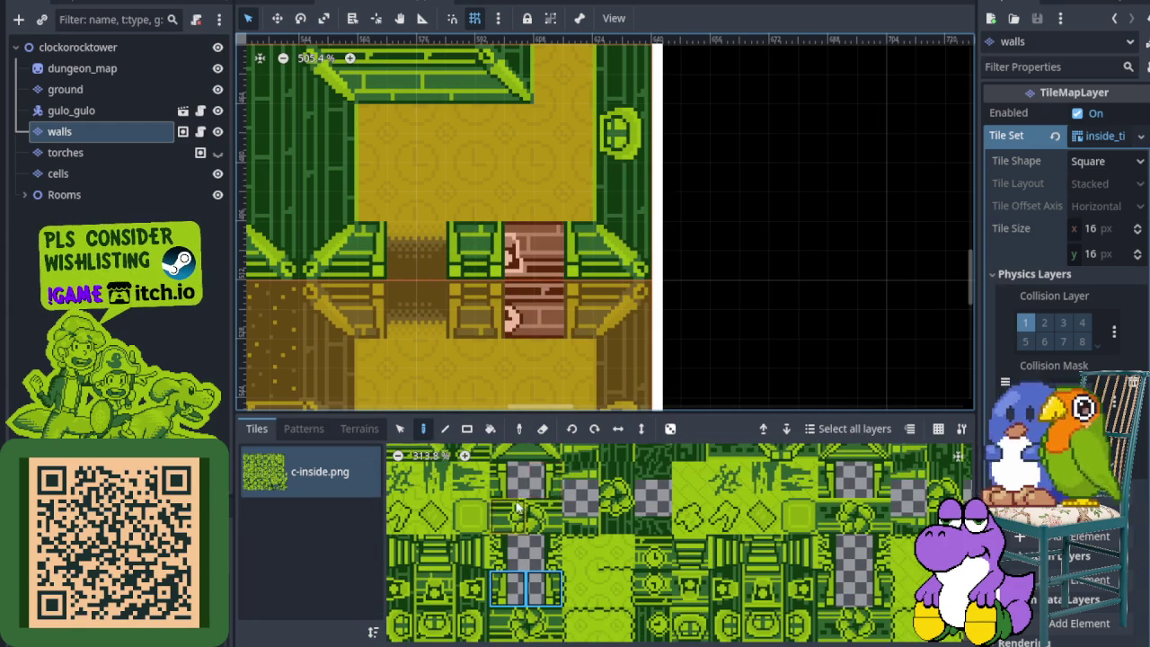
Pick a single wall tile, then select a two-tile brick door block in the tileset.
scroll(560, 572, "down", 5)
left_click(486, 543)
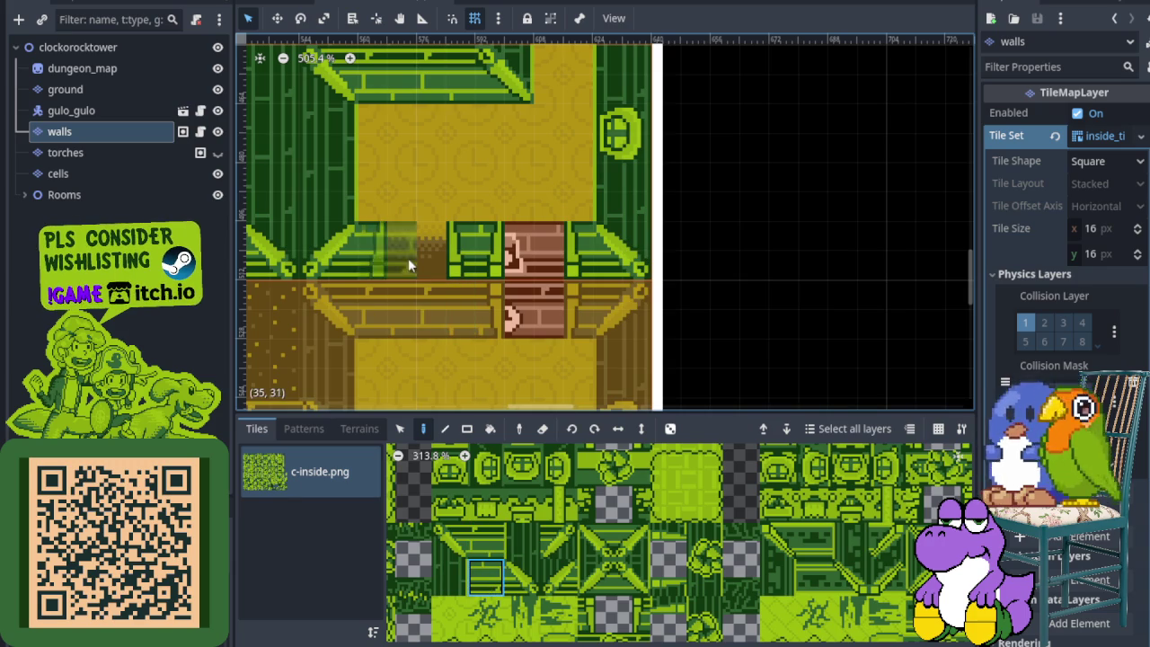
scroll(433, 265, "down", 2)
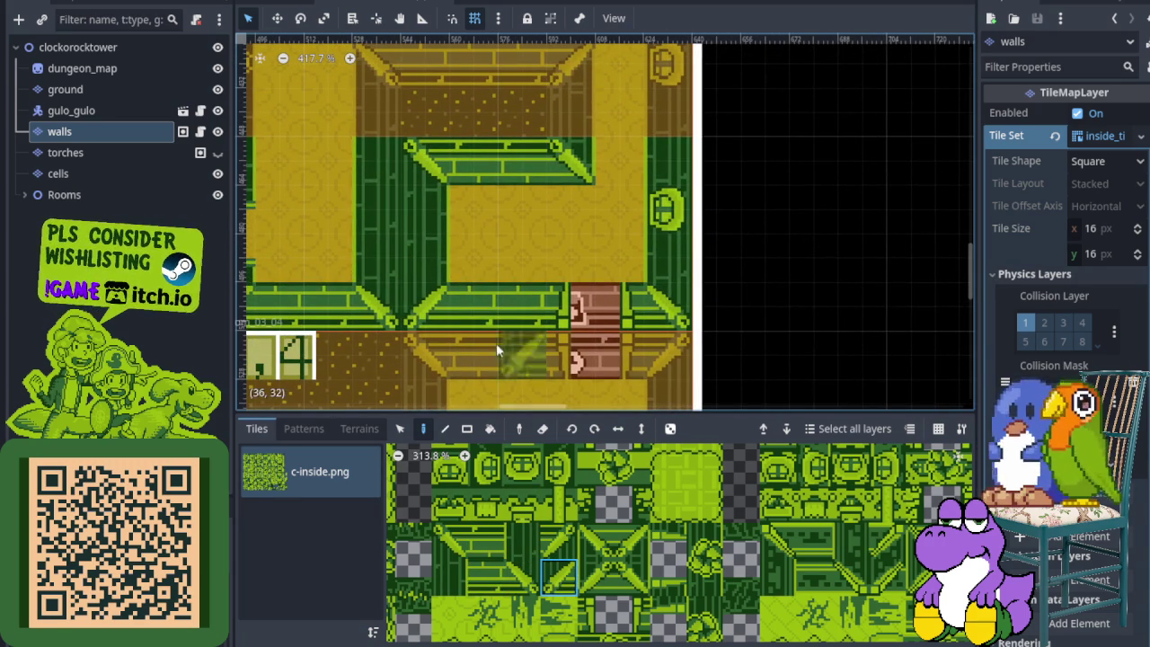
scroll(509, 342, "down", 2)
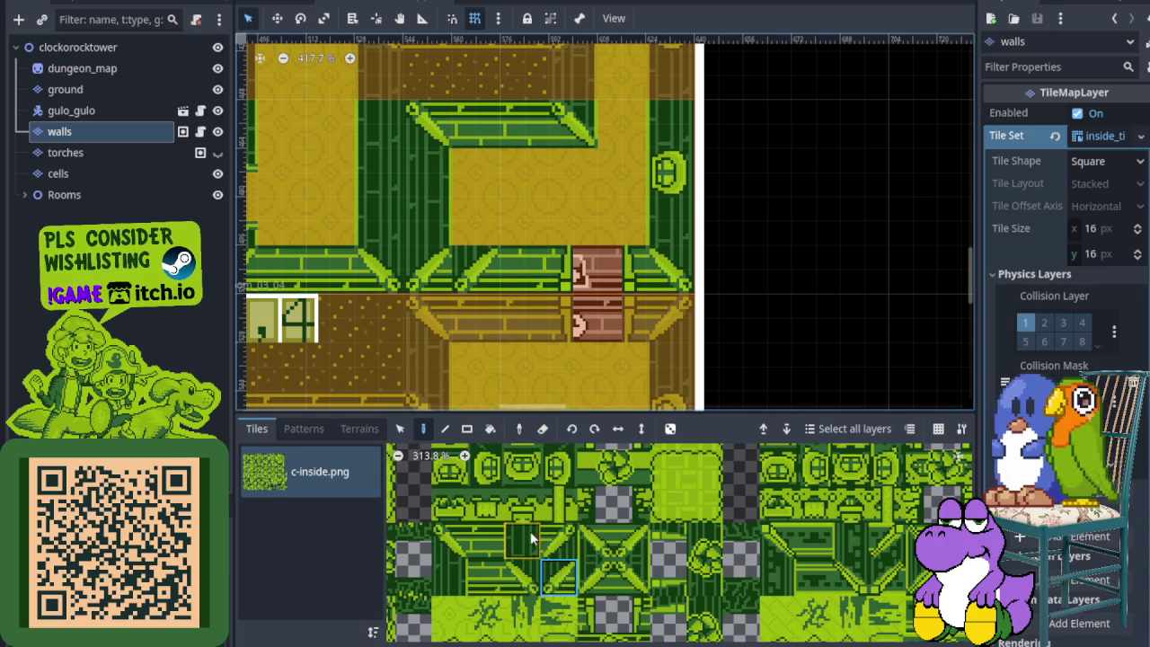
scroll(580, 548, "down", 3)
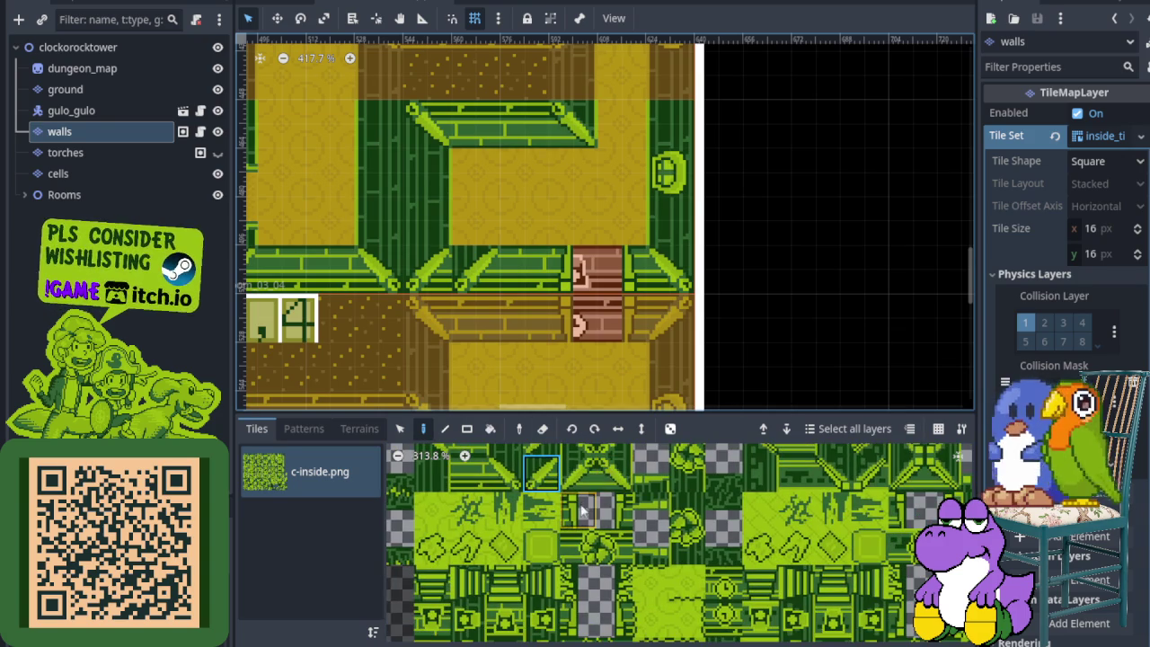
left_click_drag(608, 514, 611, 514)
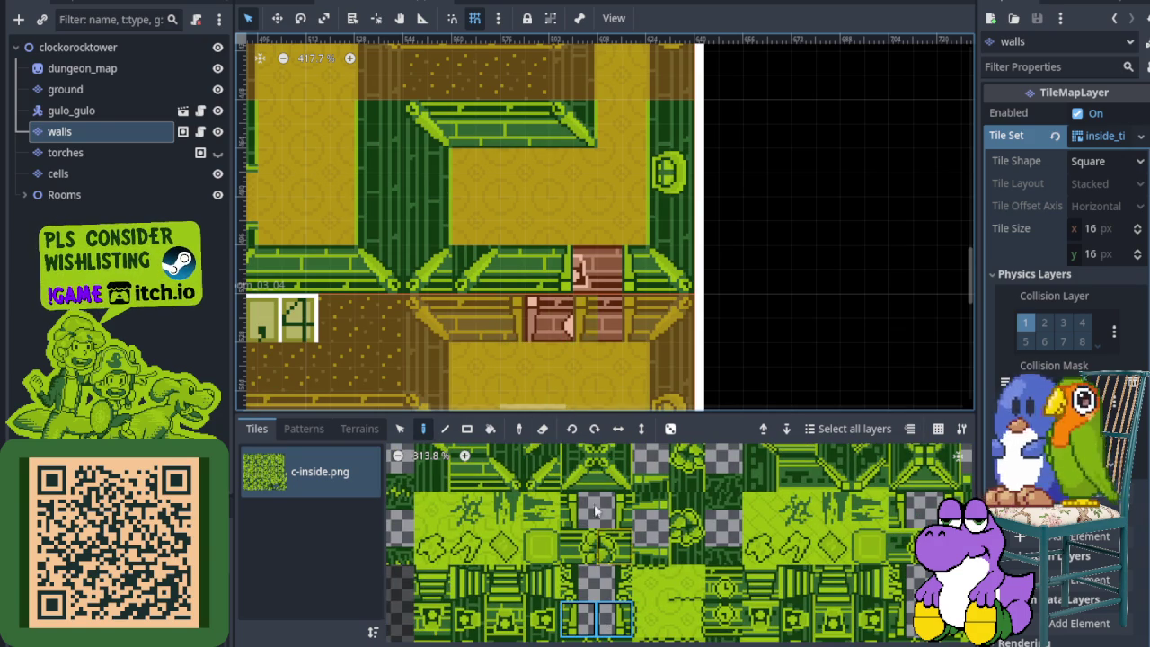
scroll(597, 346, "down", 2)
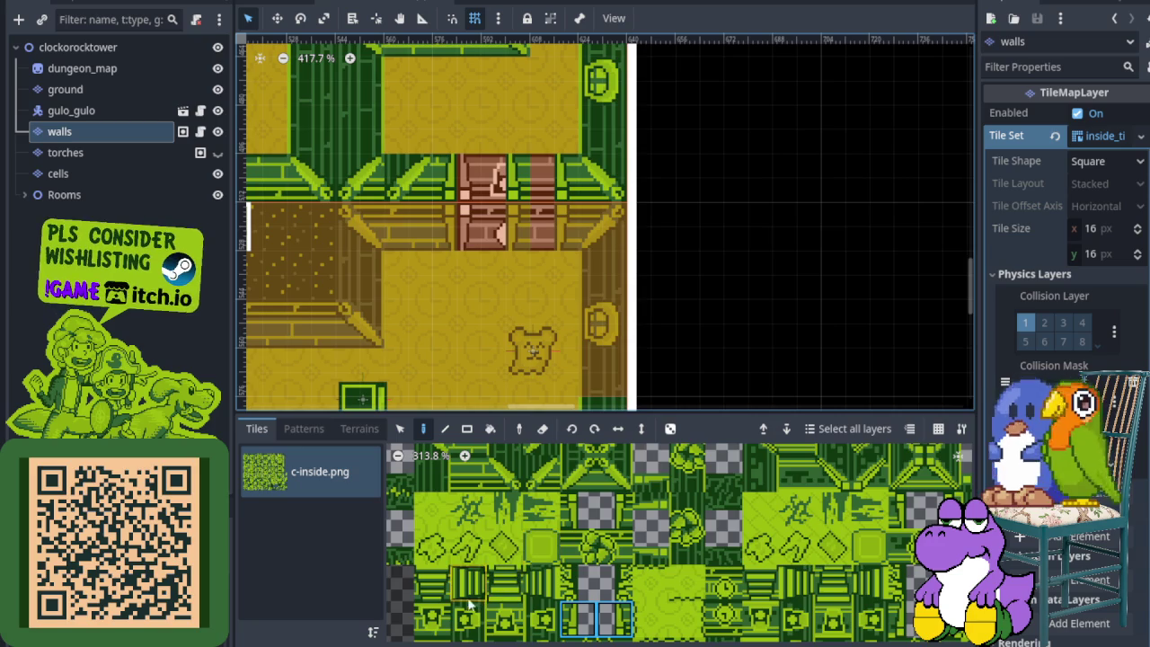
scroll(476, 589, "up", 2)
left_click(442, 534)
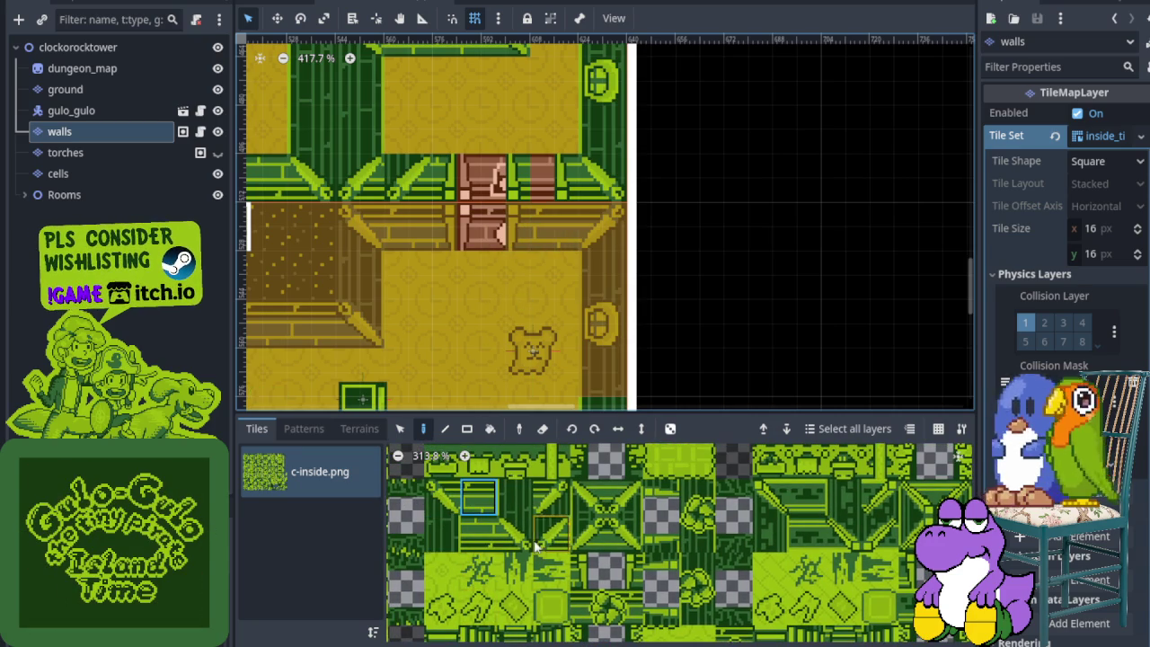
scroll(533, 200, "up", 3)
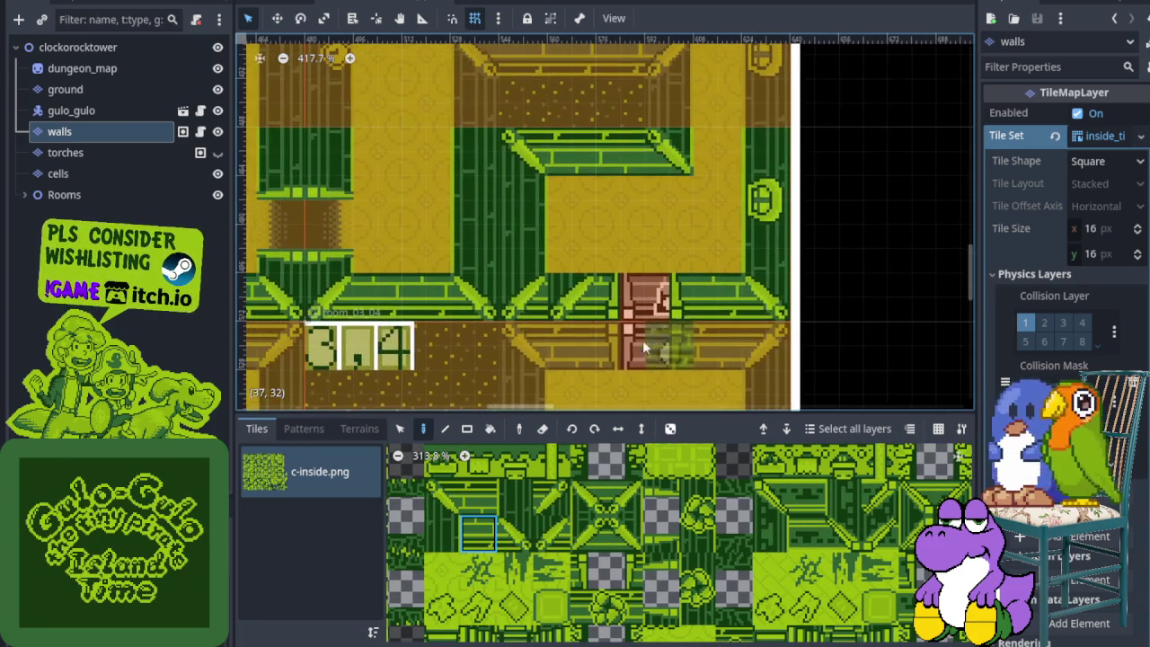
scroll(535, 320, "down", 2)
scroll(539, 323, "up", 1)
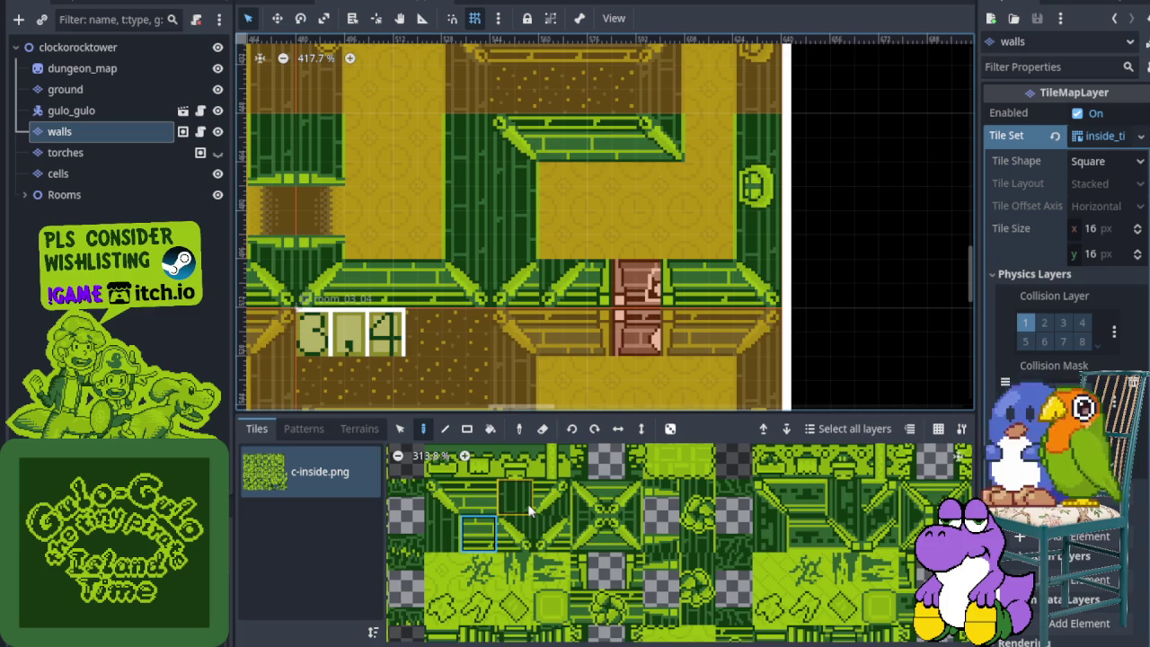
scroll(523, 528, "up", 1)
left_click(446, 550)
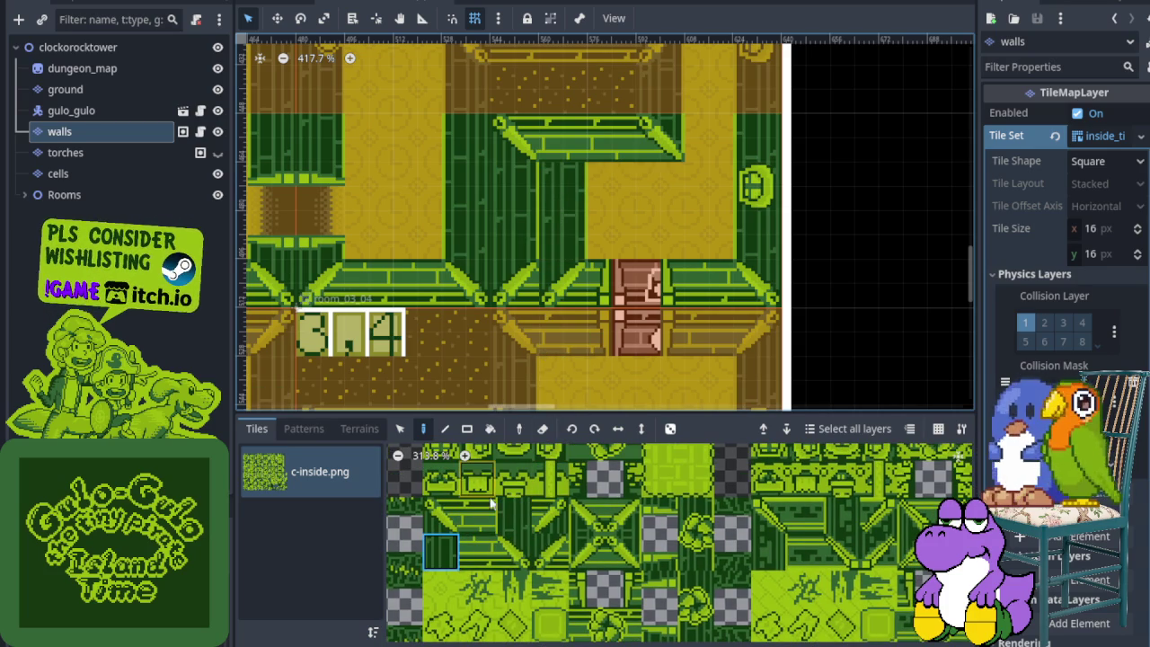
scroll(504, 521, "down", 7)
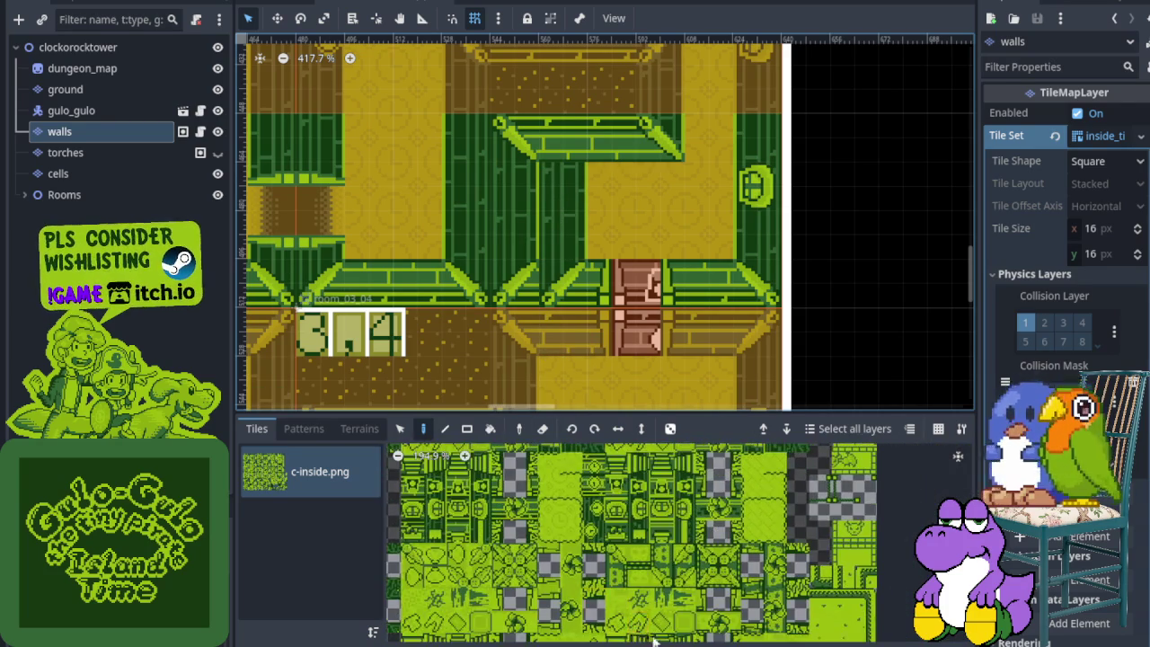
scroll(593, 603, "up", 7)
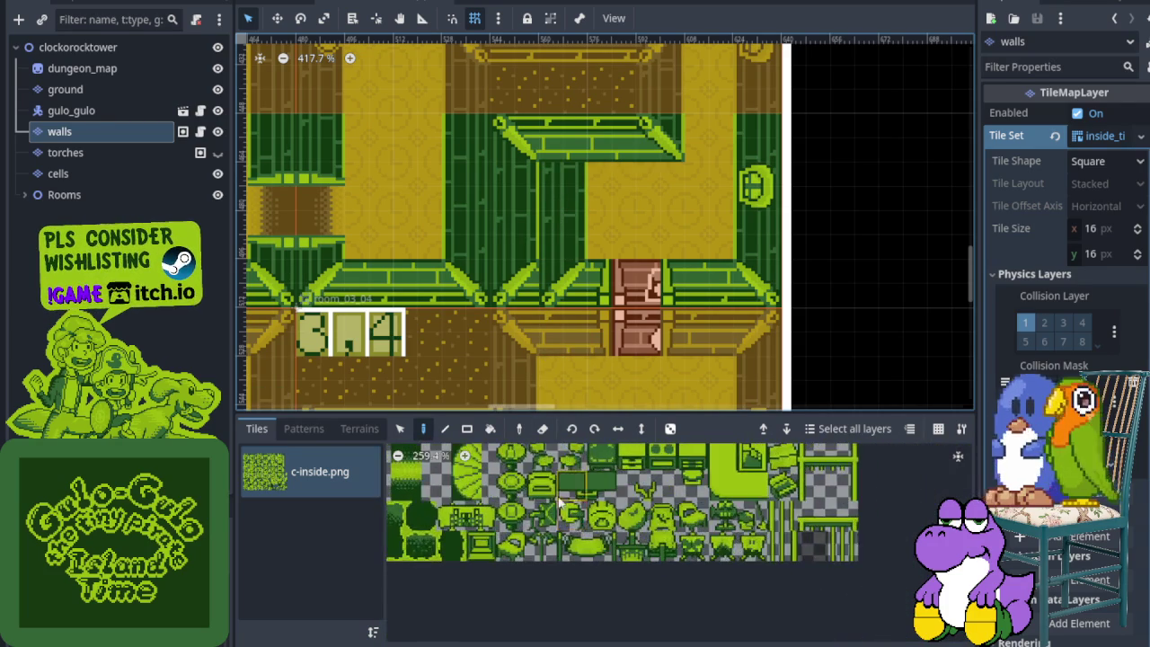
scroll(593, 604, "up", 2)
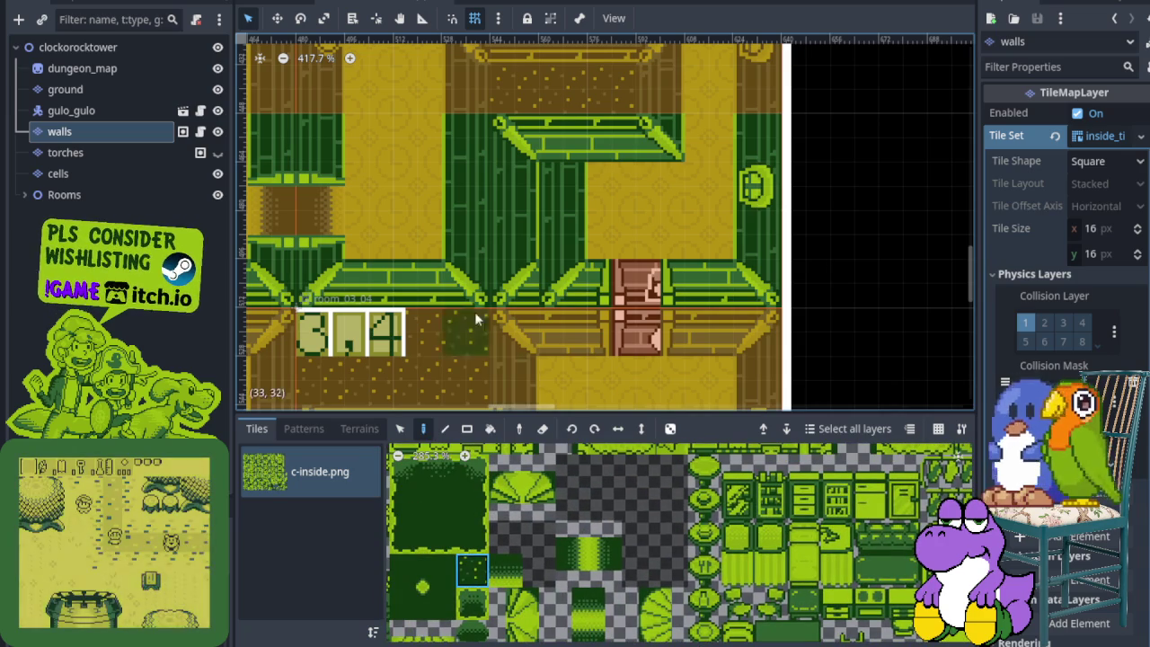
scroll(528, 203, "up", 3)
left_click_drag(521, 214, 529, 353)
scroll(530, 351, "down", 3)
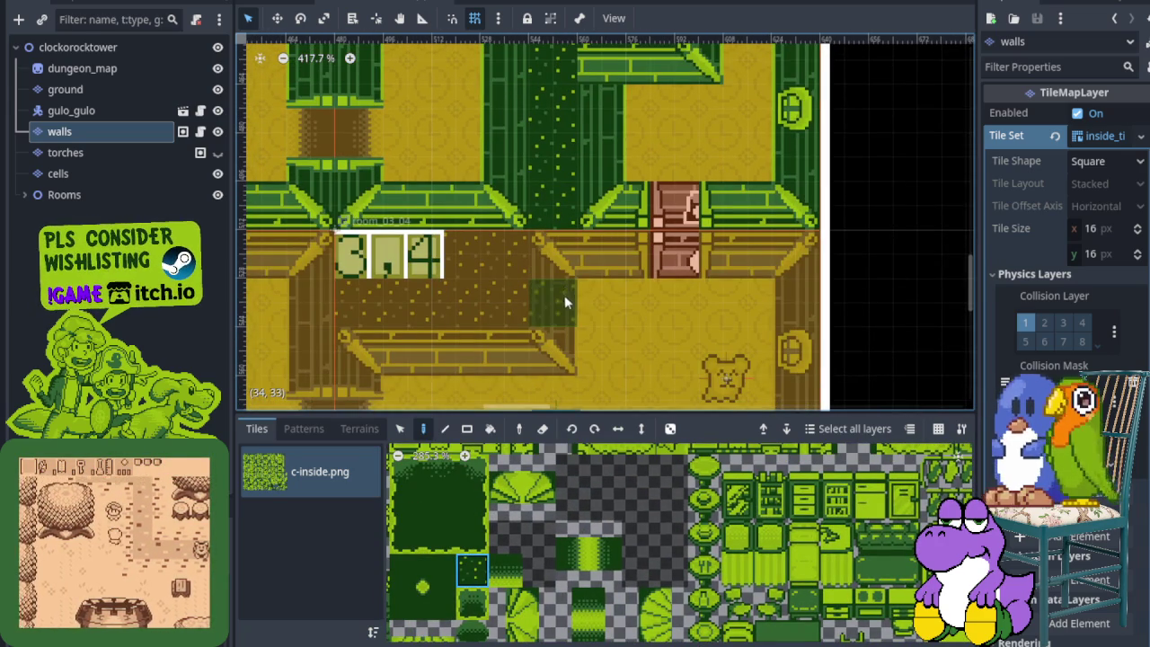
left_click_drag(601, 303, 590, 349)
scroll(522, 316, "down", 4)
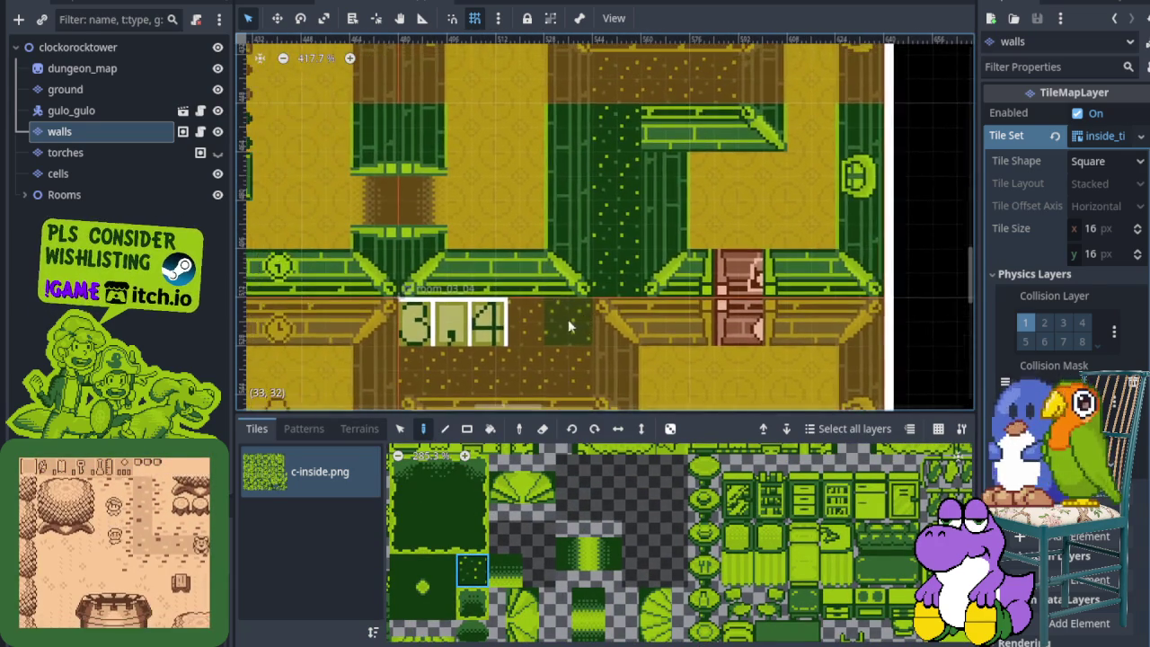
scroll(555, 323, "down", 2)
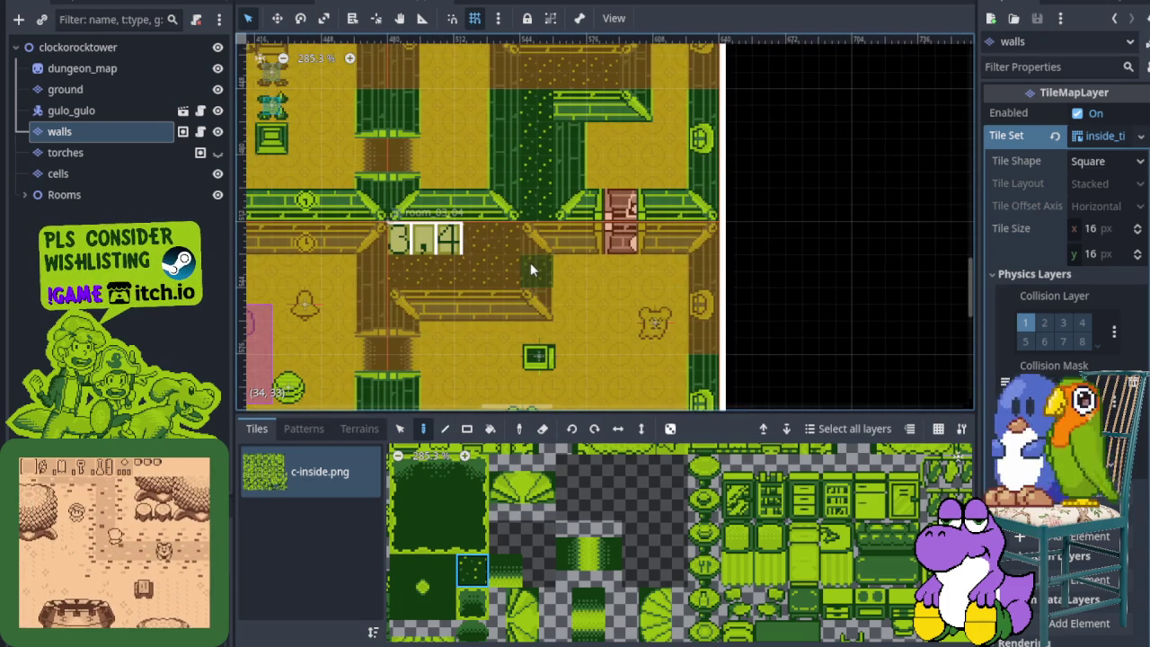
scroll(530, 266, "up", 1)
scroll(593, 351, "down", 3)
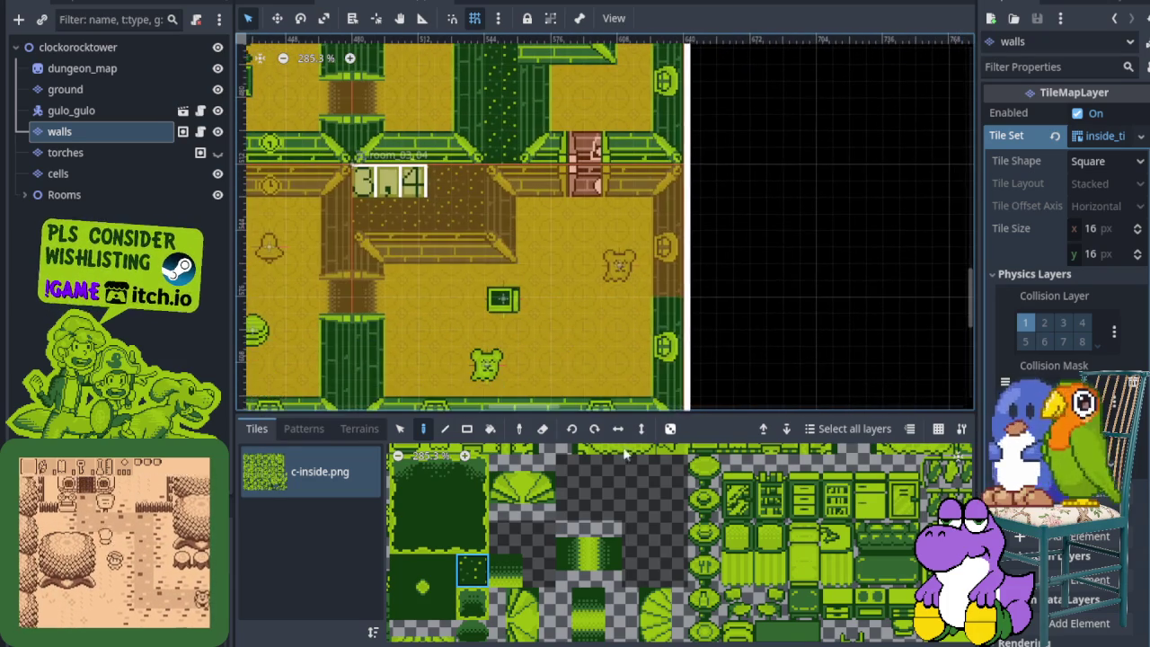
scroll(603, 620, "down", 4)
scroll(604, 620, "down", 6)
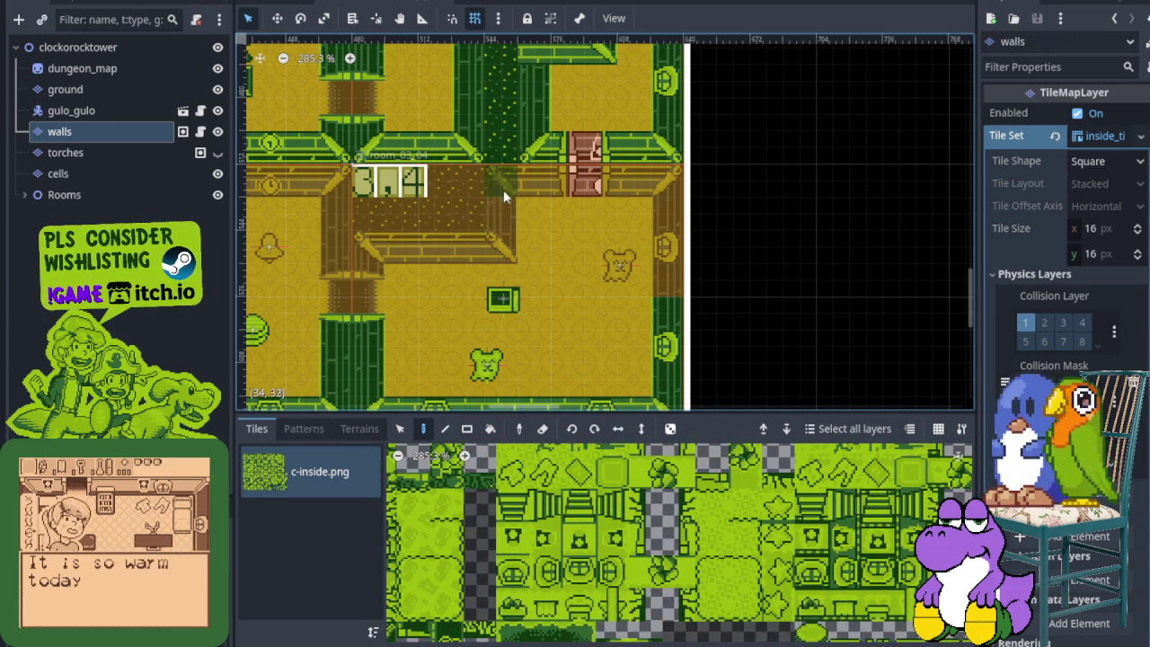
scroll(503, 189, "up", 1)
scroll(504, 225, "down", 2)
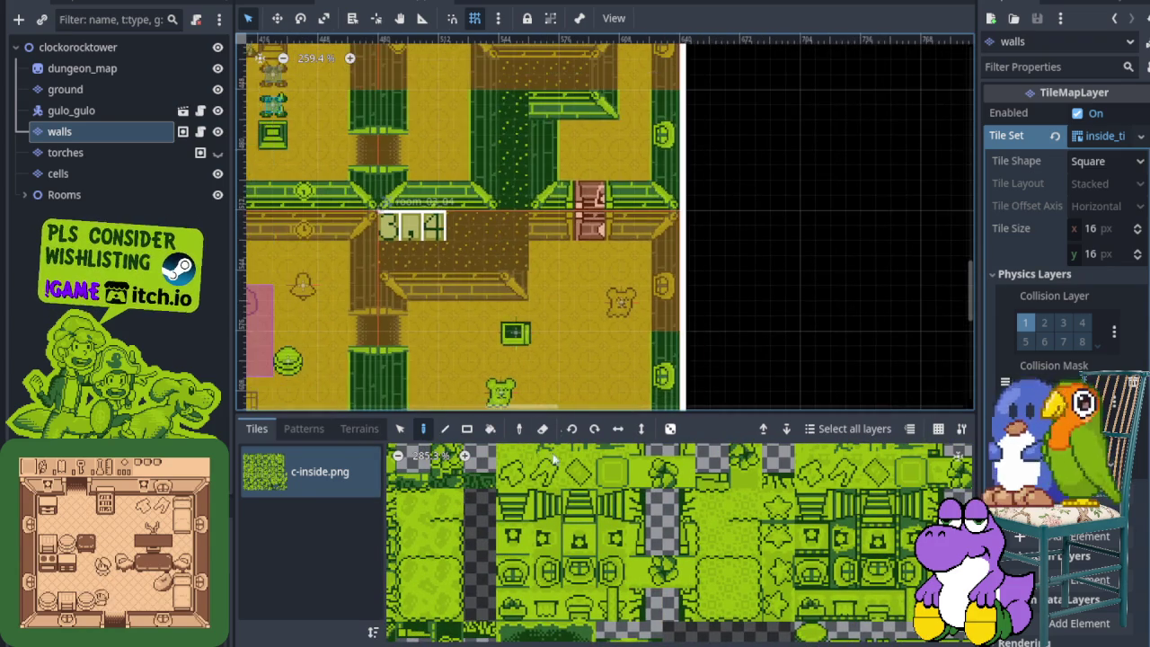
scroll(620, 595, "up", 4)
scroll(605, 624, "down", 2)
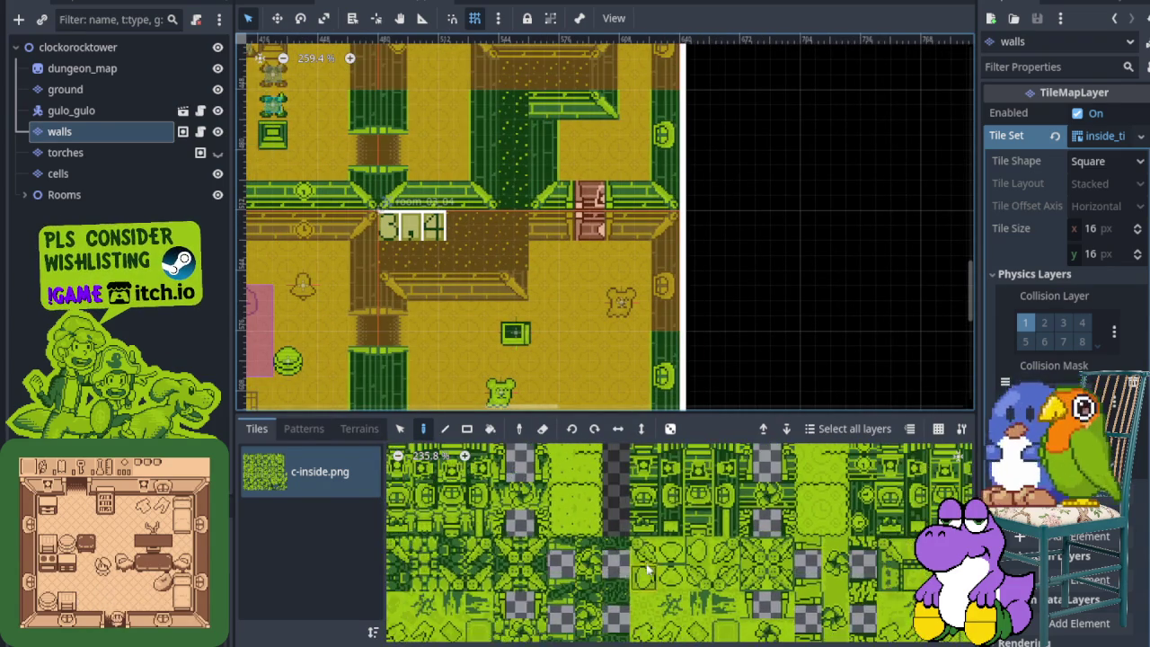
scroll(508, 215, "up", 4)
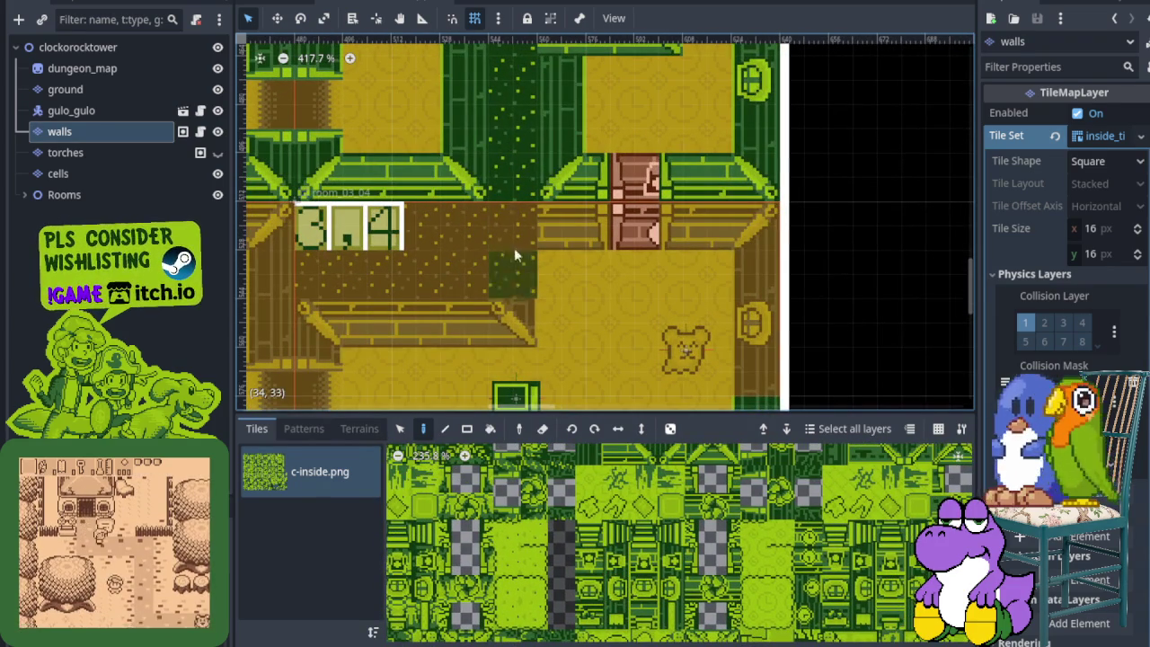
Paint a wall tile and the crossed wall tile from the c-inside.png atlas into the room.
left_click_drag(670, 537, 580, 564)
scroll(584, 539, "up", 3)
scroll(544, 503, "up", 3)
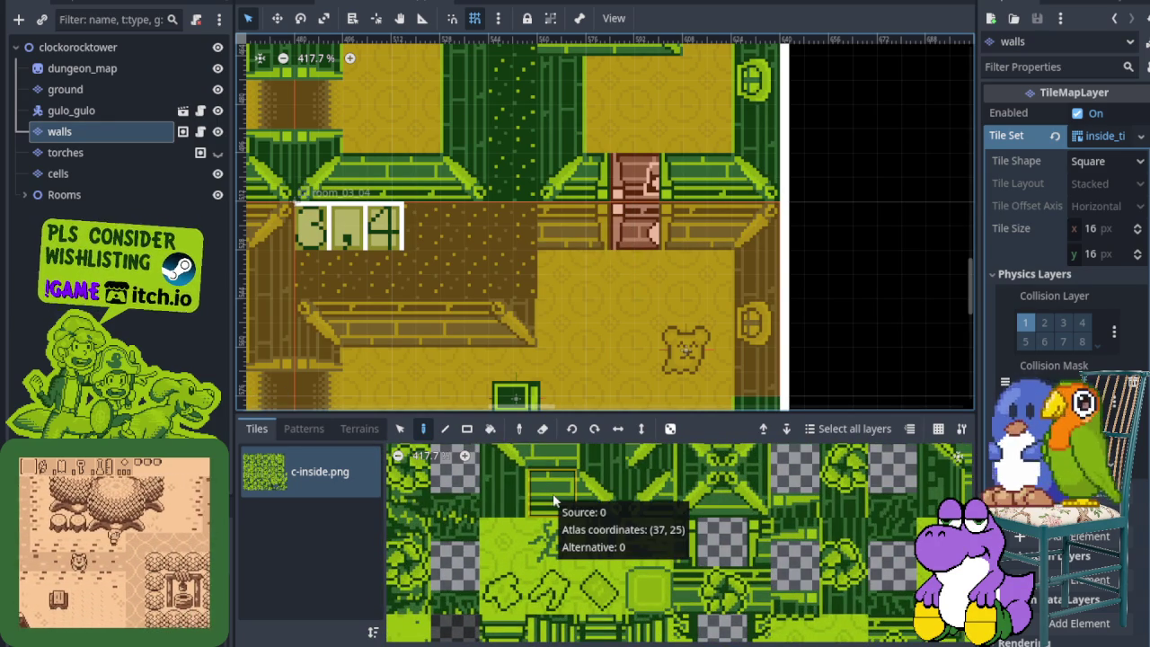
left_click_drag(647, 477, 557, 539)
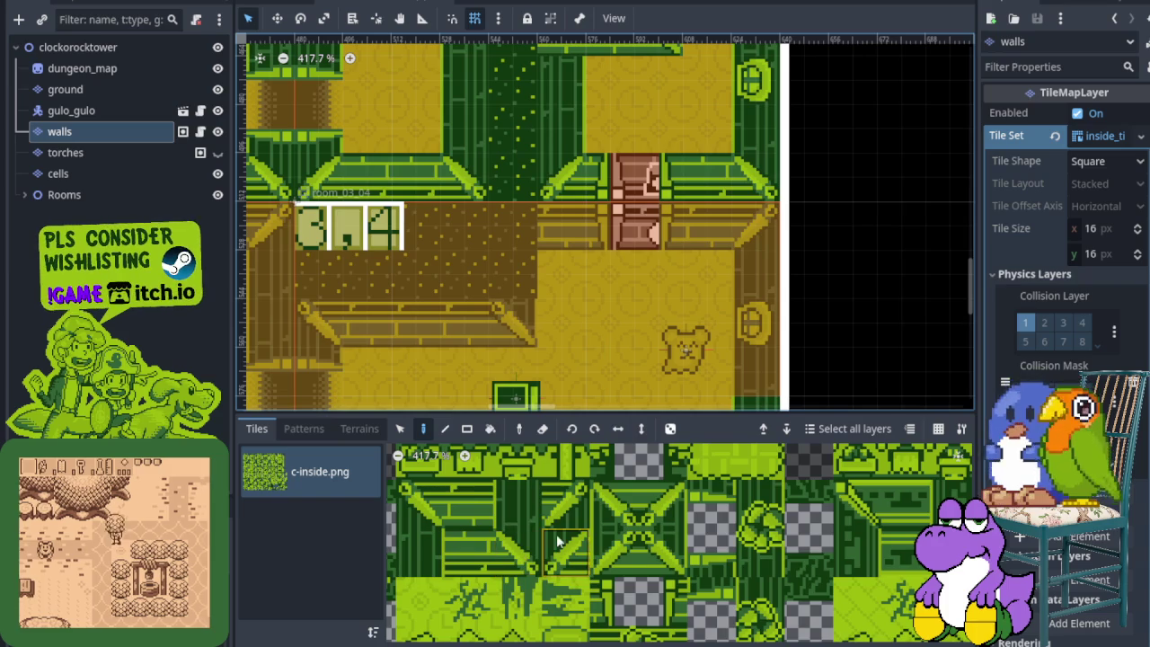
left_click(426, 508)
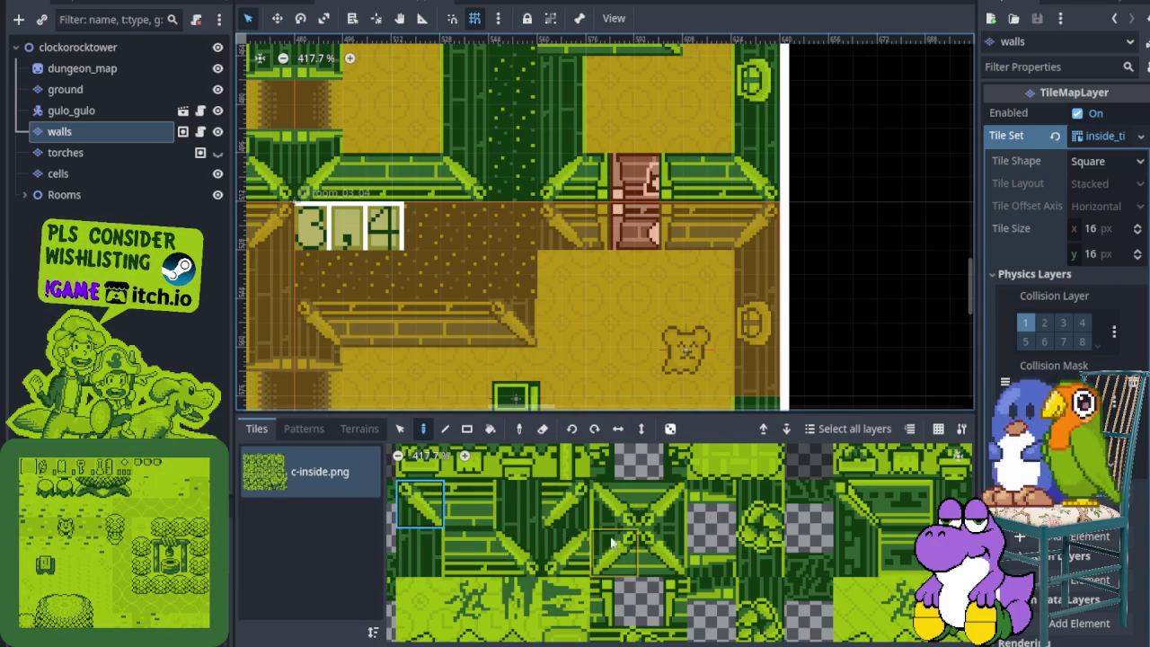
left_click_drag(611, 541, 626, 515)
left_click(467, 521)
left_click(559, 274)
left_click(710, 524)
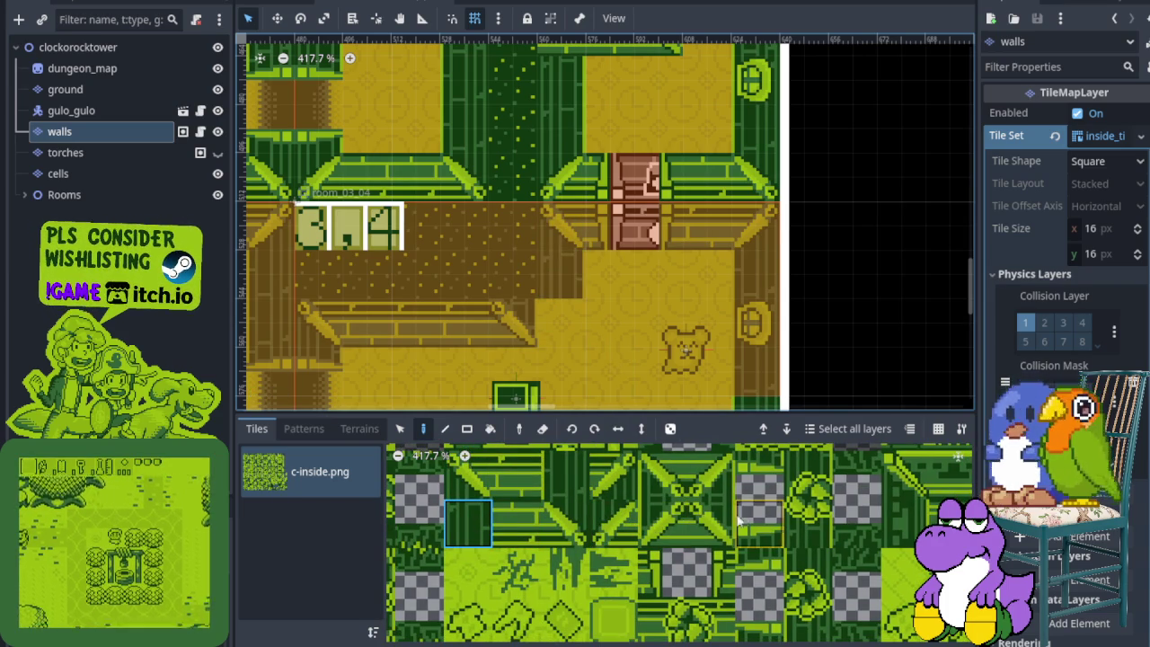
left_click(556, 318)
Bring the central room into view and place a diagonal wall tile on its inner wall.
left_click(516, 475)
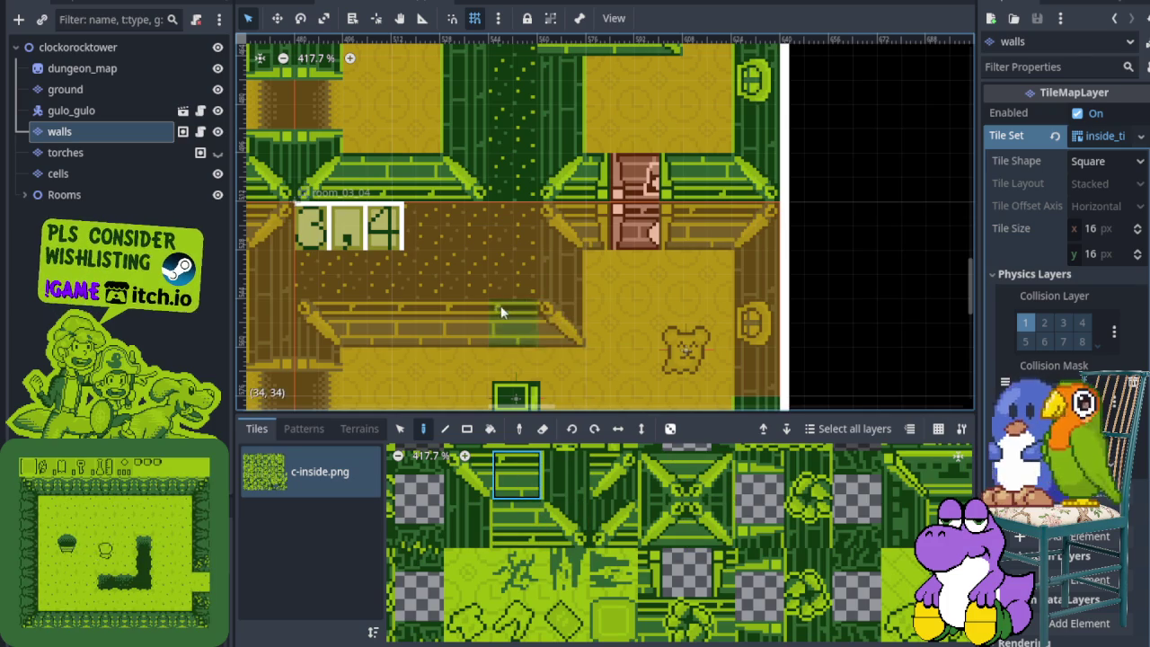
scroll(502, 312, "down", 2)
mouse_move(544, 302)
left_mouse_down()
mouse_move(511, 191)
mouse_move(487, 210)
mouse_move(517, 266)
left_mouse_up()
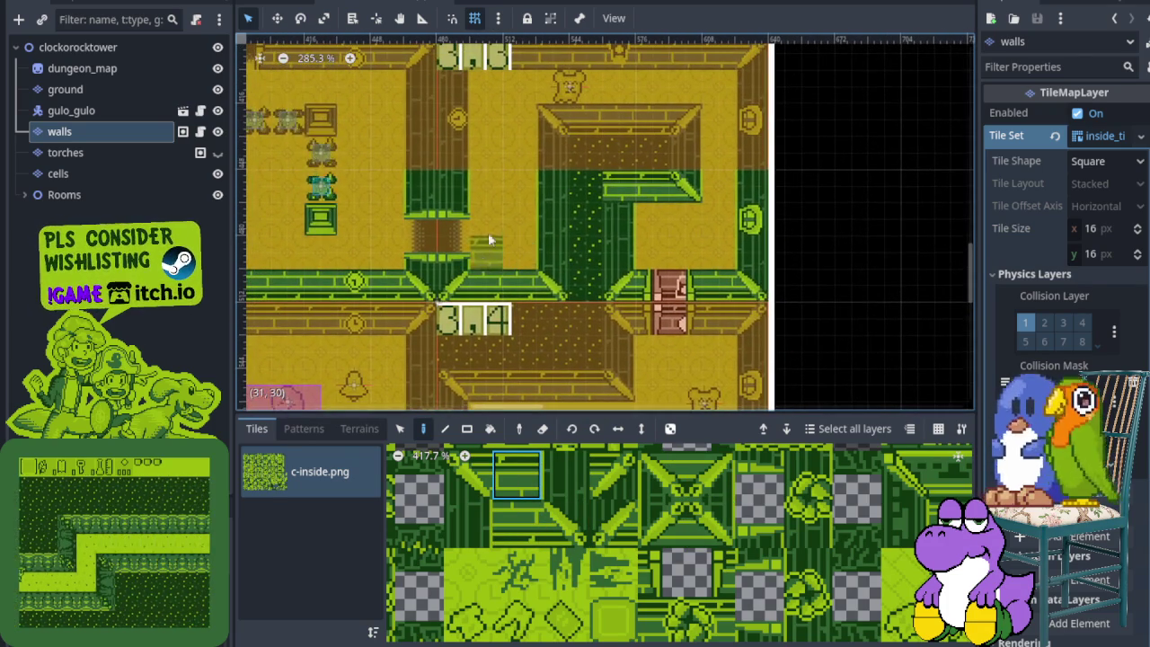
left_click_drag(482, 157, 479, 203)
scroll(479, 203, "up", 2)
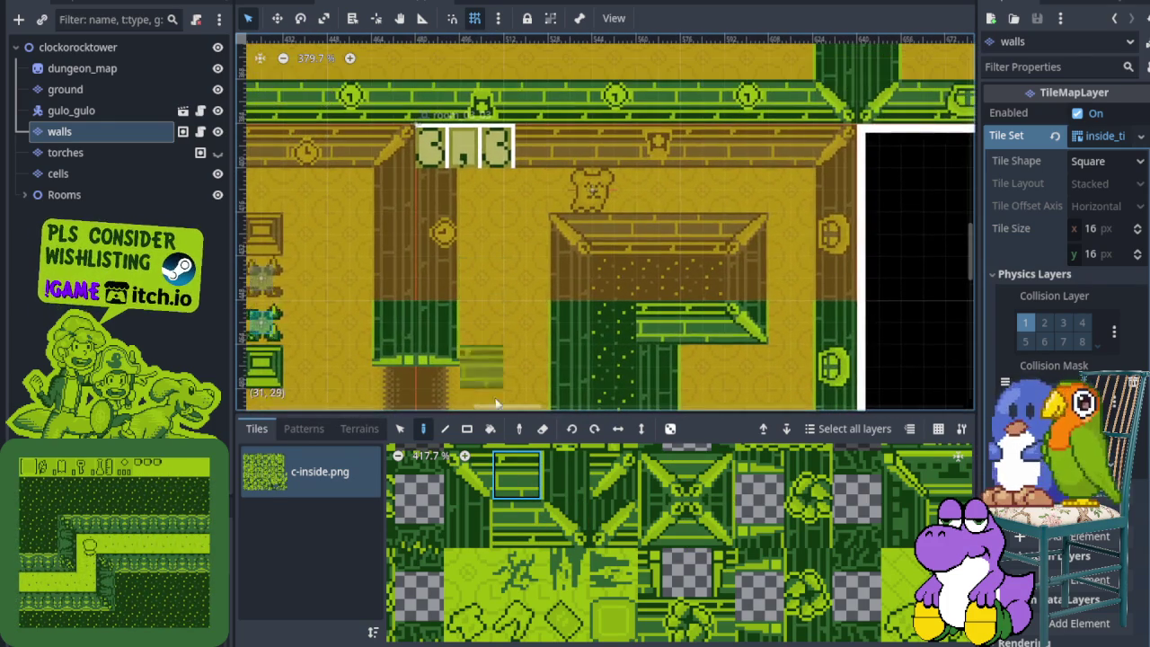
left_click(509, 526)
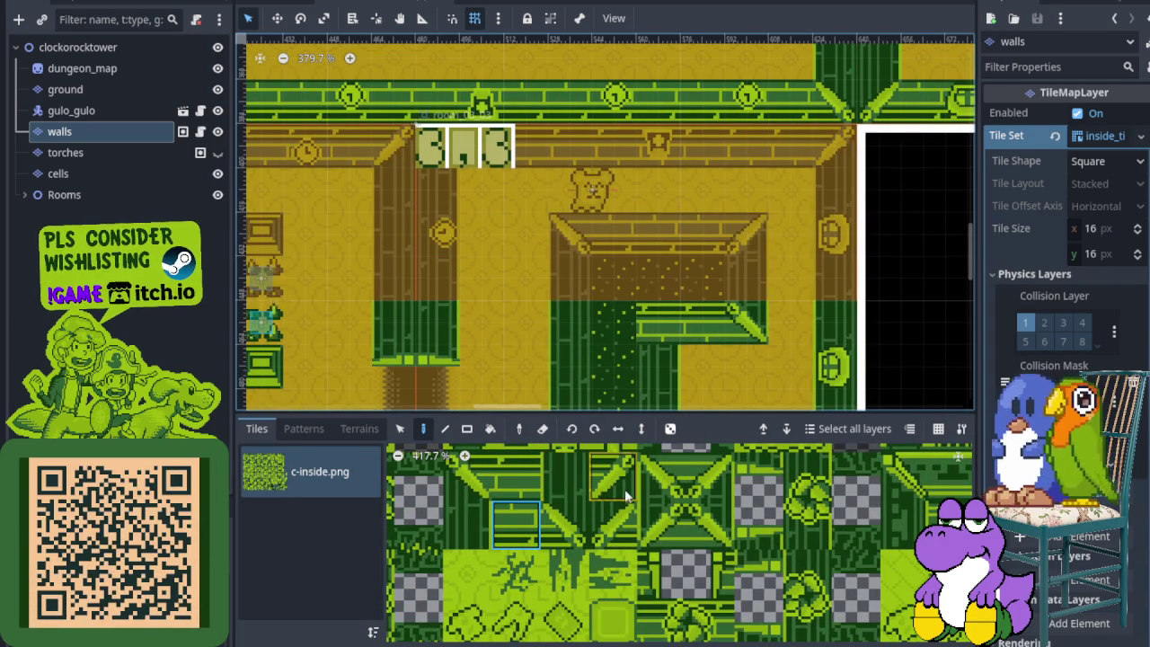
left_click(705, 486)
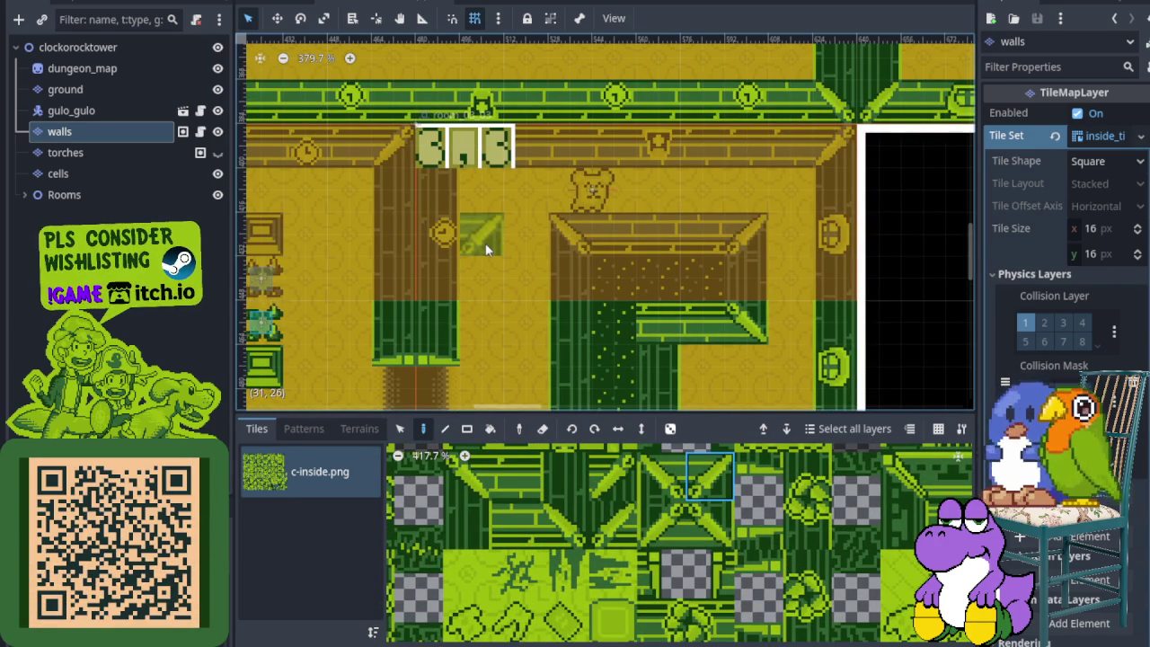
left_click(473, 251)
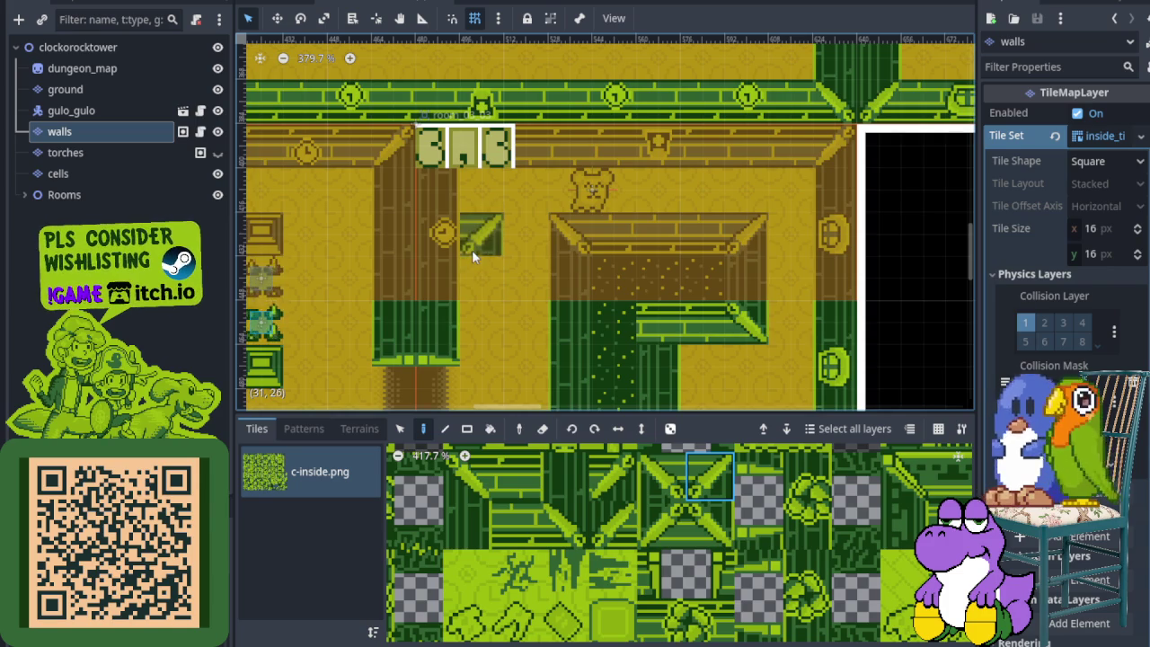
Pick a different diagonal wall tile and erase the old wall tiles along the inner wall.
scroll(557, 359, "down", 2)
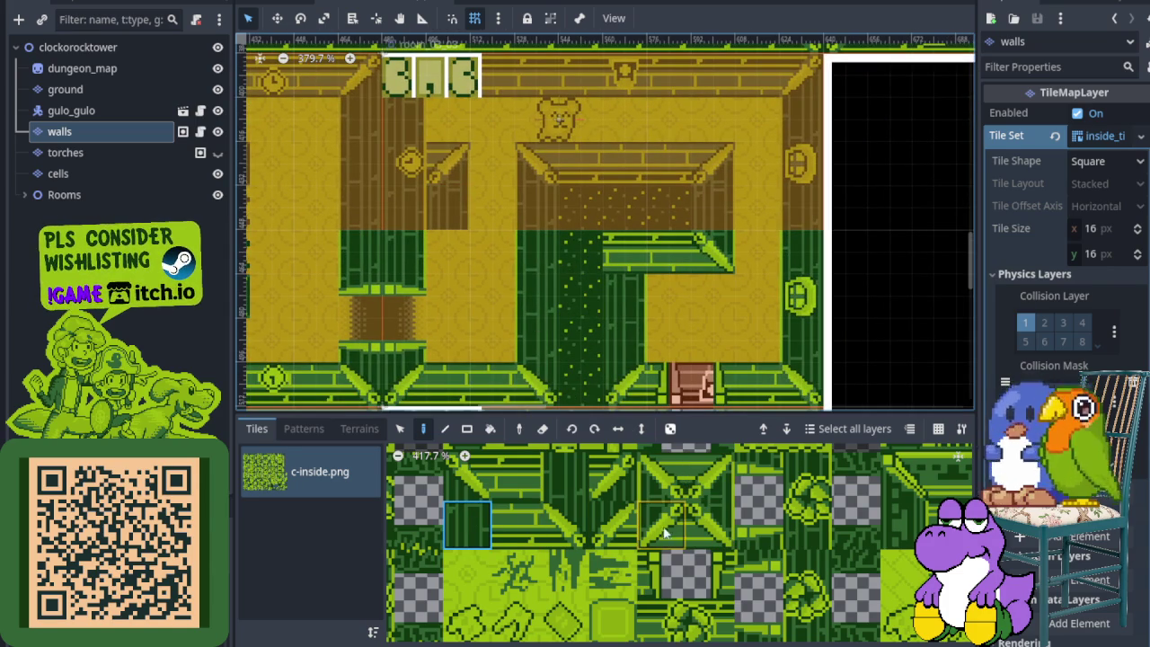
scroll(539, 301, "left", 3)
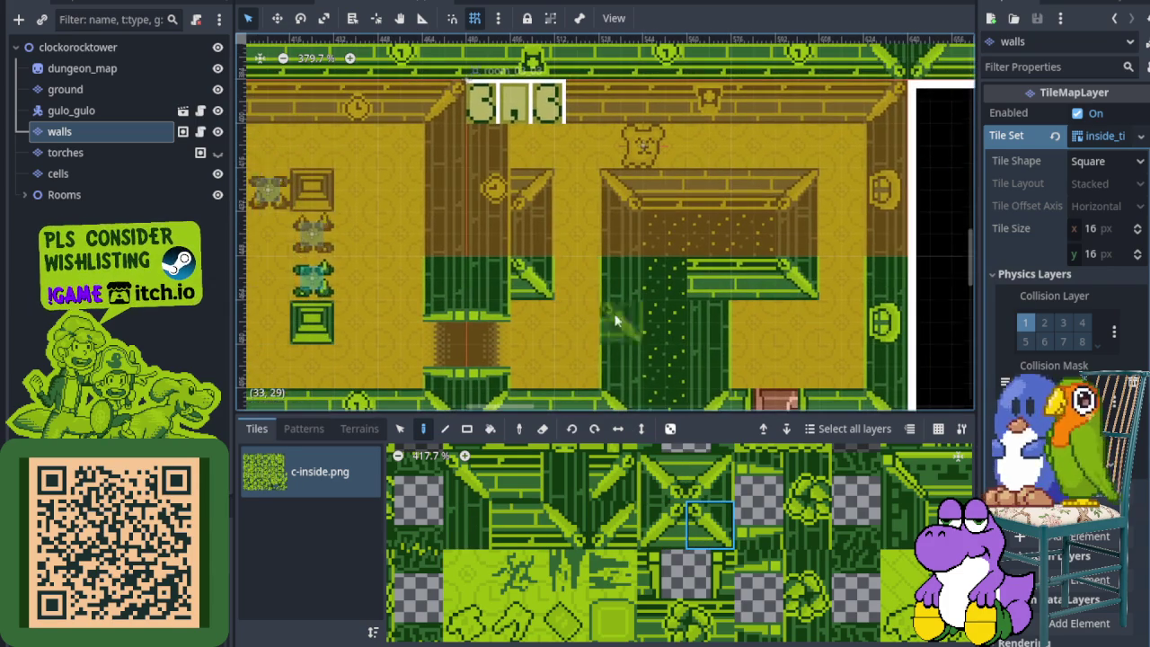
scroll(575, 504, "up", 2)
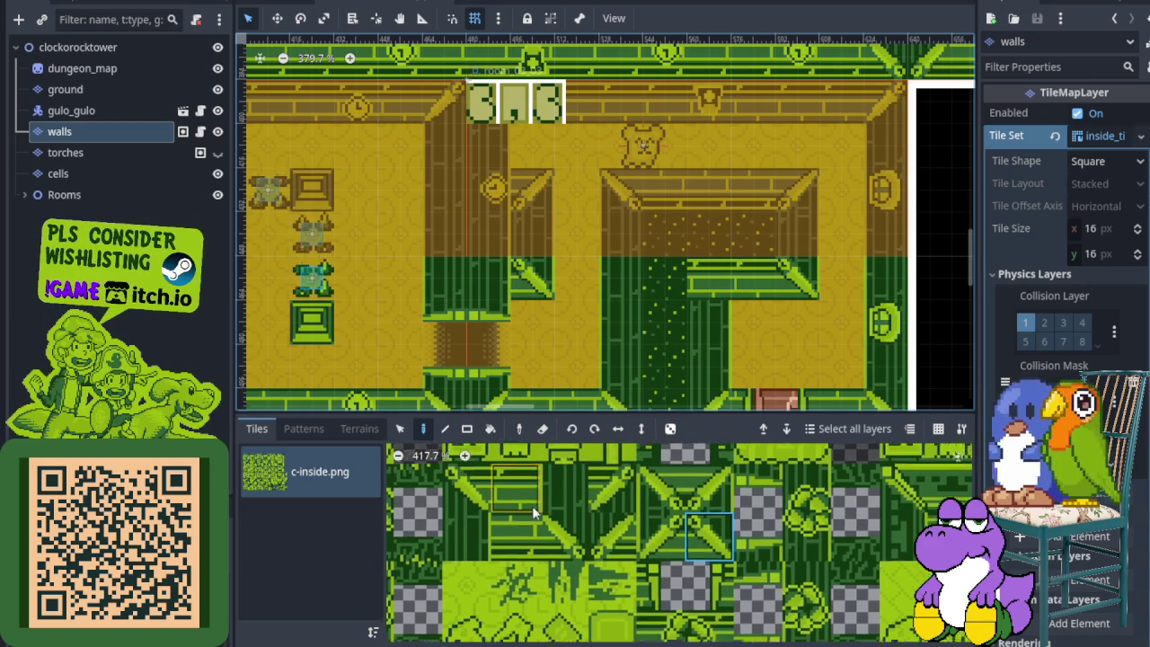
left_click(472, 516)
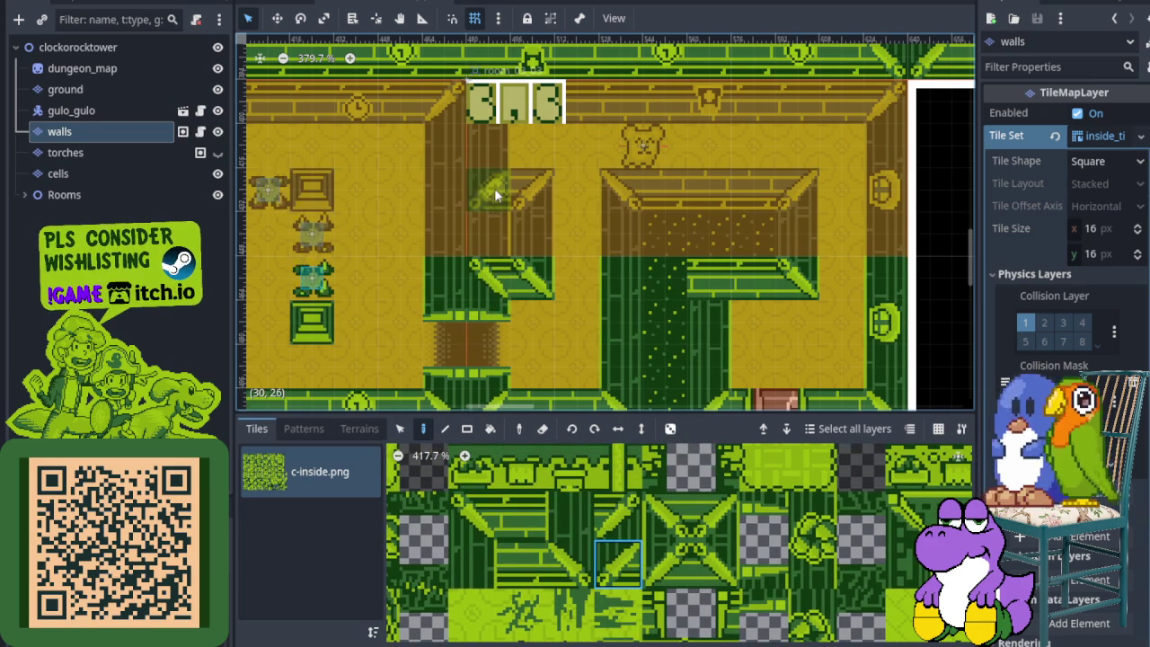
scroll(745, 514, "down", 10)
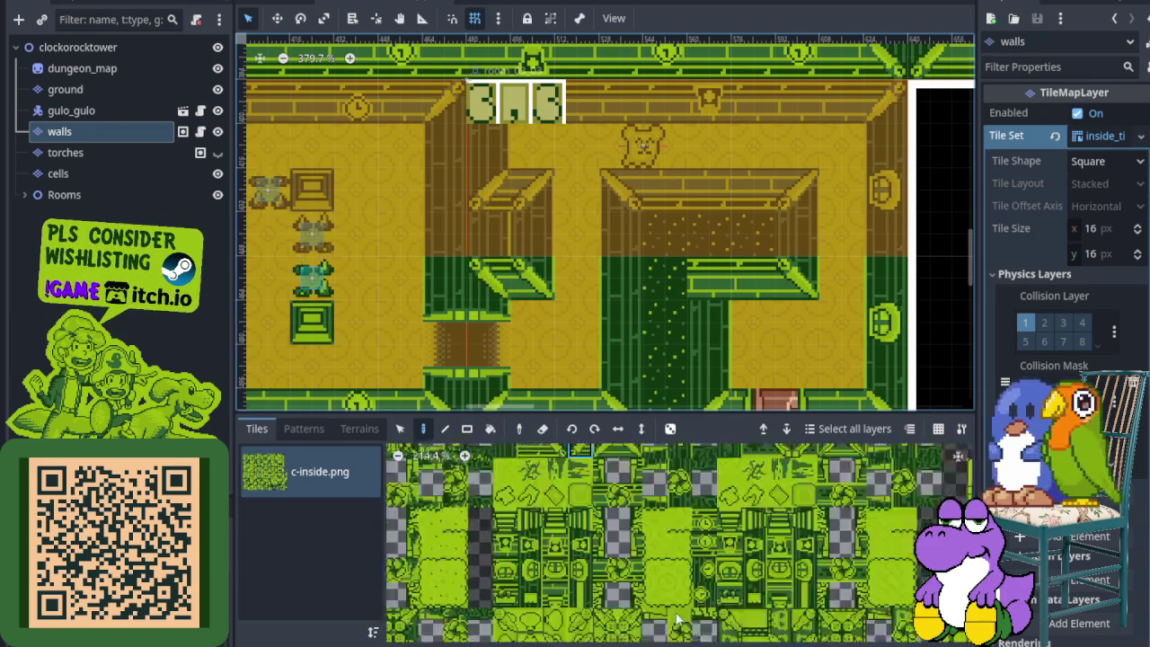
scroll(629, 593, "down", 5)
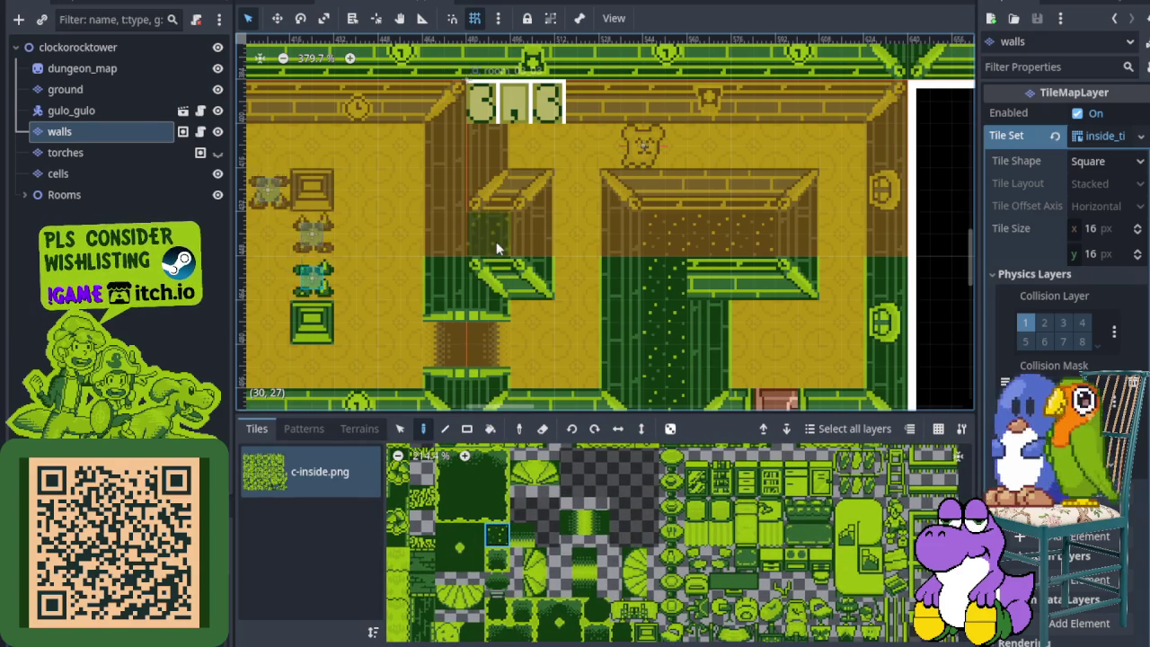
scroll(583, 372, "down", 3)
scroll(605, 363, "down", 1)
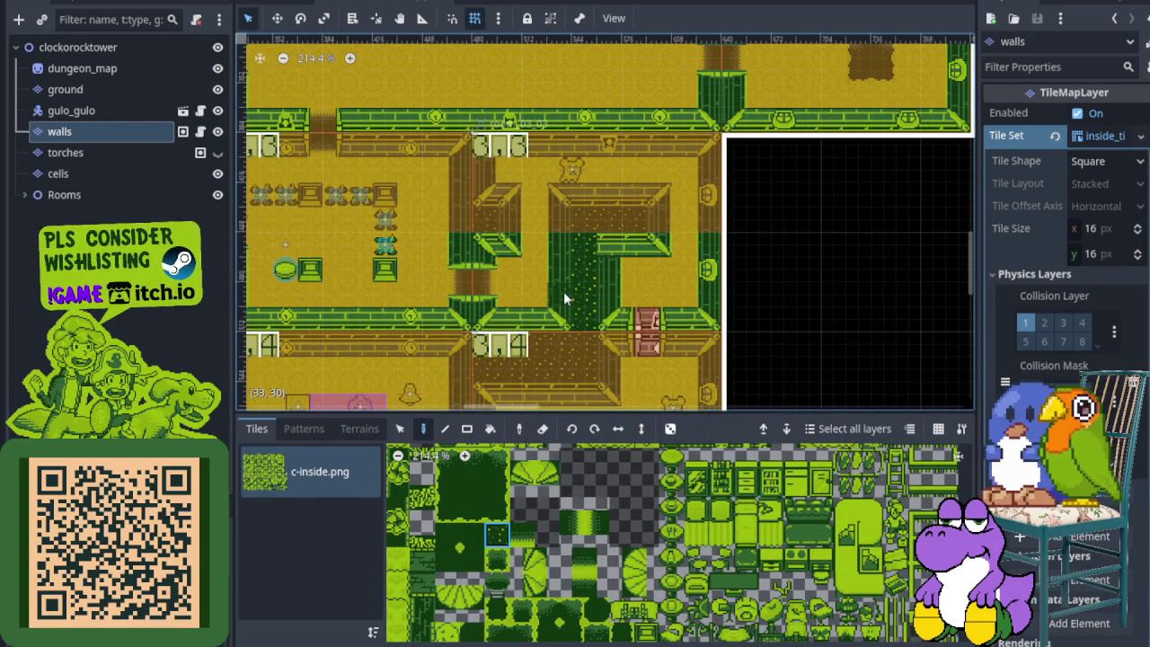
scroll(534, 332, "up", 1)
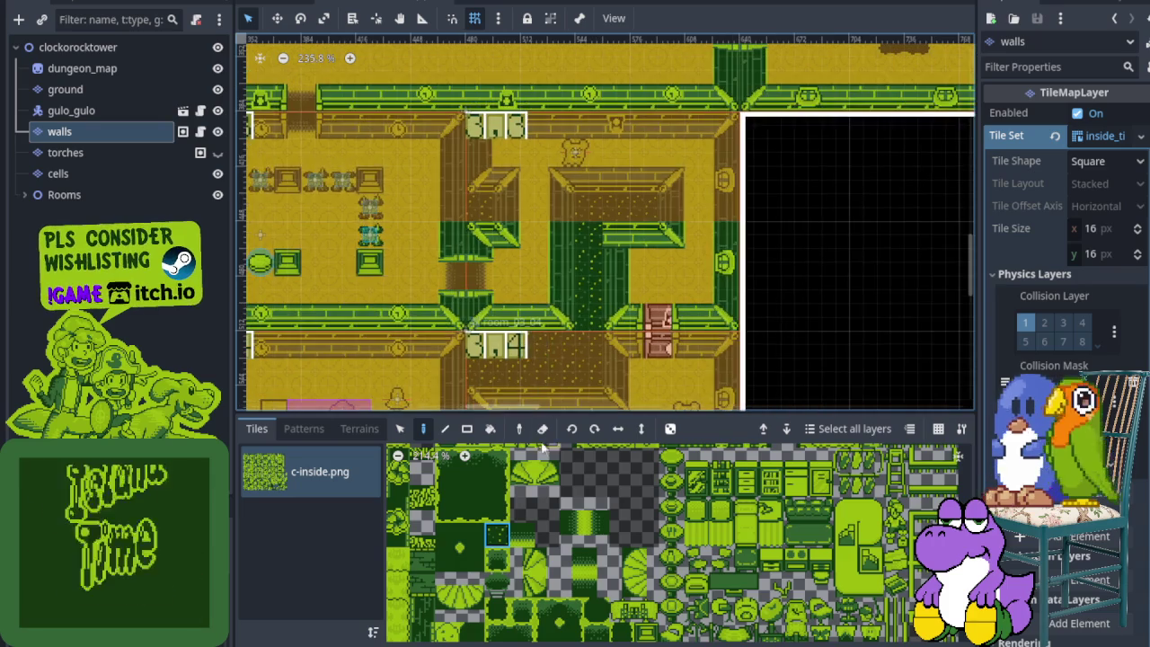
scroll(542, 293, "up", 2)
mouse_move(467, 157)
left_mouse_down()
mouse_move(467, 224)
mouse_move(500, 224)
mouse_move(500, 158)
left_mouse_up()
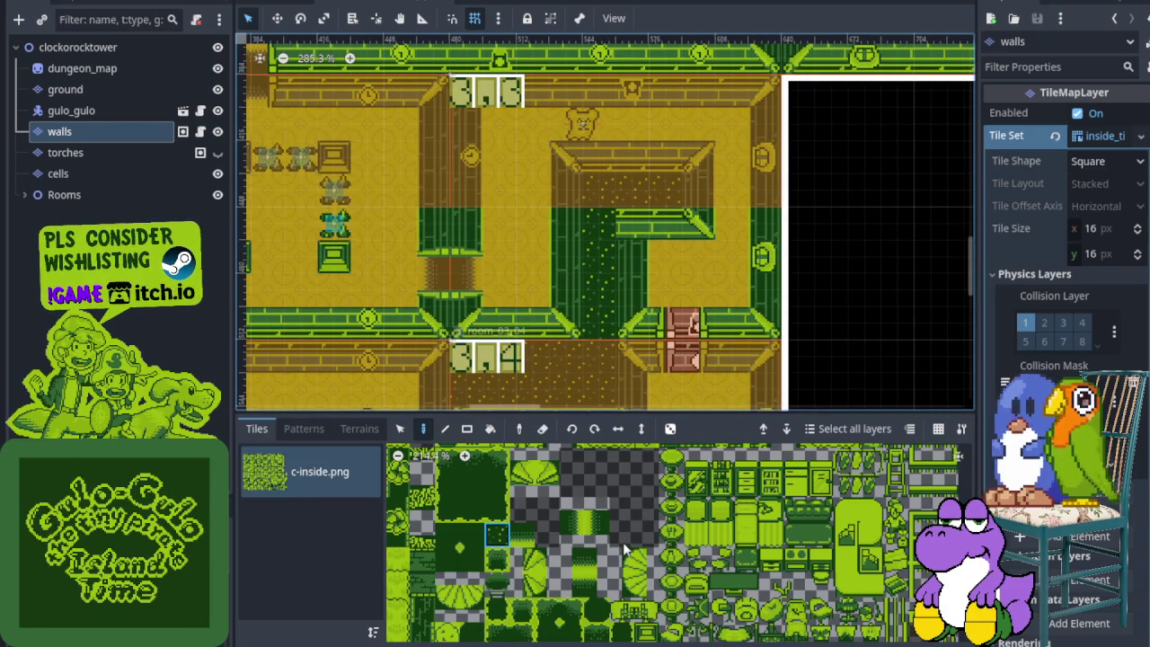
Pick the diagonal corner tile and another wall tile from the tileset.
scroll(549, 552, "up", 5)
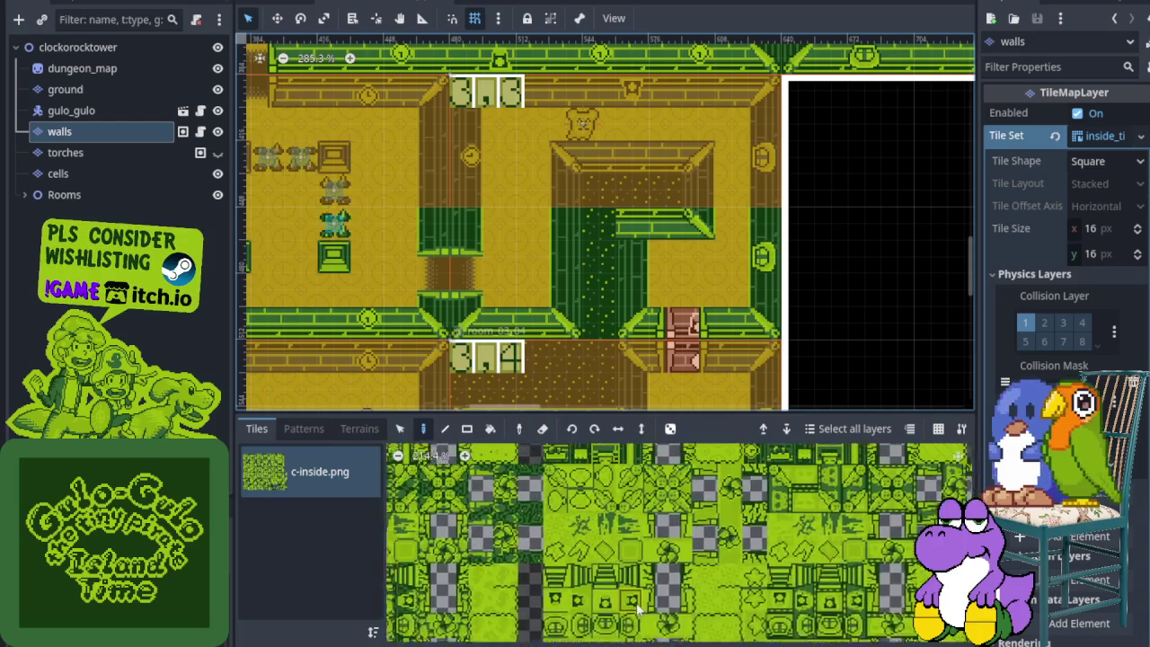
scroll(590, 562, "up", 5)
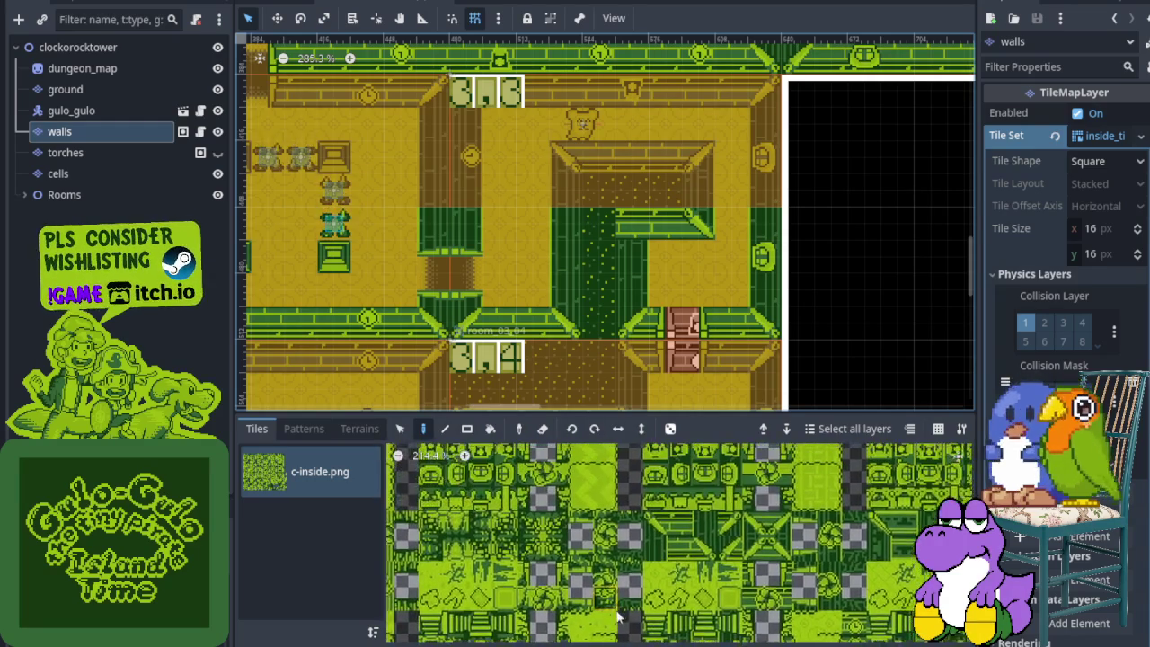
scroll(719, 539, "down", 1)
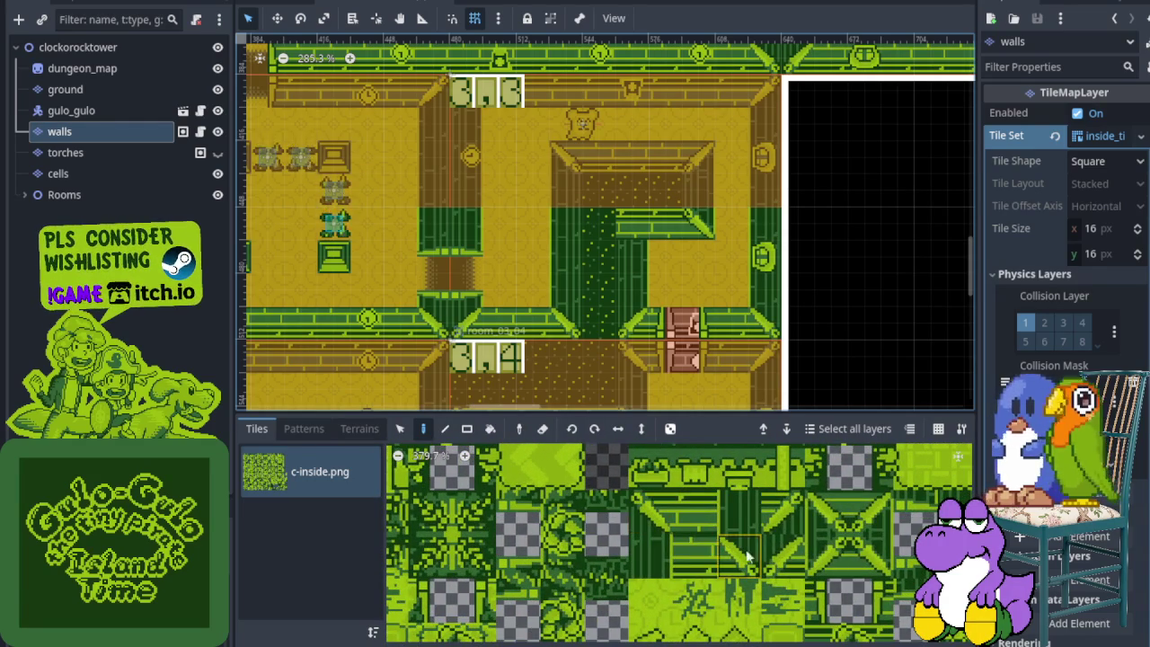
left_click(812, 521)
scroll(542, 165, "up", 1)
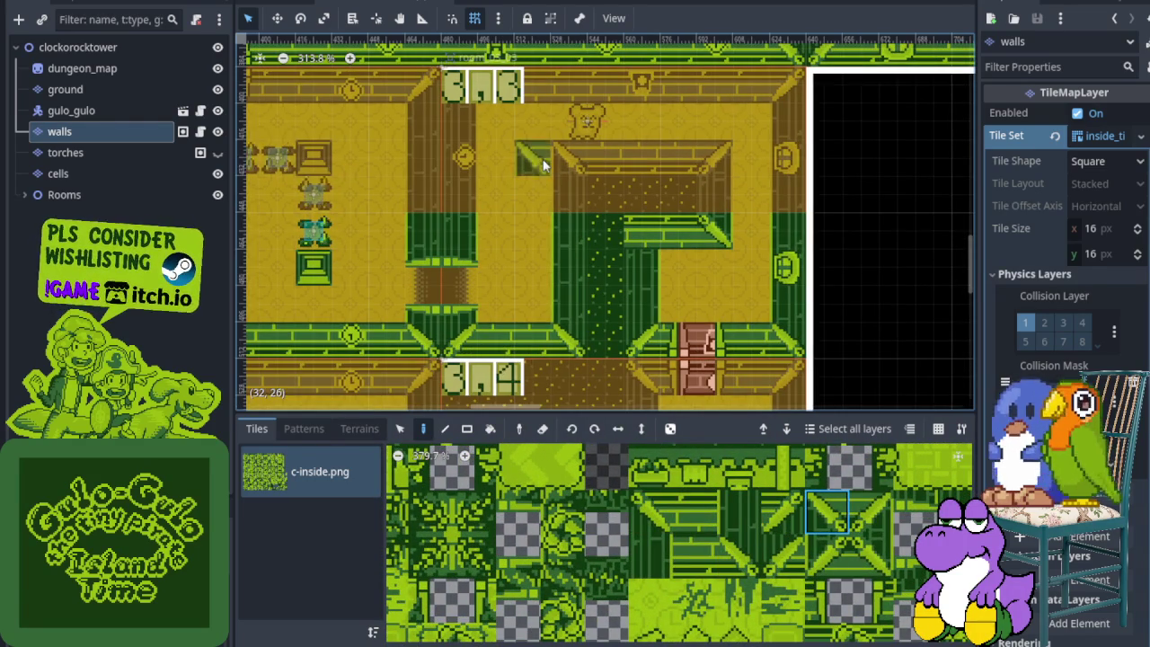
scroll(609, 282, "up", 2)
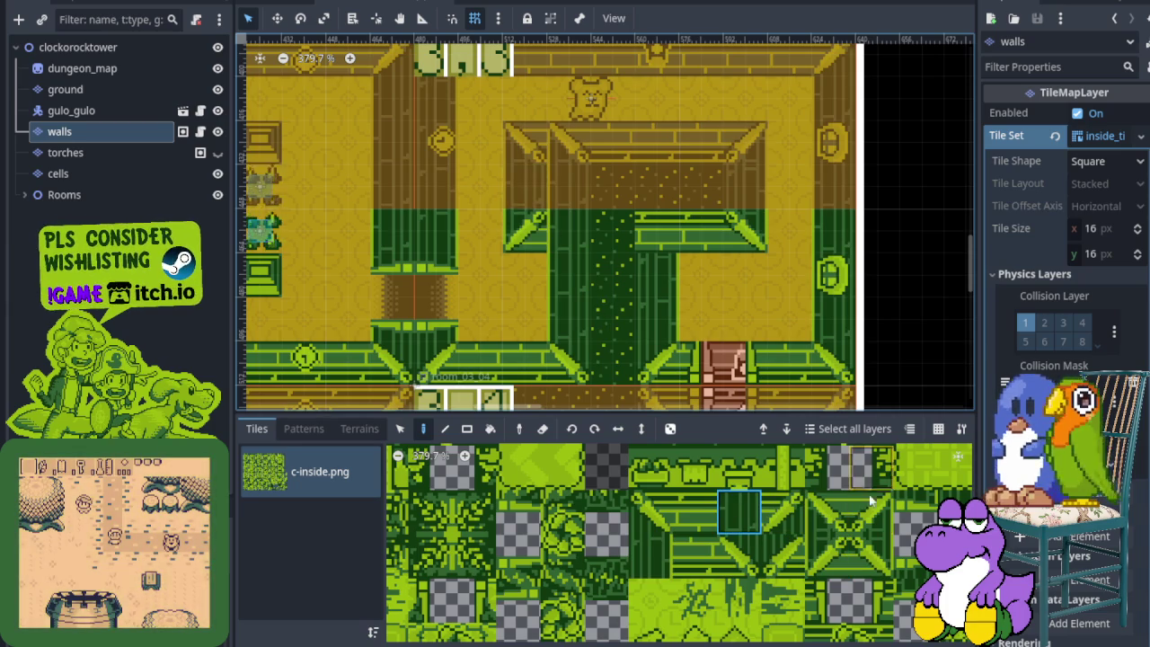
left_click(742, 555)
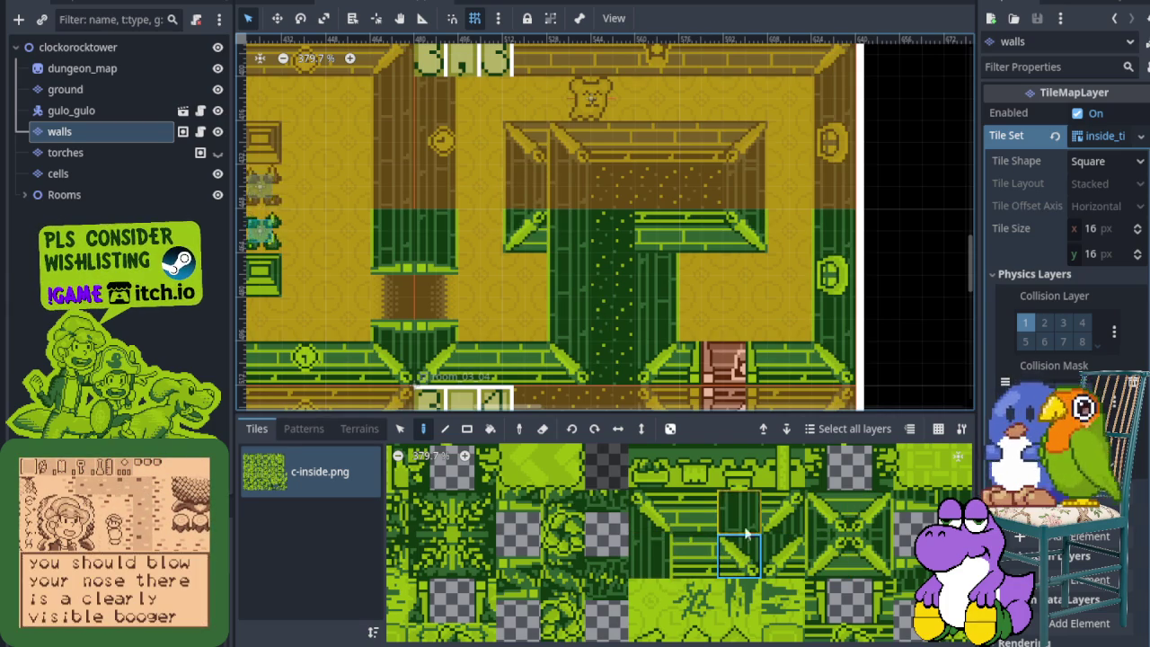
scroll(613, 312, "down", 3)
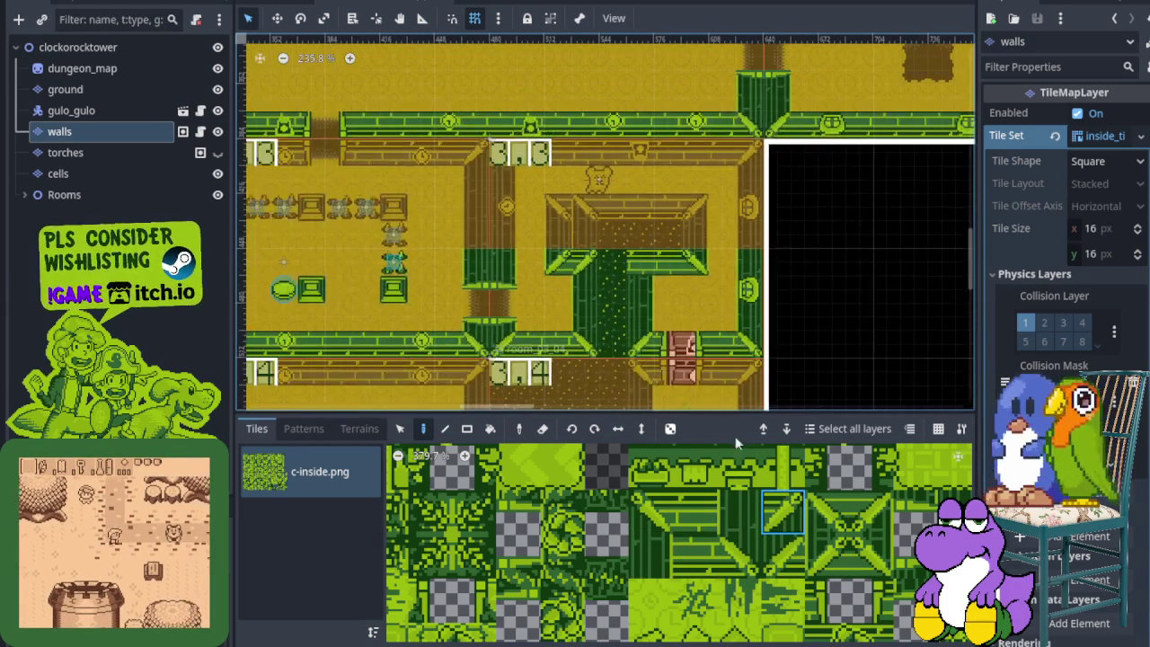
scroll(680, 526, "down", 3)
scroll(680, 526, "down", 5)
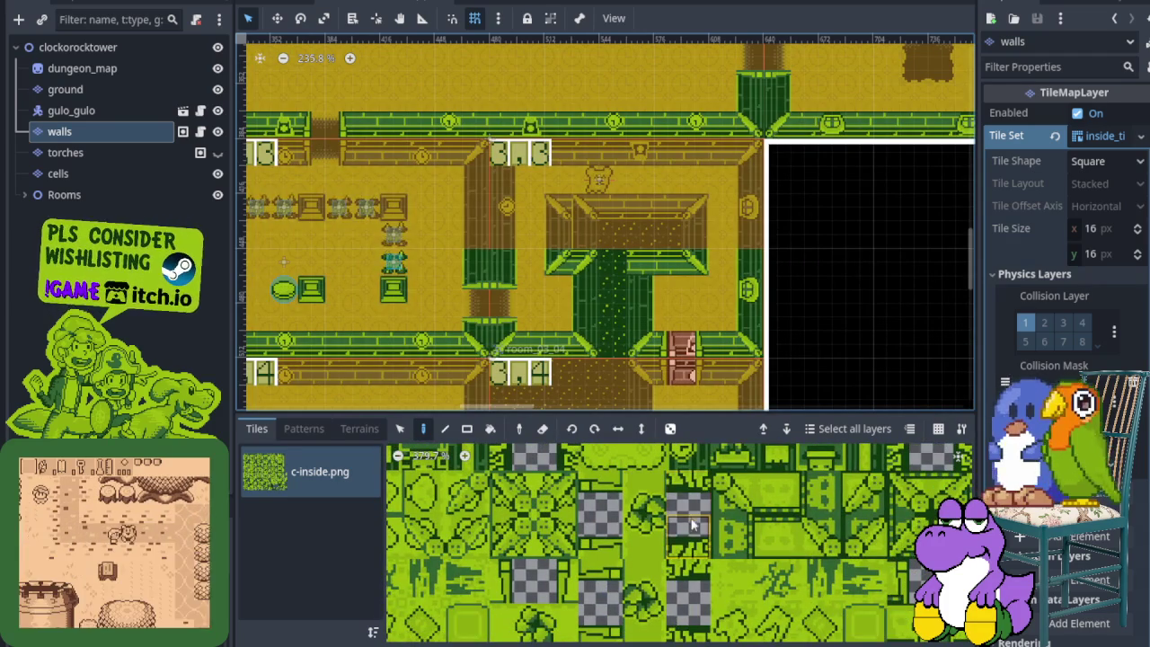
scroll(692, 524, "down", 6)
scroll(685, 639, "down", 6)
scroll(707, 632, "down", 4)
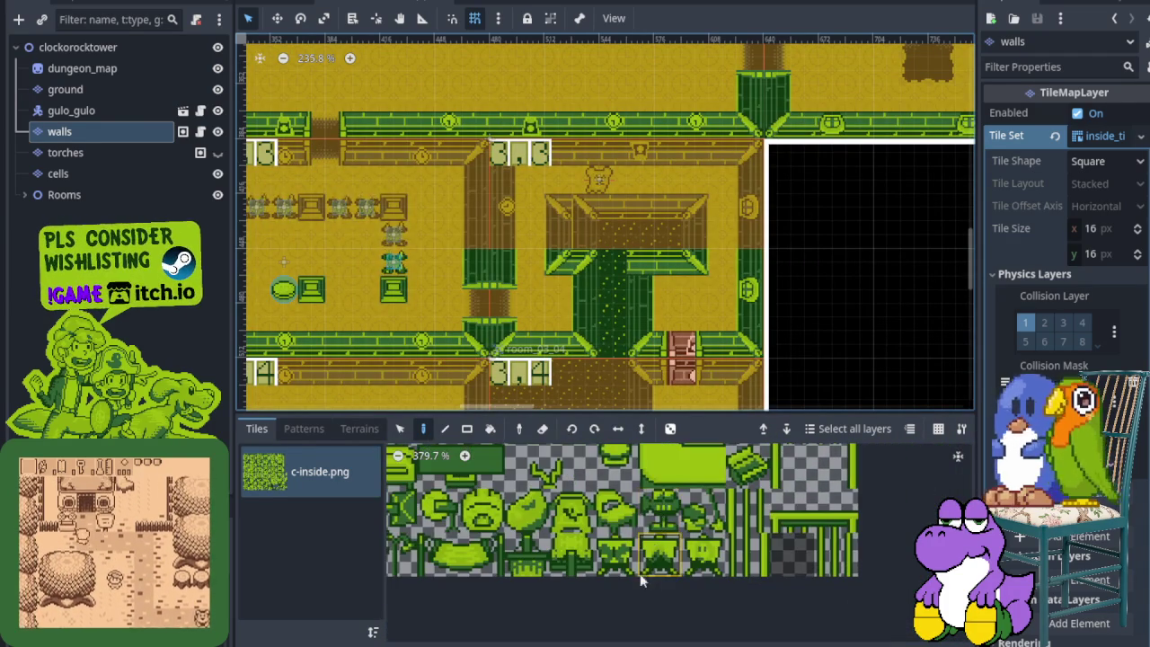
scroll(677, 515, "up", 6)
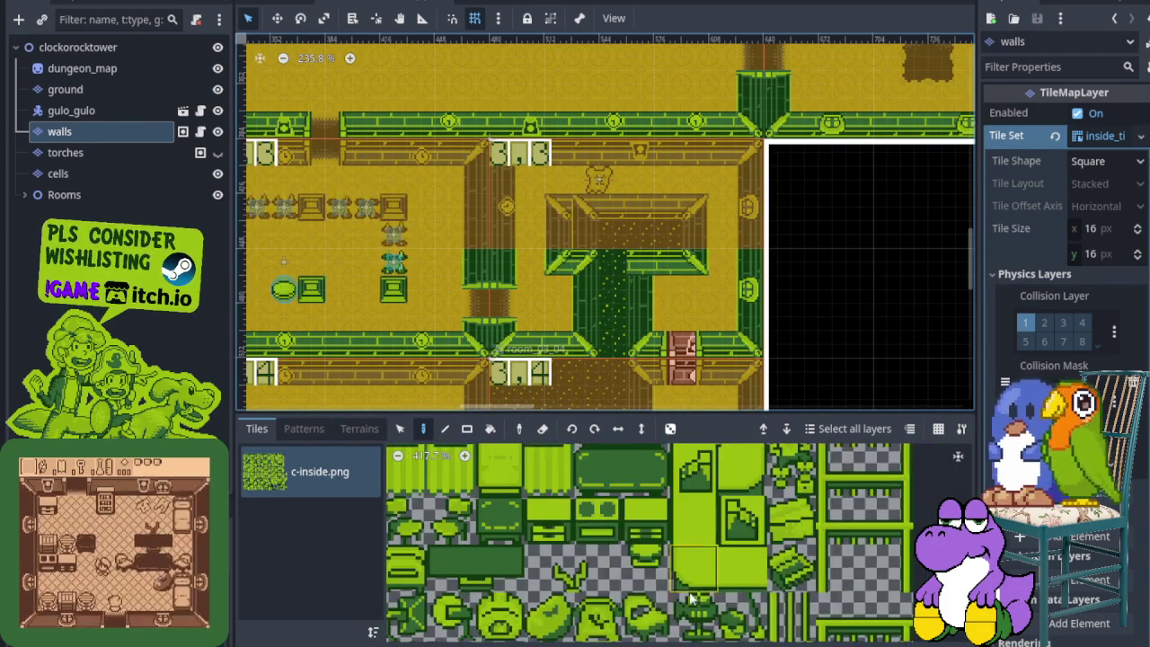
scroll(696, 499, "up", 8)
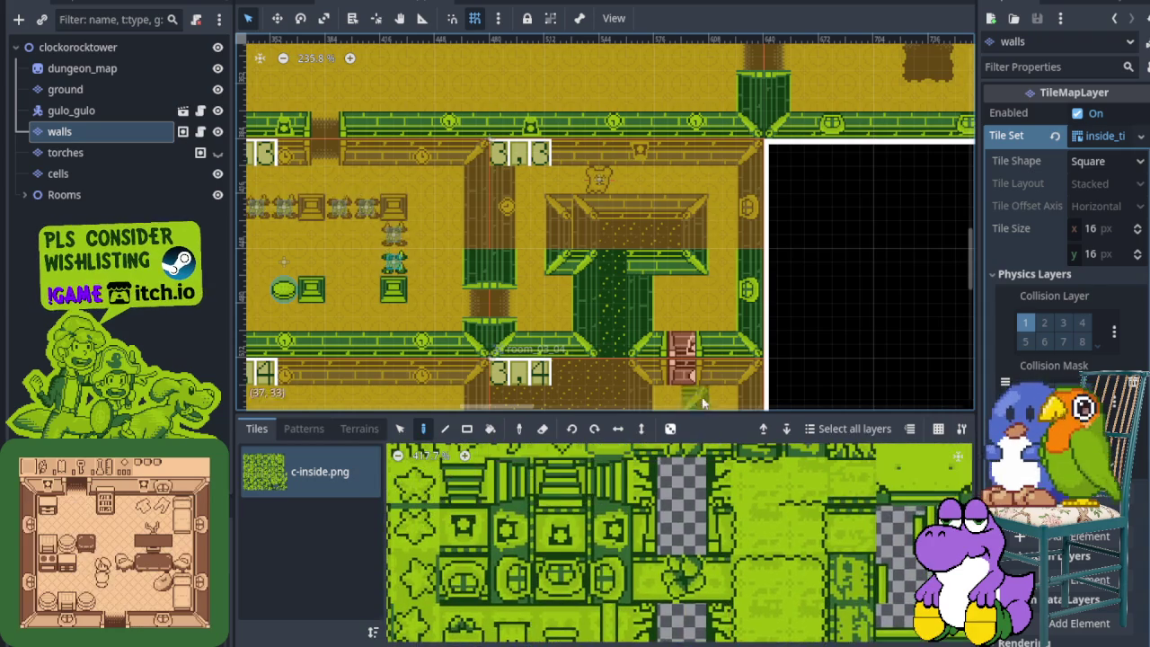
scroll(691, 398, "down", 1)
scroll(683, 493, "down", 5)
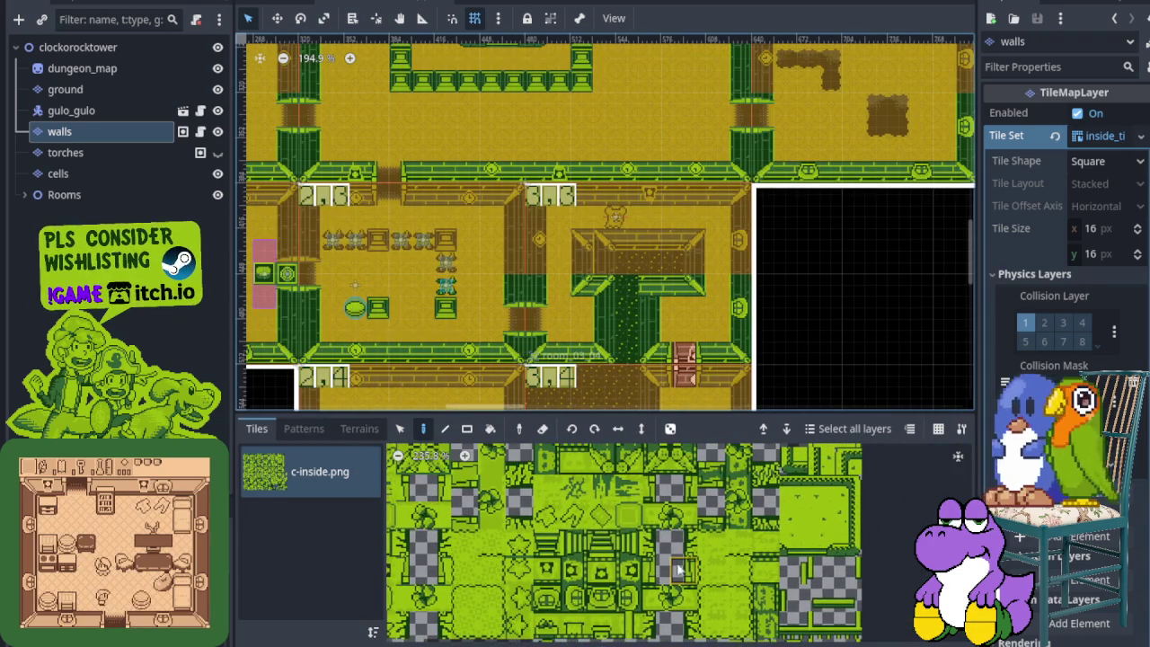
scroll(681, 595, "up", 1)
scroll(680, 566, "up", 2)
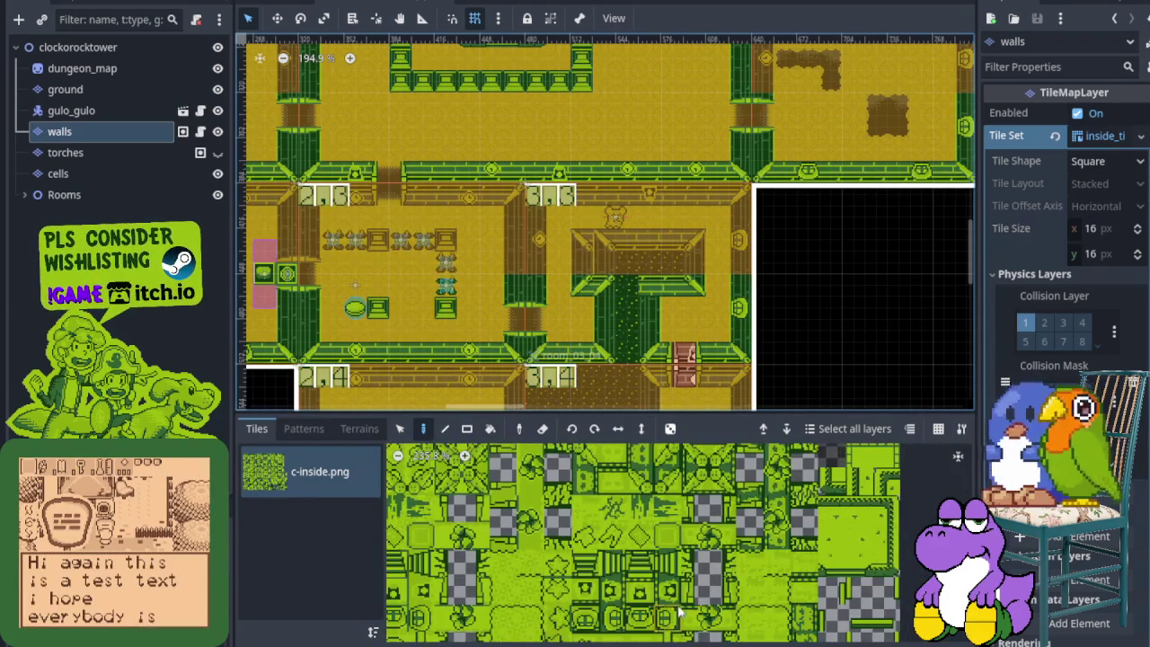
scroll(679, 609, "down", 3)
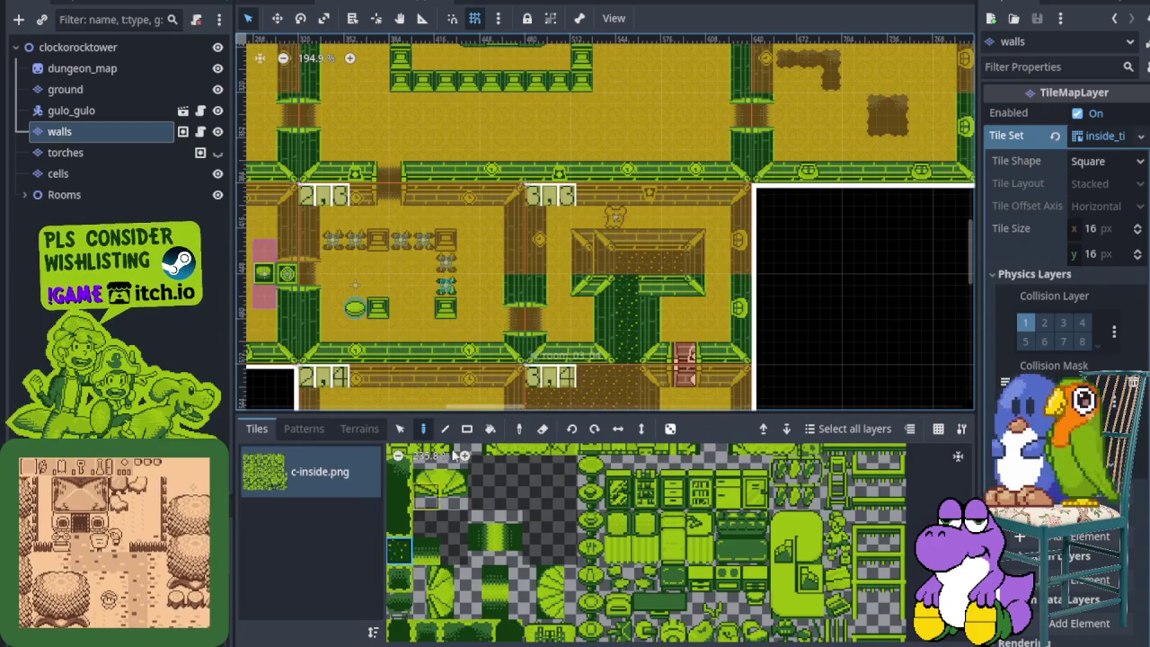
scroll(603, 271, "up", 3)
scroll(532, 507, "down", 1)
scroll(603, 573, "down", 4)
scroll(606, 572, "up", 4)
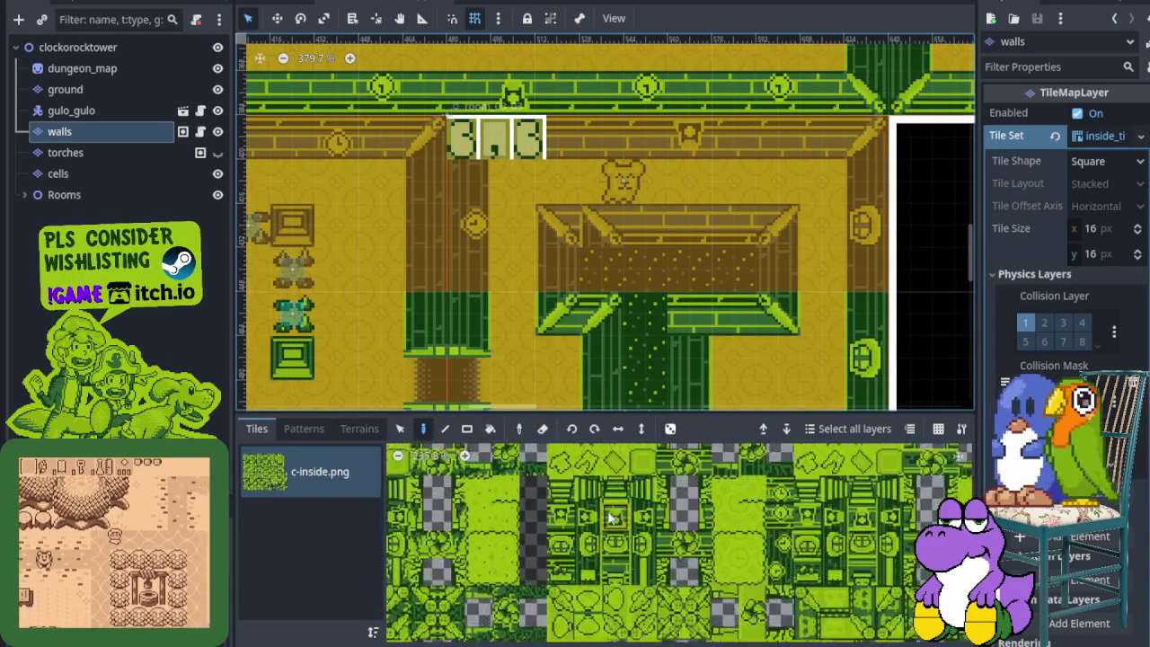
scroll(611, 526, "up", 2)
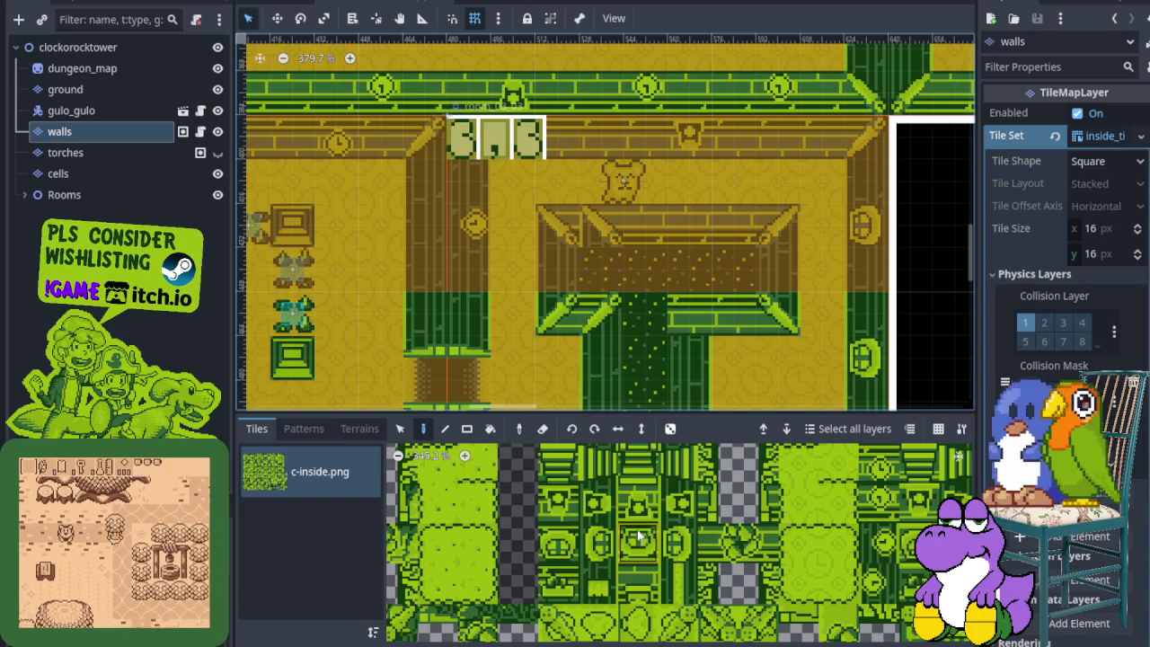
scroll(632, 600, "up", 2)
scroll(620, 566, "up", 5)
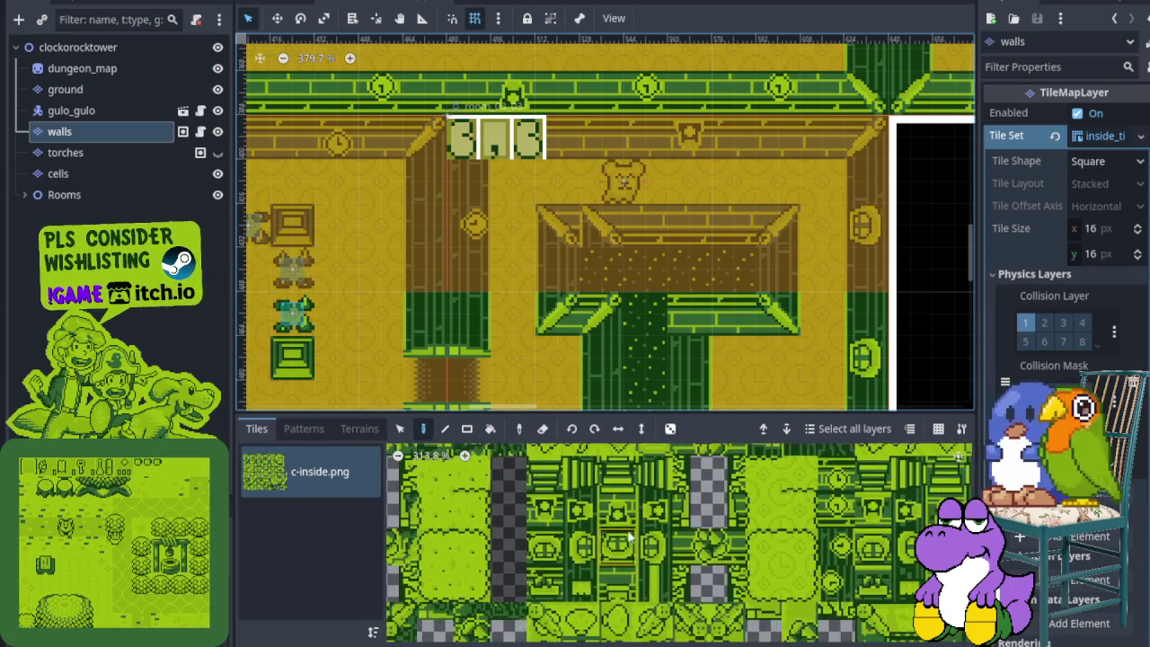
Select the diagonal wall tile in the c-inside tileset to paint with.
scroll(608, 531, "up", 2)
left_click(608, 542)
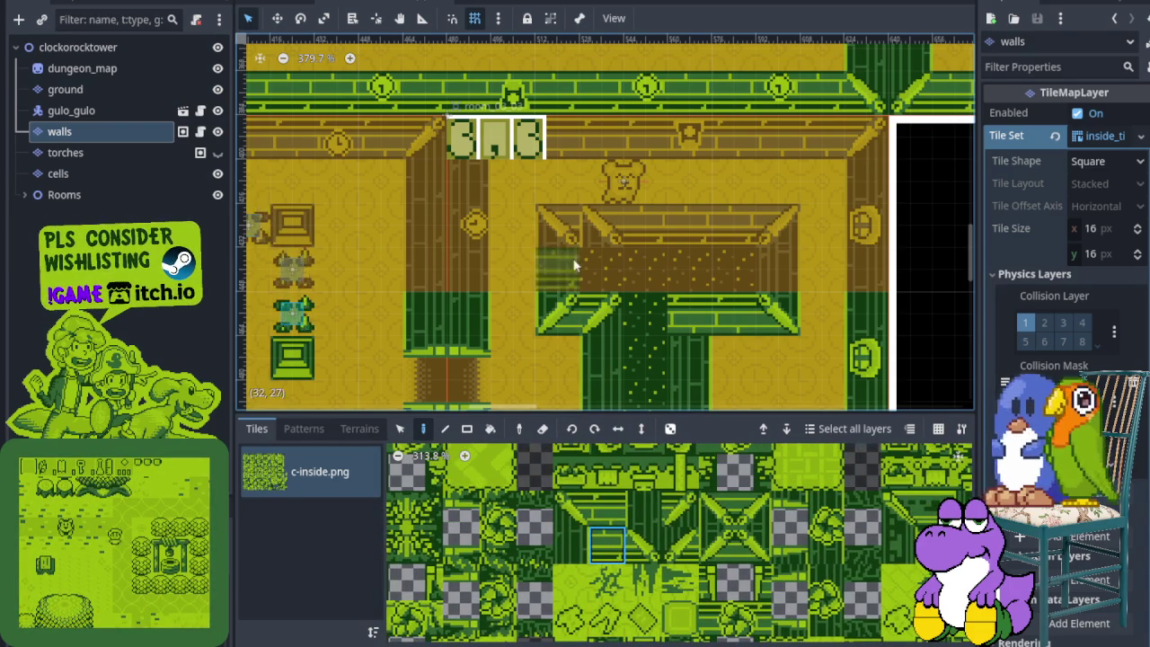
scroll(622, 345, "down", 1)
scroll(623, 339, "down", 6)
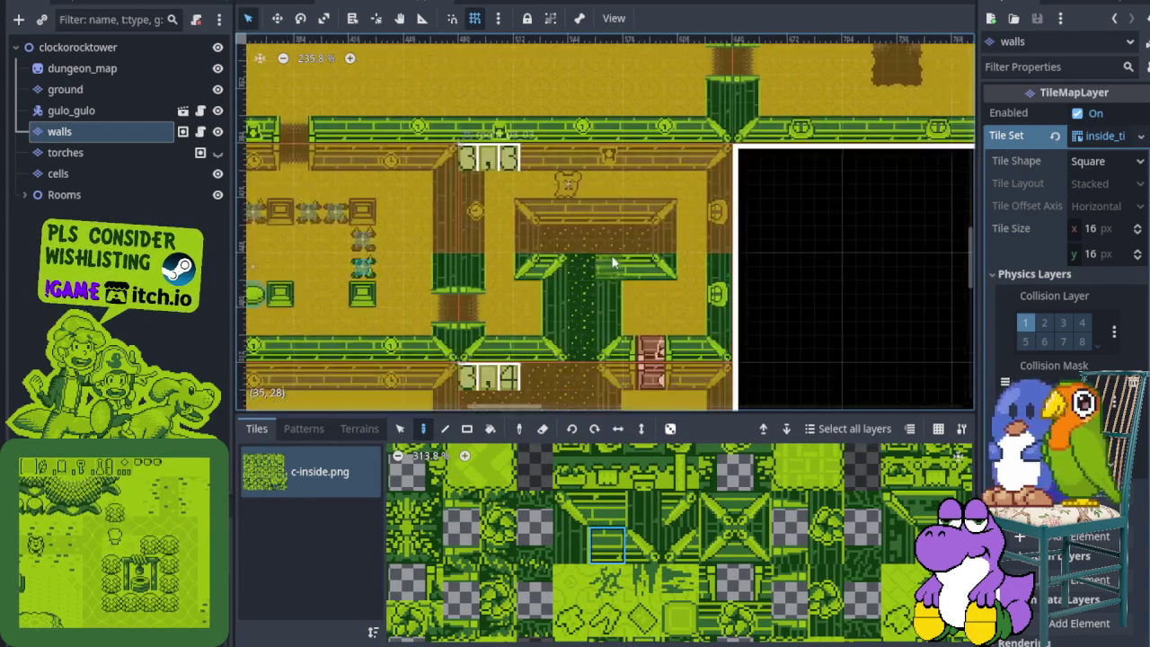
scroll(633, 314, "up", 7)
left_click(572, 508)
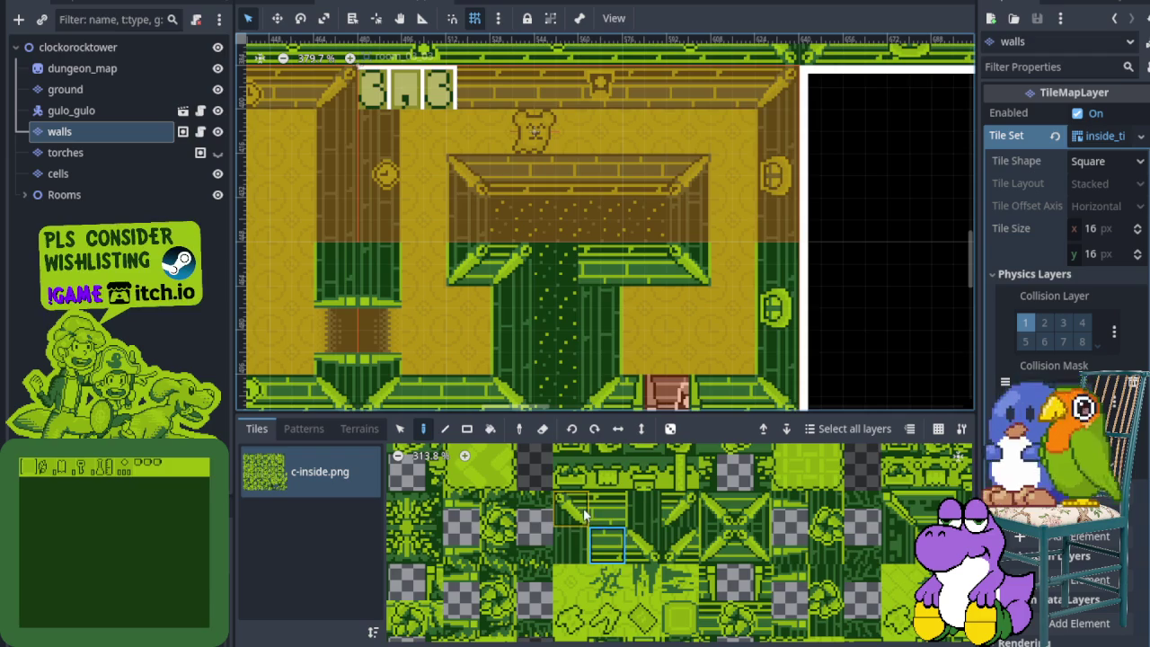
Make the torches layer visible again in the Scene dock.
scroll(589, 278, "down", 3)
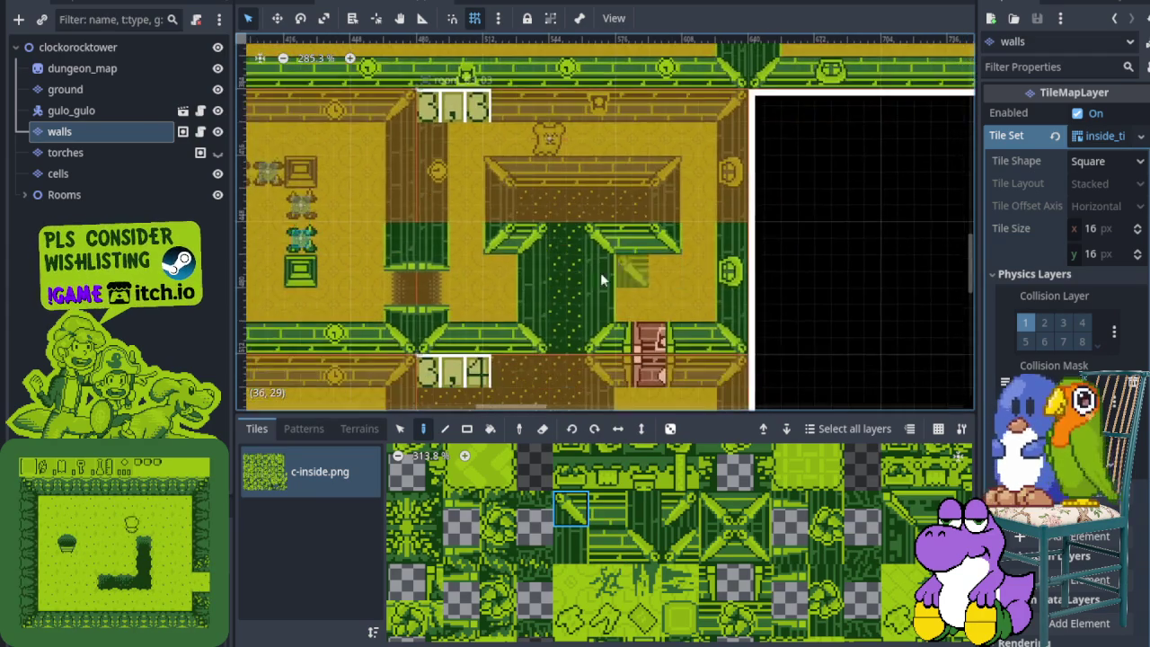
scroll(600, 272, "up", 3)
scroll(494, 260, "down", 1)
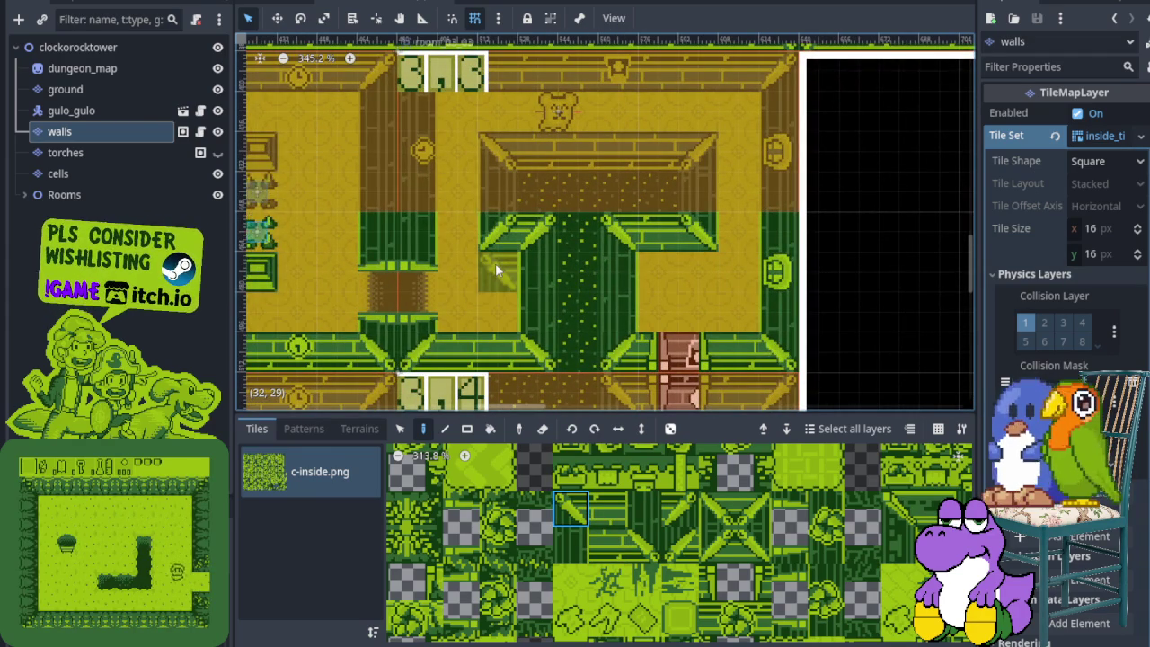
scroll(505, 289, "down", 1)
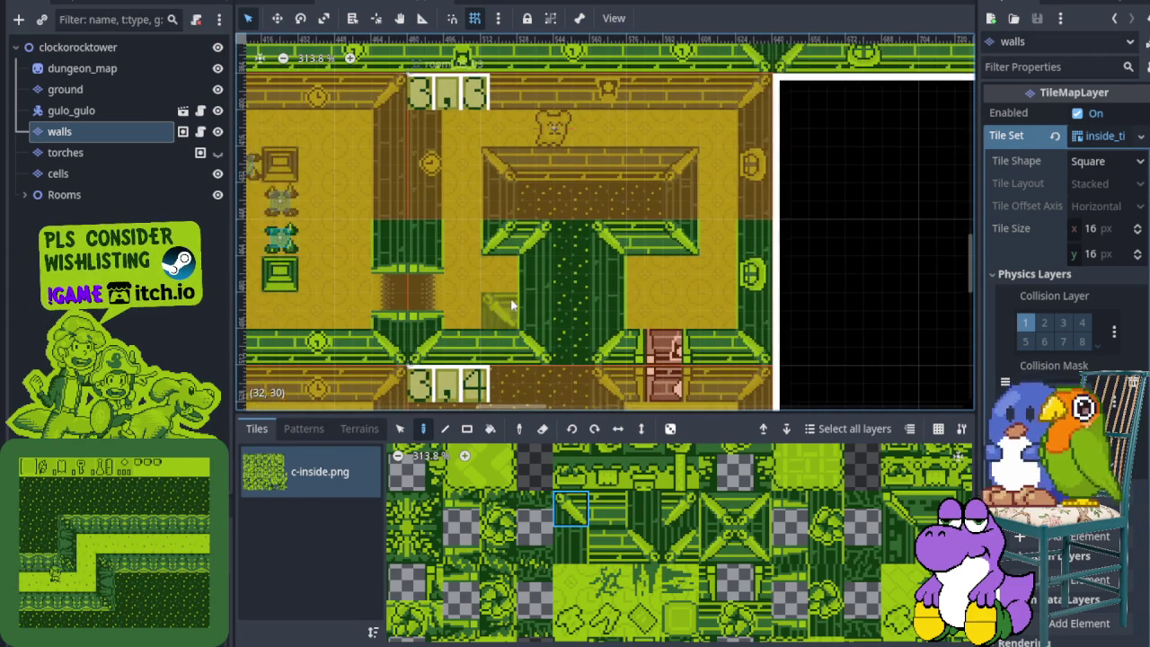
scroll(611, 555, "down", 6)
scroll(611, 555, "down", 2)
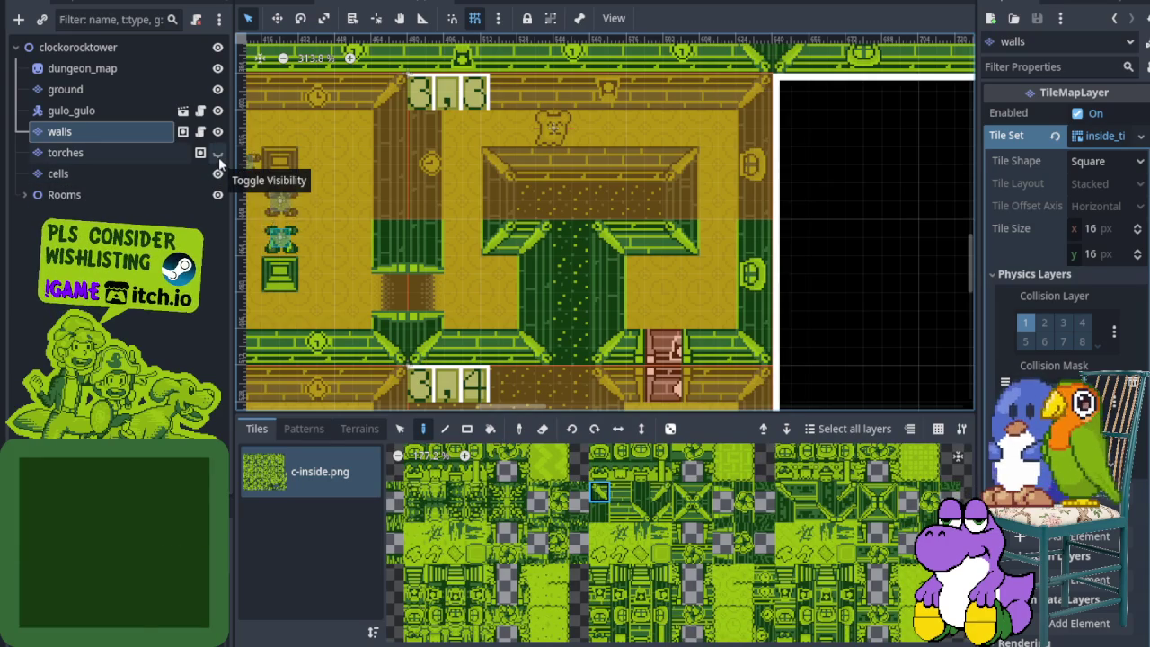
left_click(218, 154)
Select the torches node and expand the Rooms group to list its rooms.
left_click(159, 152)
scroll(386, 275, "up", 3)
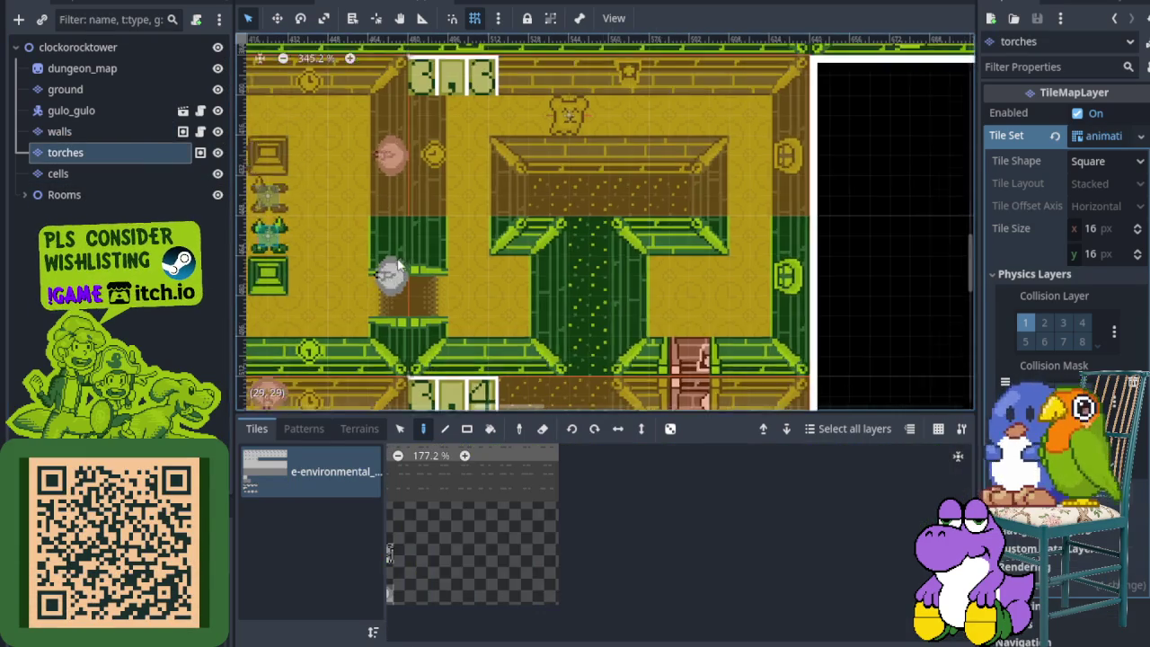
scroll(401, 287, "down", 3)
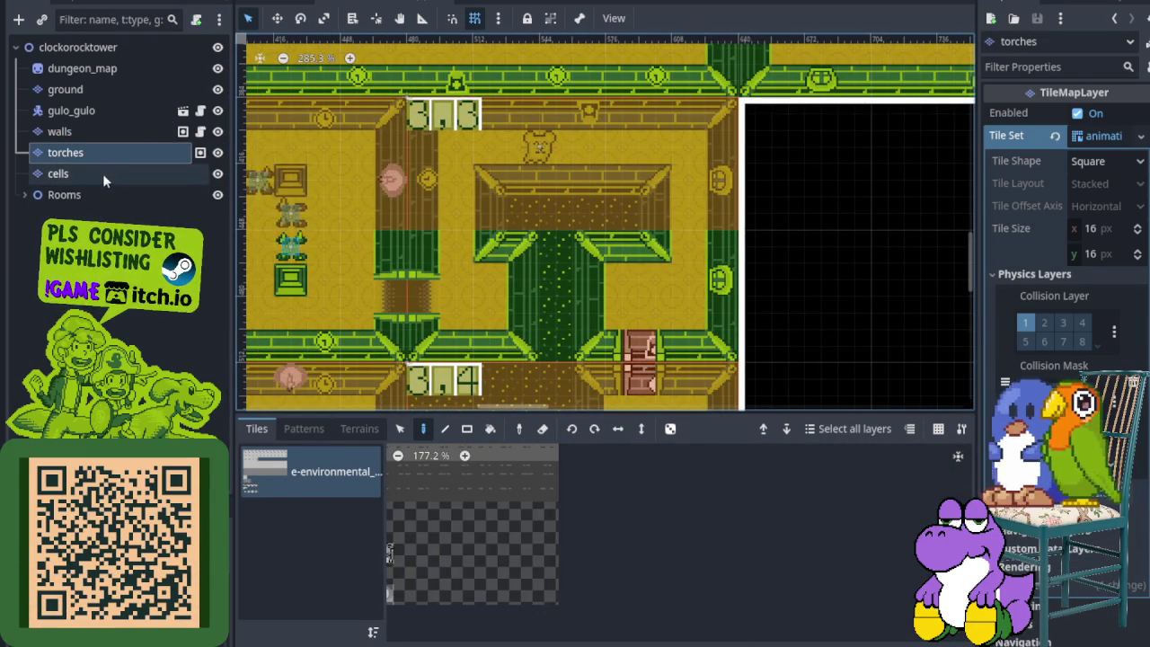
left_click(25, 195)
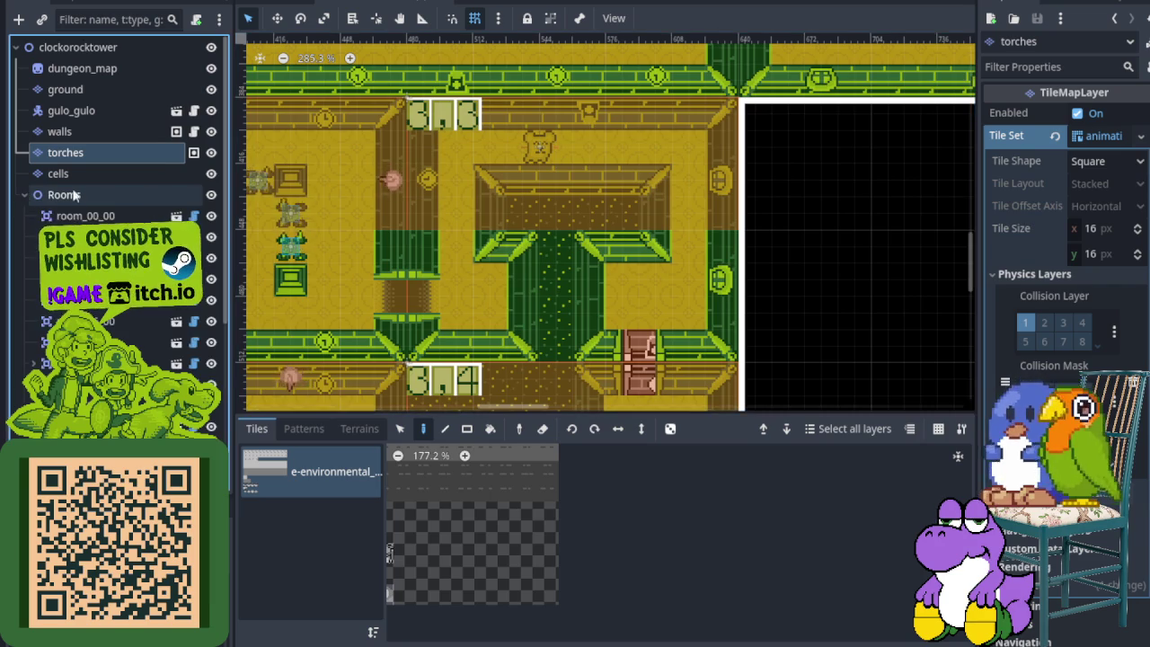
scroll(108, 180, "down", 5)
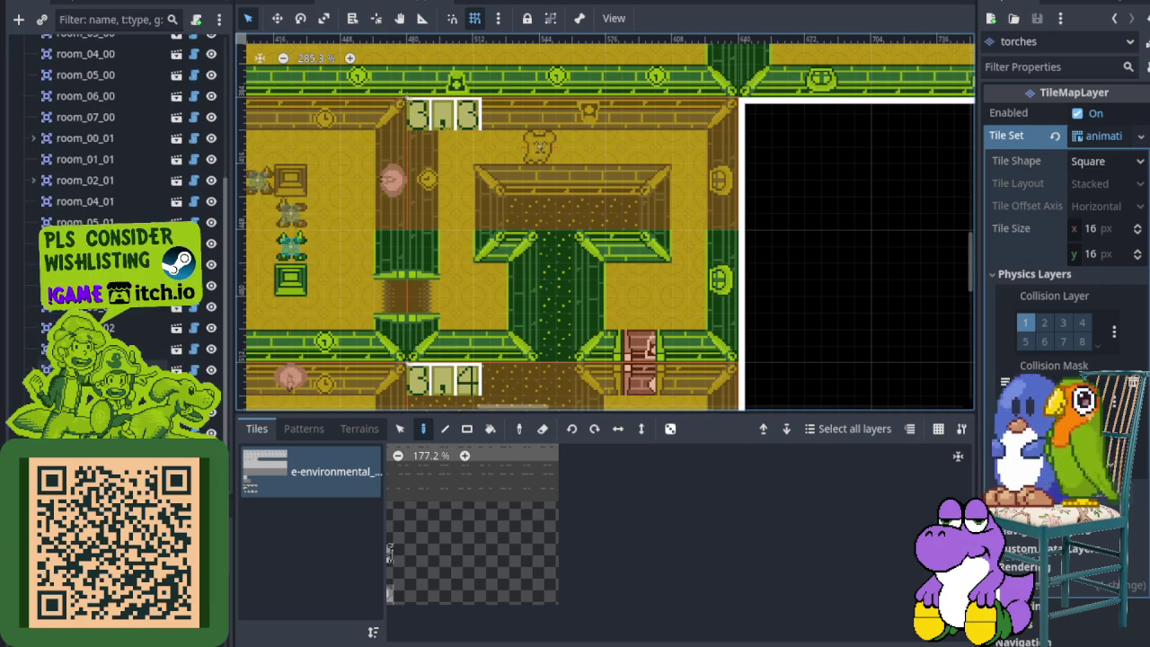
scroll(107, 135, "up", 5)
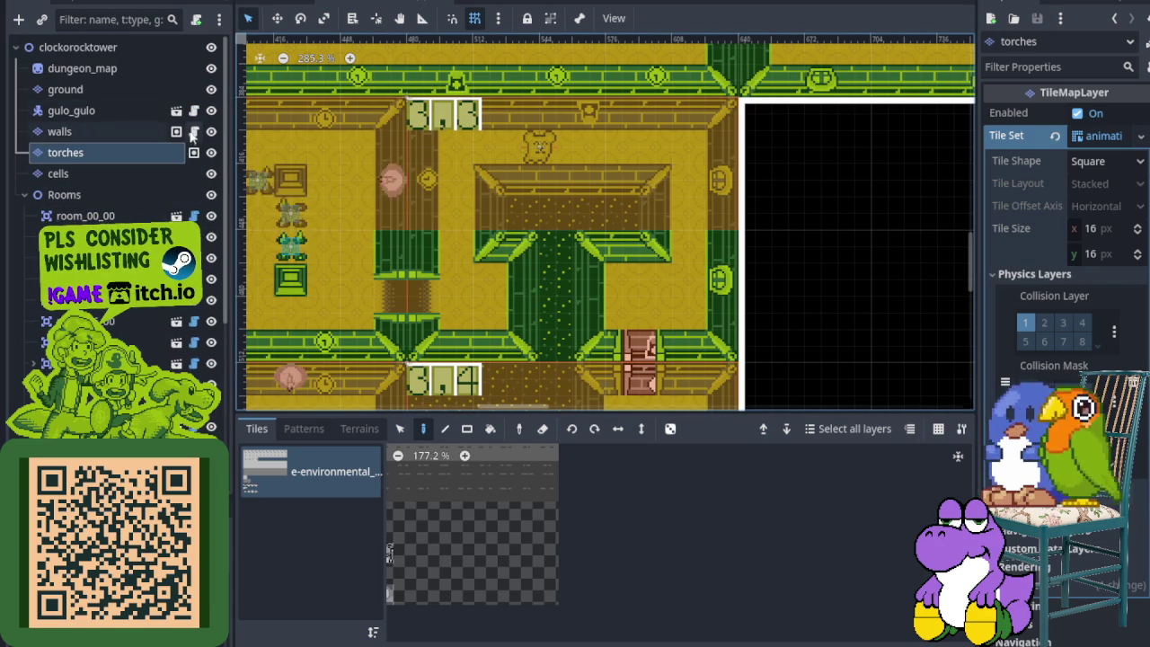
Toggle the Rooms group's visibility off and on, then select room_03_03.
left_click(207, 204)
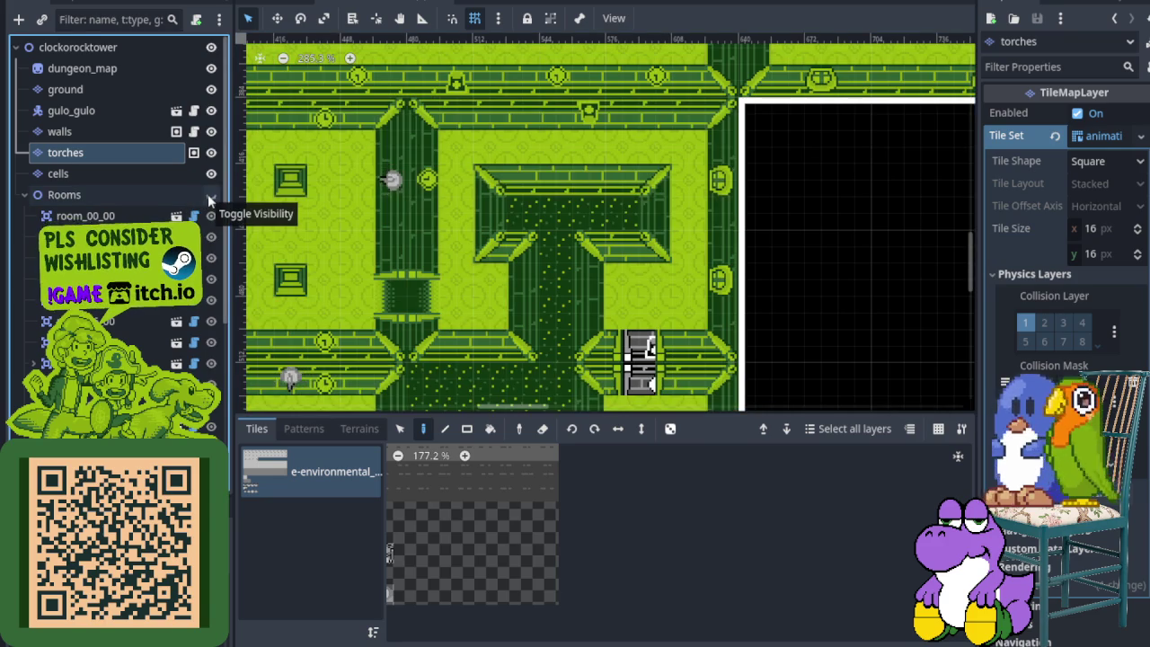
left_click(208, 204)
scroll(207, 206, "down", 6)
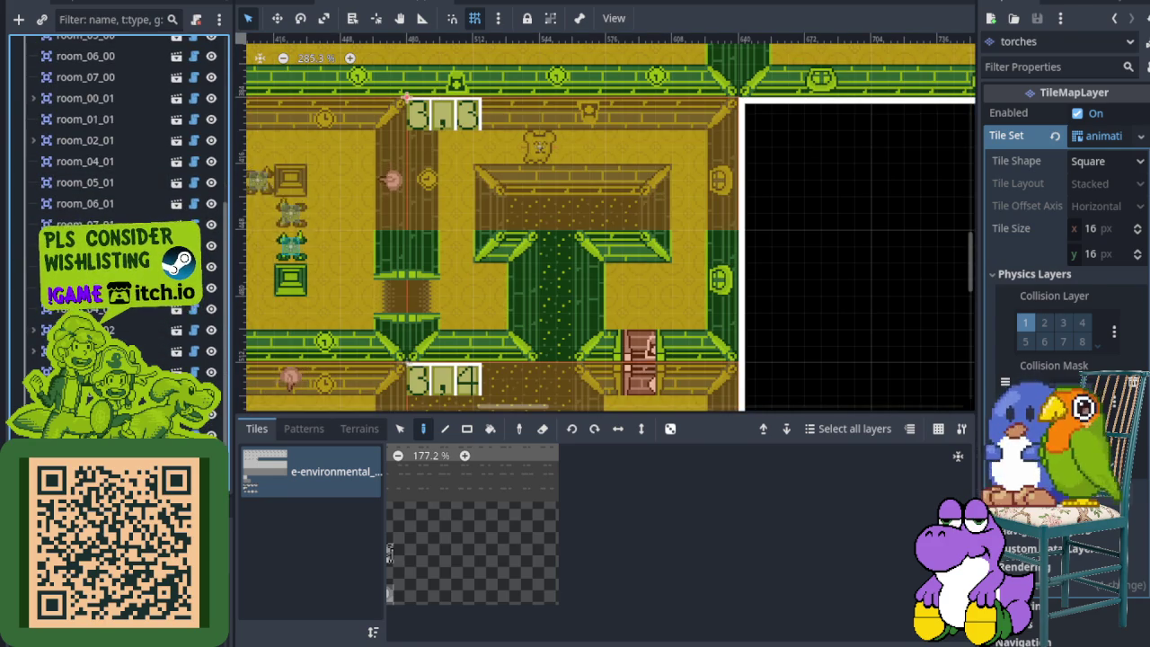
left_click(406, 97)
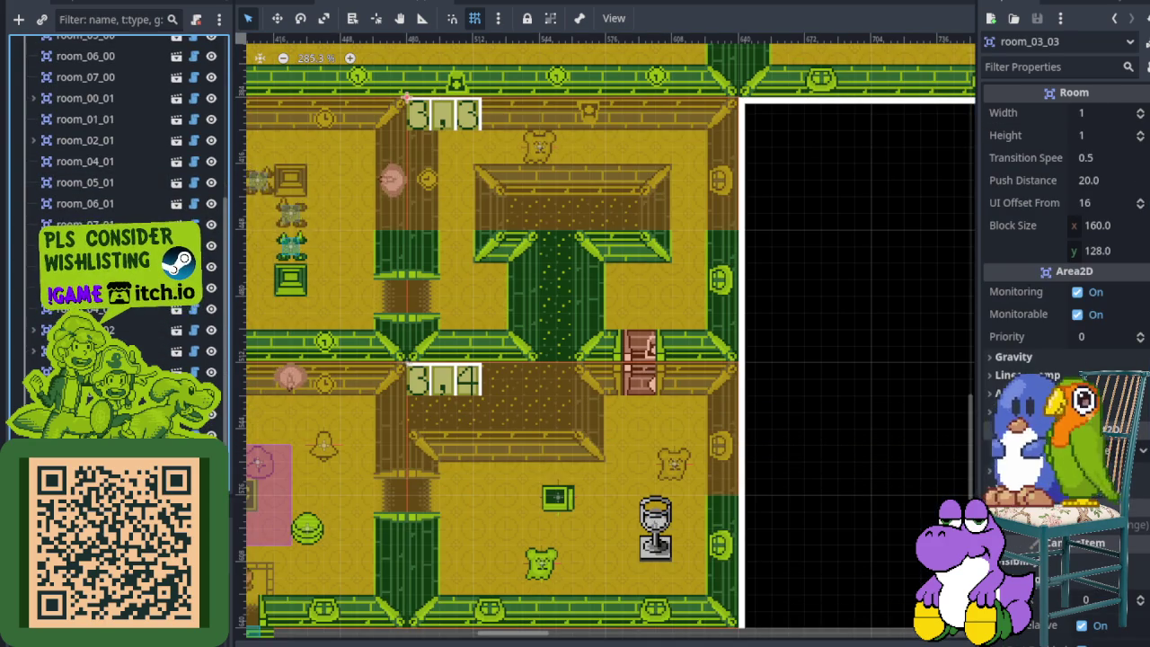
right_click(126, 67)
left_click(406, 97)
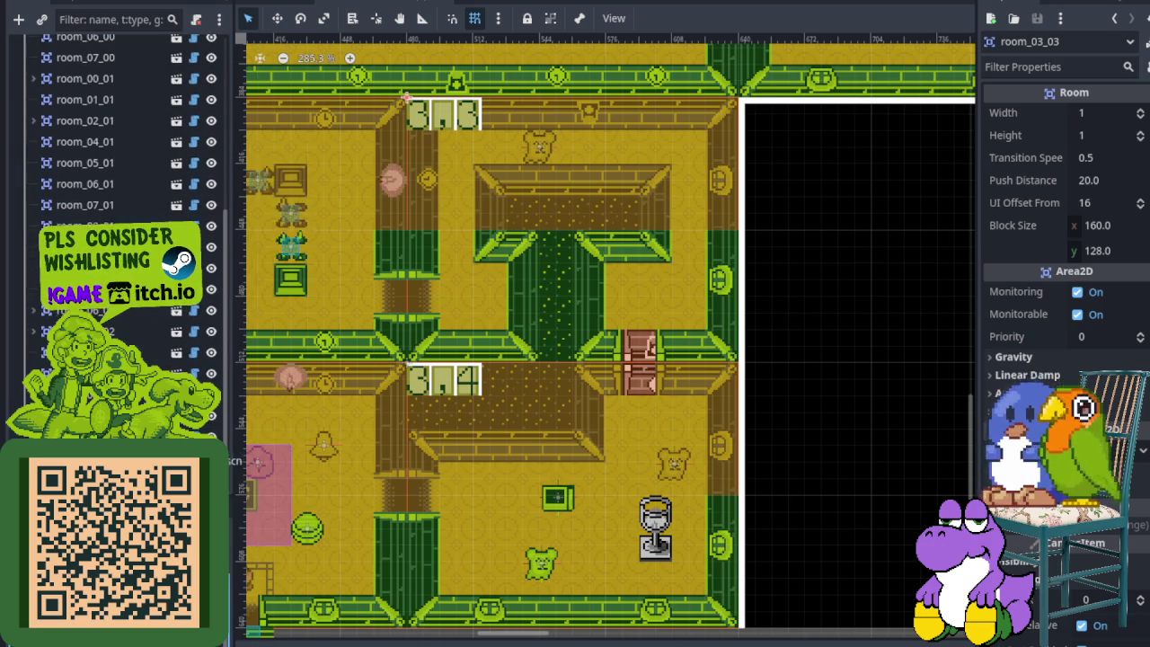
left_click(393, 180)
scroll(409, 180, "up", 2)
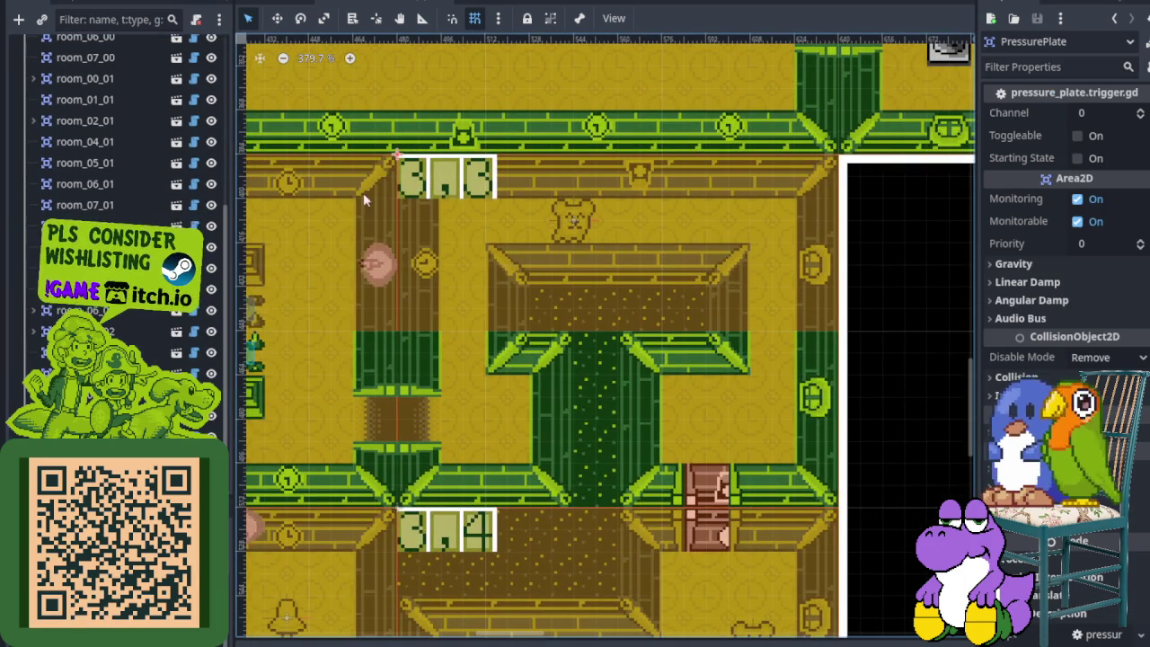
left_click(423, 199)
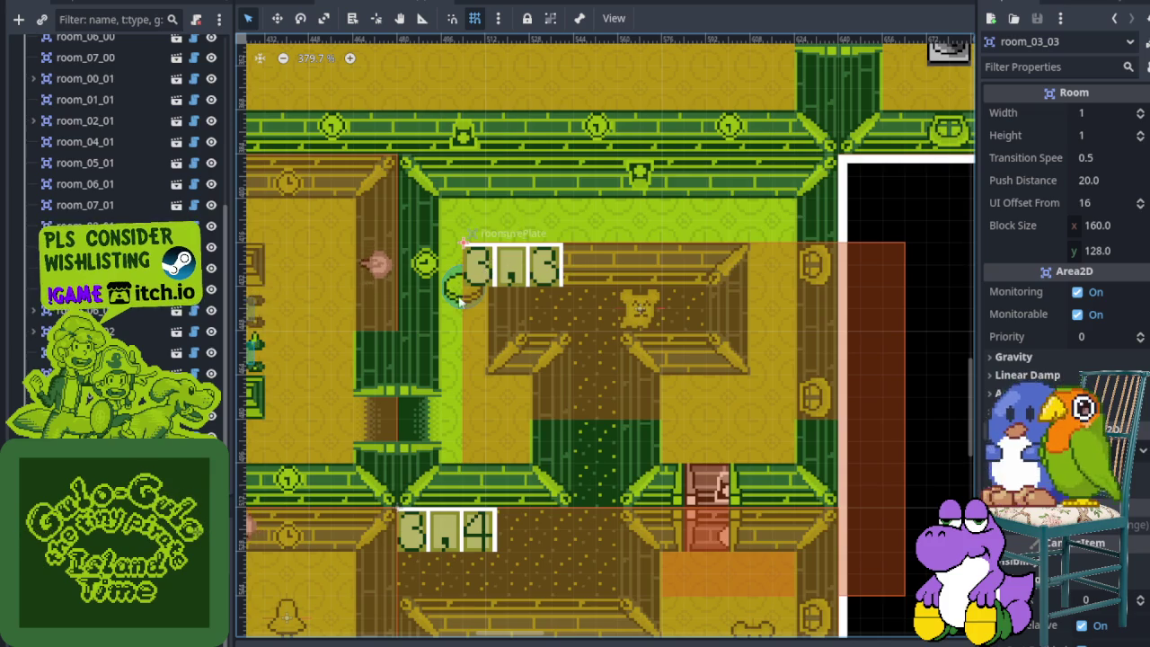
mouse_move(387, 170)
left_mouse_down()
mouse_move(450, 248)
mouse_move(503, 285)
mouse_move(480, 377)
mouse_move(506, 412)
mouse_move(512, 402)
left_mouse_up()
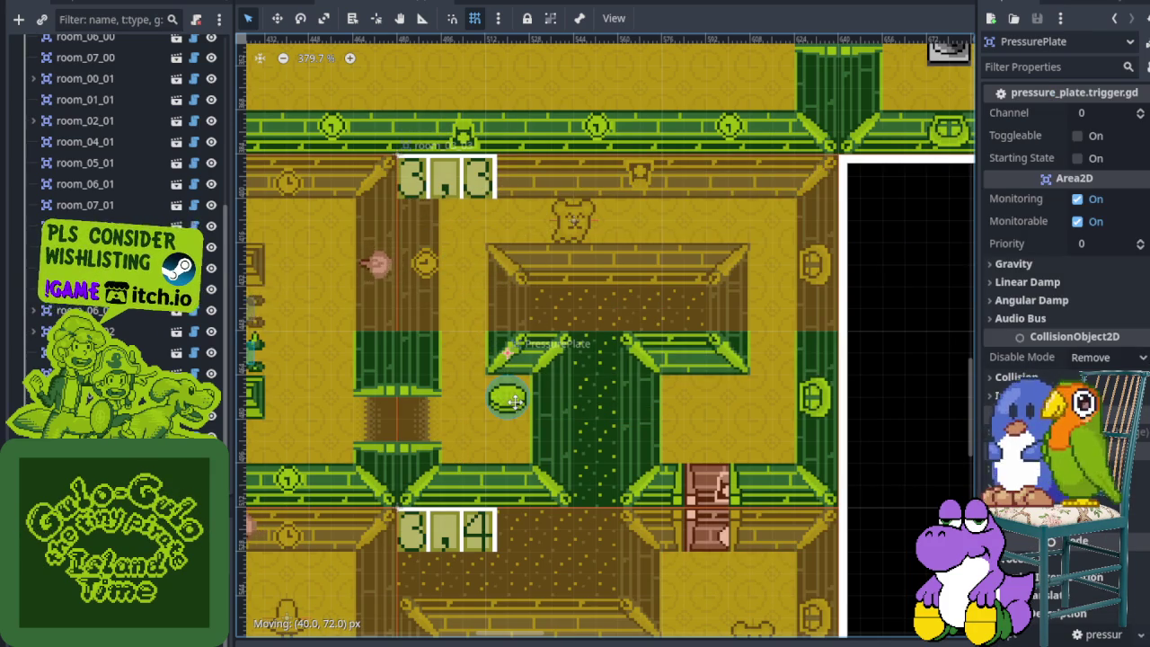
scroll(519, 407, "down", 4)
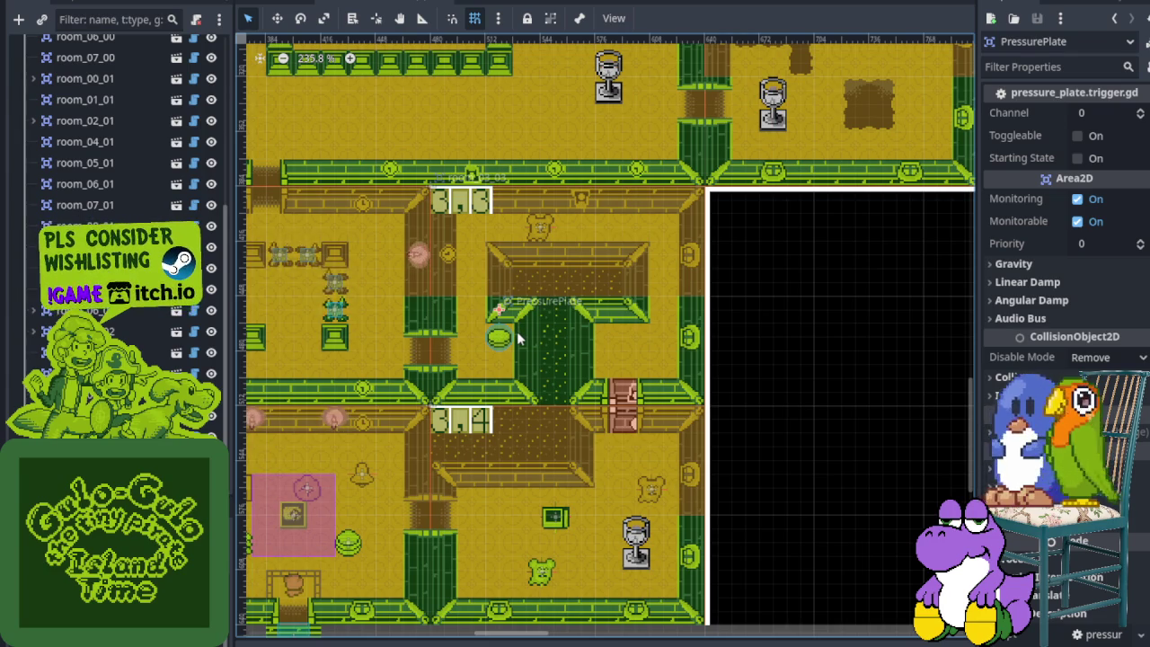
scroll(516, 331, "up", 3)
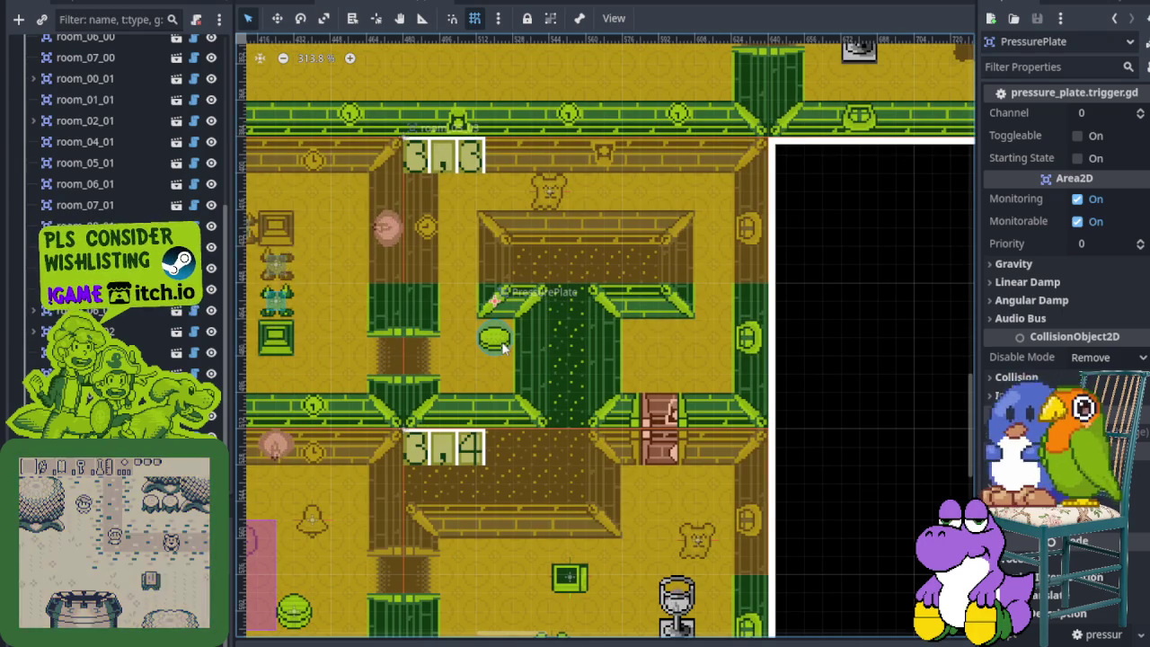
left_click_drag(501, 341, 511, 353)
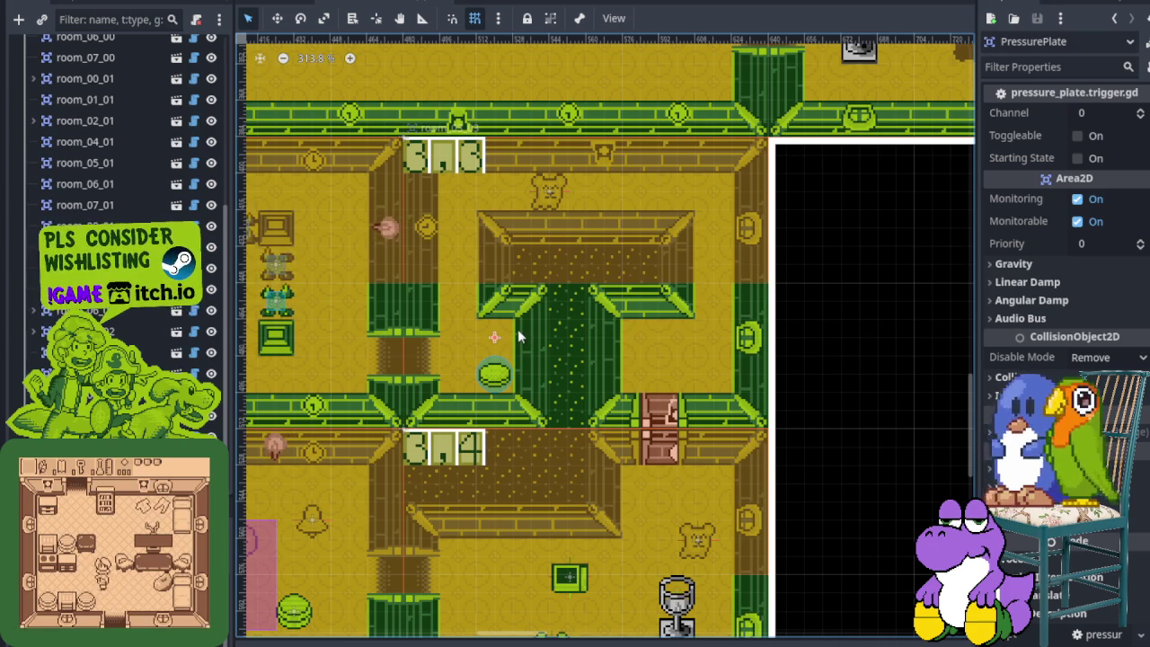
scroll(530, 334, "down", 2)
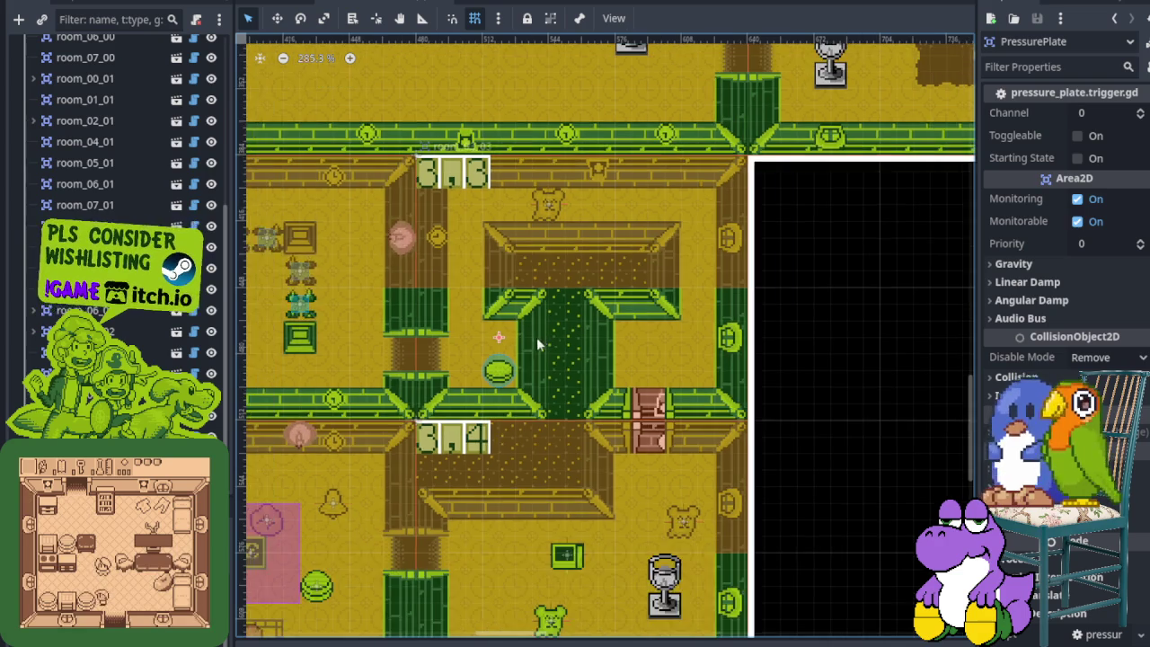
scroll(392, 464, "up", 5)
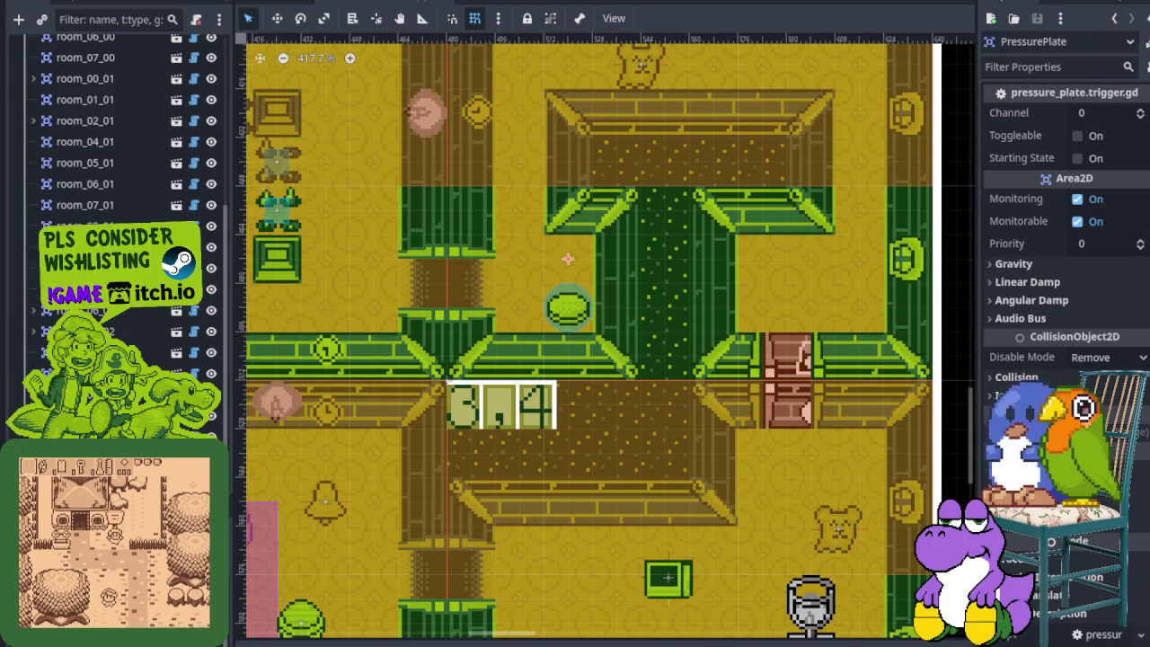
scroll(189, 391, "down", 1)
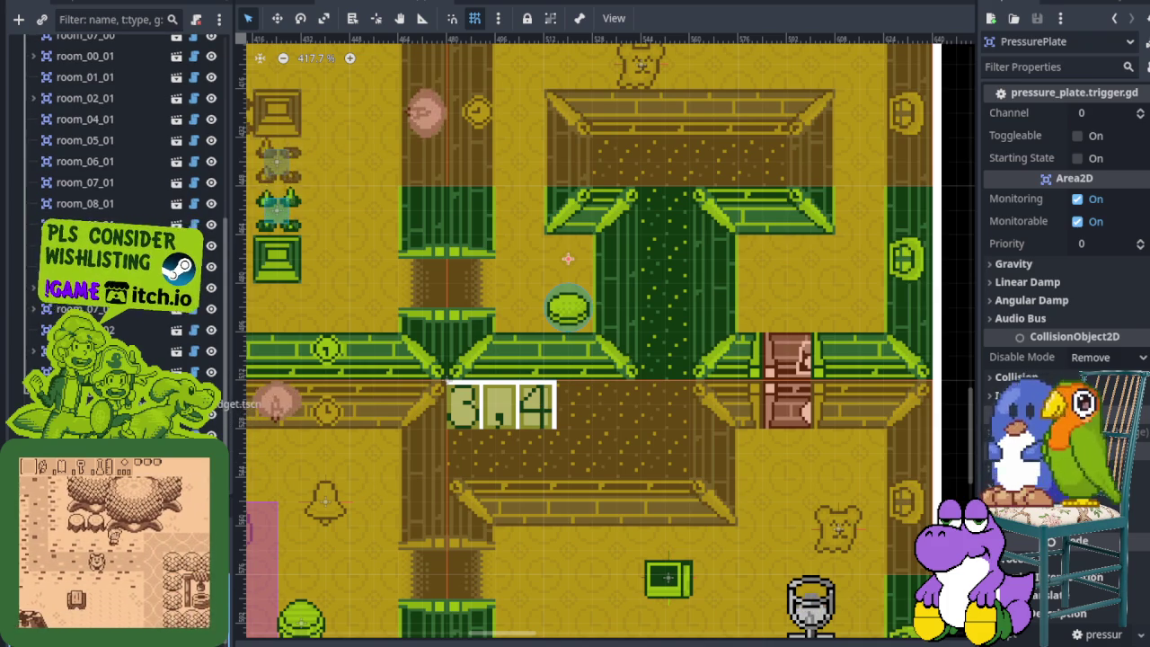
Move the ConditionalDoor into the wall gap left of the pressure plate, then open the Project menu.
left_click(189, 393)
scroll(534, 195, "down", 2)
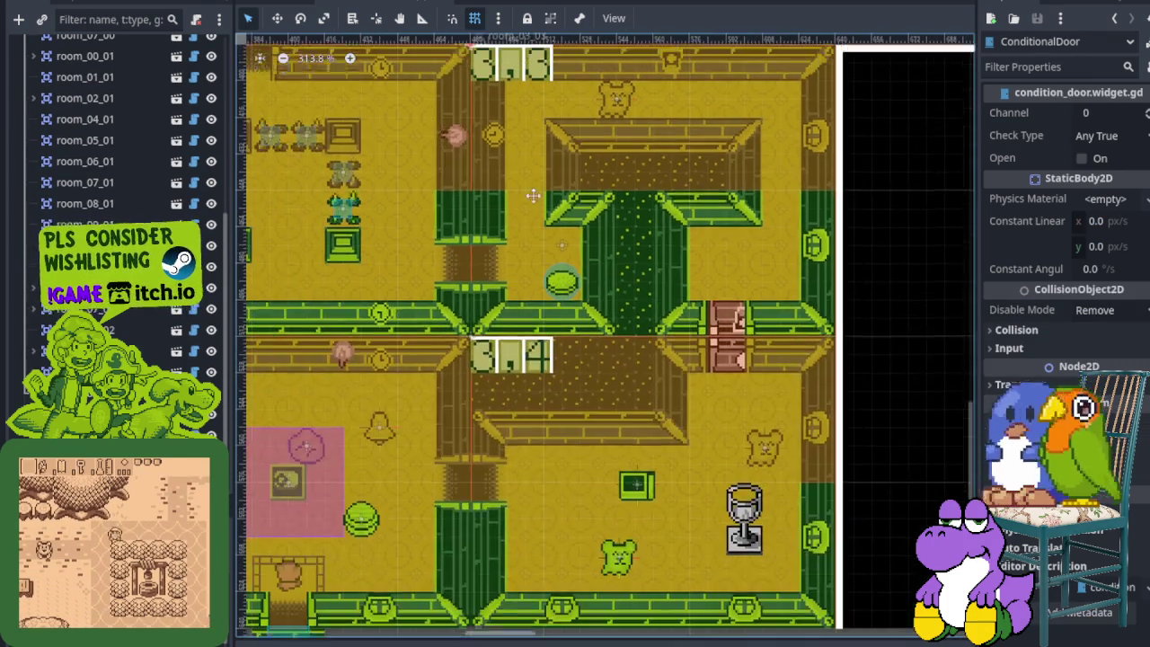
scroll(533, 195, "up", 2)
scroll(533, 195, "up", 1)
mouse_move(431, 106)
left_mouse_down()
mouse_move(486, 243)
mouse_move(508, 376)
mouse_move(466, 397)
mouse_move(468, 424)
left_mouse_up()
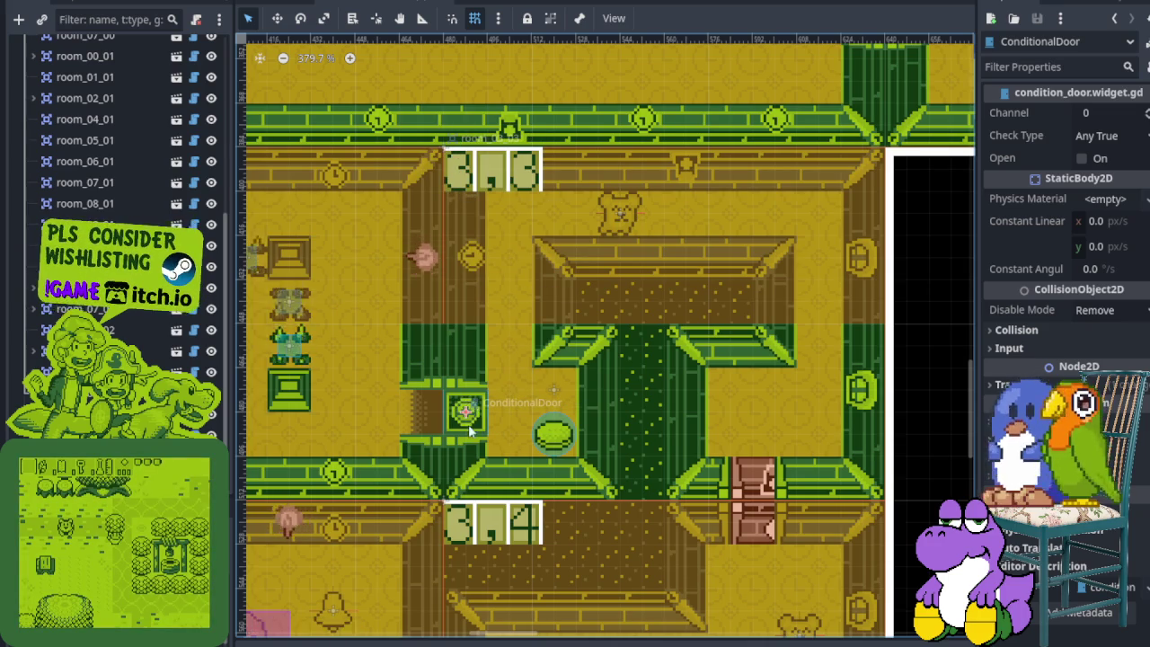
scroll(468, 418, "up", 5)
scroll(468, 409, "up", 5)
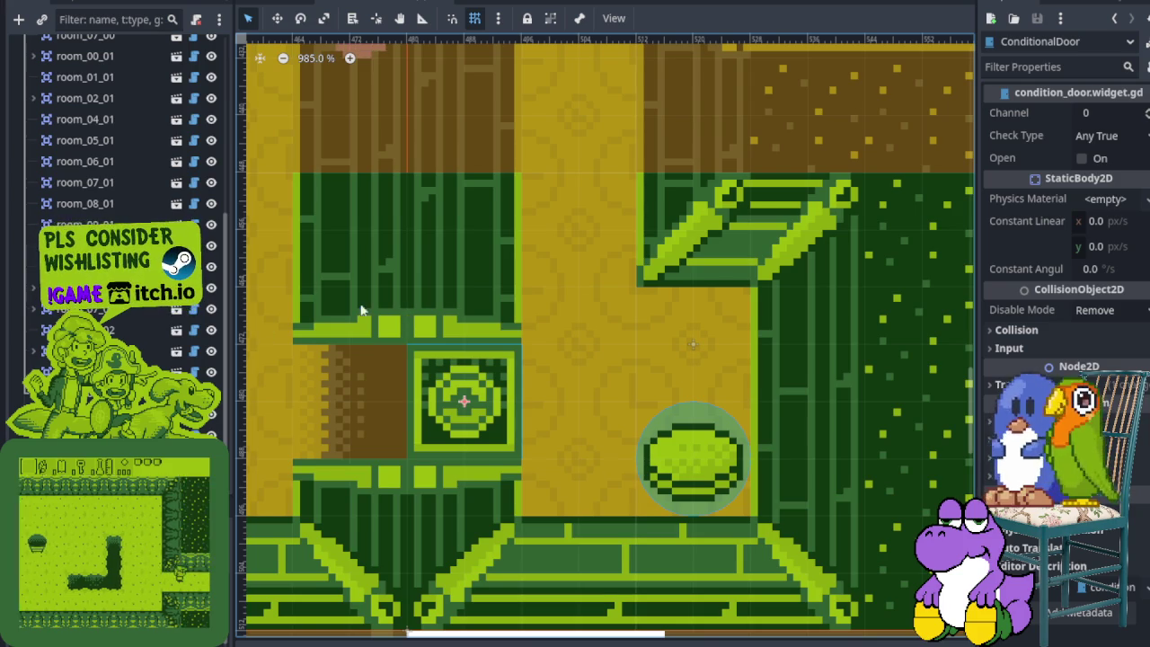
left_click(63, 0)
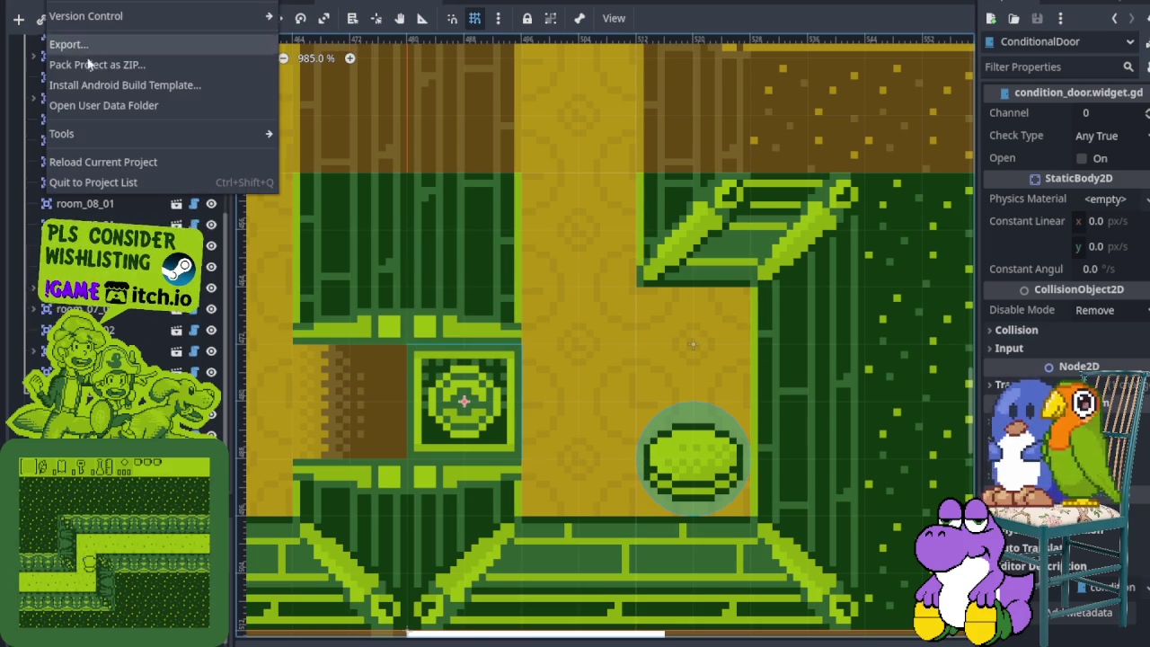
Reload the current Godot project, then marquee-select the cone and bread sprite row.
left_click(117, 163)
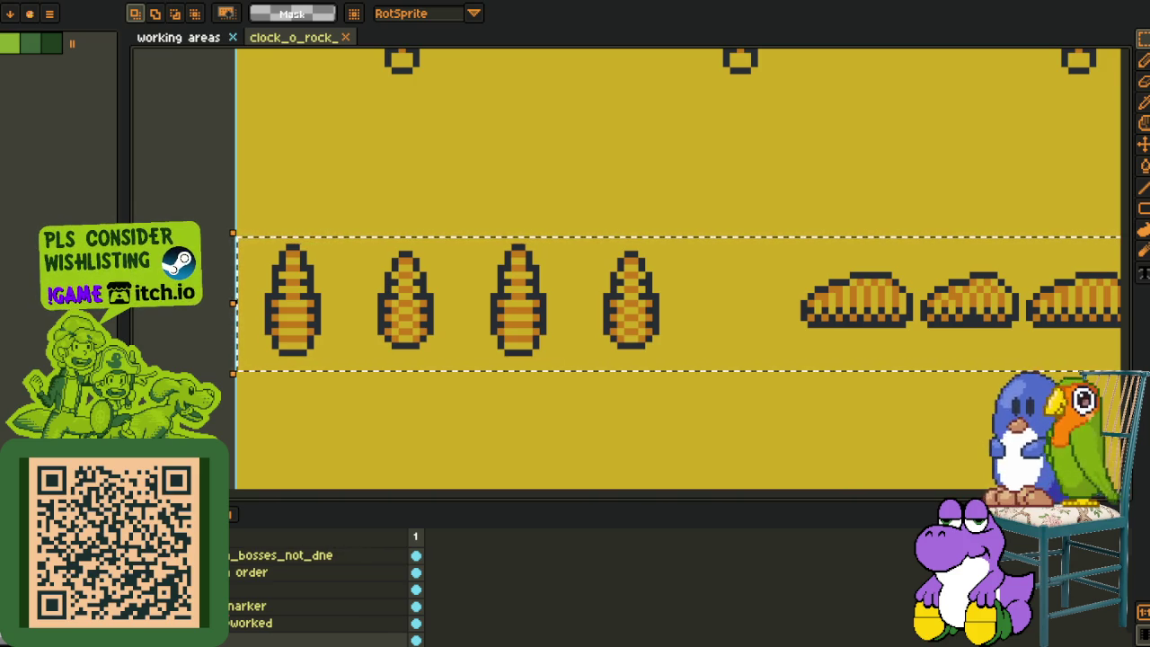
scroll(429, 359, "down", 2)
mouse_move(249, 317)
left_mouse_down()
mouse_move(616, 390)
mouse_move(1124, 390)
mouse_move(685, 399)
left_mouse_up()
scroll(685, 399, "down", 4)
scroll(688, 278, "up", 2)
Pan the sprite sheet view further left, then switch back to Godot.
left_click_drag(688, 279, 475, 249)
mouse_move(762, 330)
left_mouse_down()
mouse_move(480, 334)
mouse_move(540, 297)
mouse_move(617, 307)
left_mouse_up()
scroll(502, 328, "down", 2)
scroll(540, 297, "up", 2)
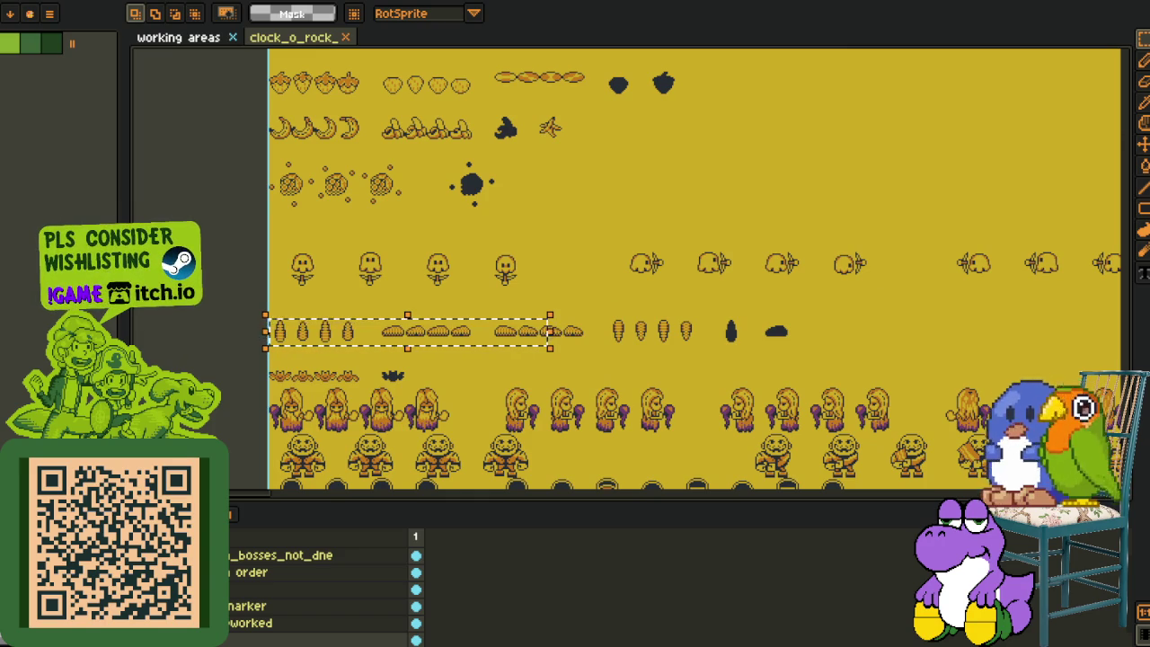
key("alt+Tab")
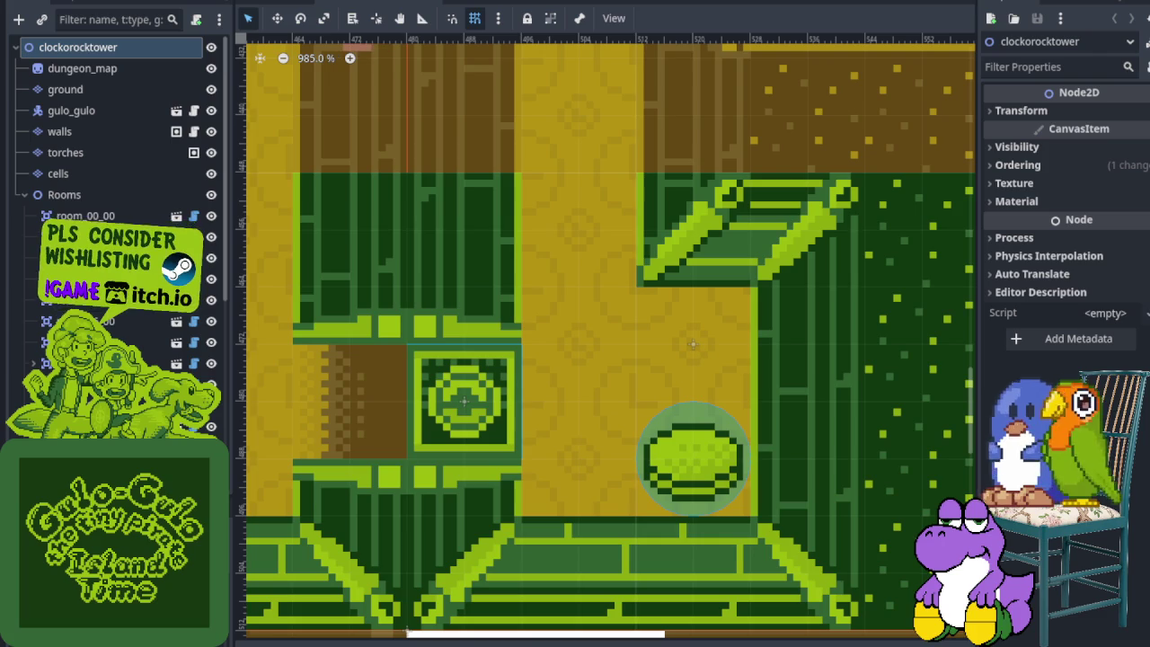
Rotate the ConditionalDoor to -90° in the wall gap, undoing a stray rotation first.
scroll(400, 441, "down", 3)
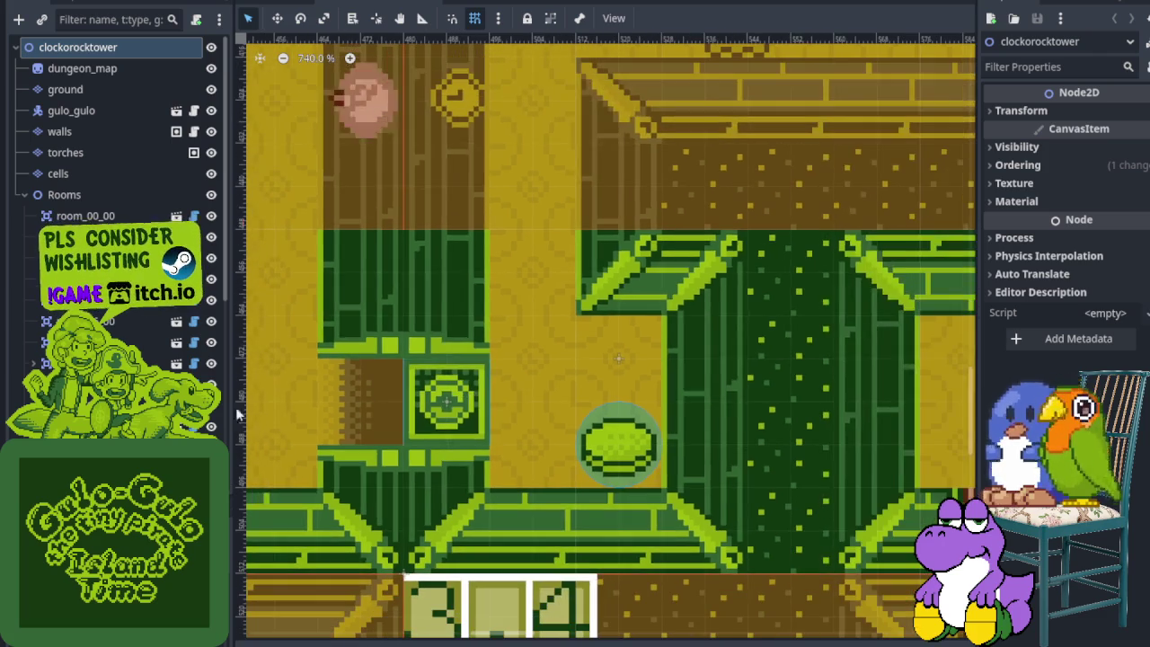
scroll(117, 135, "down", 3)
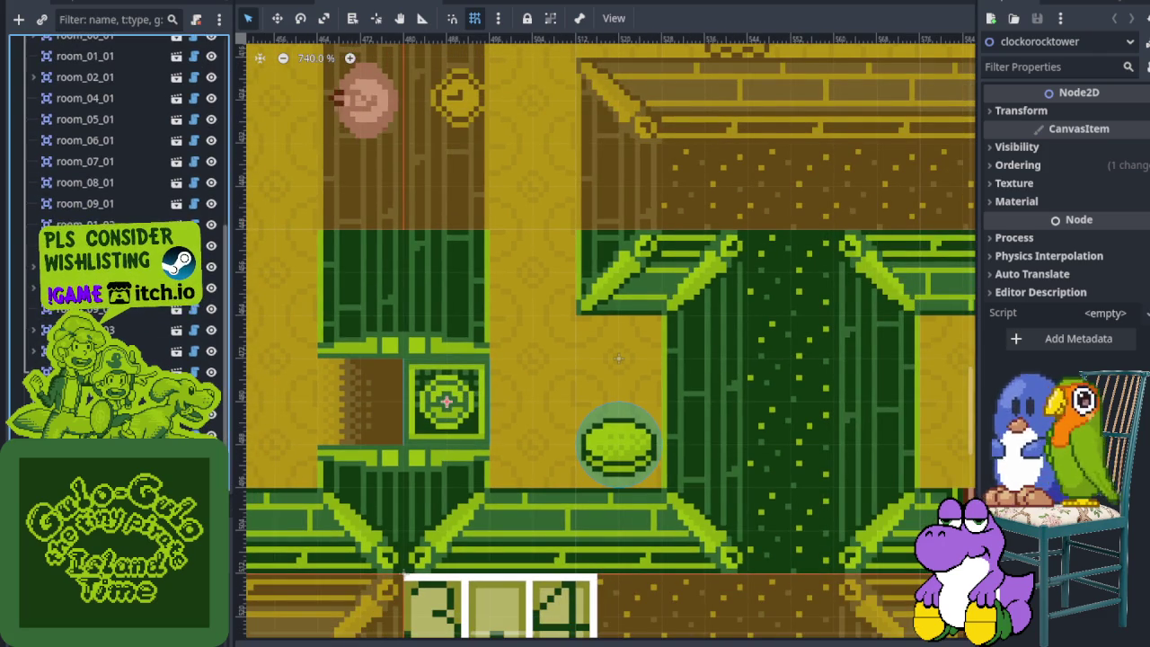
left_click(434, 411)
scroll(434, 412, "up", 3)
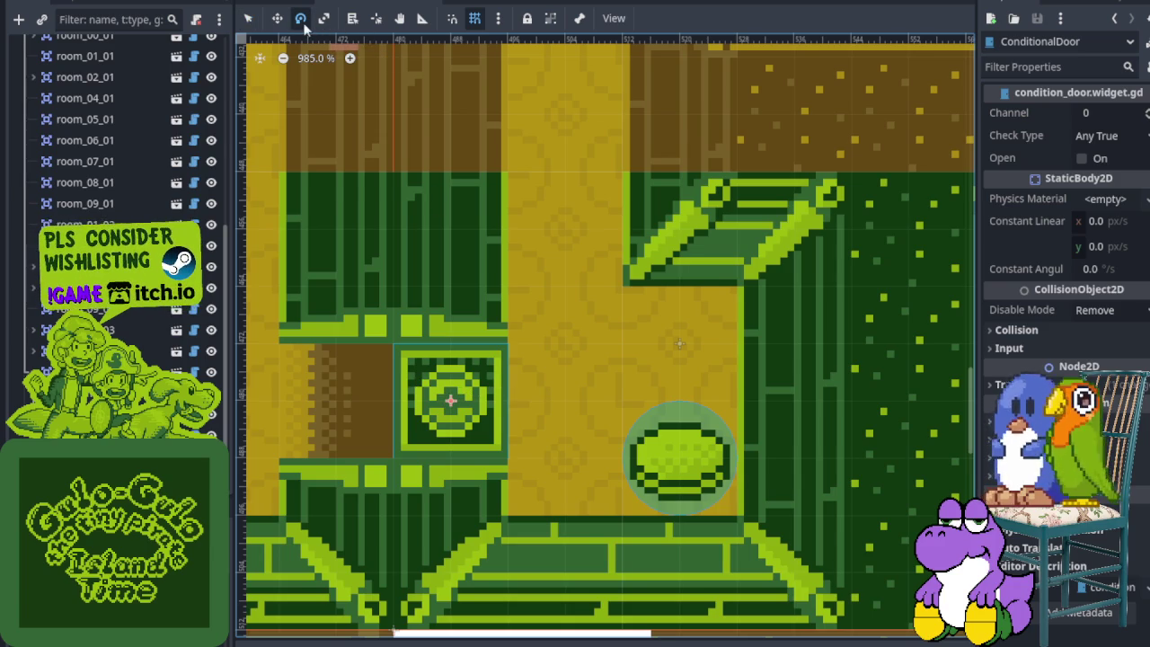
mouse_move(493, 460)
left_mouse_down()
mouse_move(566, 390)
mouse_move(552, 403)
left_mouse_up()
key("ctrl+z")
key("ctrl+z")
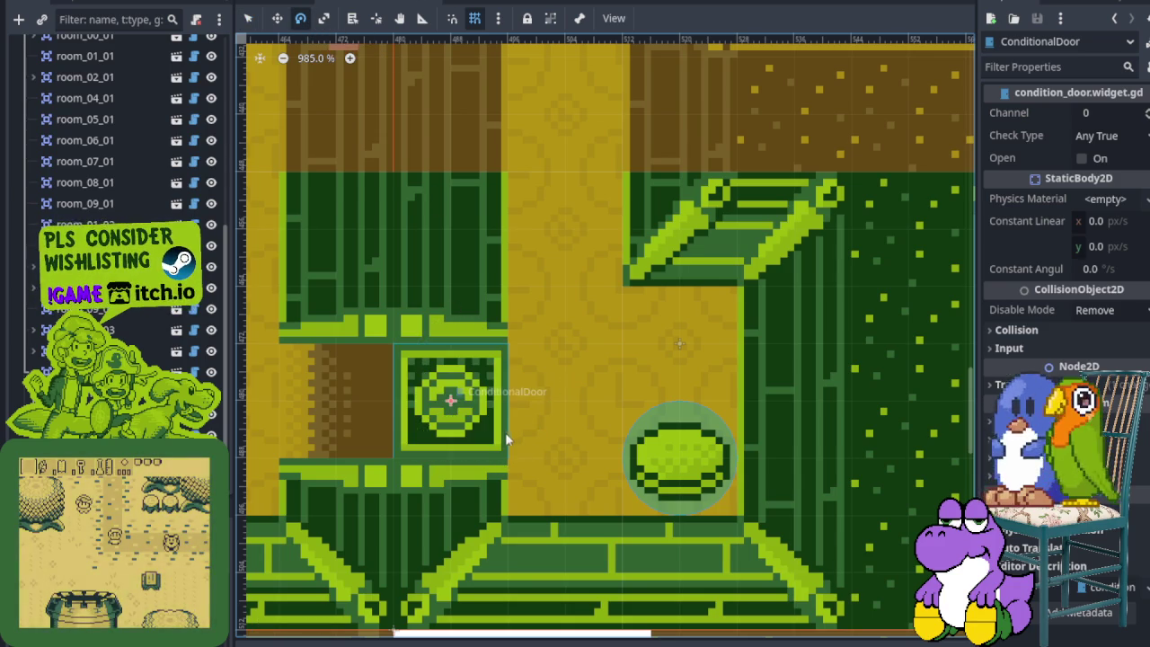
mouse_move(502, 461)
left_mouse_down()
mouse_move(557, 395)
mouse_move(551, 299)
mouse_move(548, 336)
mouse_move(548, 321)
left_mouse_up()
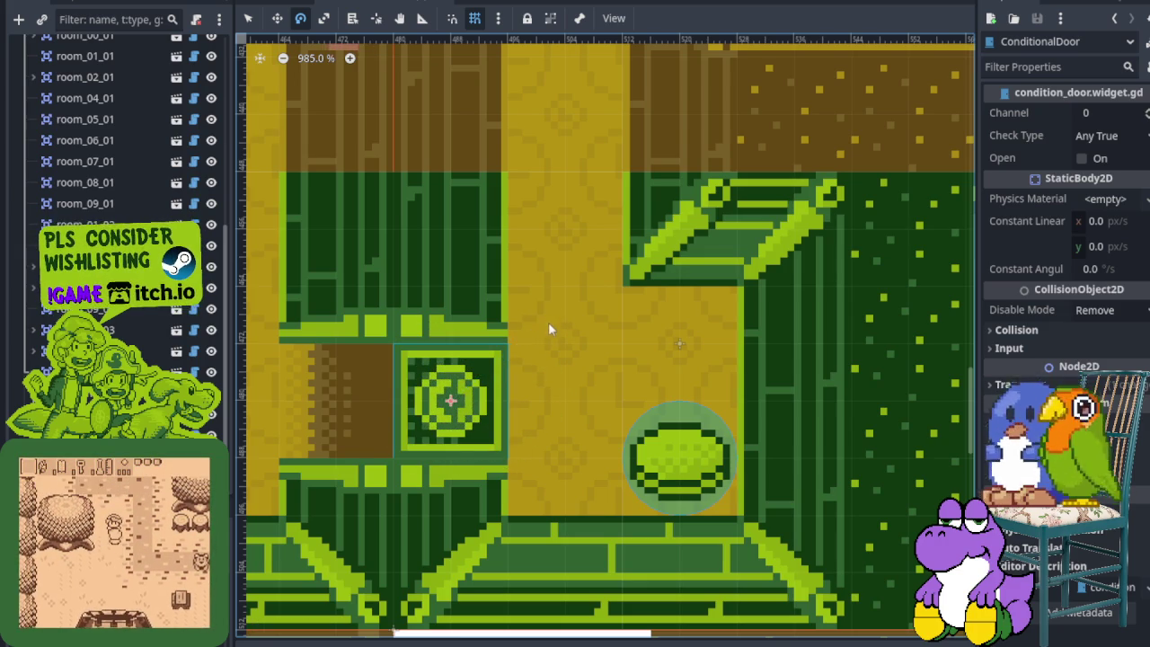
Save the scene and bring the whole room around the door into view.
scroll(540, 368, "down", 2)
key("ctrl+s")
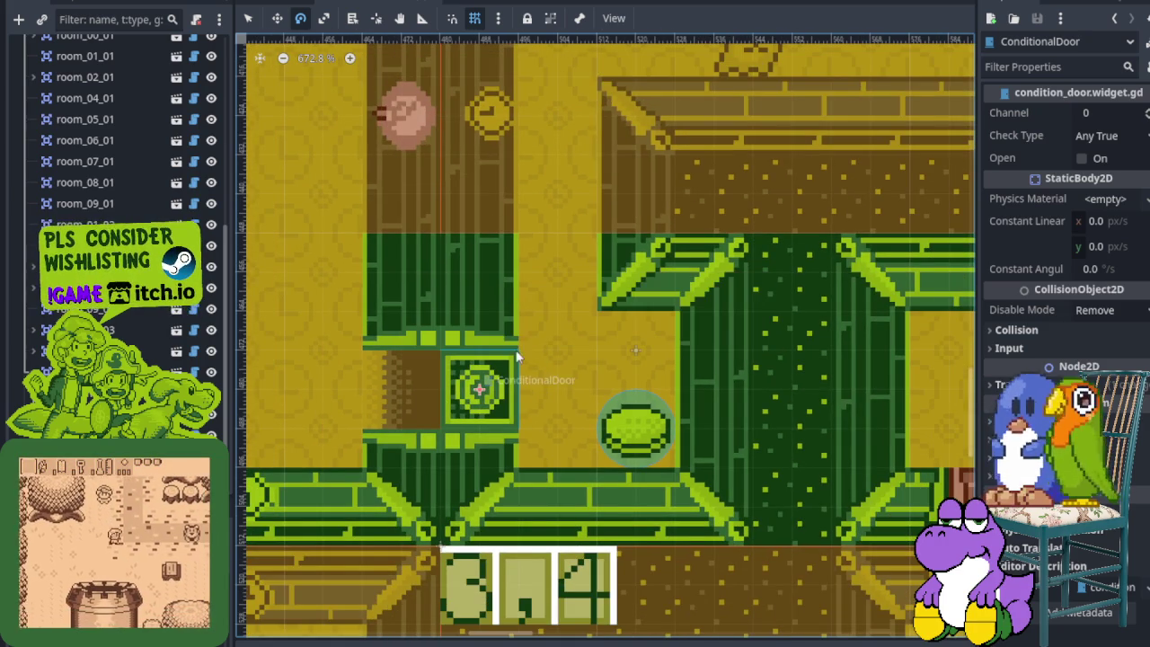
scroll(692, 309, "down", 2)
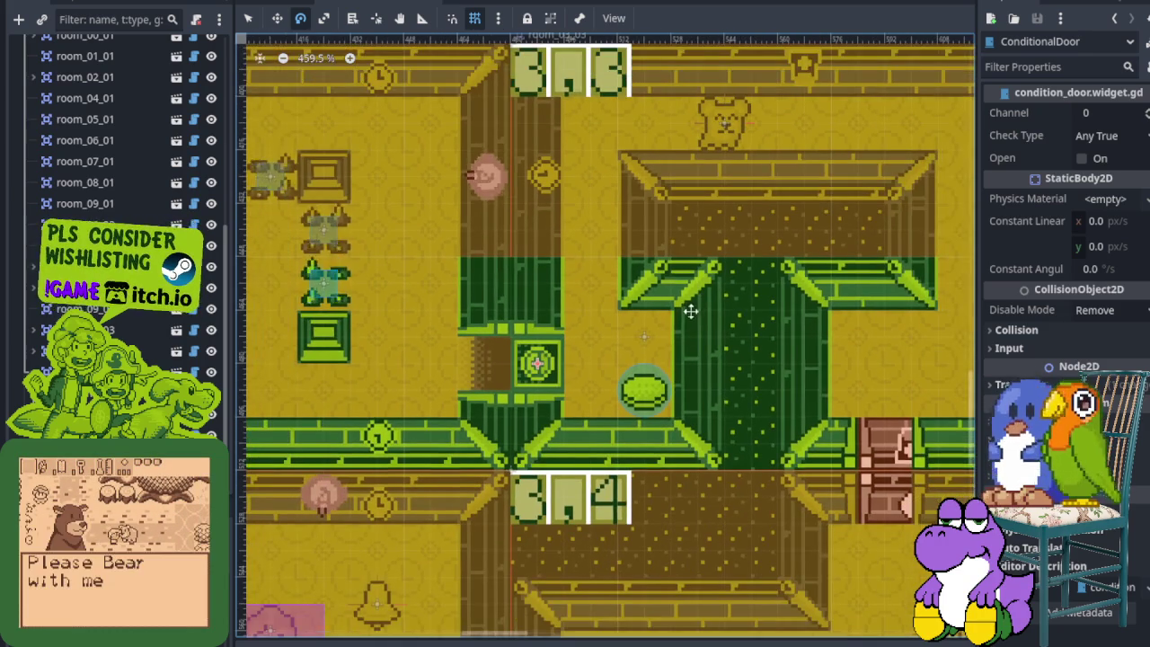
left_click_drag(688, 311, 585, 371)
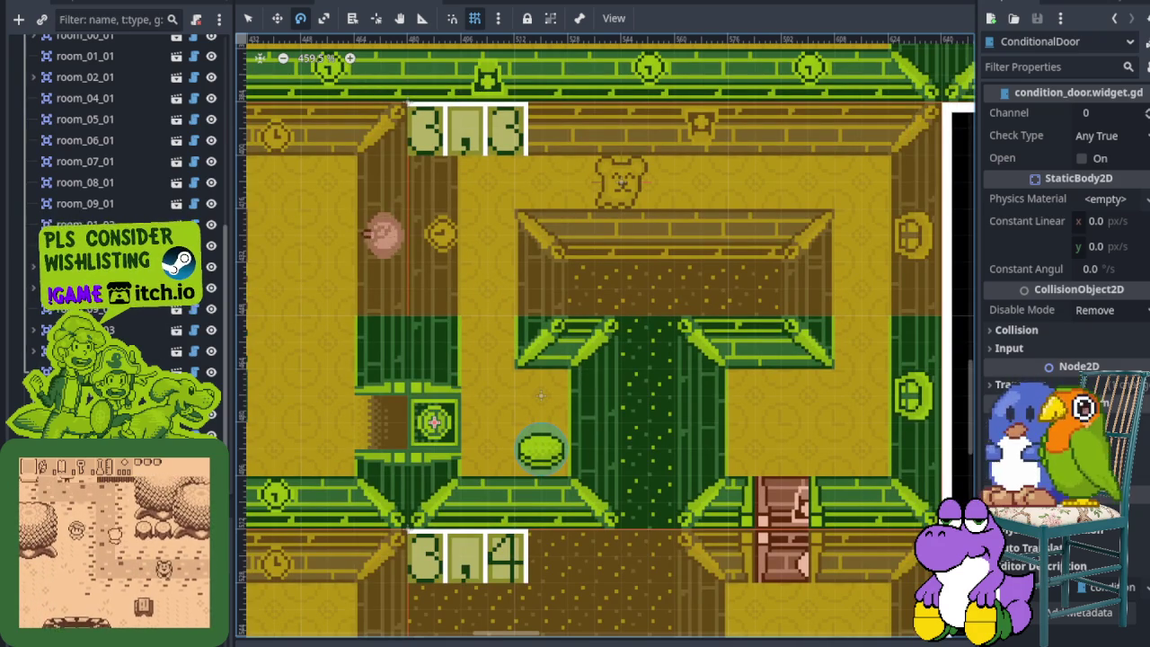
Set Channel to 3300 on both the ConditionalDoor and the PressurePlate.
left_click(1108, 113)
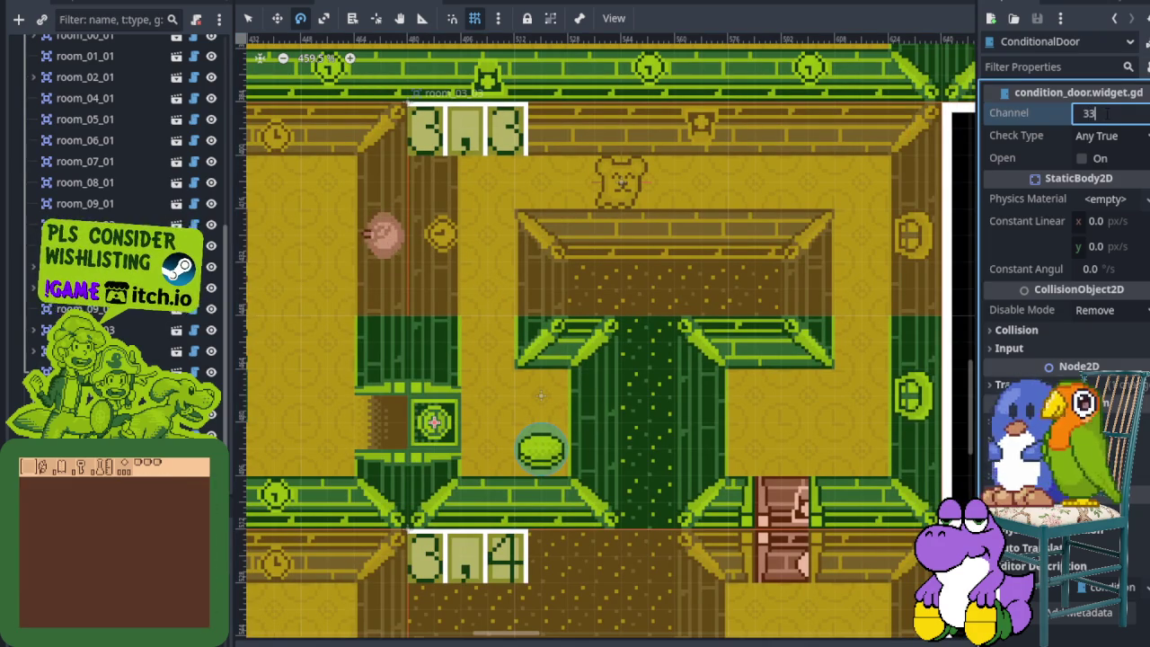
type("3300")
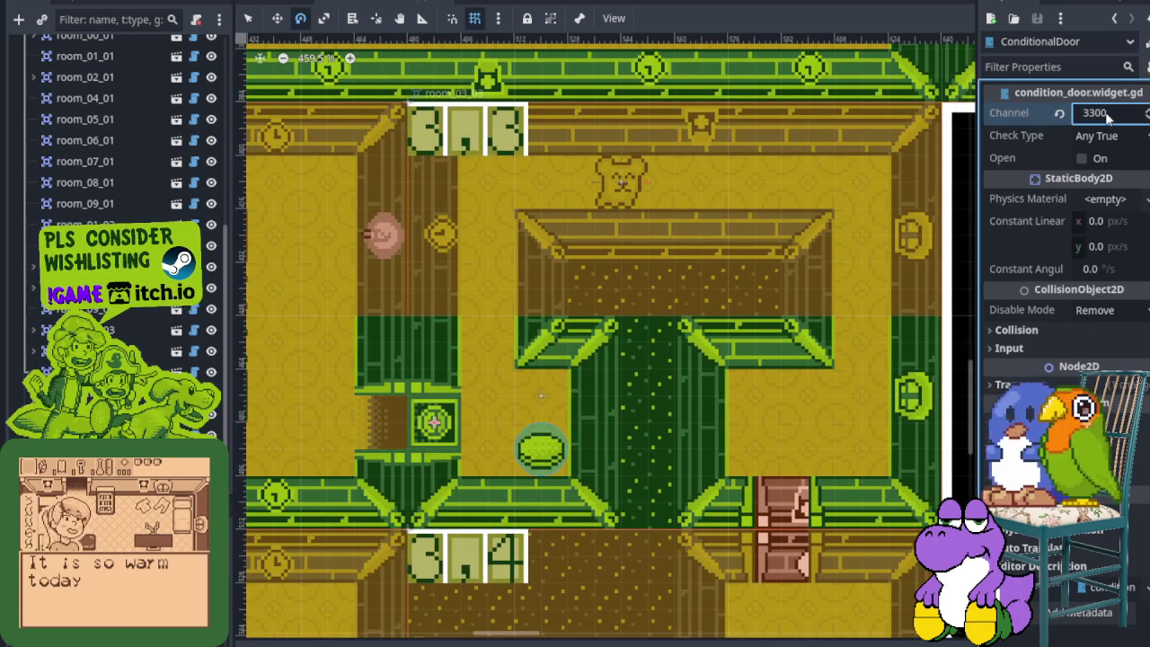
key("Return")
left_click(897, 139)
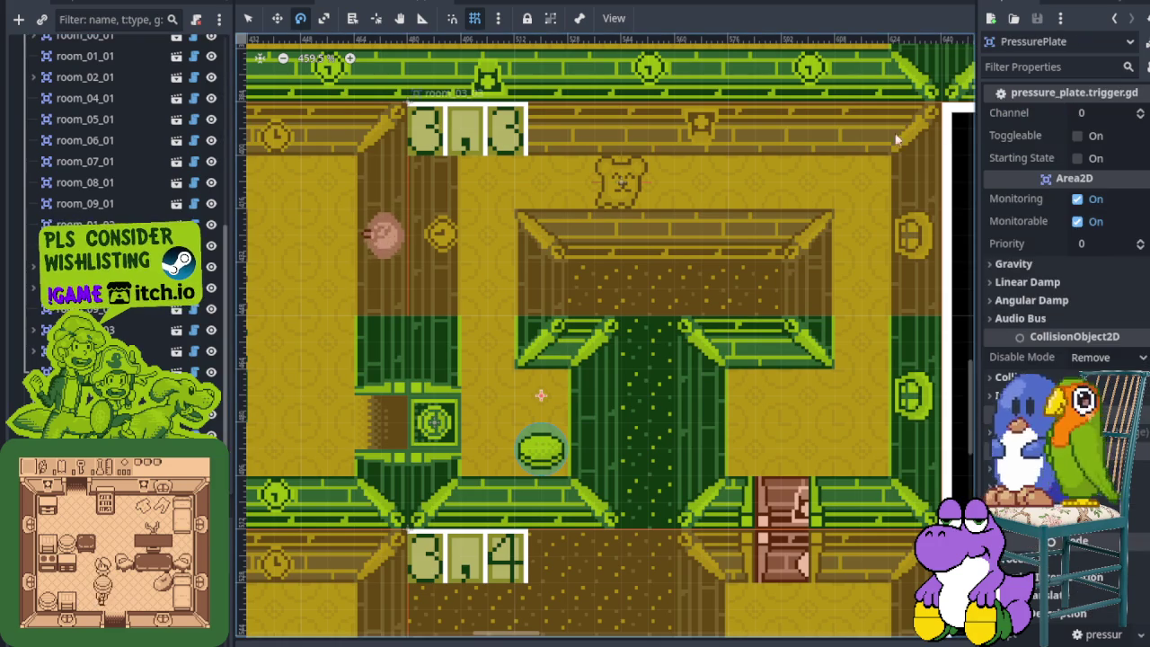
left_click(1107, 113)
type("3300")
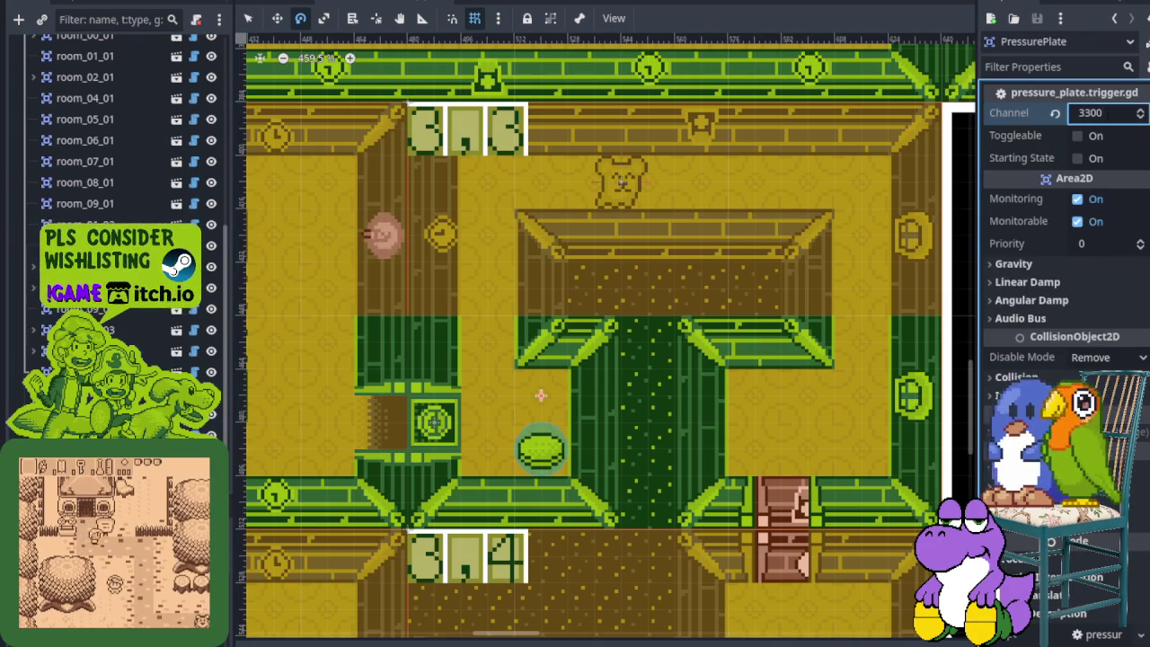
key("ctrl+s")
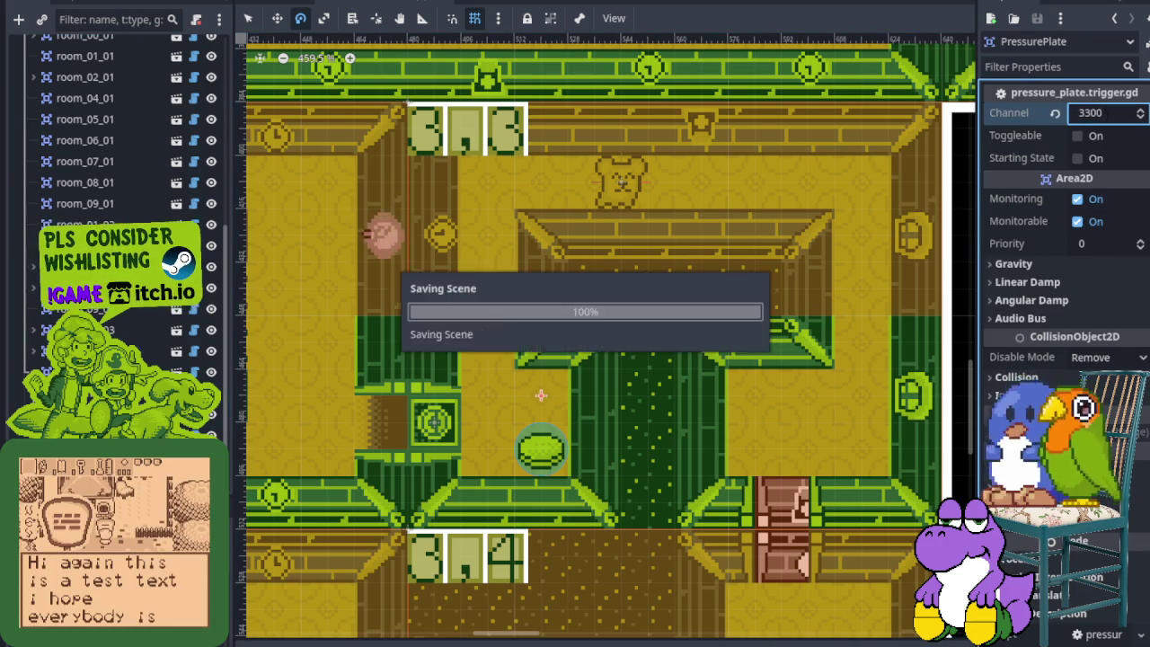
key("Return")
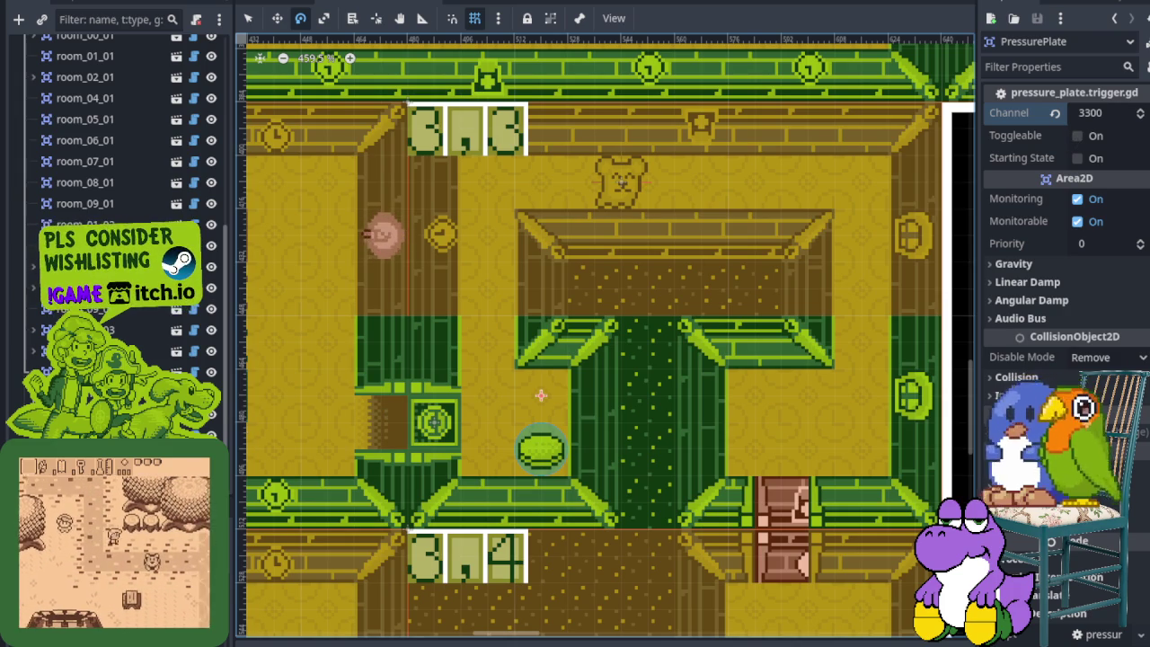
Keep the door's Check Type as Any True, make the plate Toggleable, and save.
left_click(433, 423)
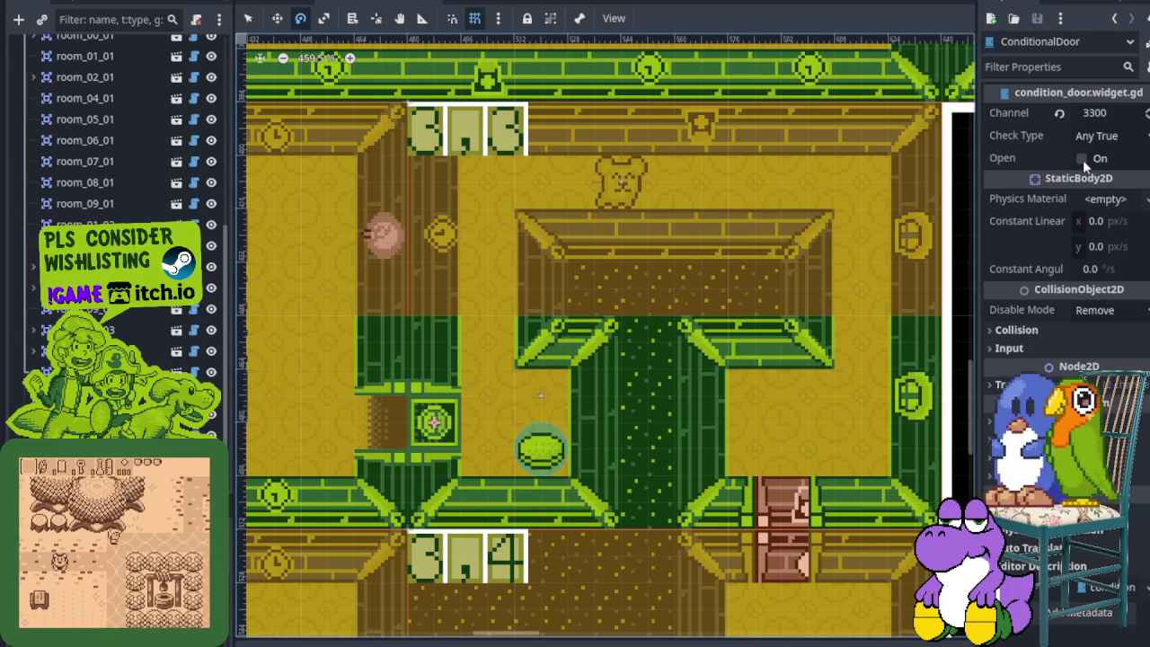
left_click(1112, 140)
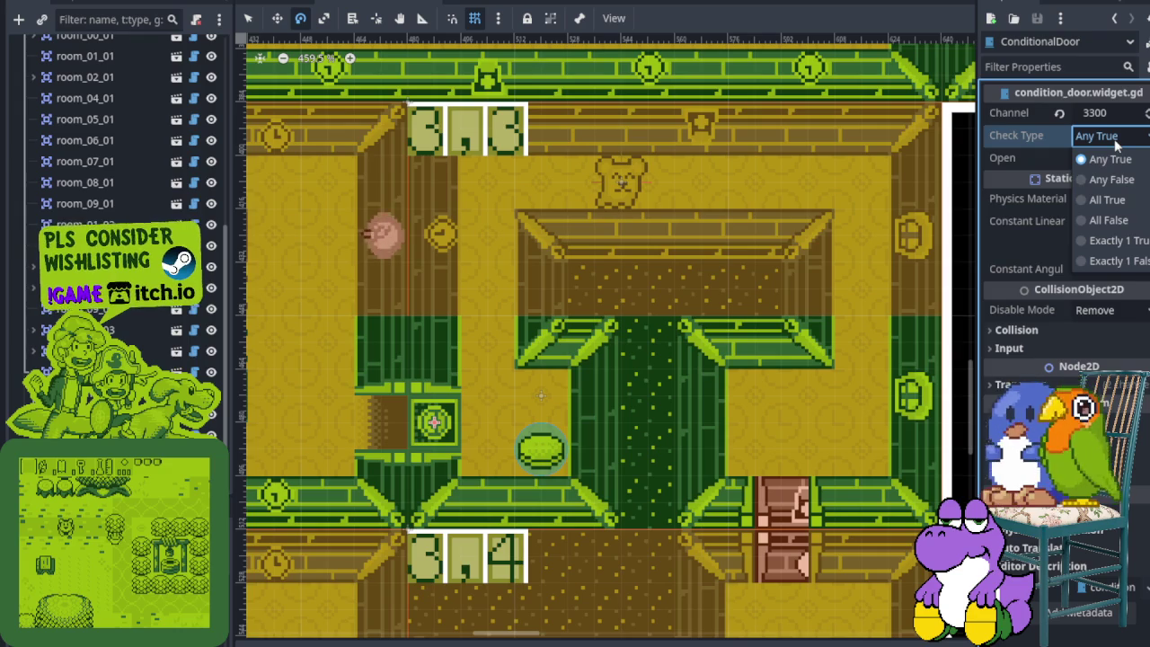
left_click(1110, 159)
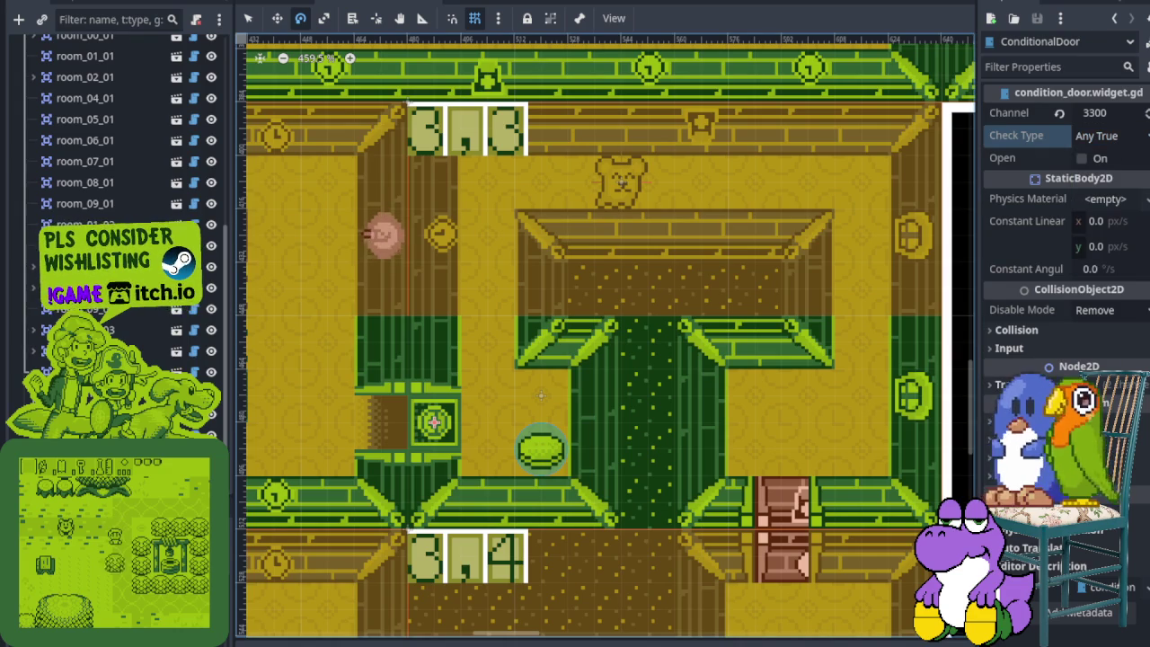
left_click(541, 445)
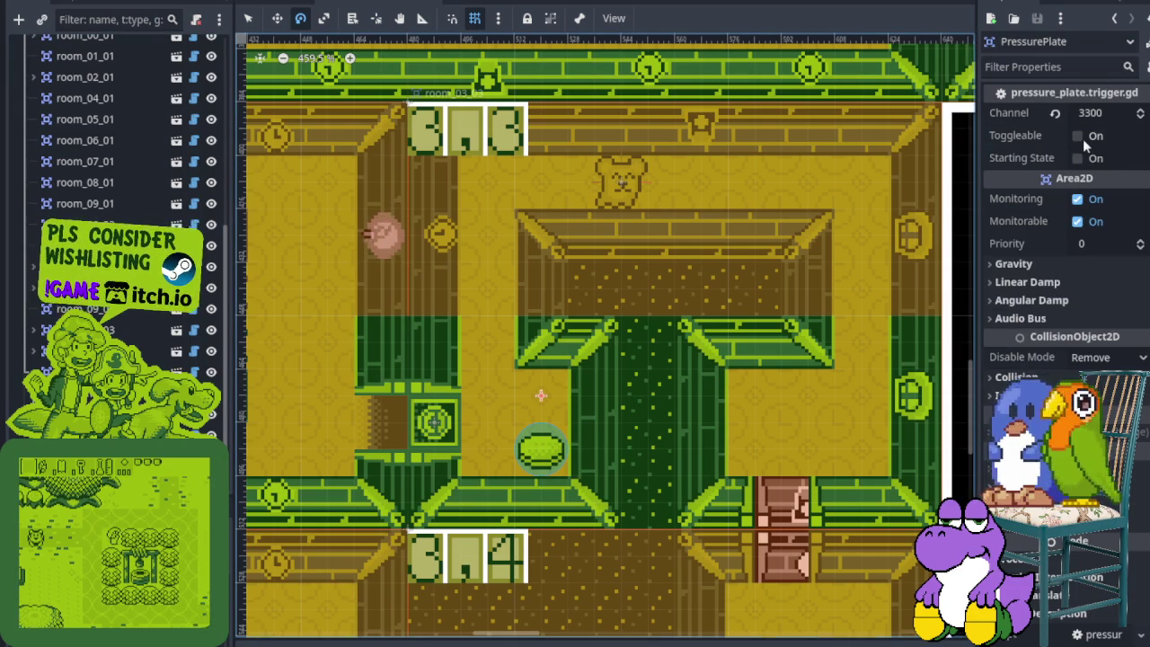
left_click(1083, 138)
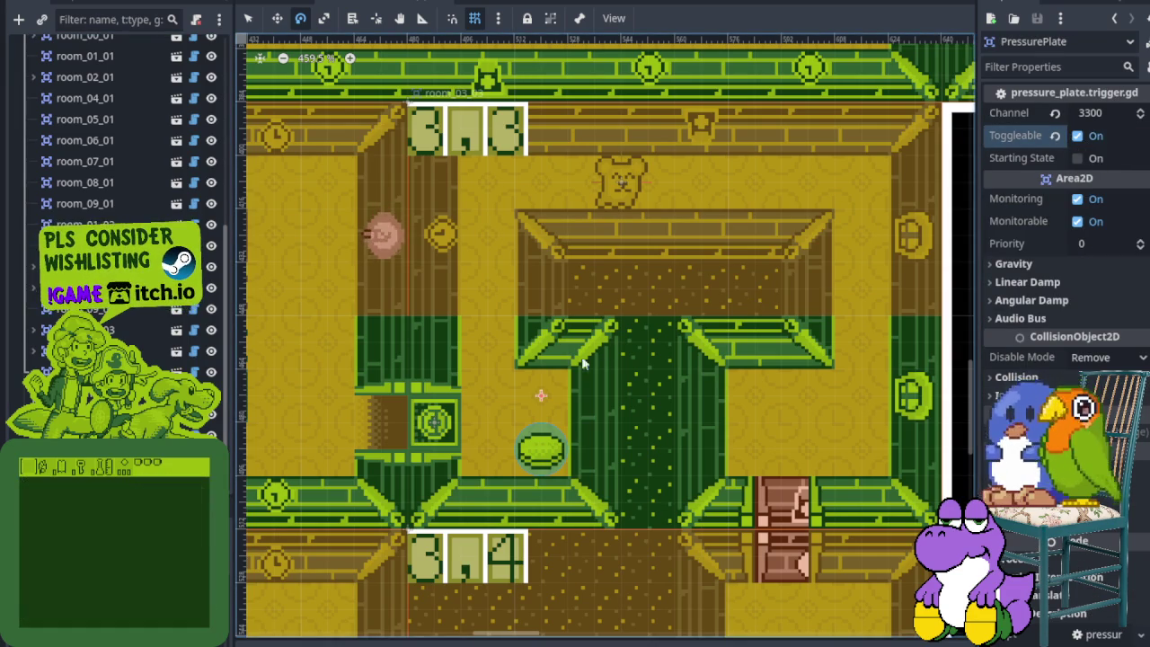
scroll(582, 363, "down", 2)
key("ctrl+s")
scroll(116, 170, "up", 5)
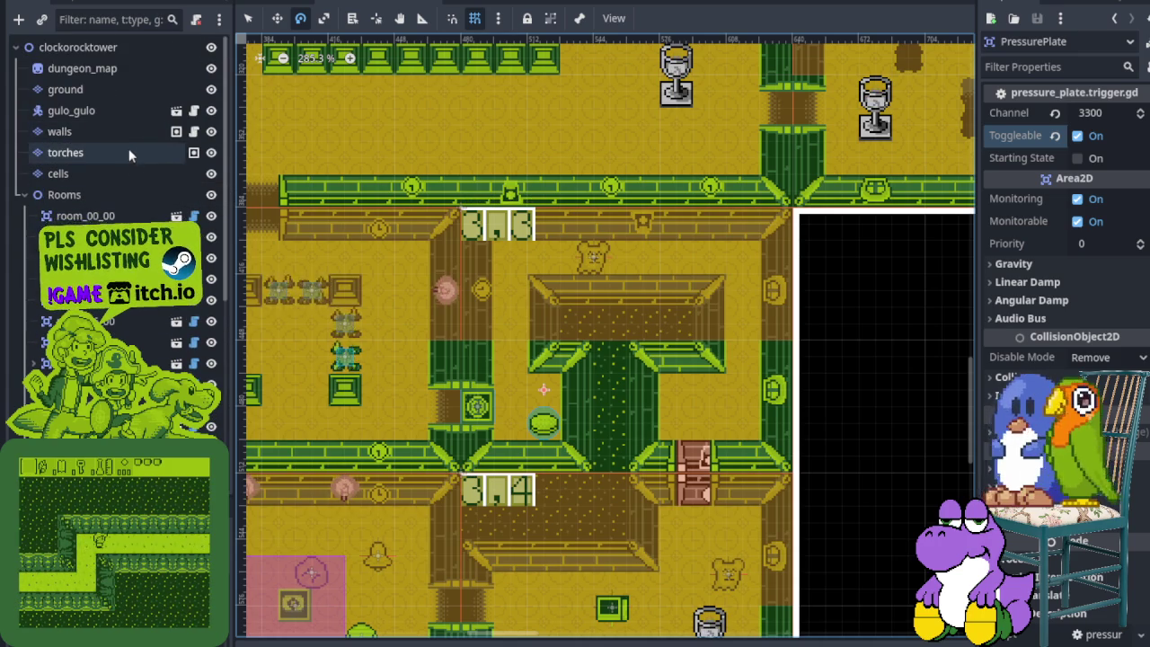
Paint two green passage tiles on the ground layer over the door by the 3,4 label, then save.
left_click(111, 92)
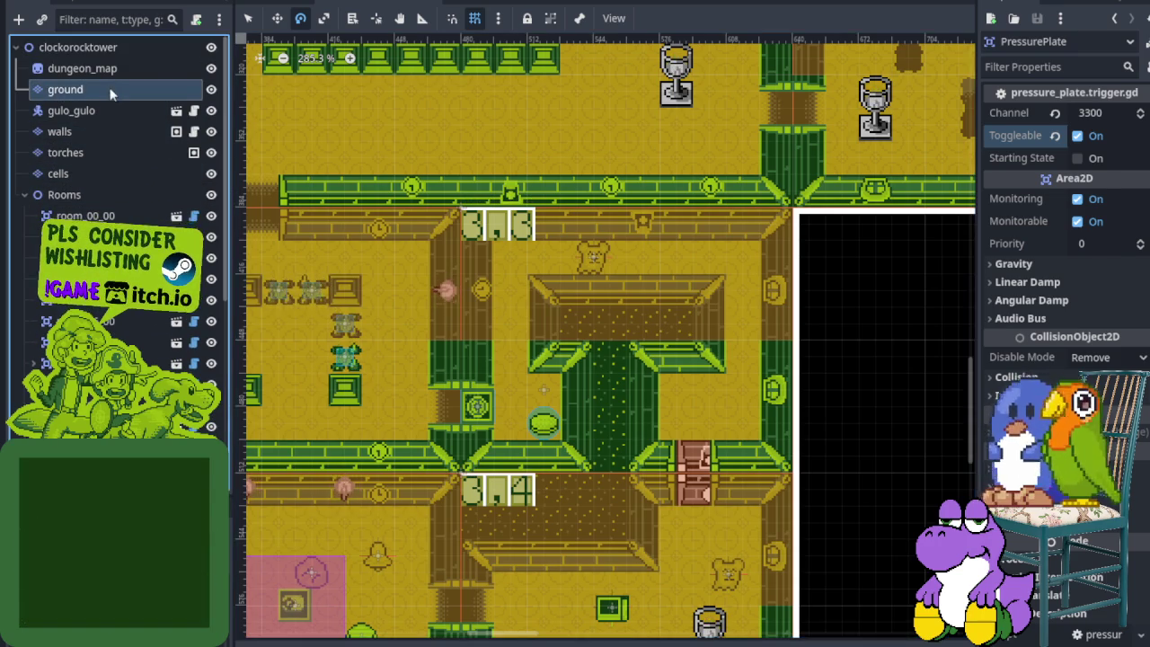
scroll(706, 589, "down", 3)
scroll(692, 584, "up", 7)
scroll(679, 578, "up", 6)
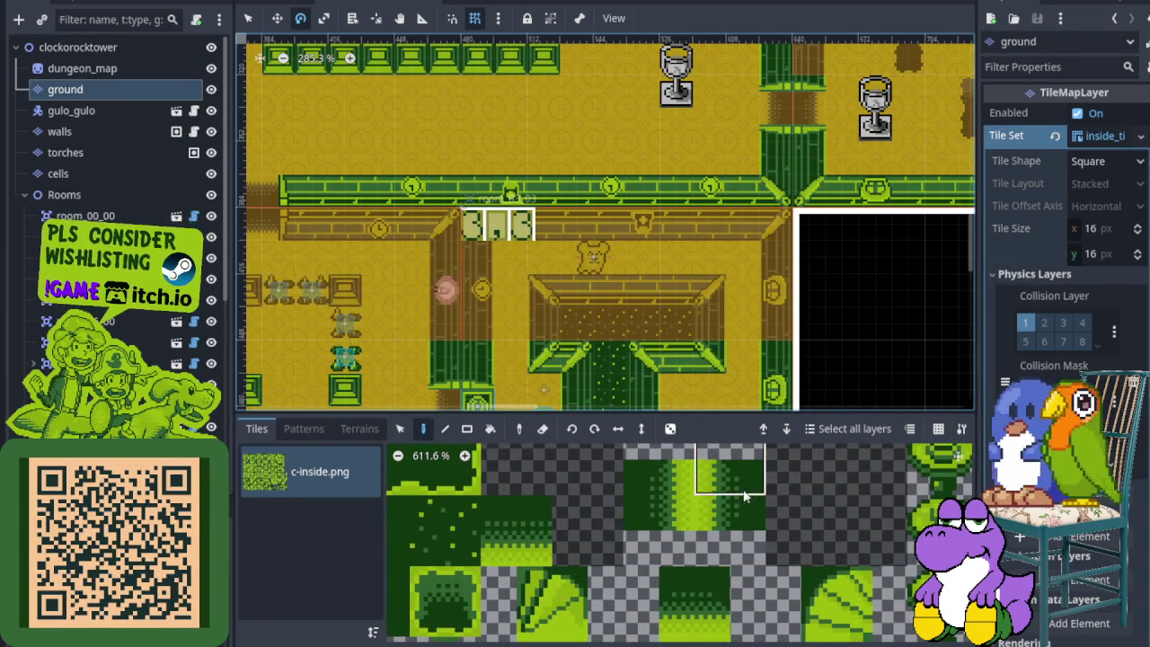
scroll(763, 512, "down", 3)
left_click_drag(668, 508, 712, 507)
scroll(677, 339, "down", 5)
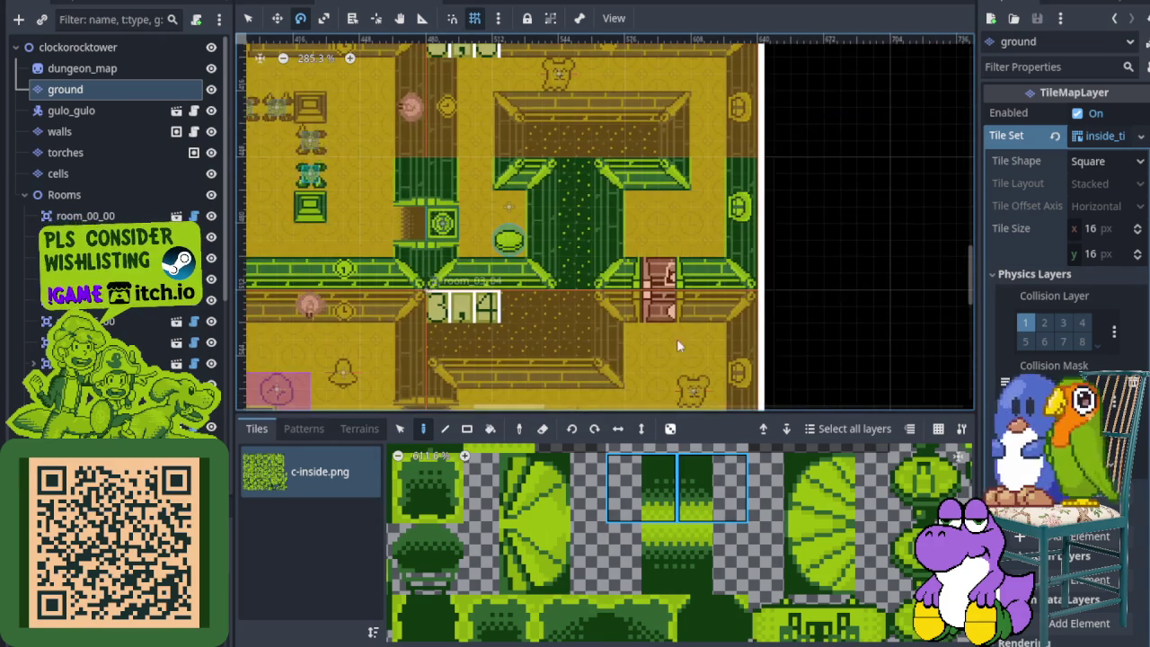
scroll(676, 339, "up", 6)
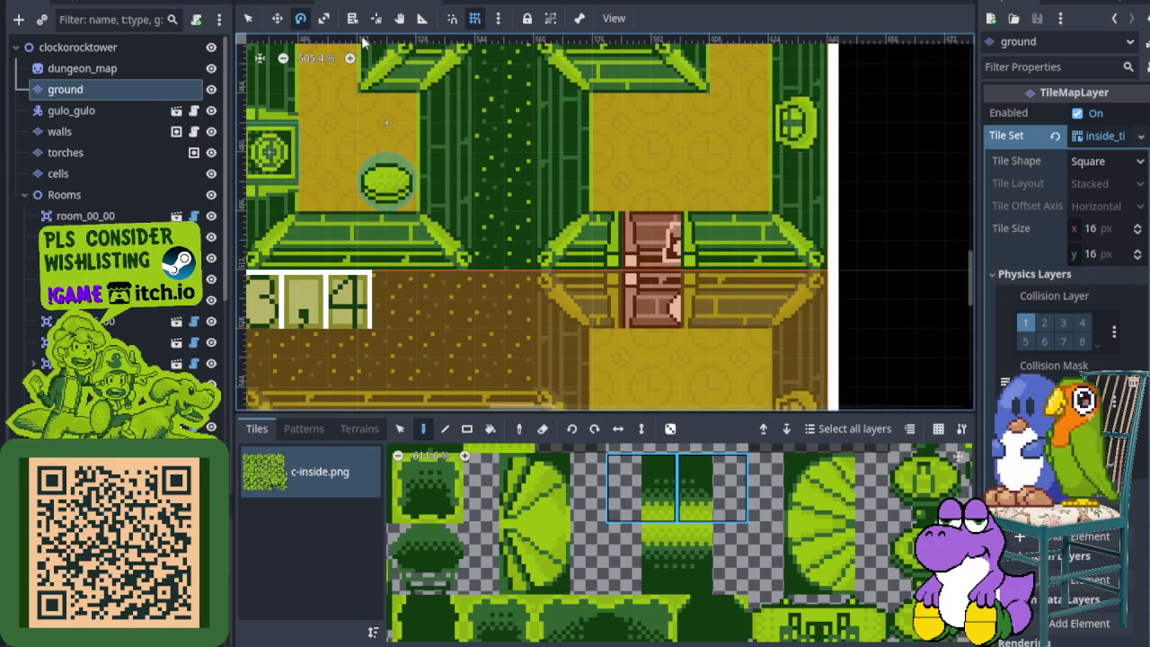
left_click(249, 19)
left_click(654, 301)
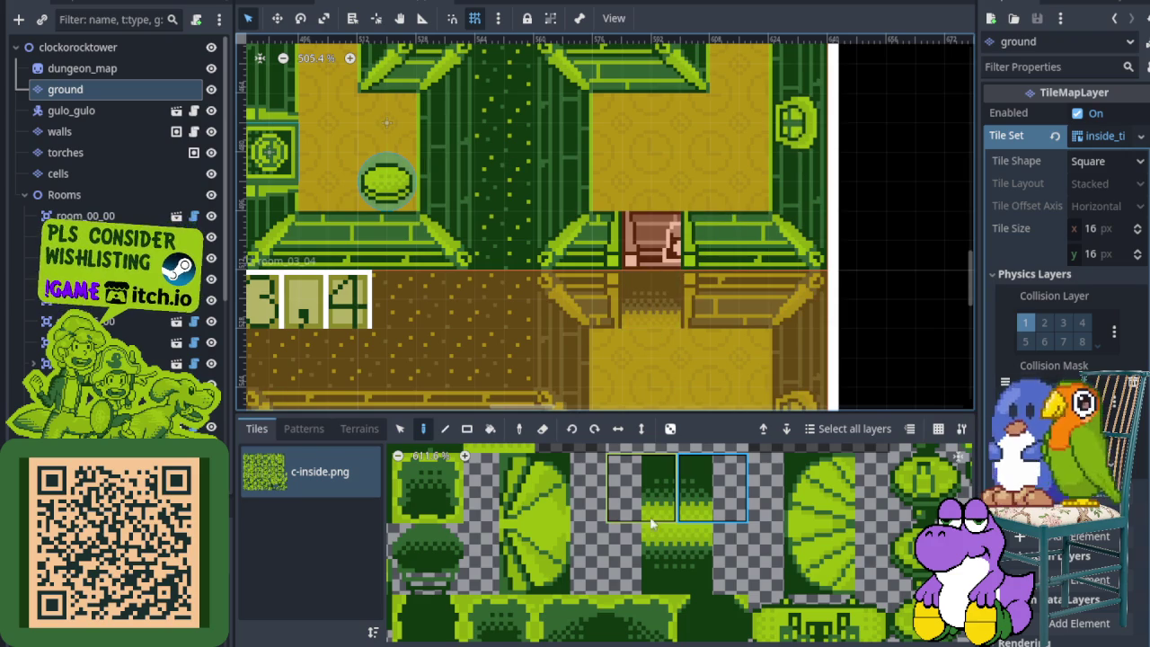
left_click_drag(647, 556, 698, 564)
scroll(653, 251, "down", 6)
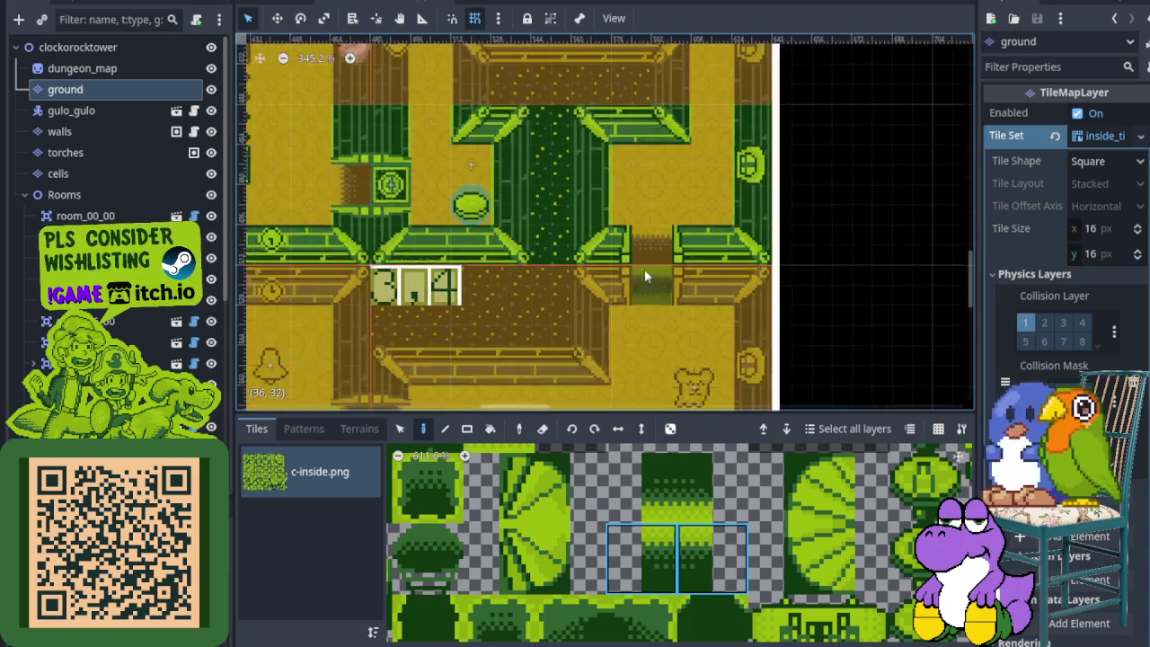
key("ctrl+s")
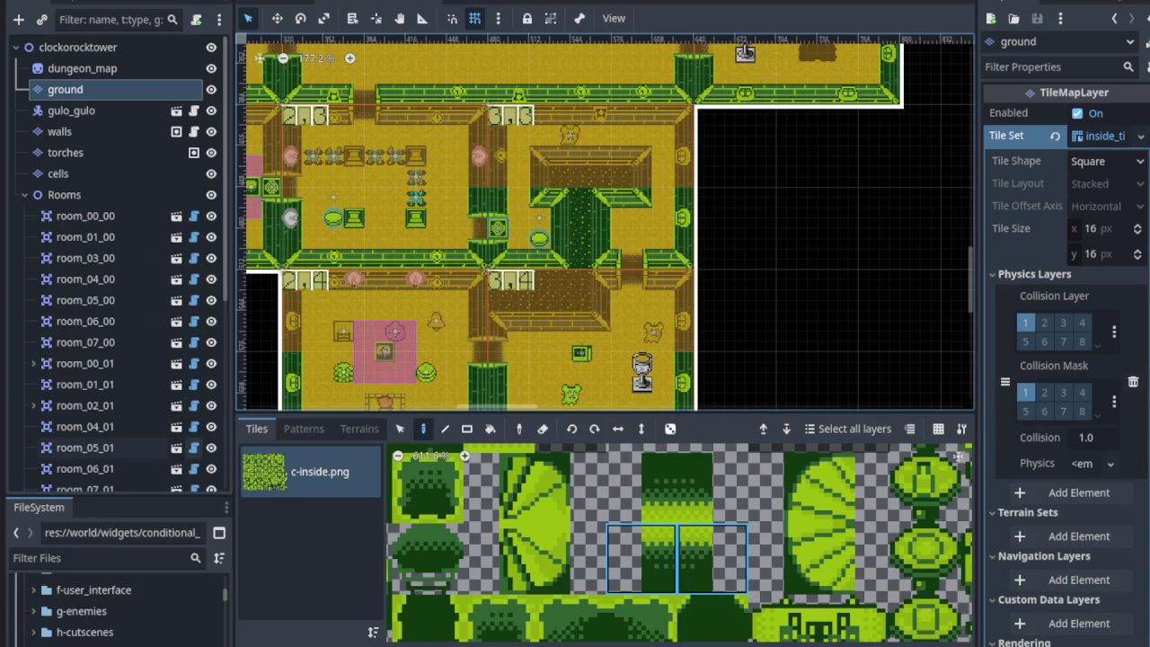
Filter the FileSystem dock by 'clo' to list the clock tower files.
scroll(411, 312, "down", 2)
left_click(110, 558)
type("clock")
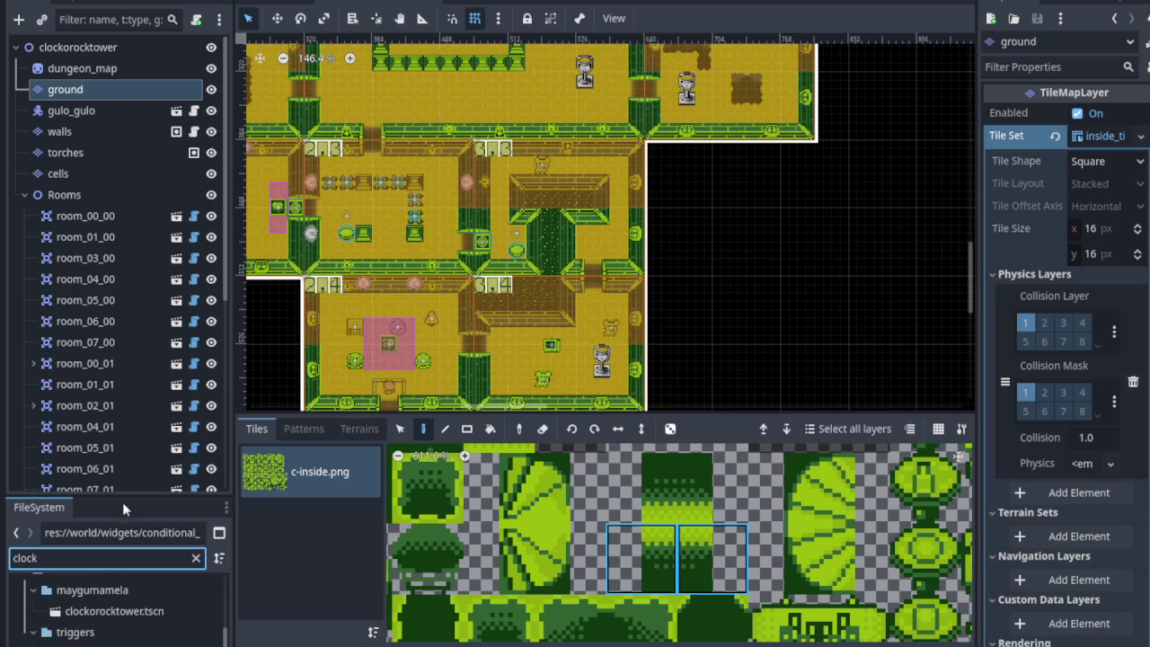
mouse_move(123, 497)
left_mouse_down()
mouse_move(135, 365)
mouse_move(141, 395)
left_mouse_up()
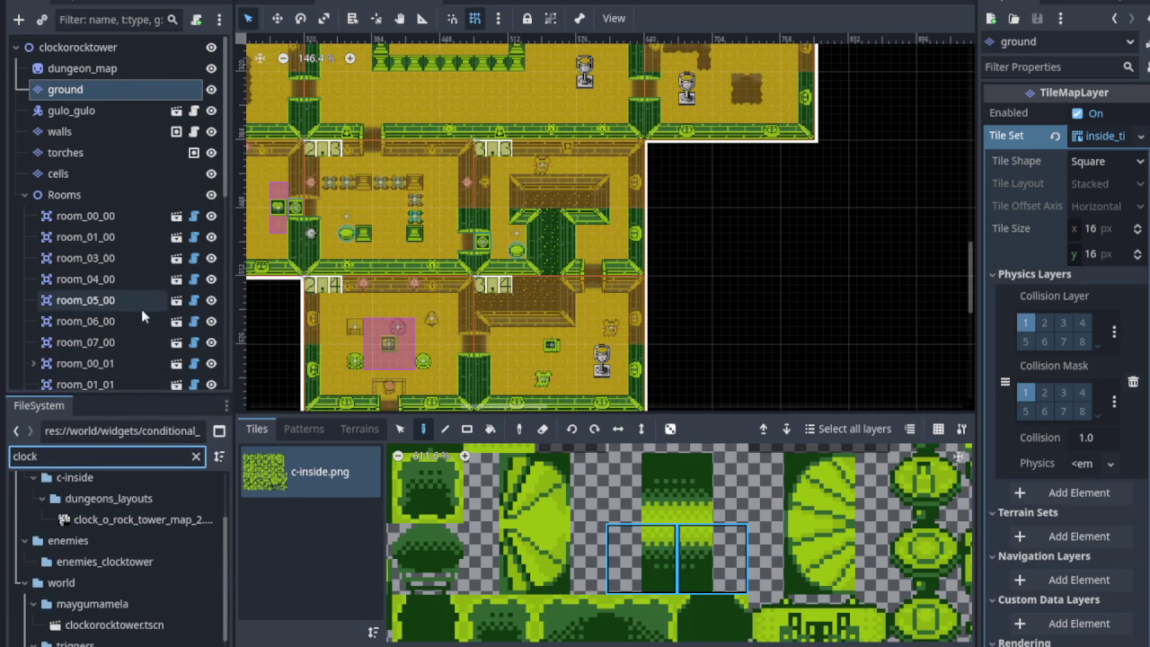
scroll(136, 309, "down", 10)
Instance clock.tscn under room_03_03 in the Scene dock.
scroll(80, 584, "down", 1)
scroll(79, 584, "up", 1)
scroll(87, 624, "down", 2)
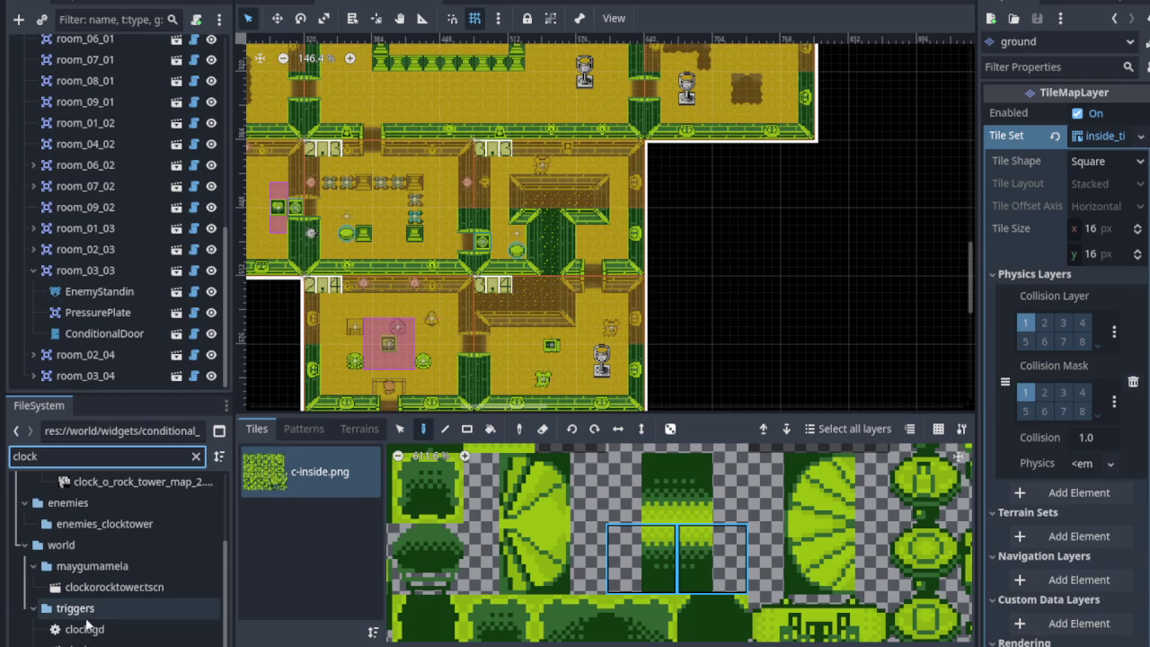
left_click(90, 641)
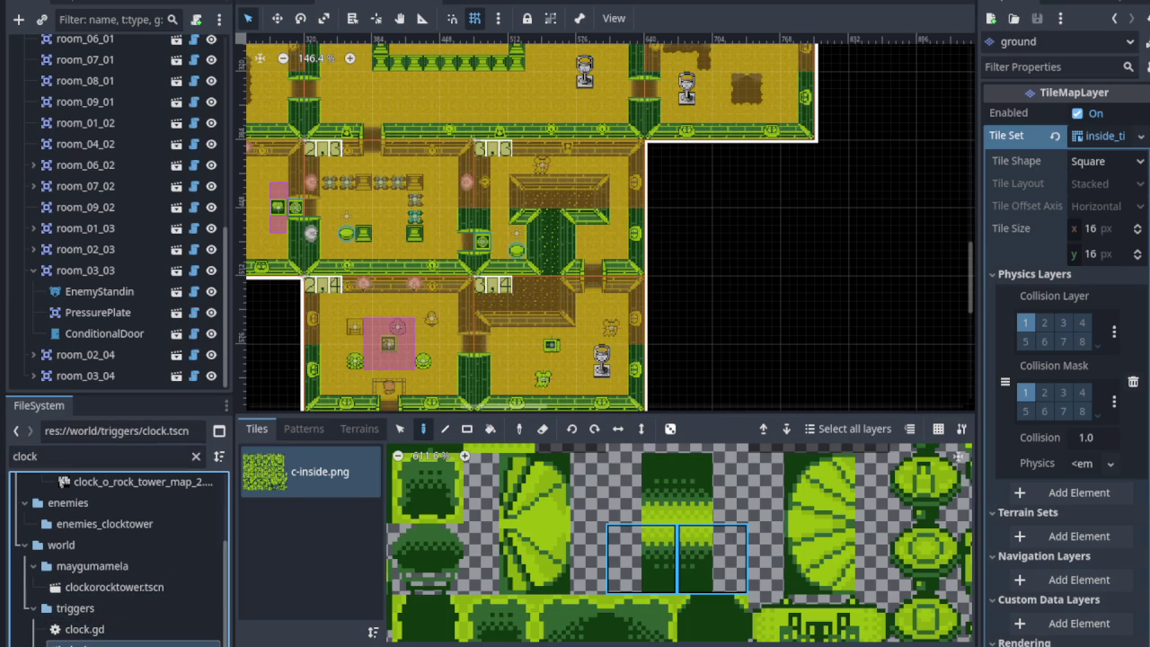
left_click_drag(90, 642, 100, 340)
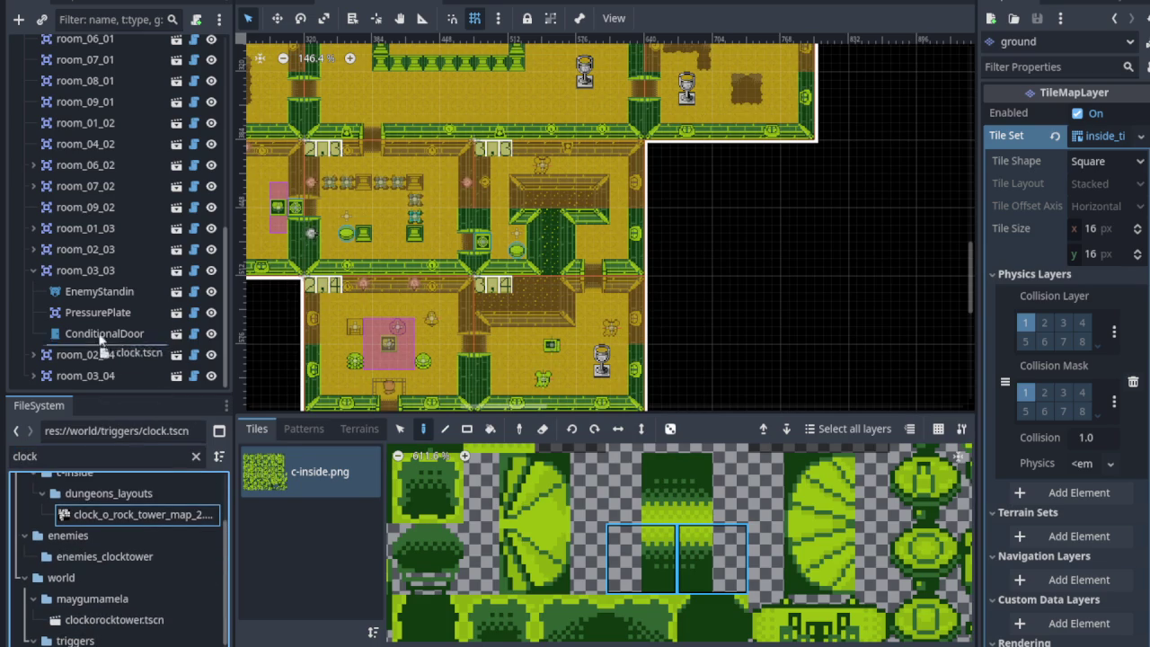
left_click_drag(101, 292, 90, 270)
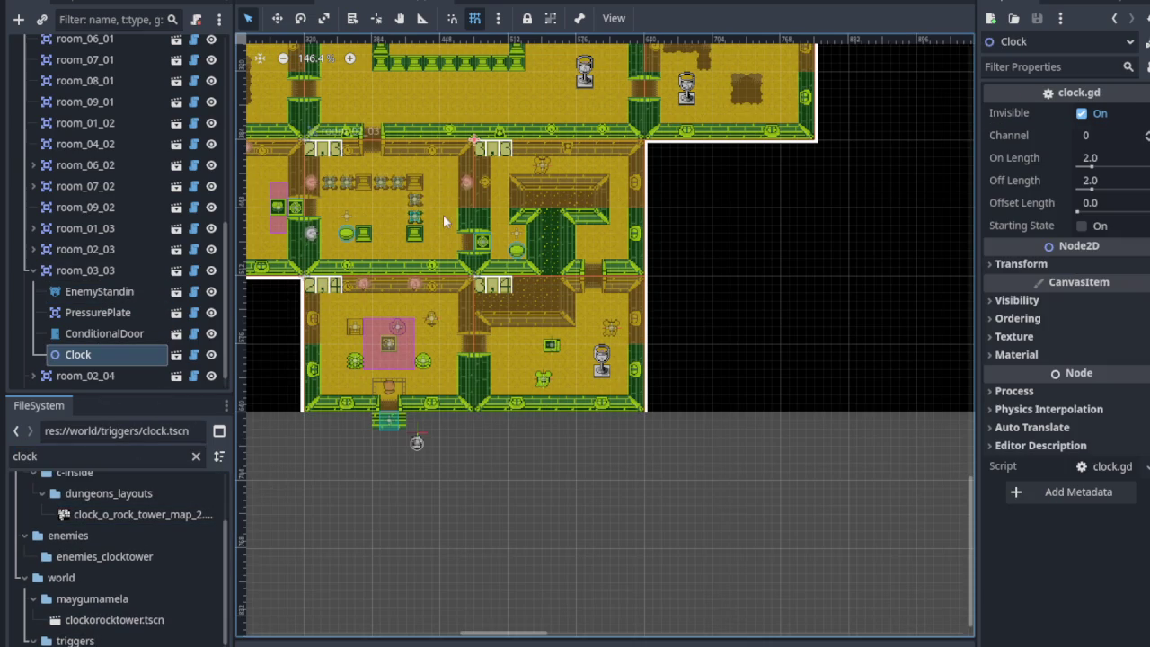
Move the Clock 80 px right along the room's top wall.
scroll(443, 214, "up", 4)
scroll(462, 176, "up", 3)
mouse_move(467, 173)
left_mouse_down()
mouse_move(580, 269)
mouse_move(737, 256)
mouse_move(806, 205)
mouse_move(777, 210)
mouse_move(809, 211)
left_mouse_up()
scroll(147, 233, "up", 5)
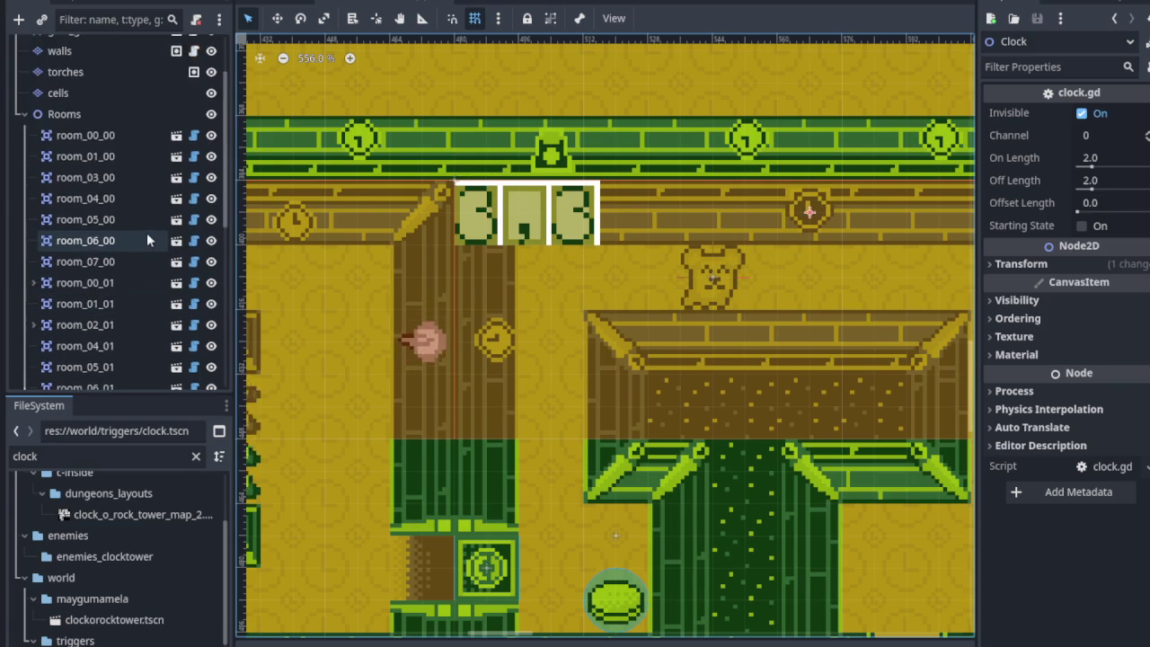
scroll(146, 239, "up", 2)
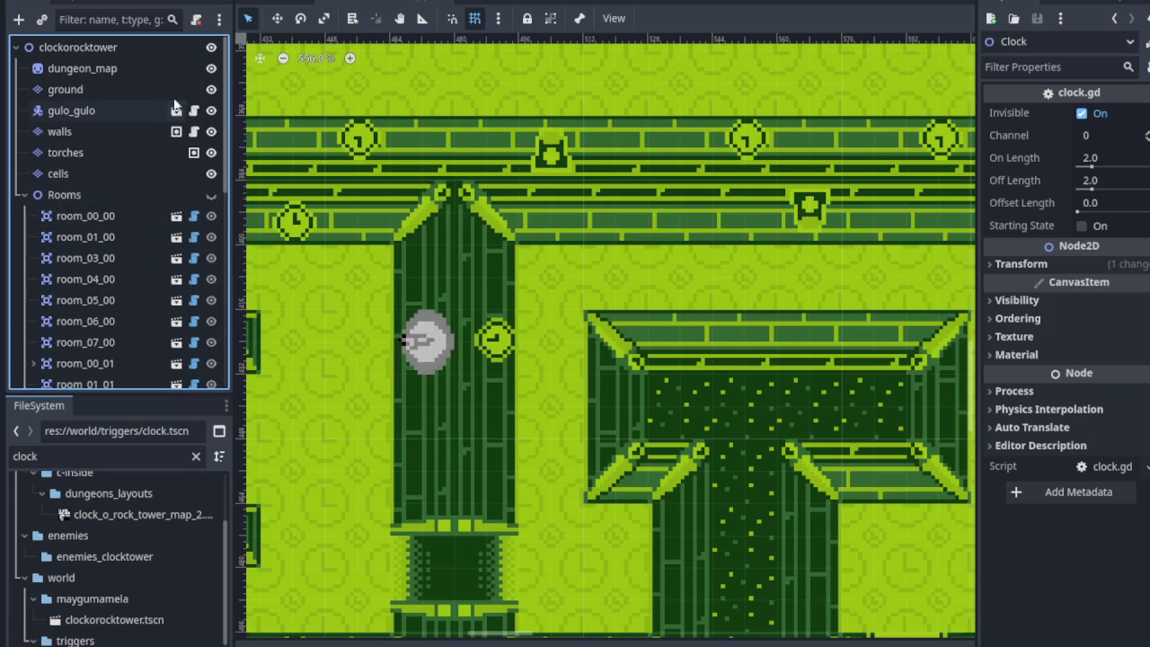
left_click(124, 131)
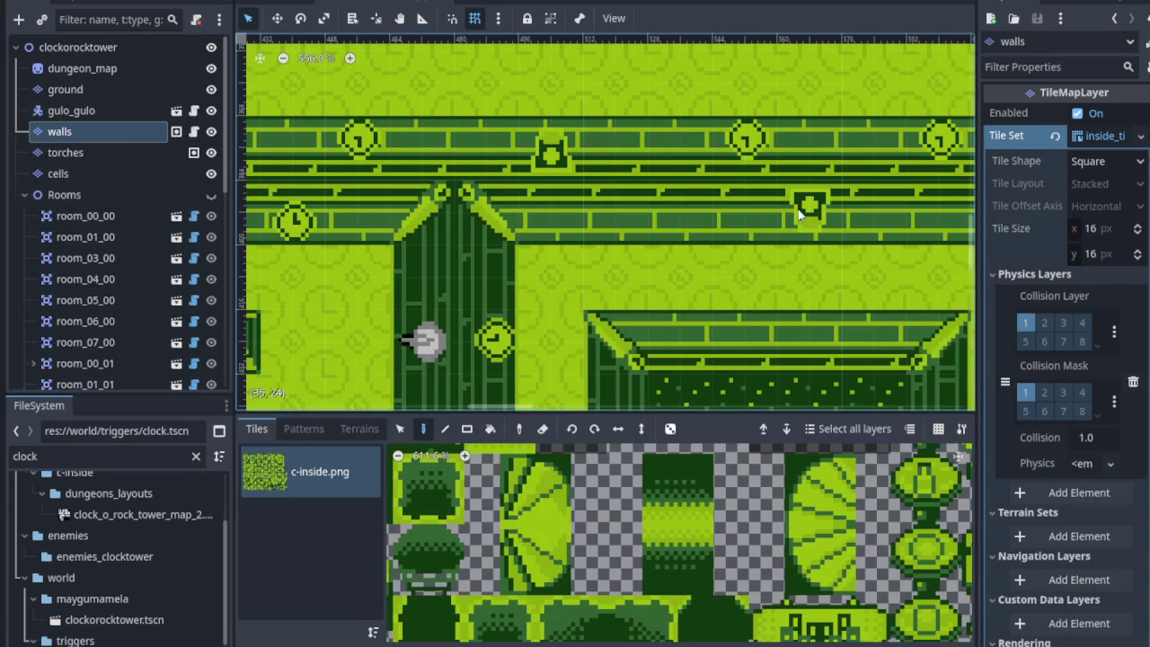
Select the clock decoration tile in the walls layer's TileMap atlas.
scroll(800, 213, "down", 3)
scroll(656, 620, "down", 6)
scroll(655, 620, "up", 2)
scroll(614, 85, "up", 2)
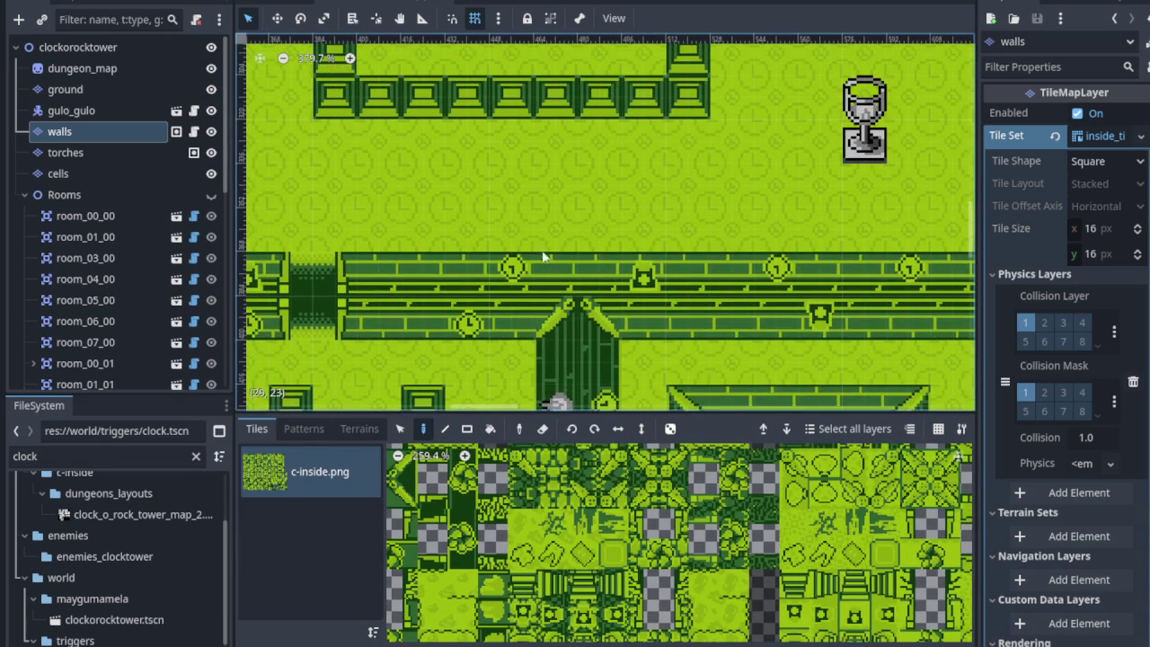
scroll(530, 215, "down", 3)
scroll(652, 532, "down", 5)
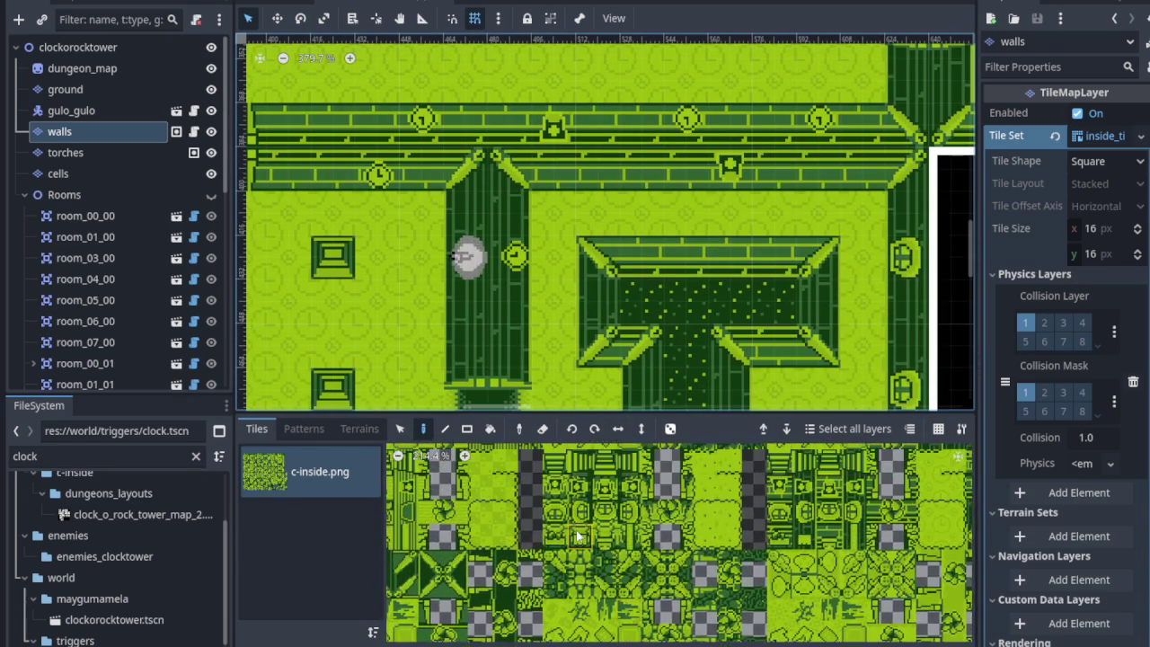
scroll(652, 532, "down", 5)
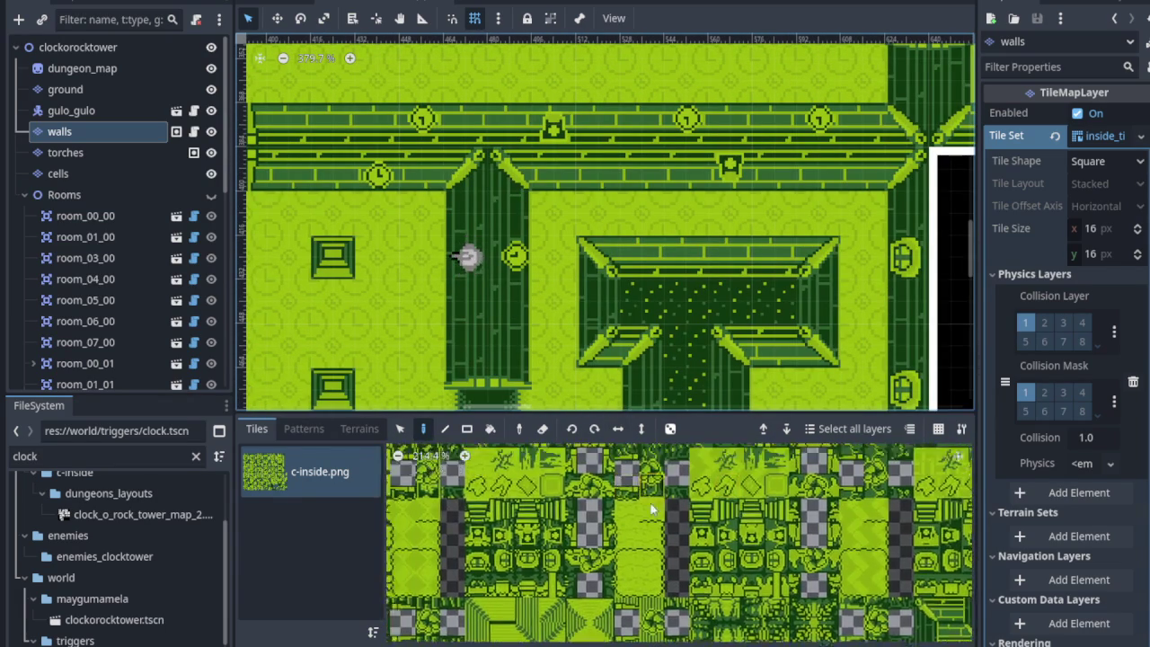
scroll(649, 580, "down", 5)
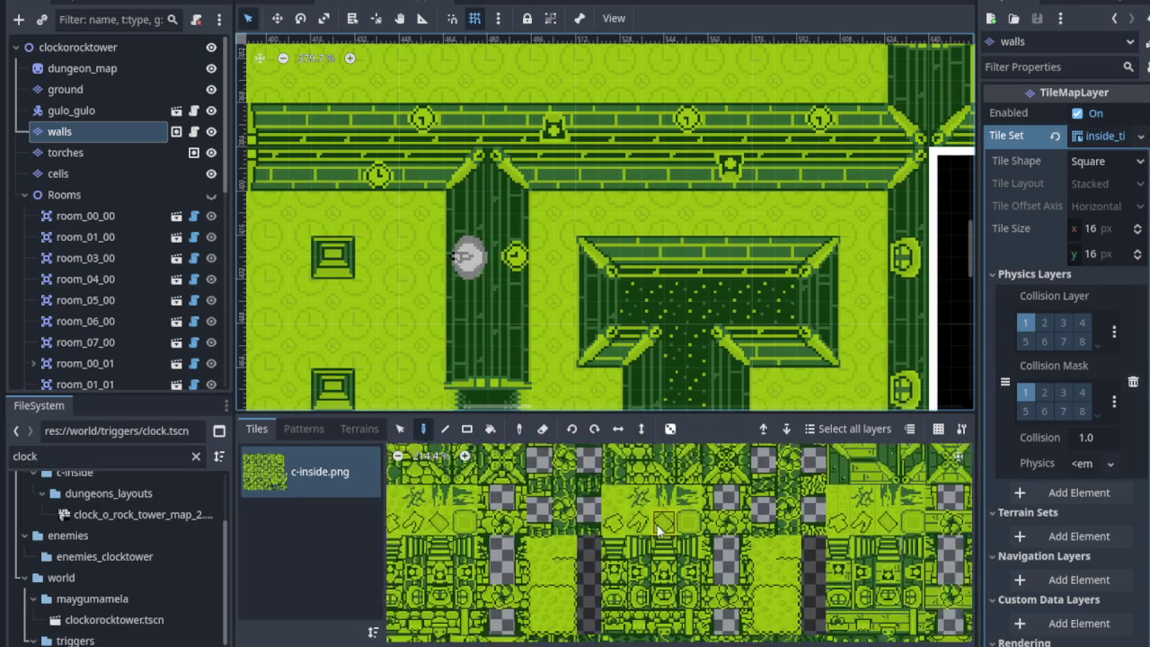
scroll(706, 502, "down", 5)
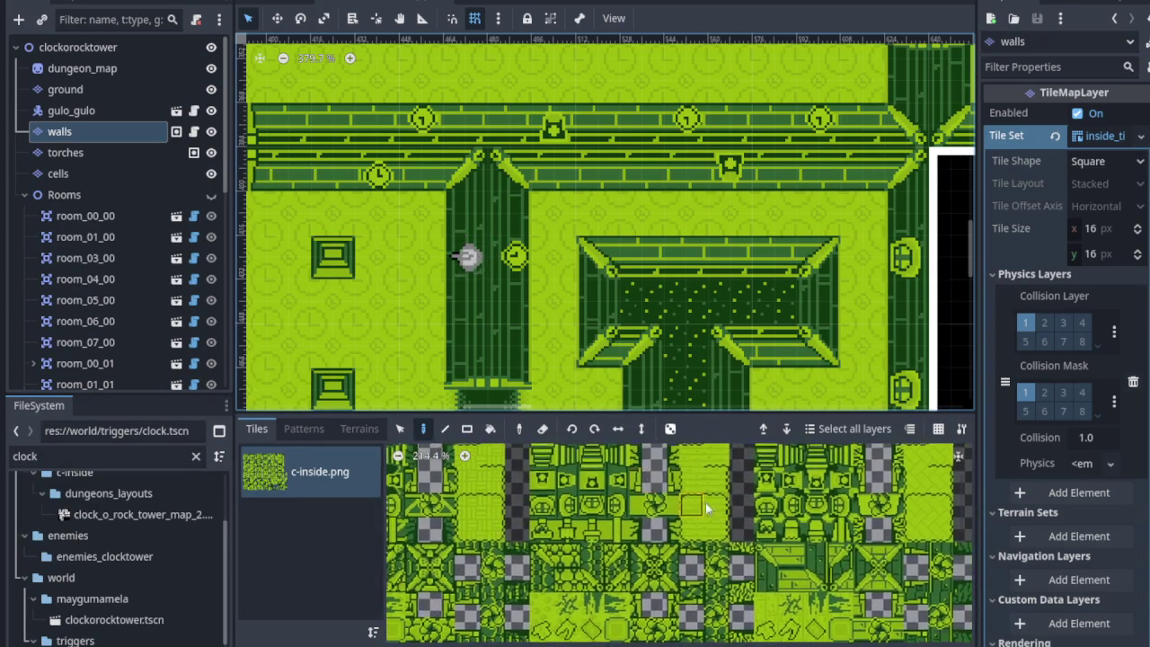
scroll(742, 609, "up", 2)
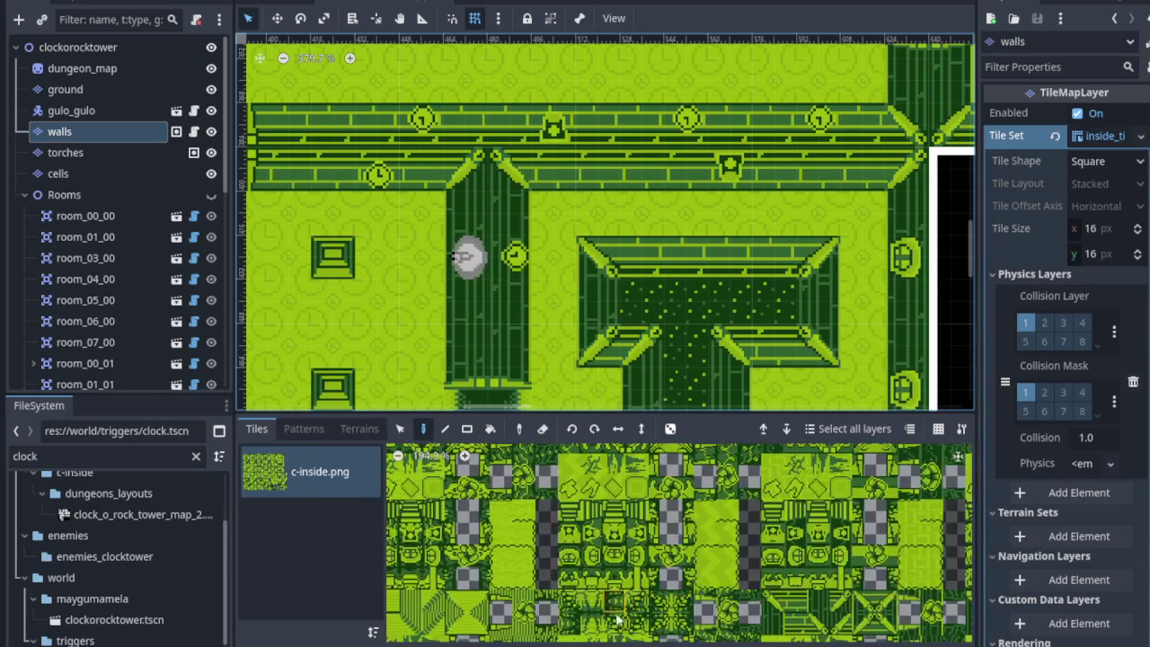
scroll(746, 600, "up", 2)
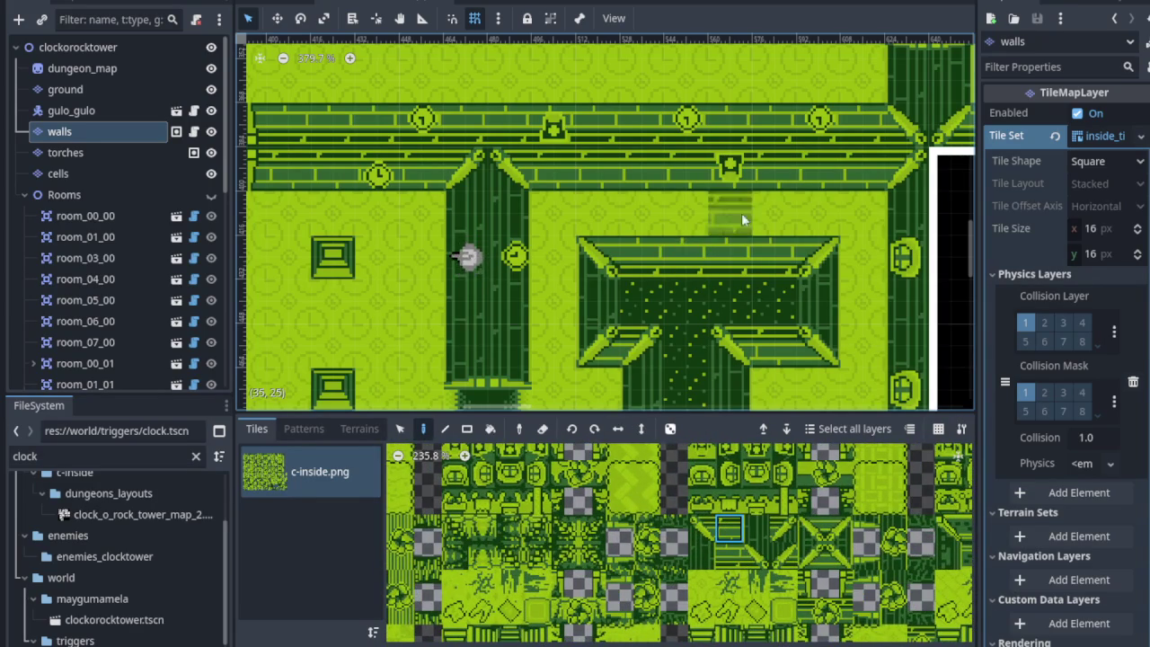
scroll(737, 179, "right", 2)
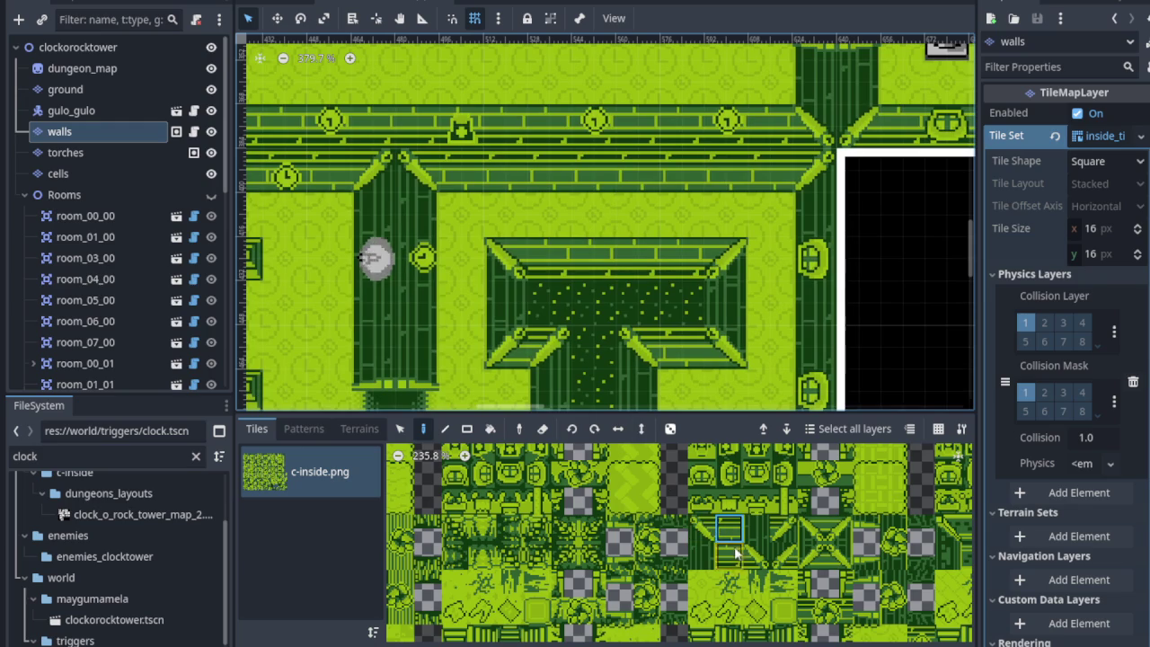
scroll(728, 562, "down", 3)
left_click(681, 561)
Place two clock tiles on the top wall, save, and show the Rooms overlays again.
scroll(530, 177, "up", 1)
left_click(513, 167)
left_click(742, 176)
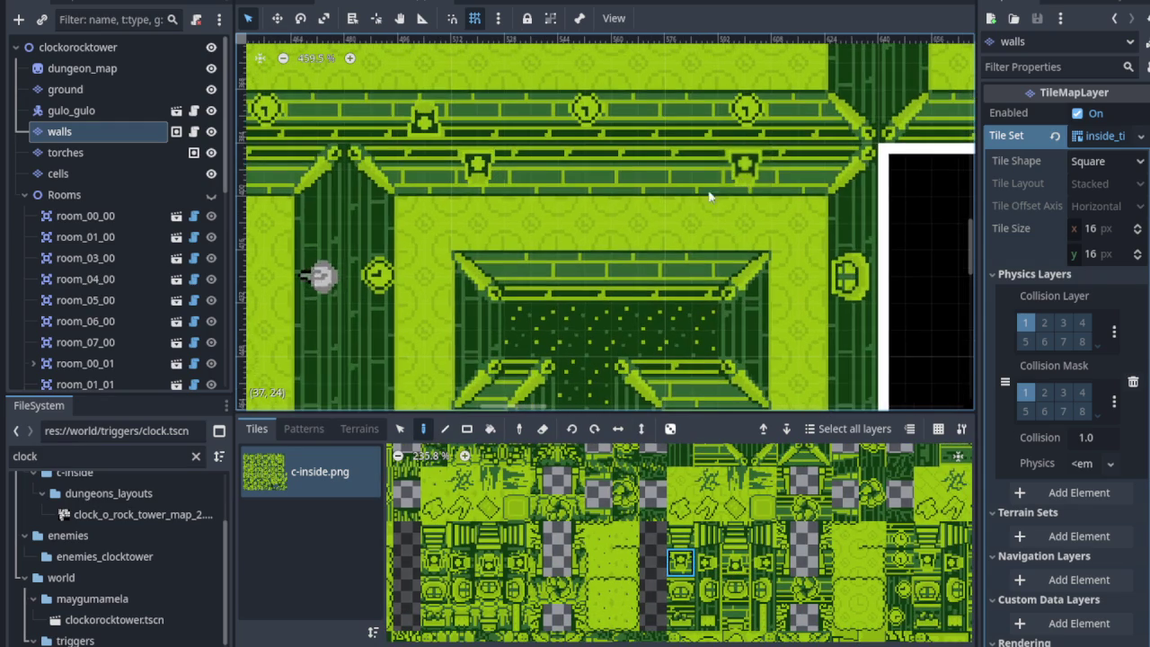
scroll(469, 285, "down", 1)
key("ctrl+s")
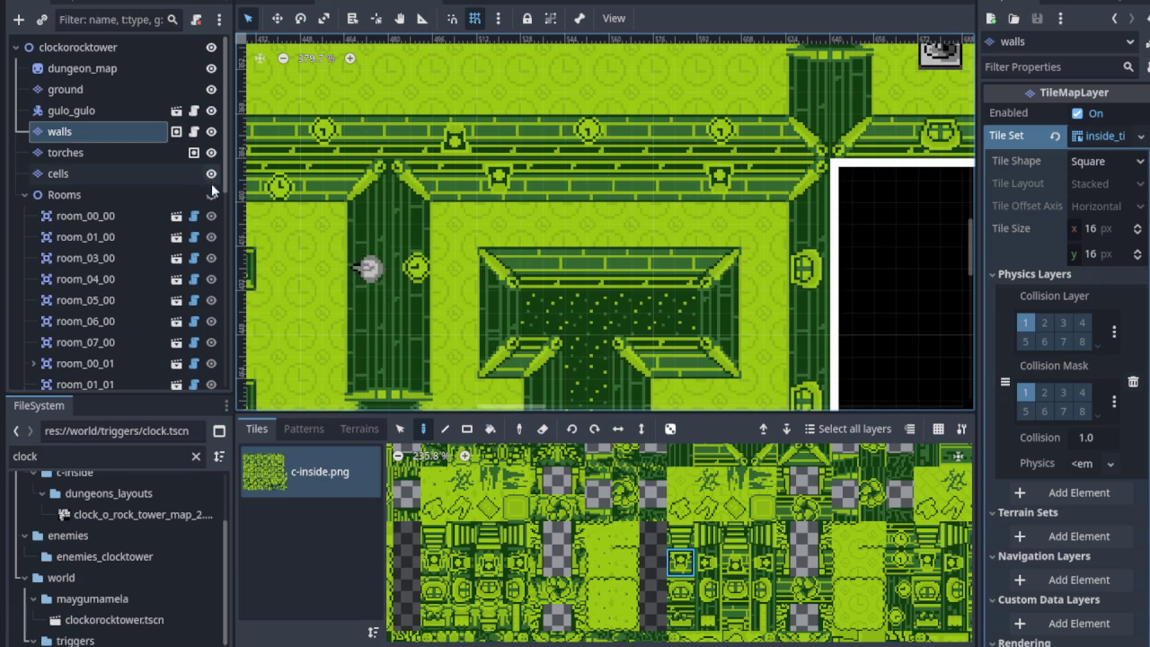
left_click(211, 194)
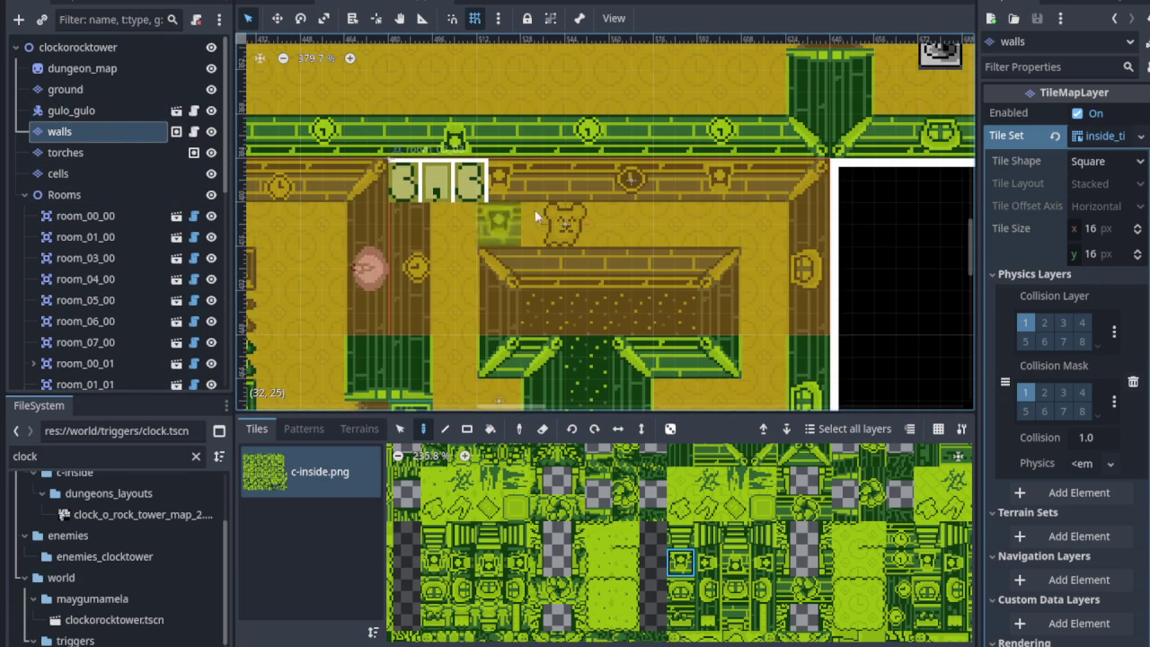
scroll(445, 278, "down", 5)
scroll(145, 305, "down", 5)
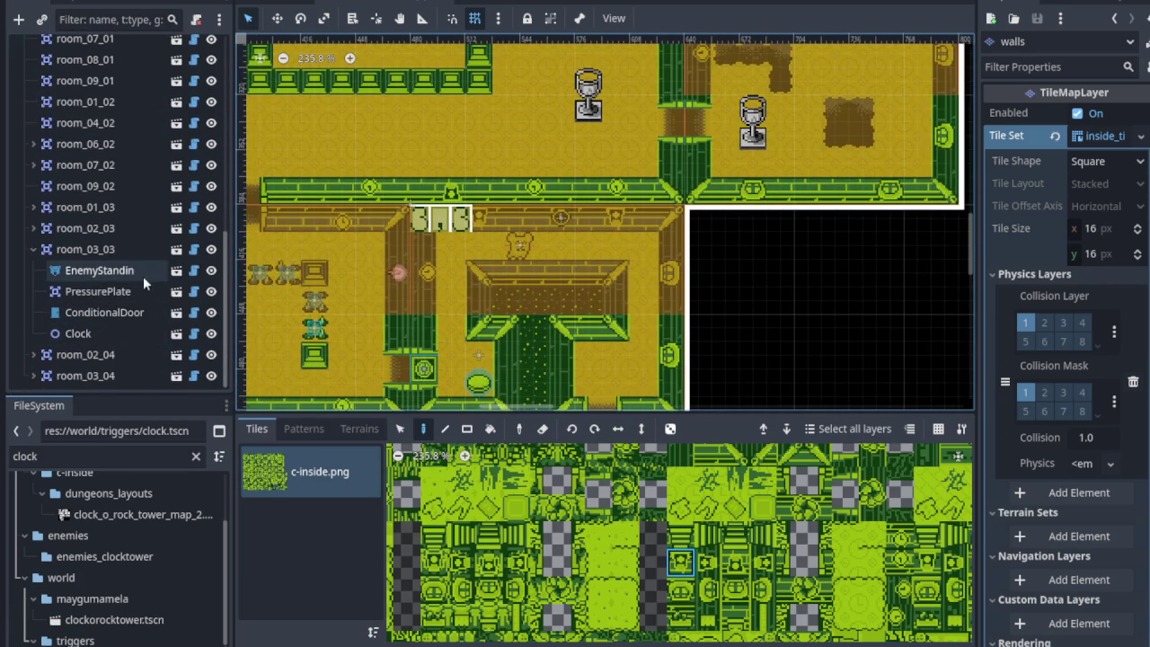
double_click(135, 329)
scroll(544, 220, "up", 2)
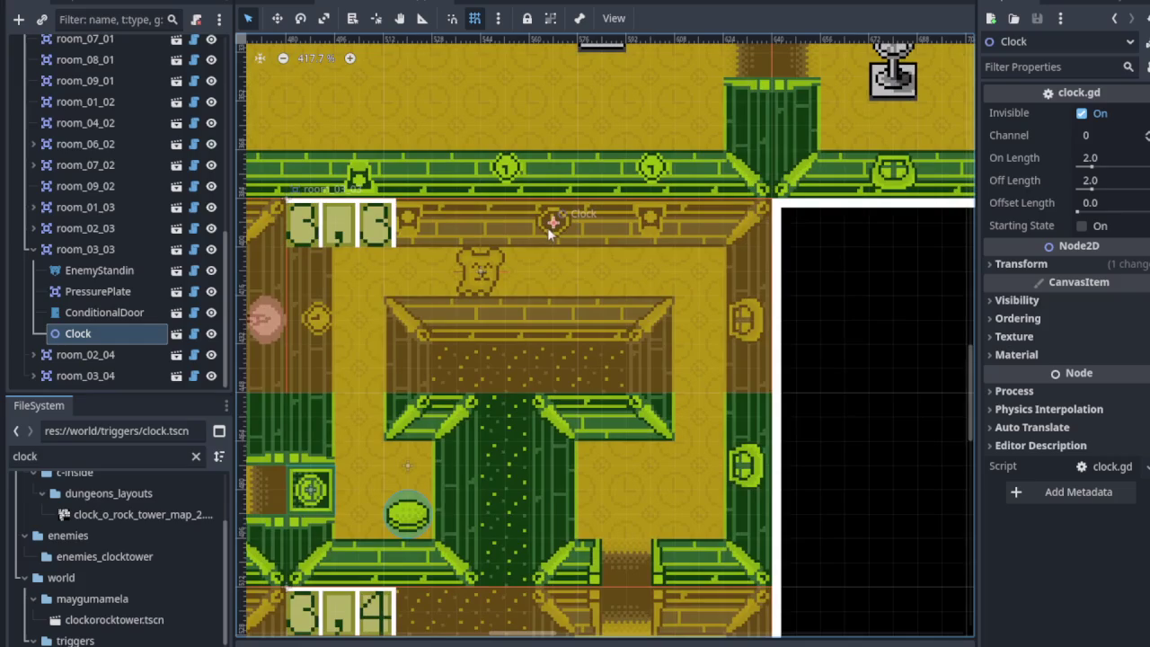
left_click_drag(547, 225, 527, 224)
scroll(531, 264, "down", 1)
scroll(531, 264, "down", 3)
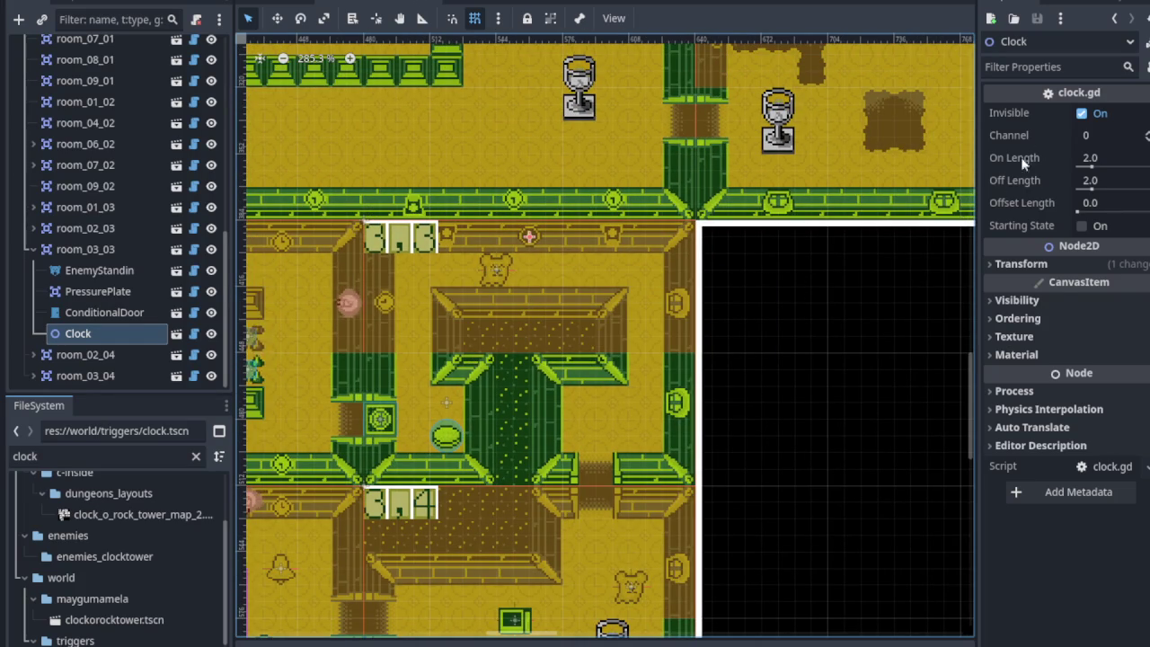
left_click(1097, 136)
type("3300")
key("Return")
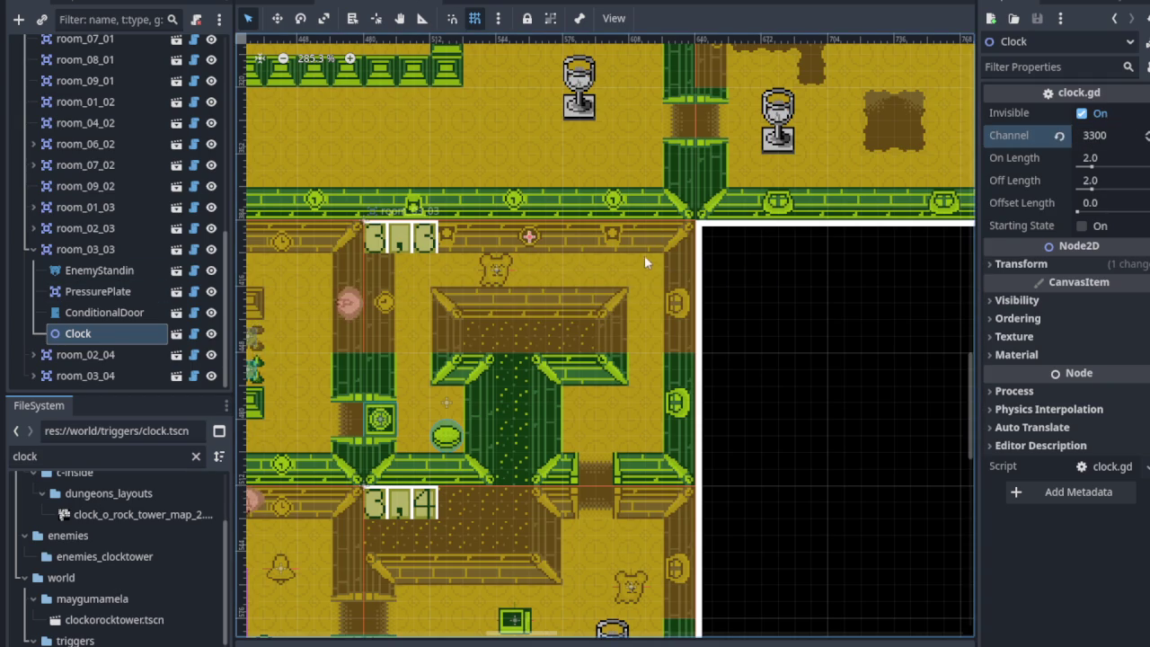
scroll(593, 369, "up", 1)
scroll(593, 369, "up", 4)
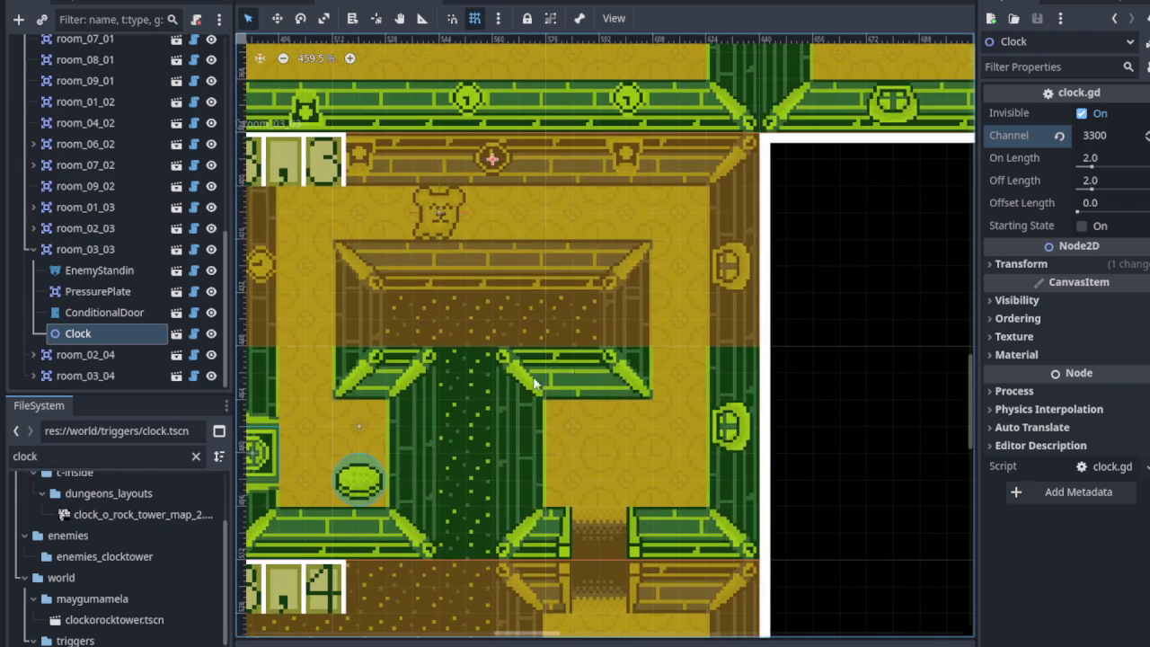
left_click_drag(488, 309, 599, 315)
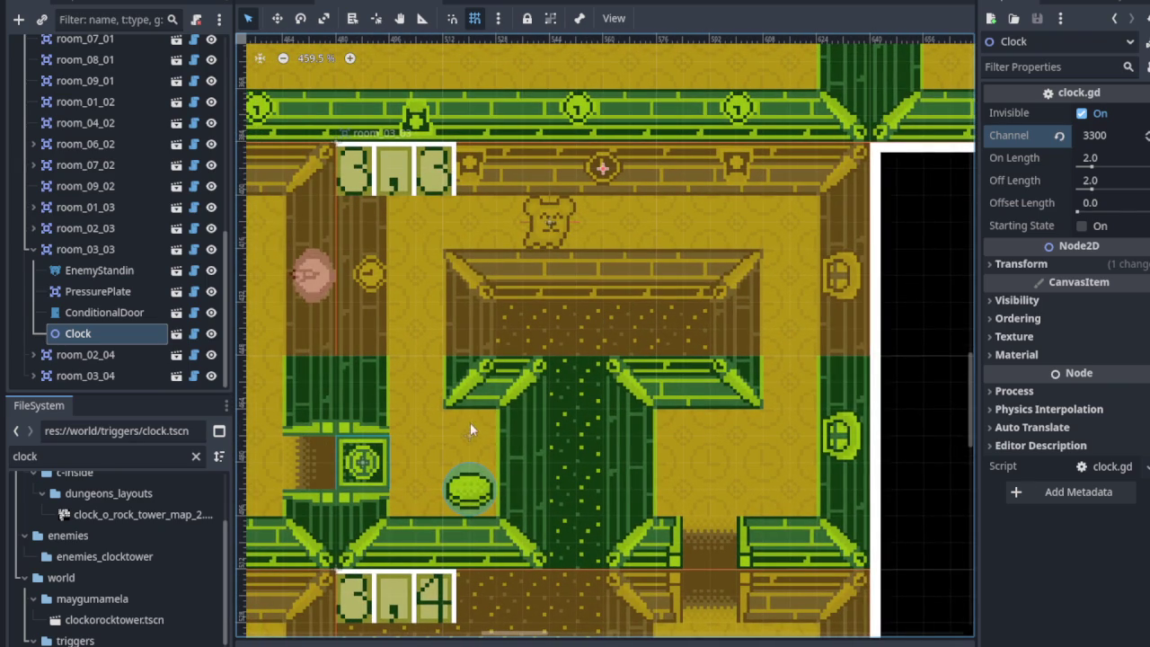
Confirm PressurePlate, ConditionalDoor and Clock all use channel 3300, then save the scene.
left_click(118, 292)
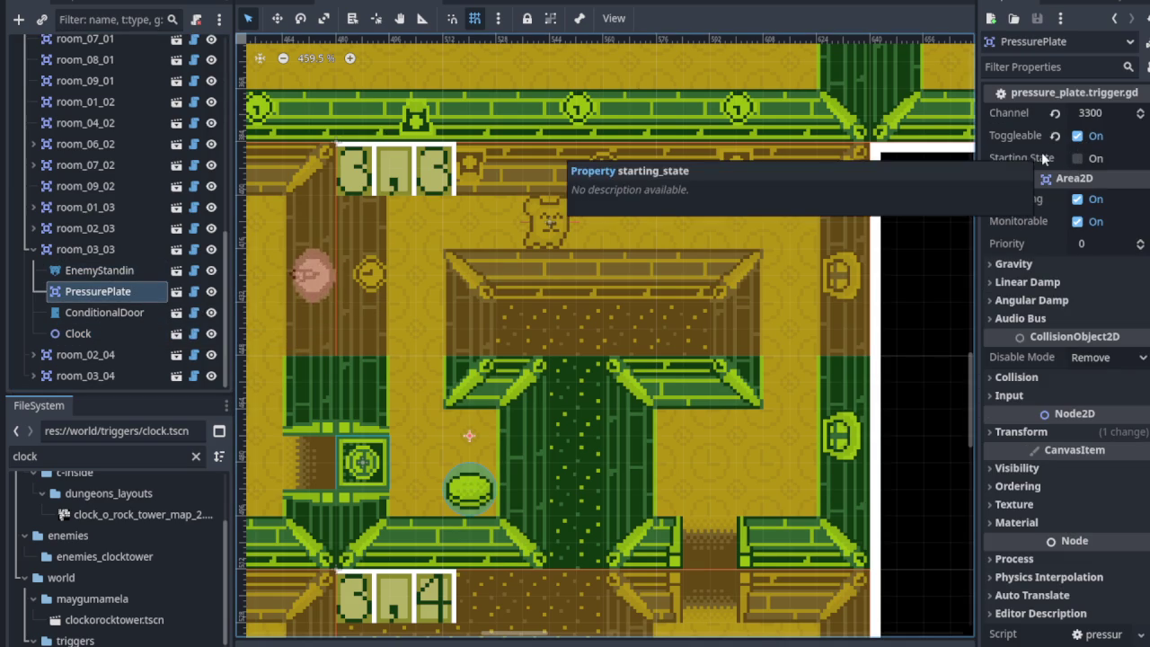
left_click(105, 313)
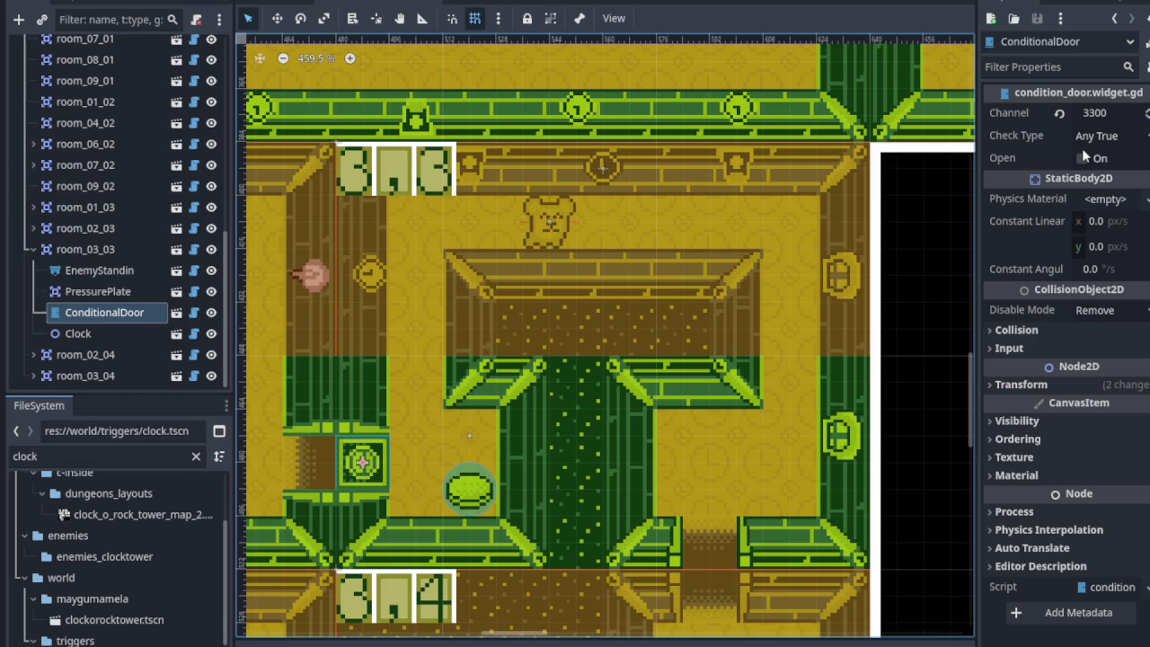
left_click(78, 333)
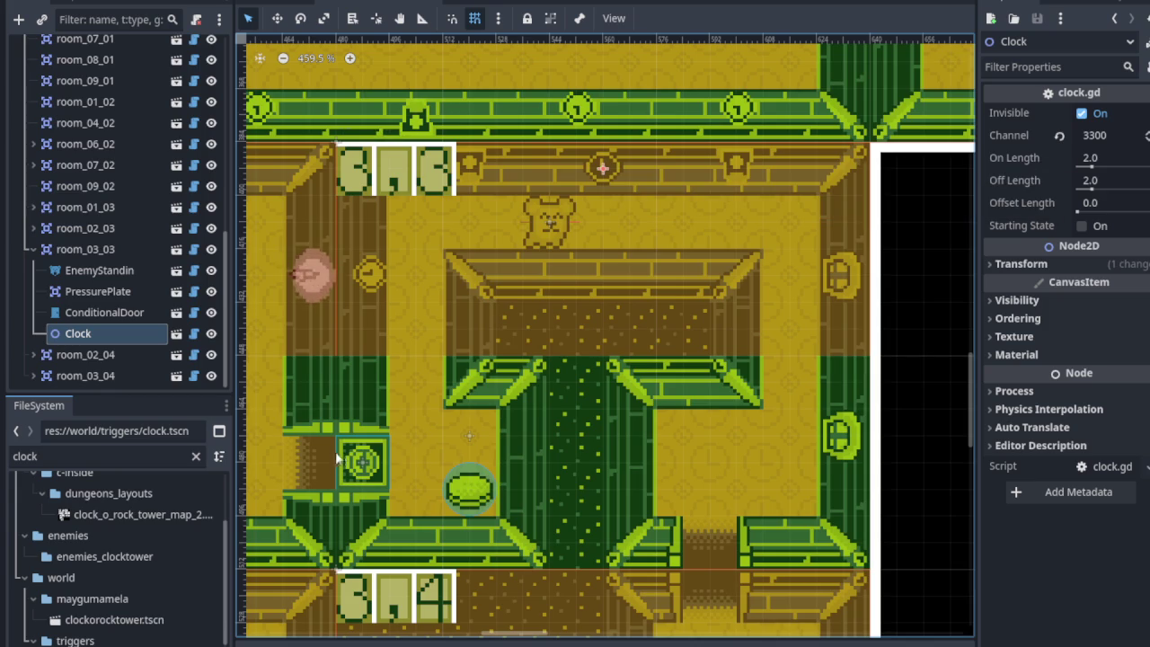
left_click_drag(501, 466, 493, 399)
scroll(493, 401, "up", 2)
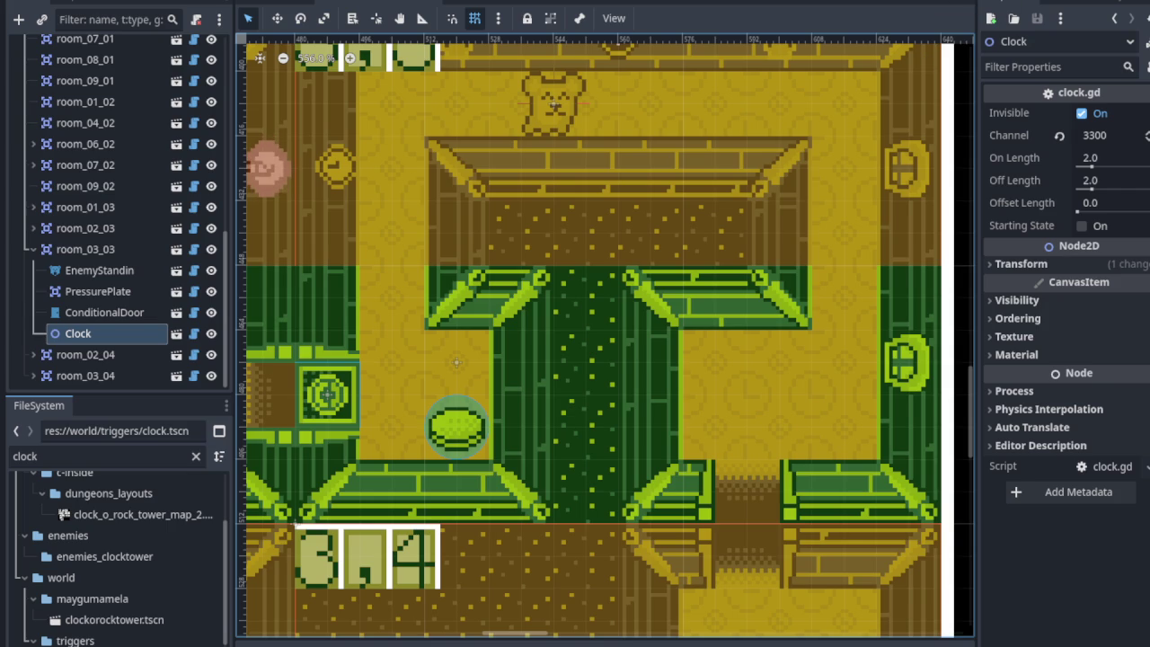
key("ctrl+s")
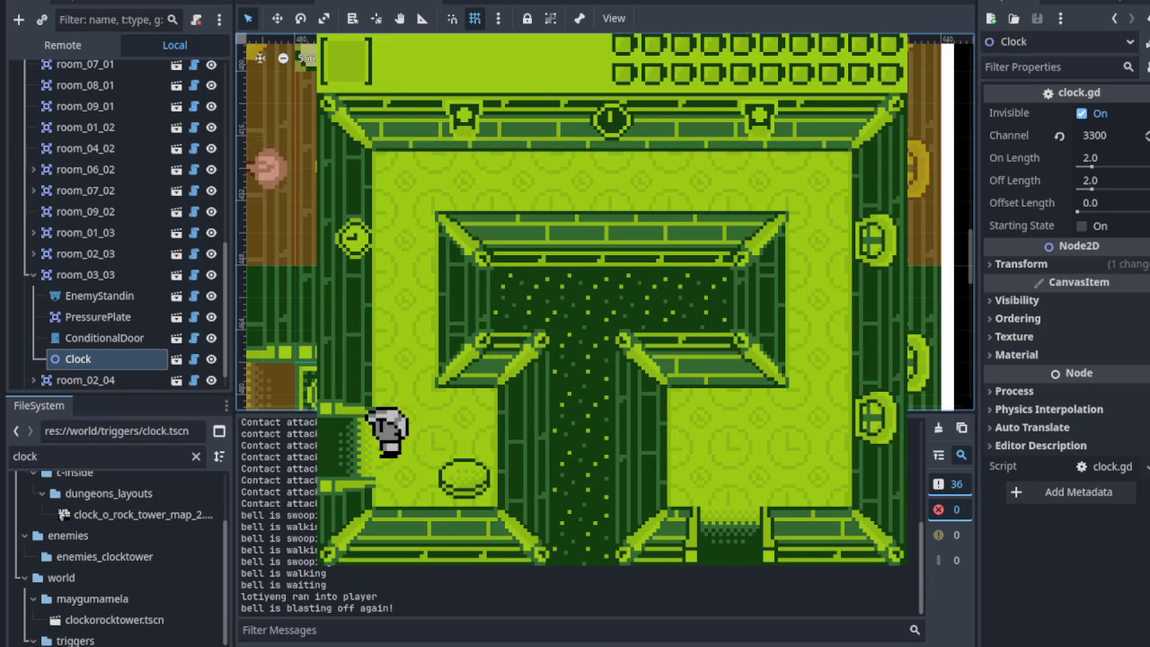
Playtest by walking the player onto the pressure plate and past the clock block, then stop.
key("Up")
key("Right")
key("Right")
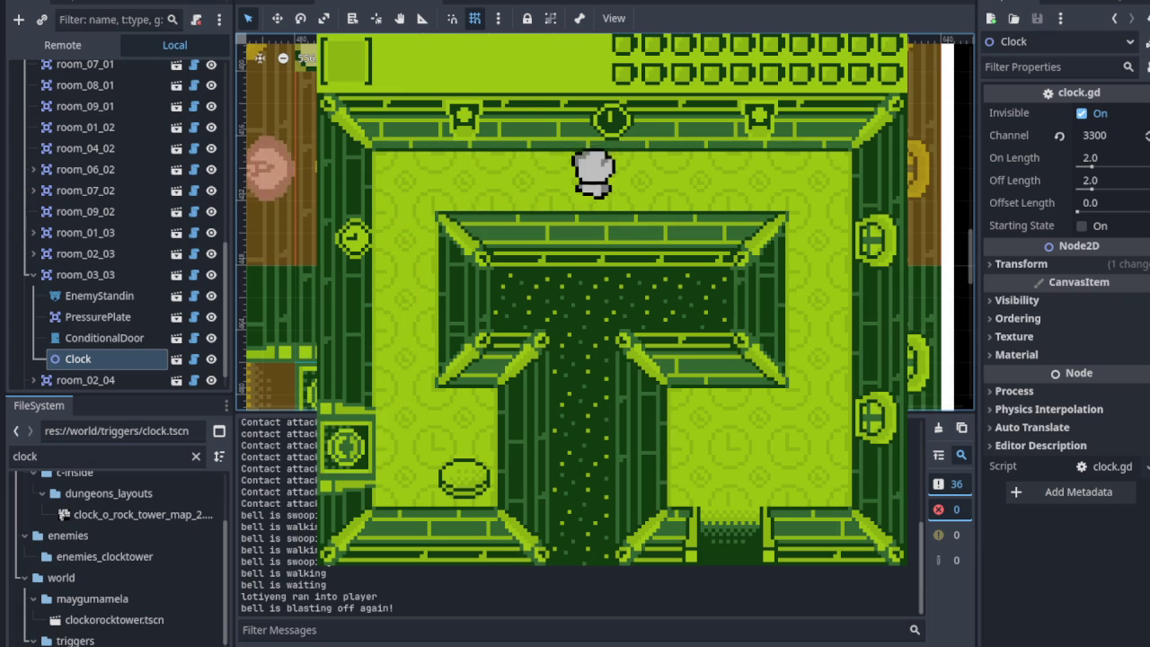
key("Left")
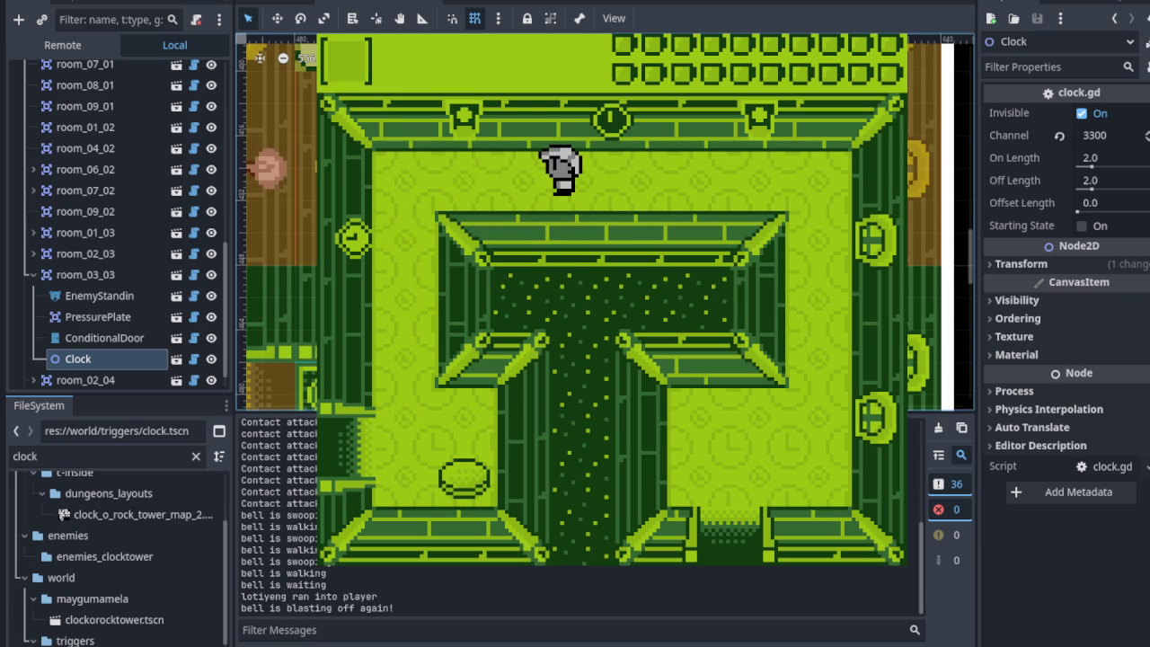
key("Down")
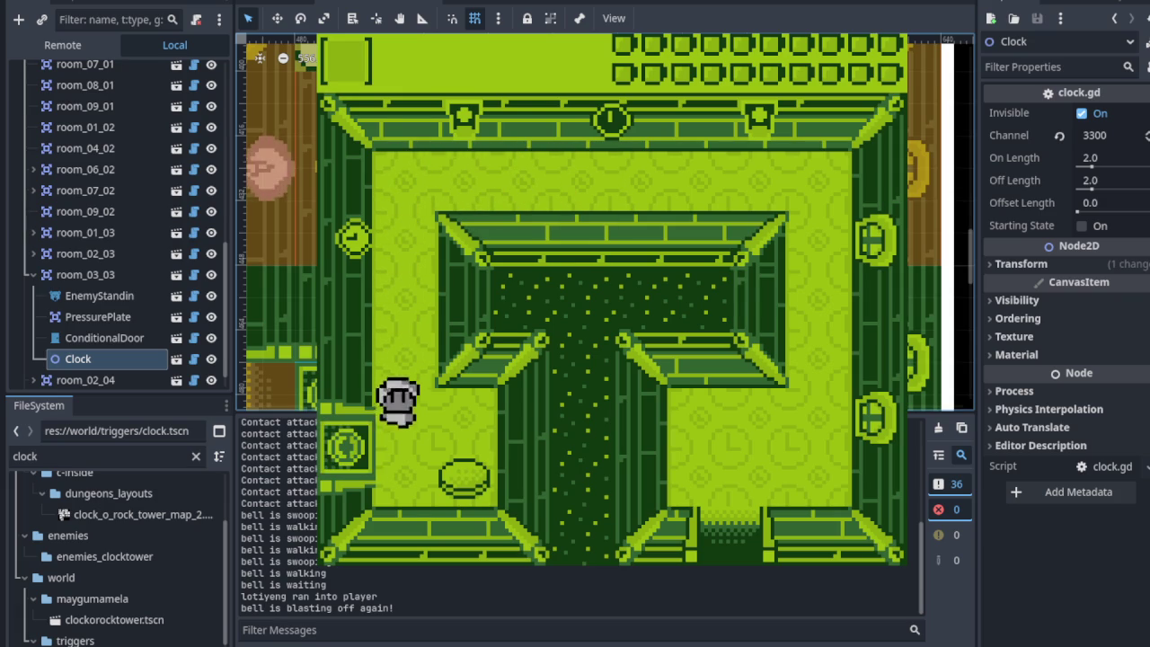
key("Right")
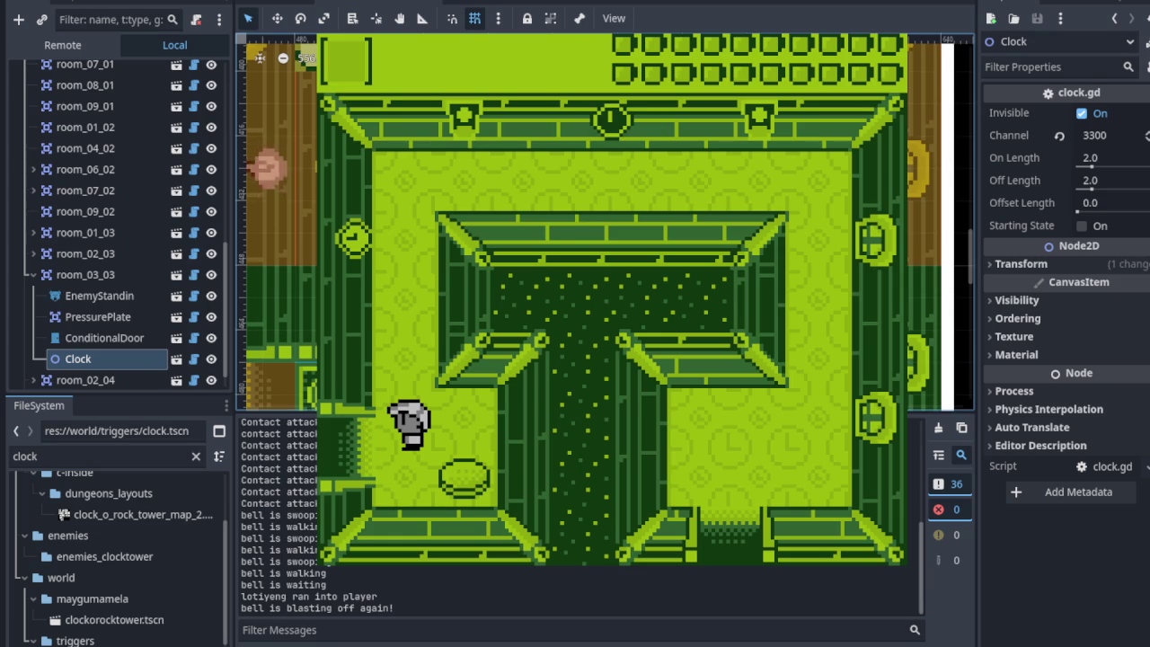
key("Left")
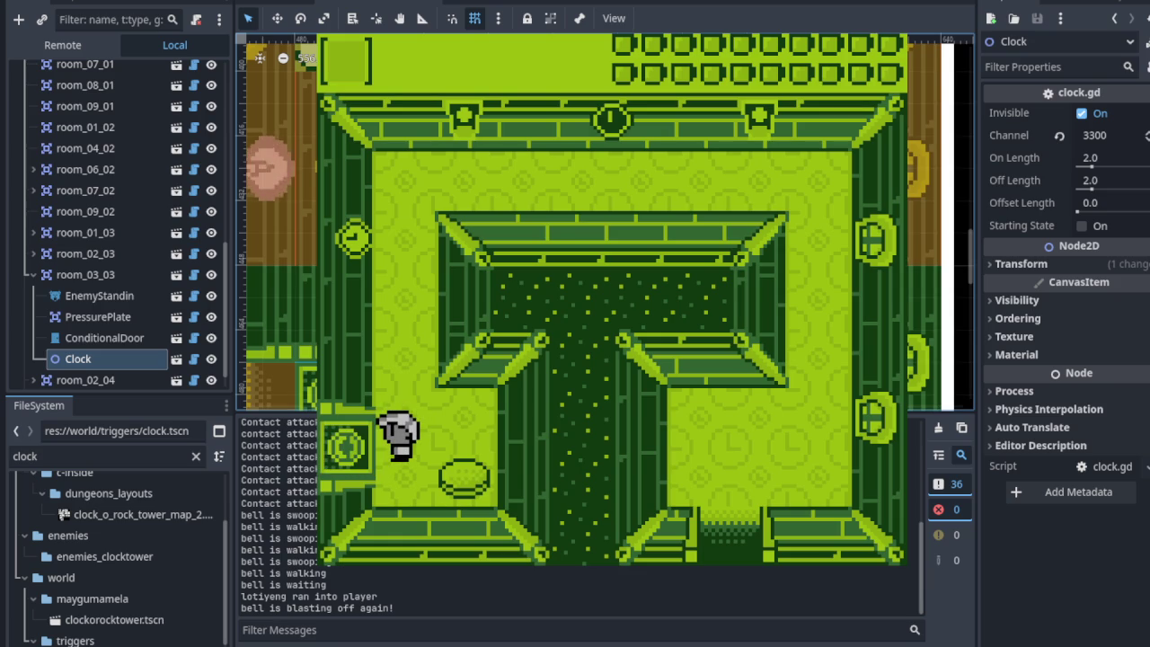
key("Left")
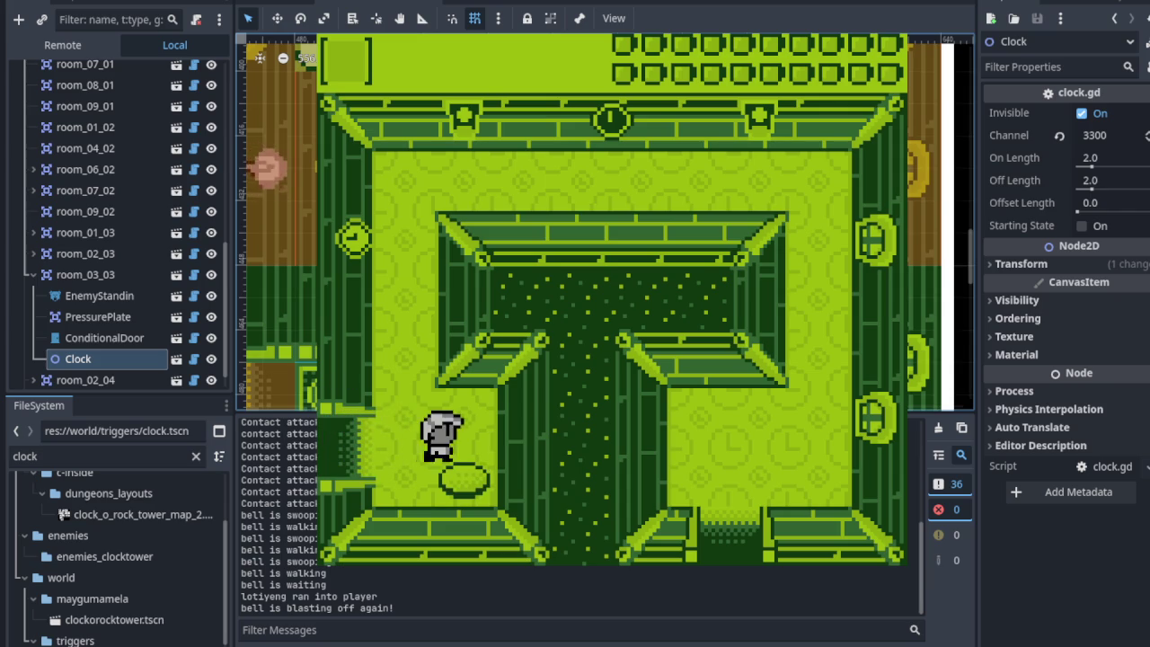
key("Left")
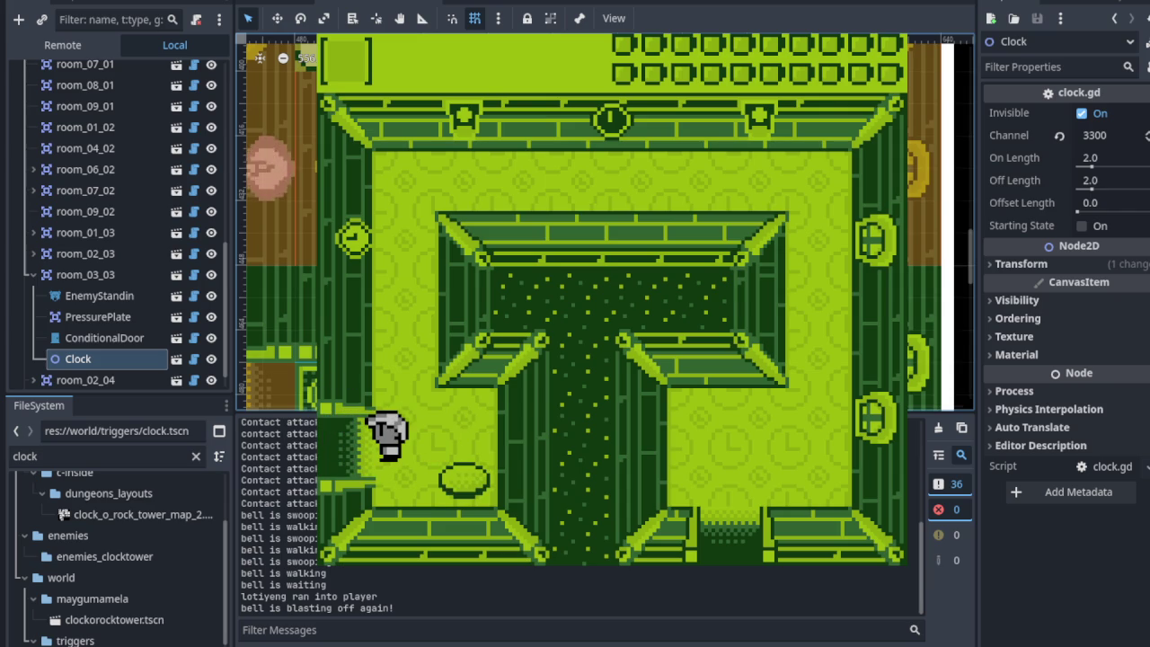
key("F8")
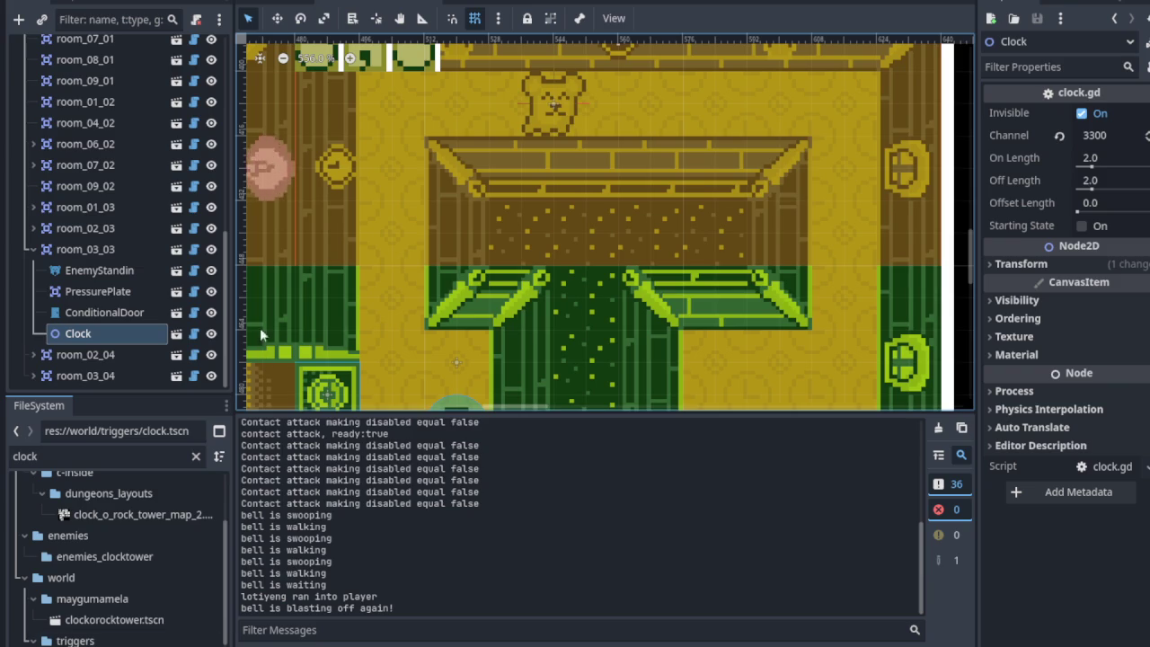
scroll(454, 388, "down", 1)
scroll(454, 388, "down", 7)
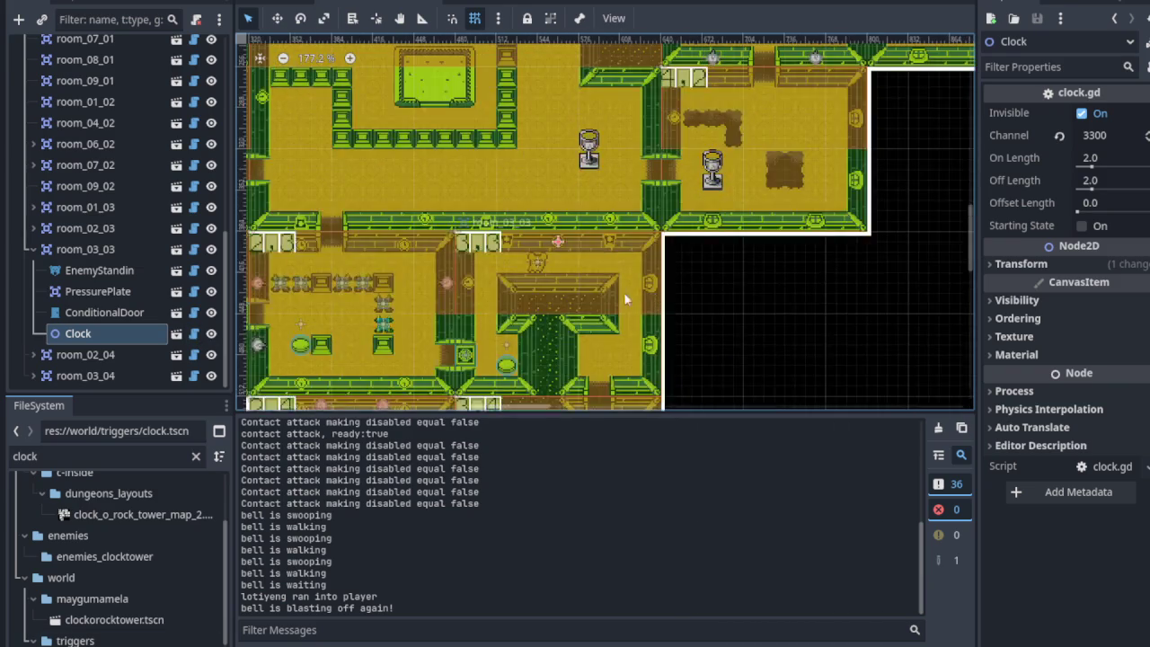
scroll(461, 267, "up", 7)
scroll(118, 217, "up", 10)
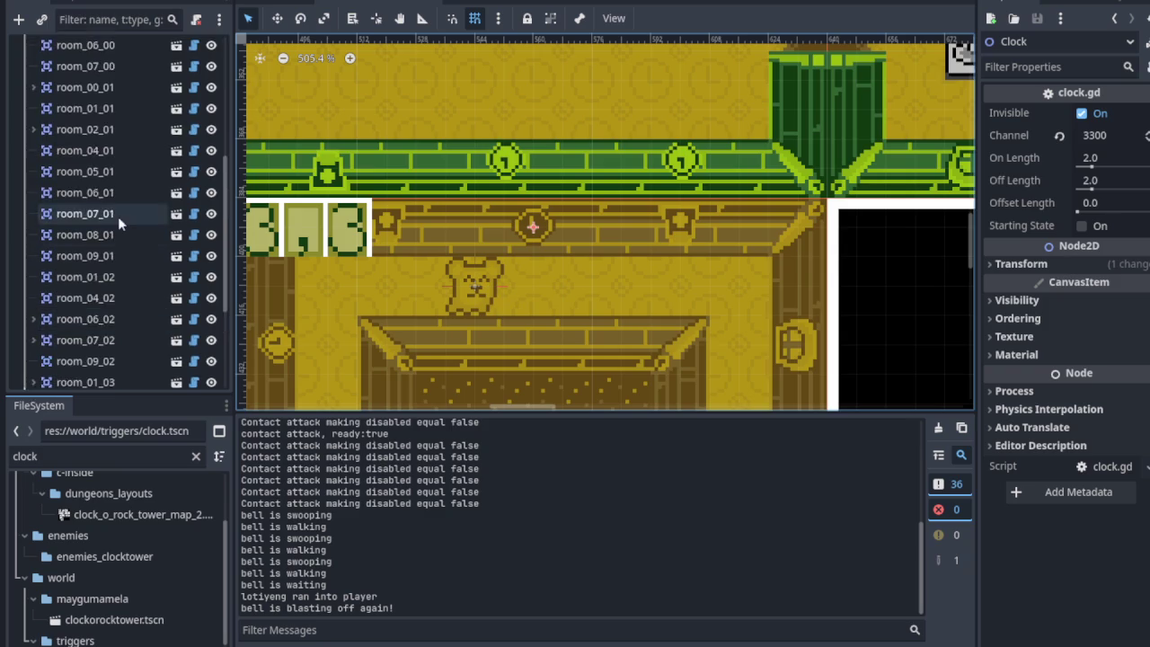
left_click(211, 194)
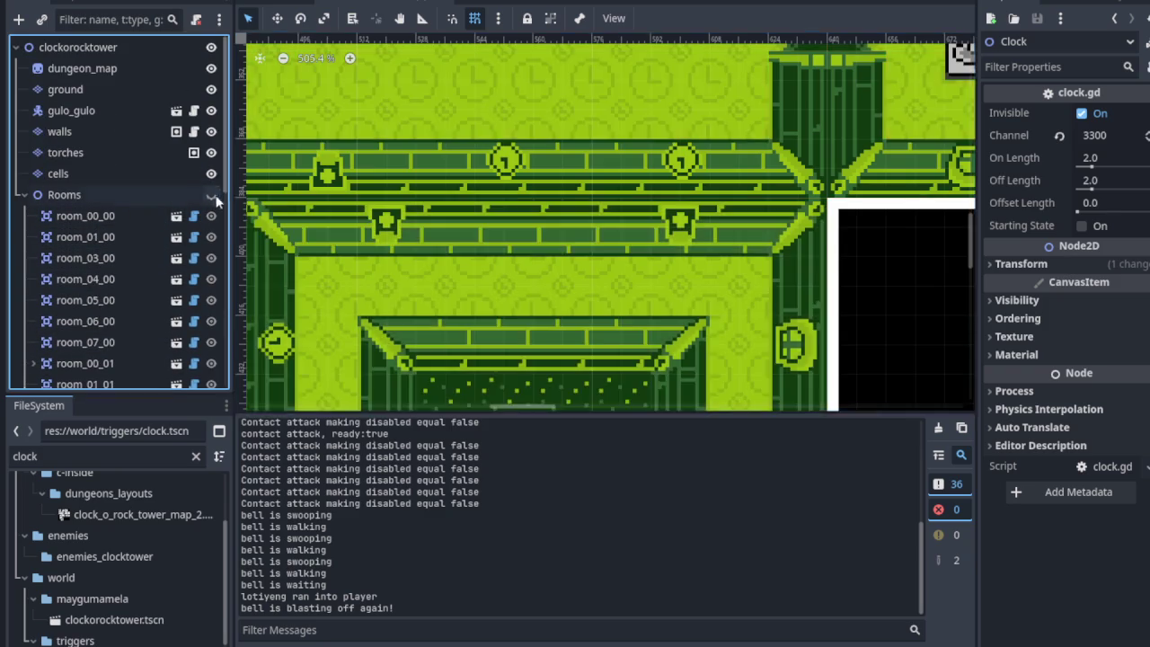
scroll(541, 226, "up", 2)
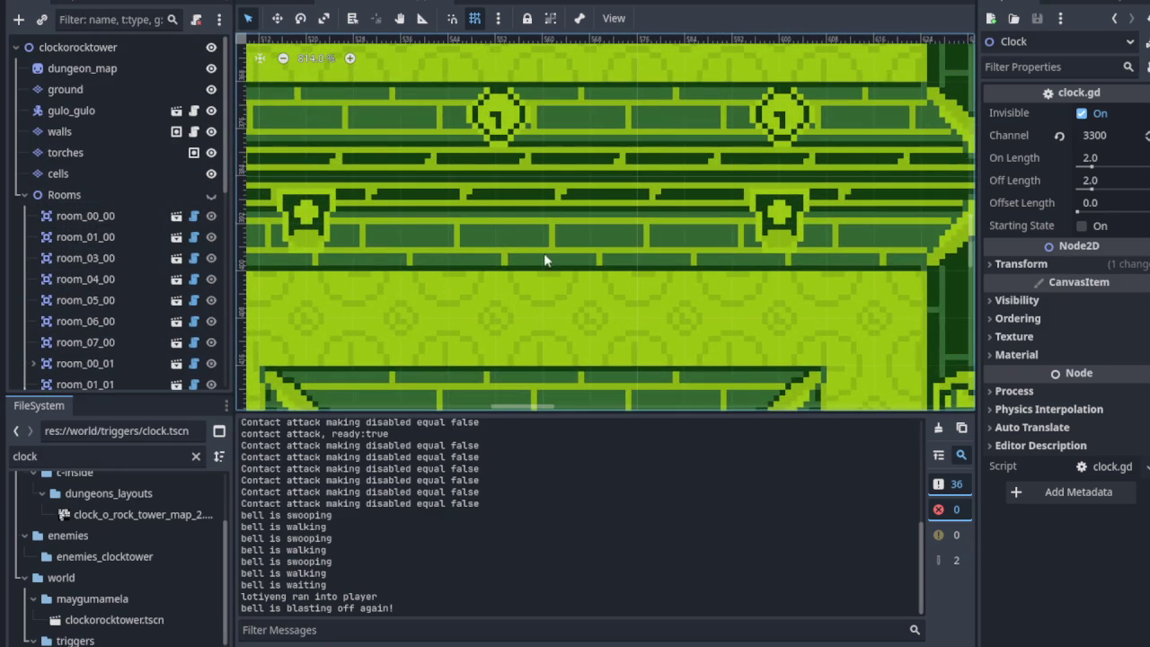
scroll(525, 245, "up", 6)
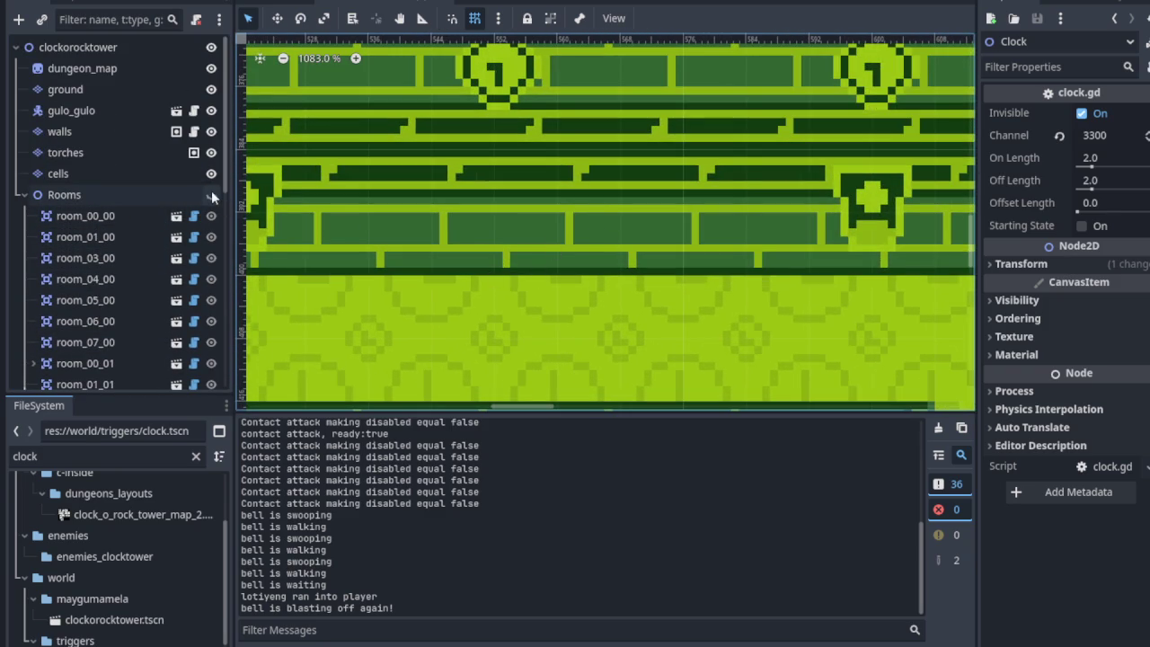
left_click(211, 194)
left_click(212, 194)
left_click(211, 194)
left_click(211, 194)
left_click(212, 194)
left_click(211, 194)
left_click(211, 194)
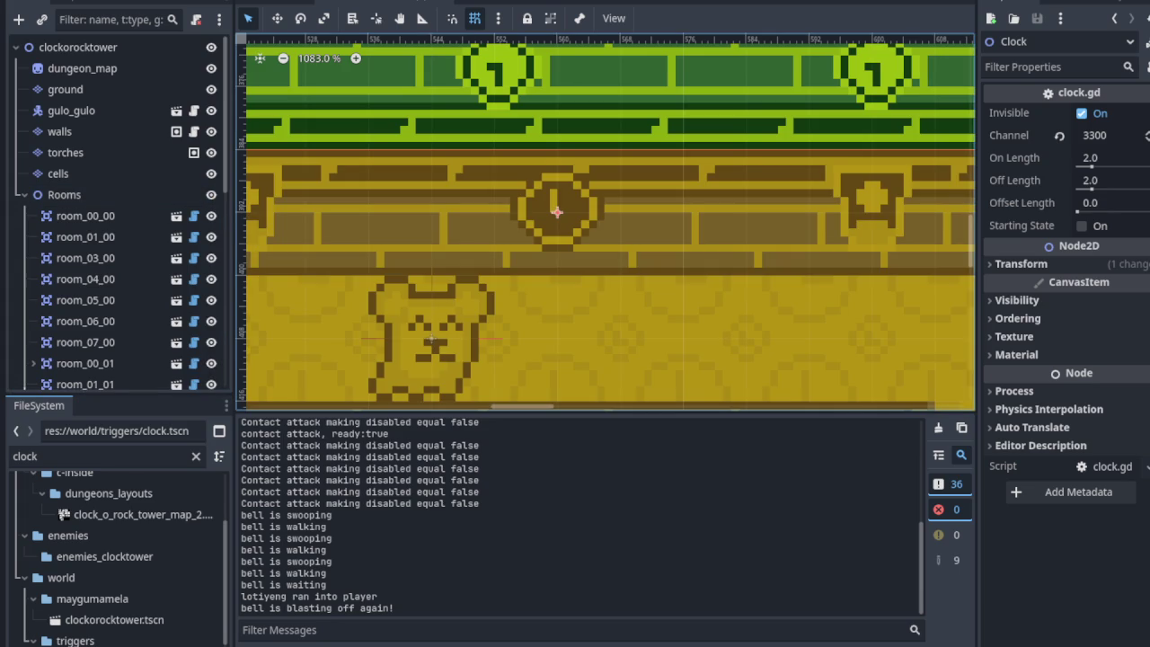
scroll(462, 319, "up", 3)
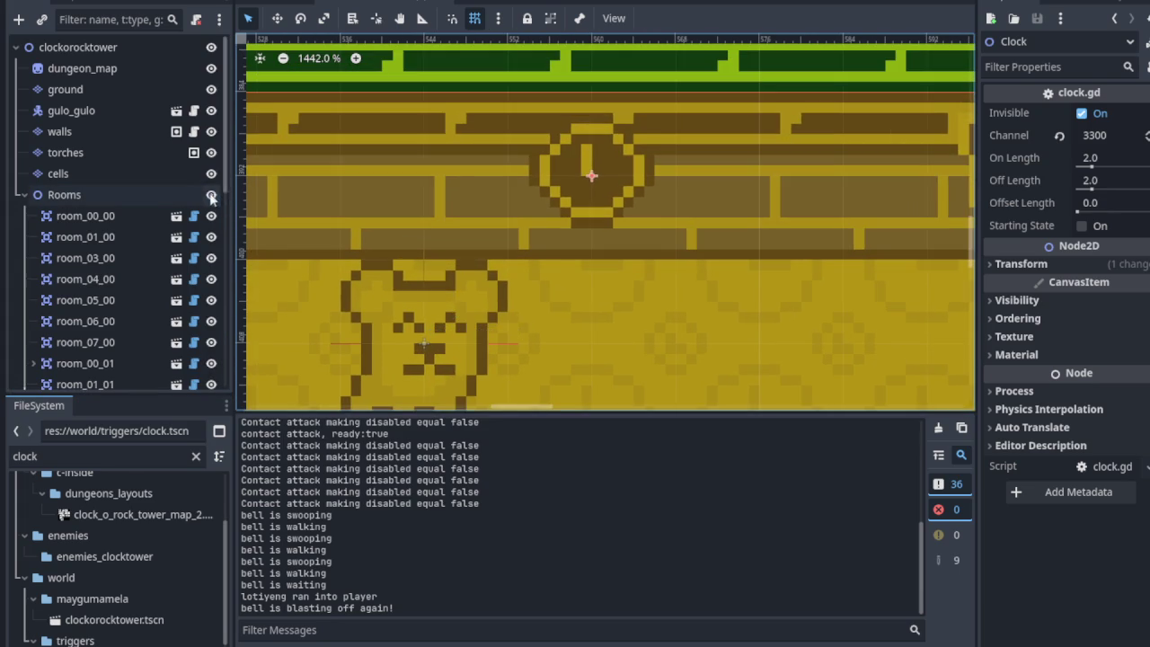
left_click(211, 194)
scroll(565, 316, "down", 5)
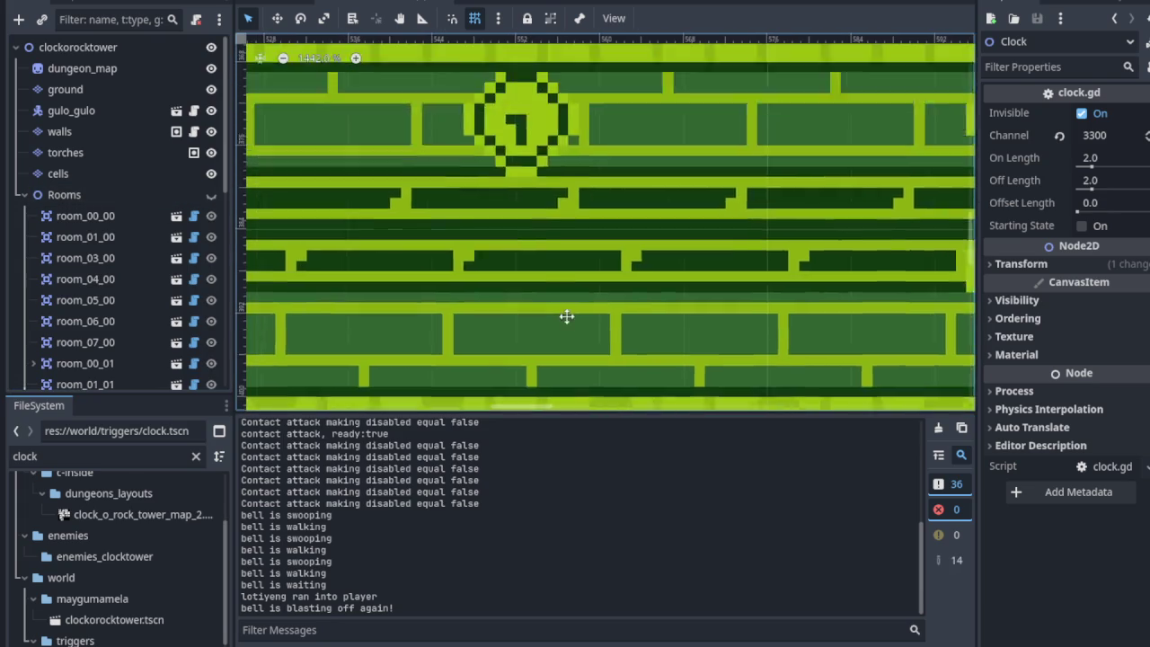
scroll(521, 248, "up", 6)
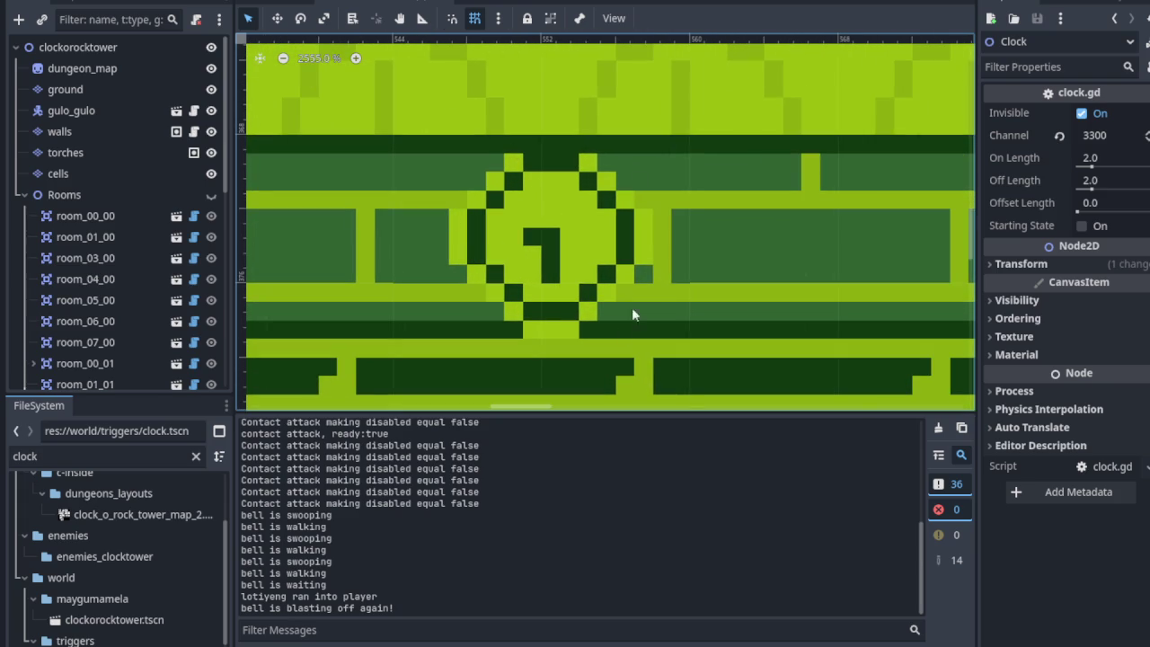
scroll(629, 276, "down", 9)
scroll(591, 295, "down", 3)
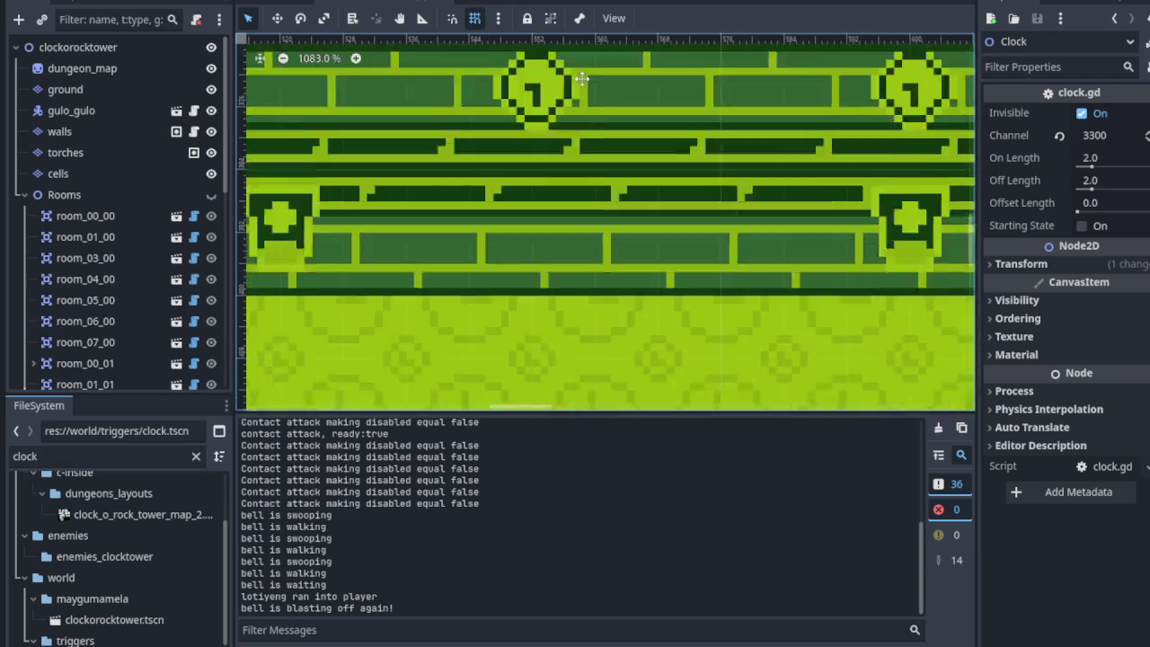
scroll(530, 126, "down", 5)
scroll(531, 109, "up", 6)
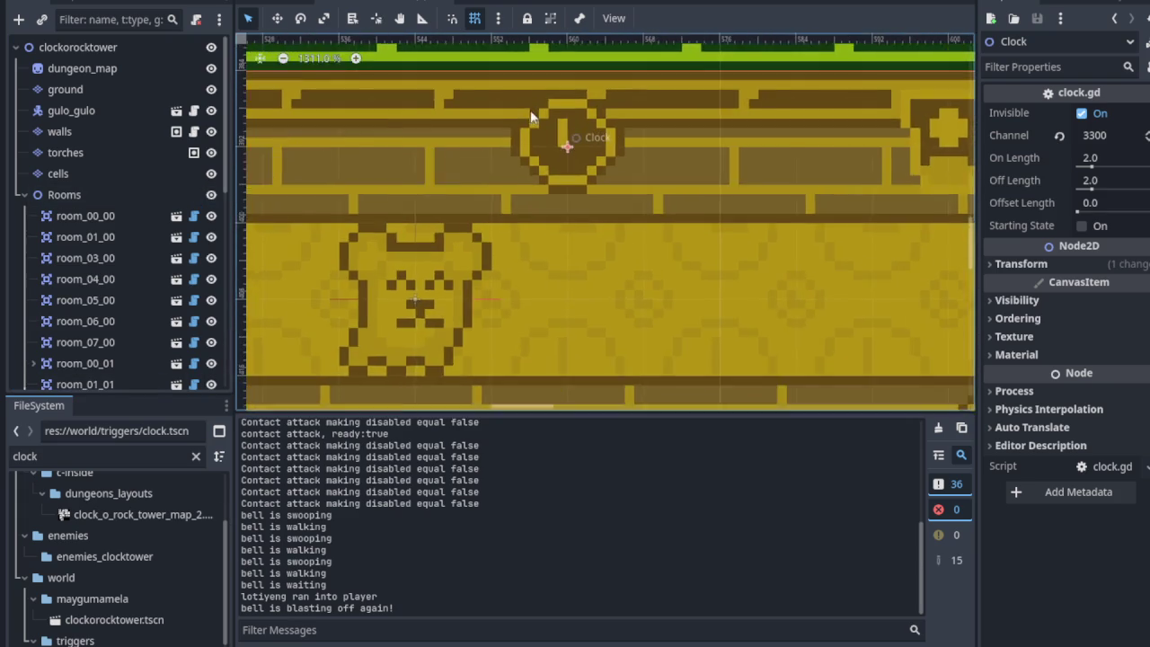
scroll(597, 214, "down", 2)
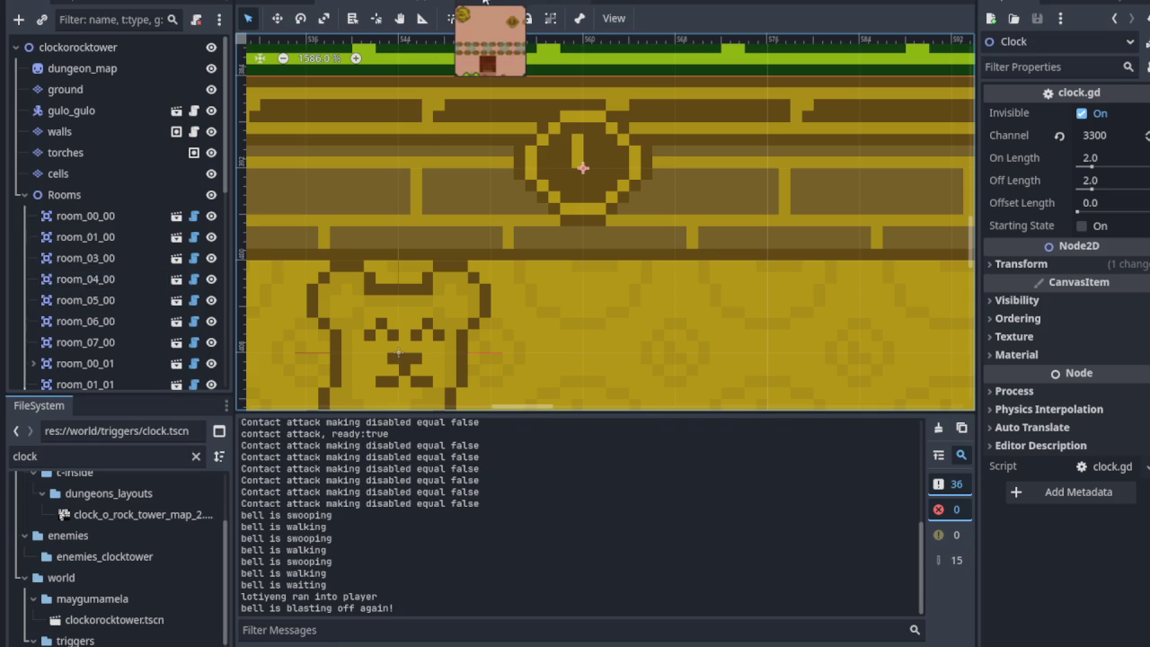
left_click(517, 2)
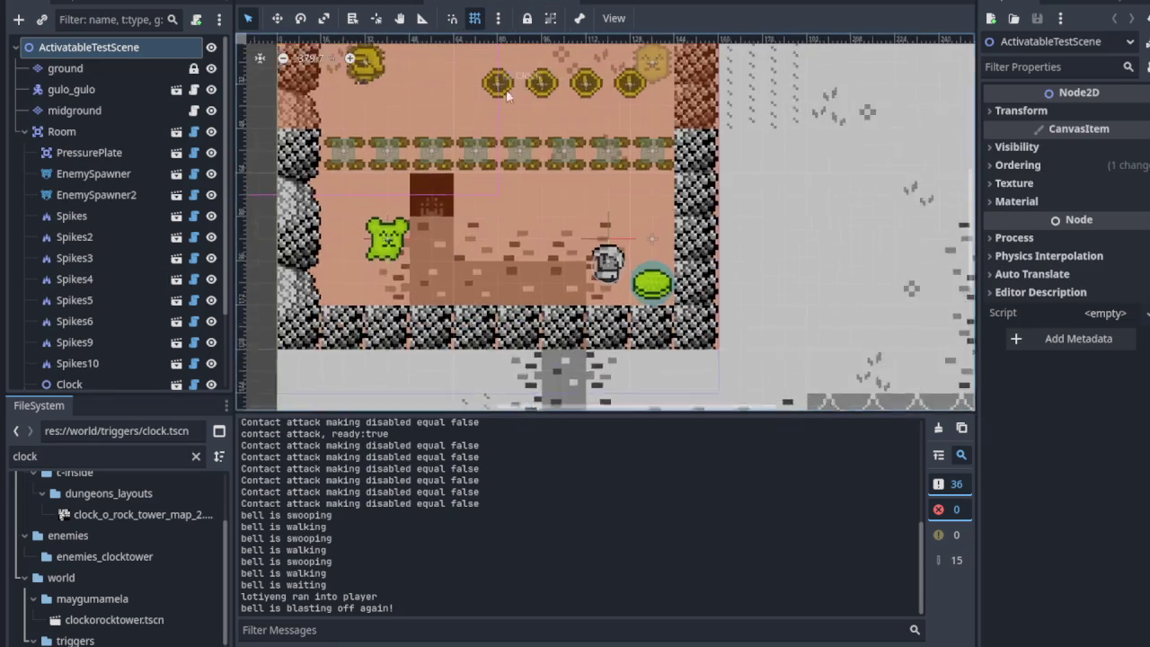
In the tower scene's clock room, set the Clock's On Length to 0.8 and turn off Invisible.
scroll(529, 87, "up", 2)
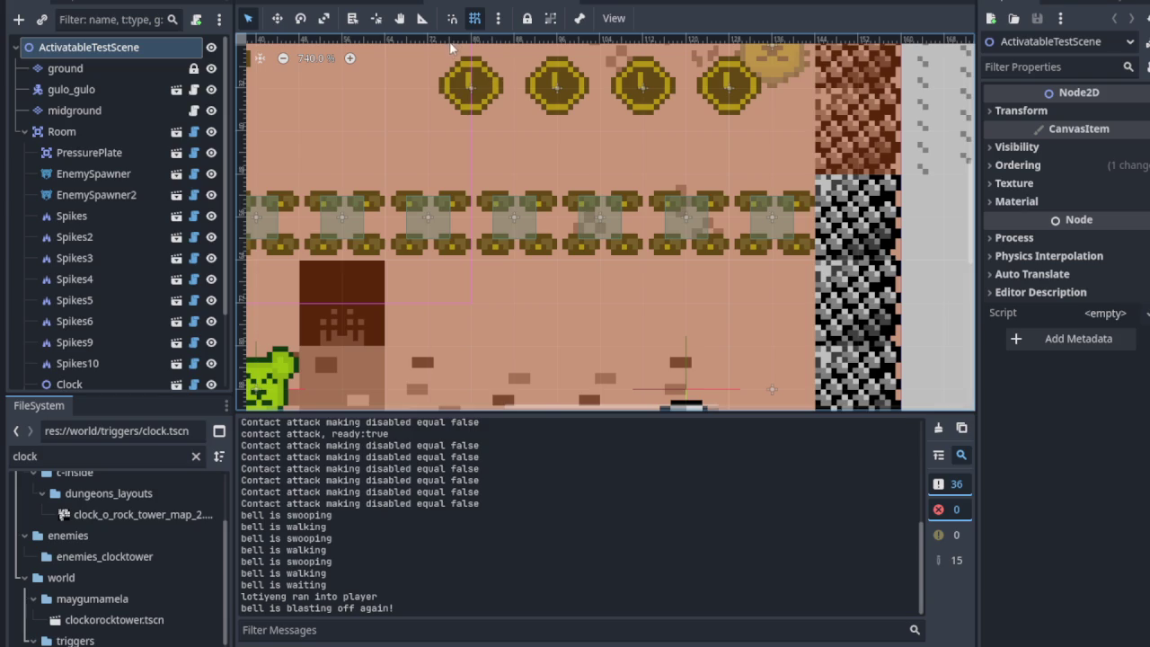
left_click(377, 3)
scroll(556, 252, "down", 3)
mouse_move(556, 274)
left_mouse_down()
mouse_move(586, 159)
mouse_move(585, 180)
mouse_move(582, 117)
left_mouse_up()
scroll(582, 118, "down", 1)
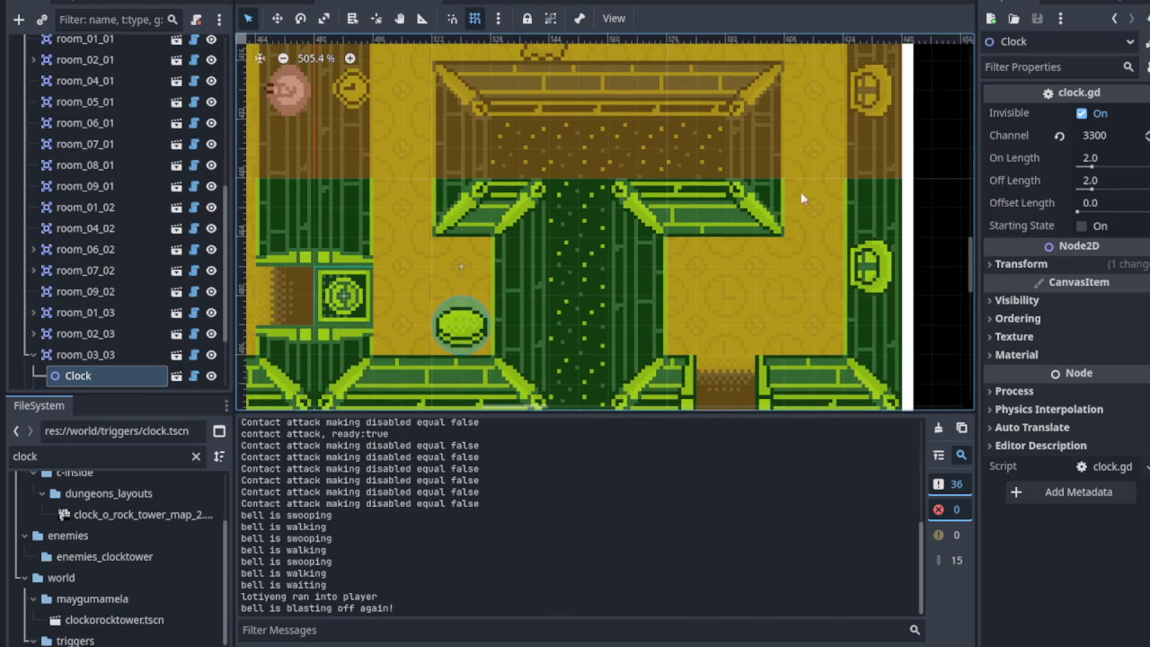
scroll(354, 303, "up", 2)
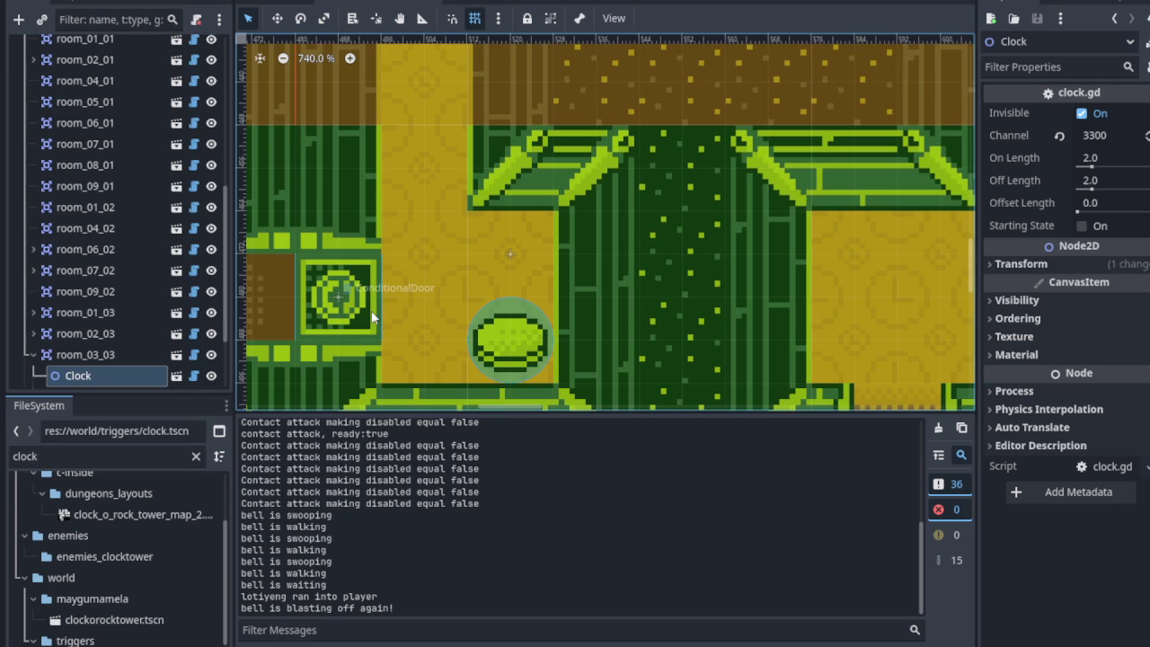
left_click(1089, 162)
type("0.8")
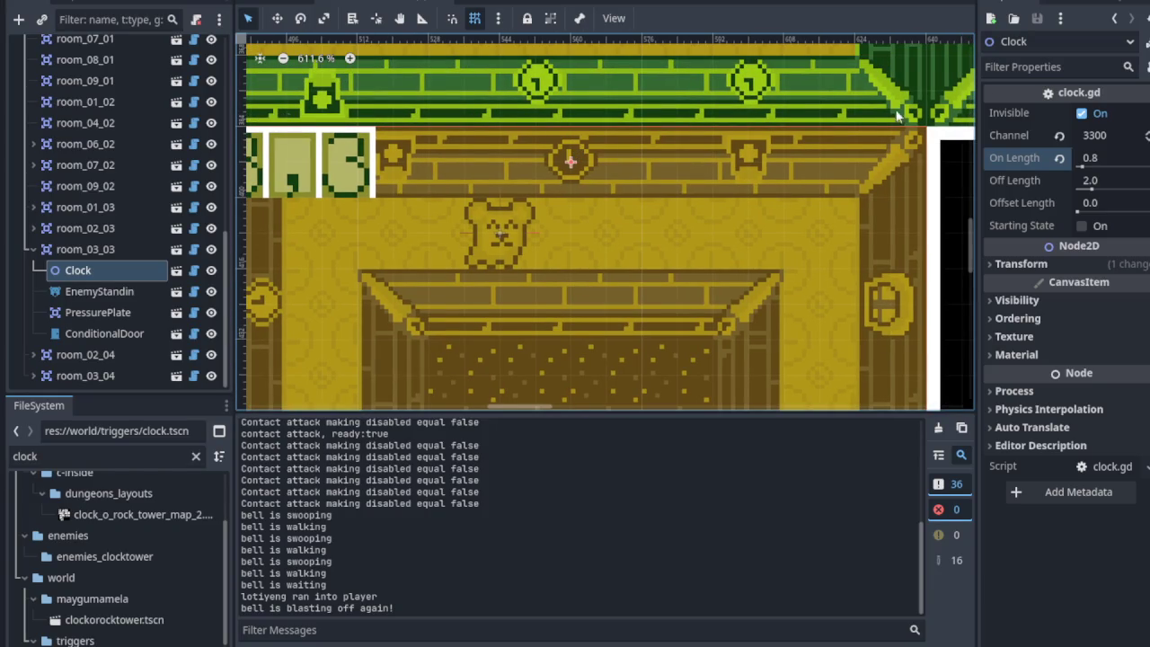
left_click(1089, 121)
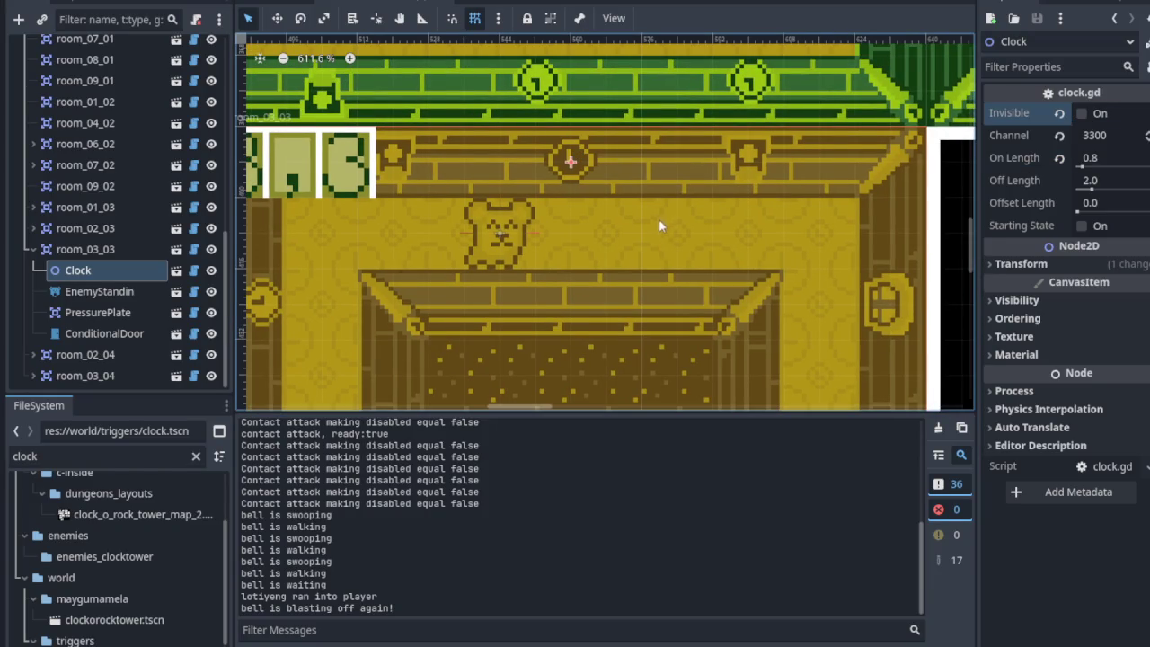
Set the Clock's On Length to 0.5, save the scene, and run the game.
mouse_move(500, 295)
left_mouse_down()
mouse_move(573, 132)
mouse_move(585, 138)
left_mouse_up()
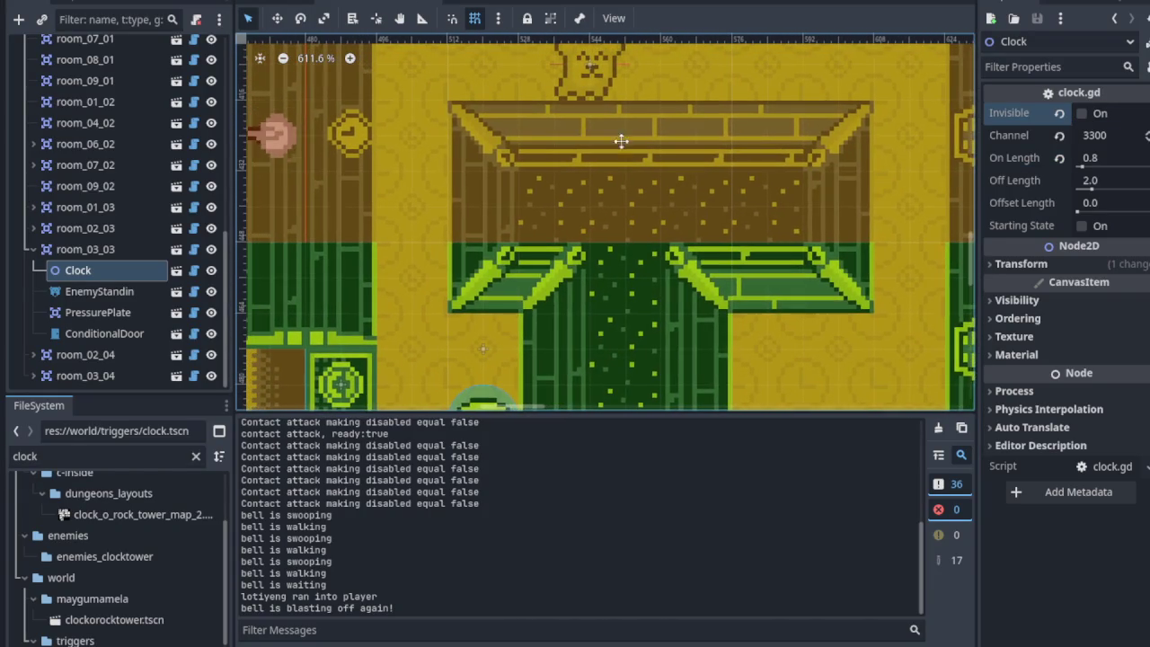
left_click(1105, 159)
type("0.5")
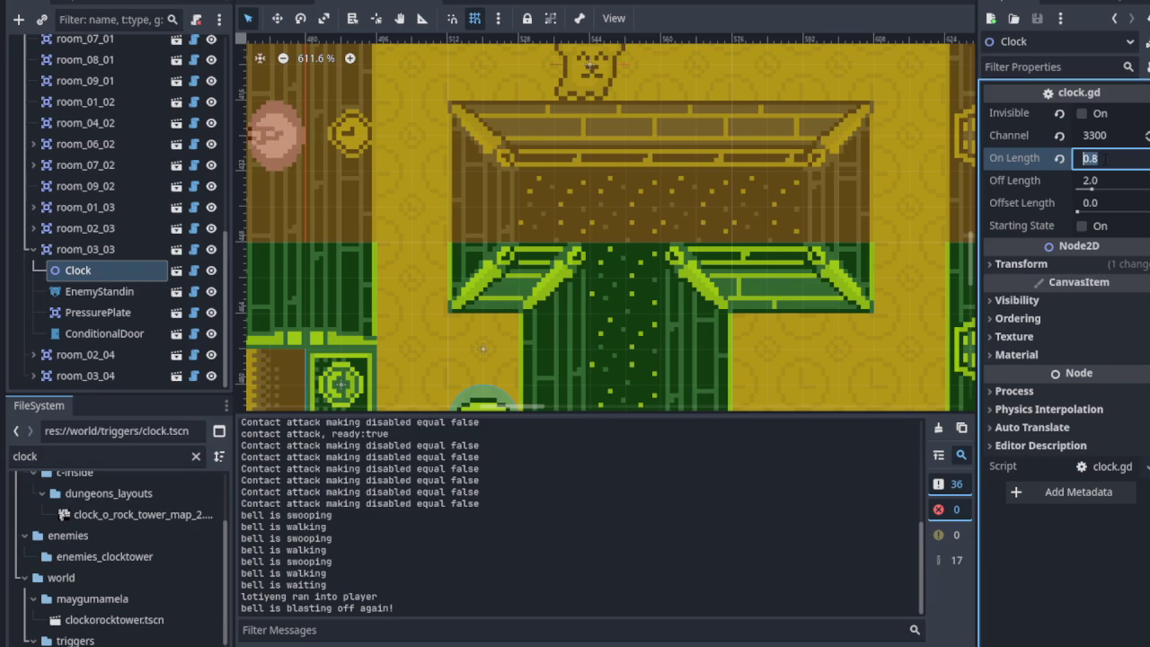
key("Return")
key("ctrl+s")
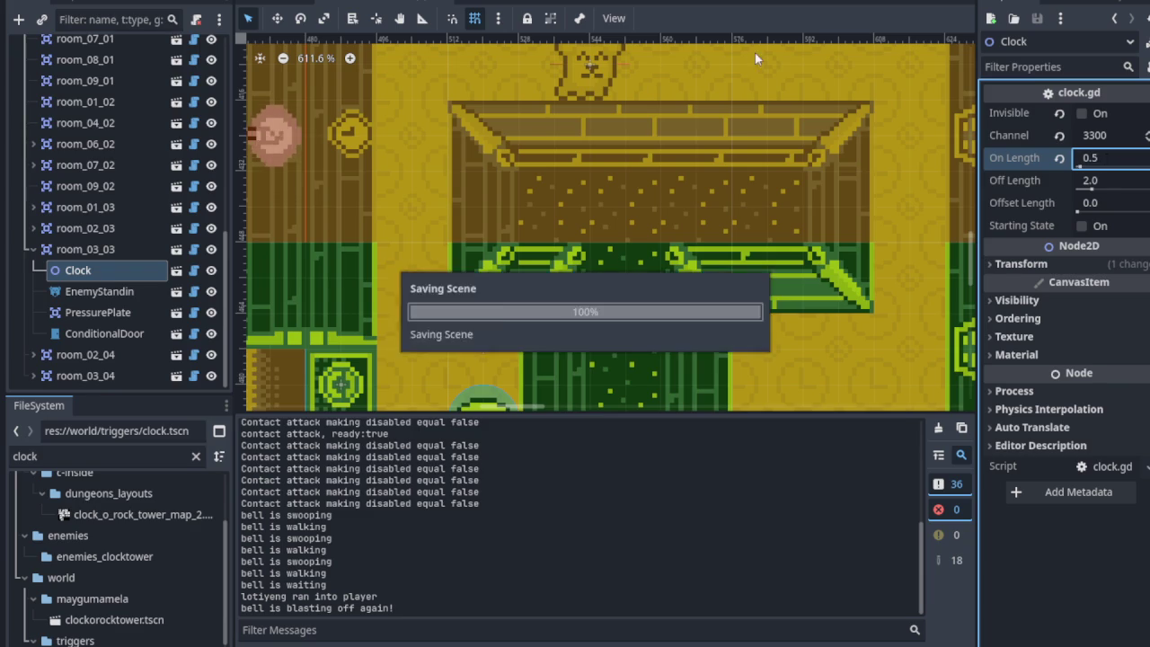
key("F5")
scroll(750, 242, "down", 1)
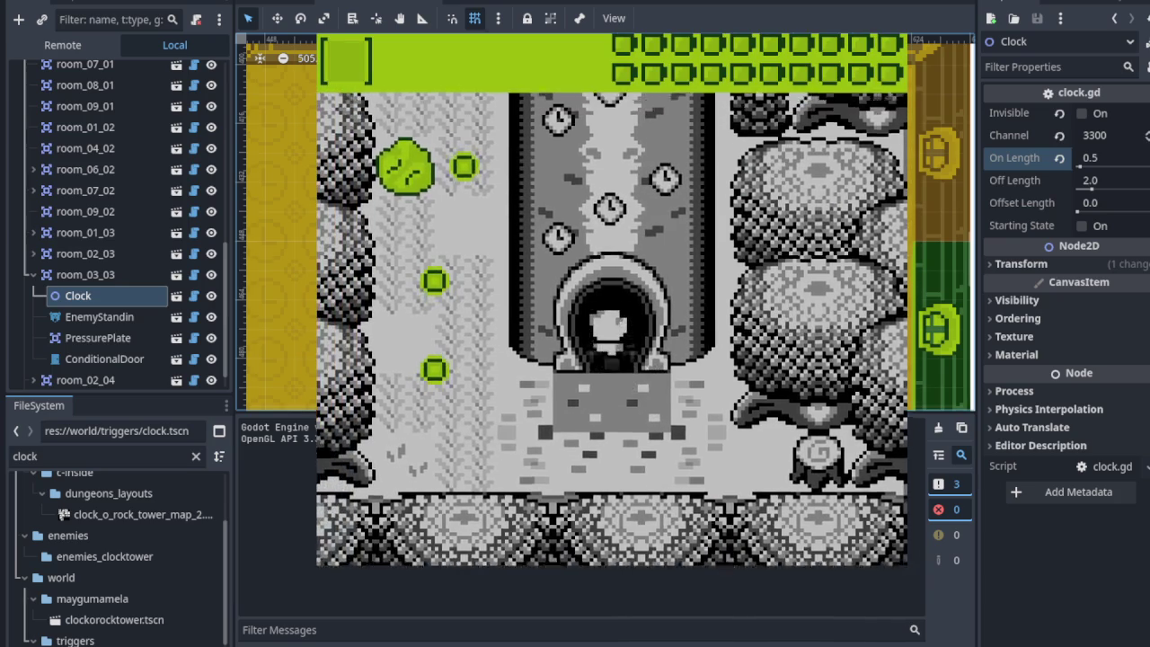
Walk the player out the right door, into the room above, and past the bell enemy.
key("Right")
key("Up")
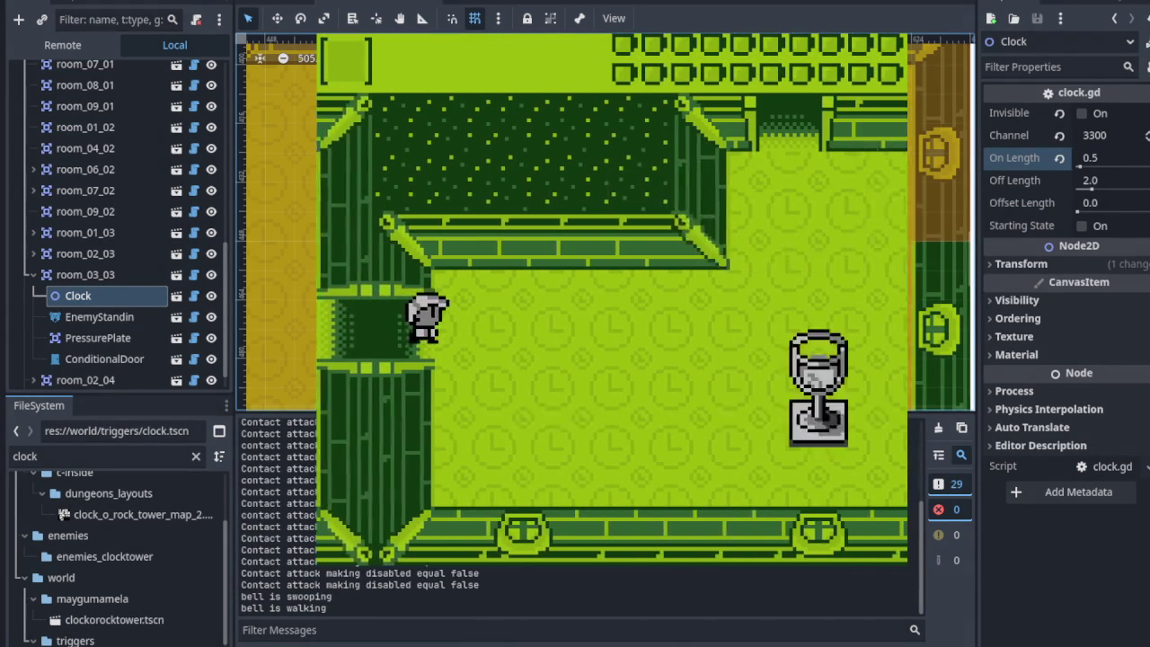
key("Up")
key("Down")
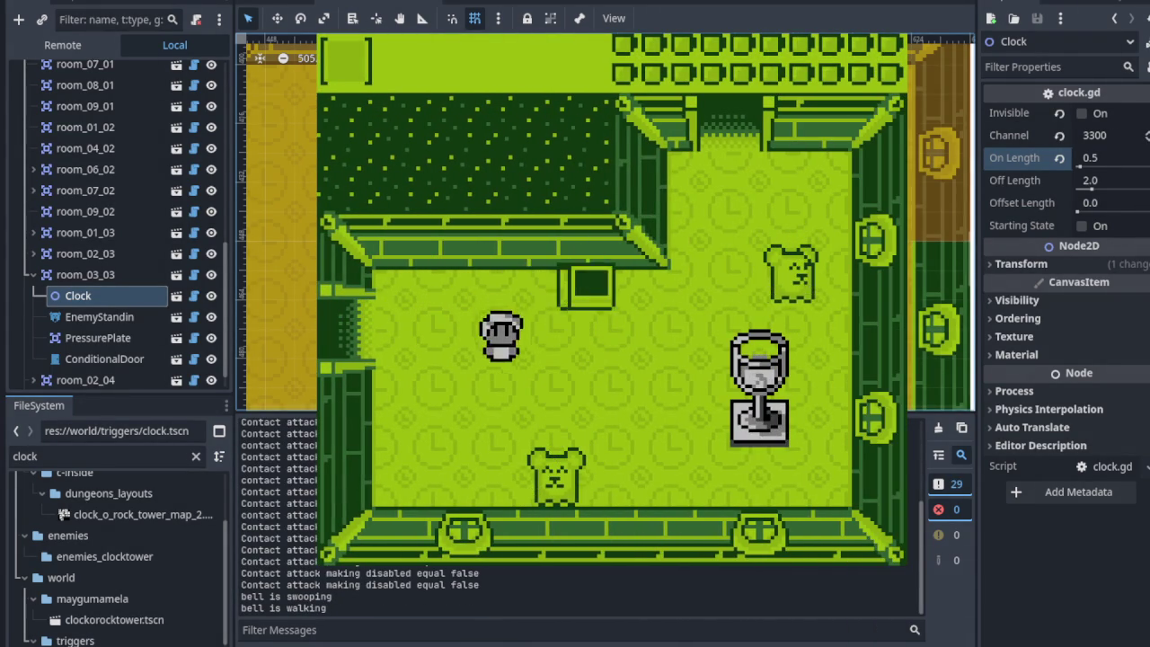
key("Right")
key("Up")
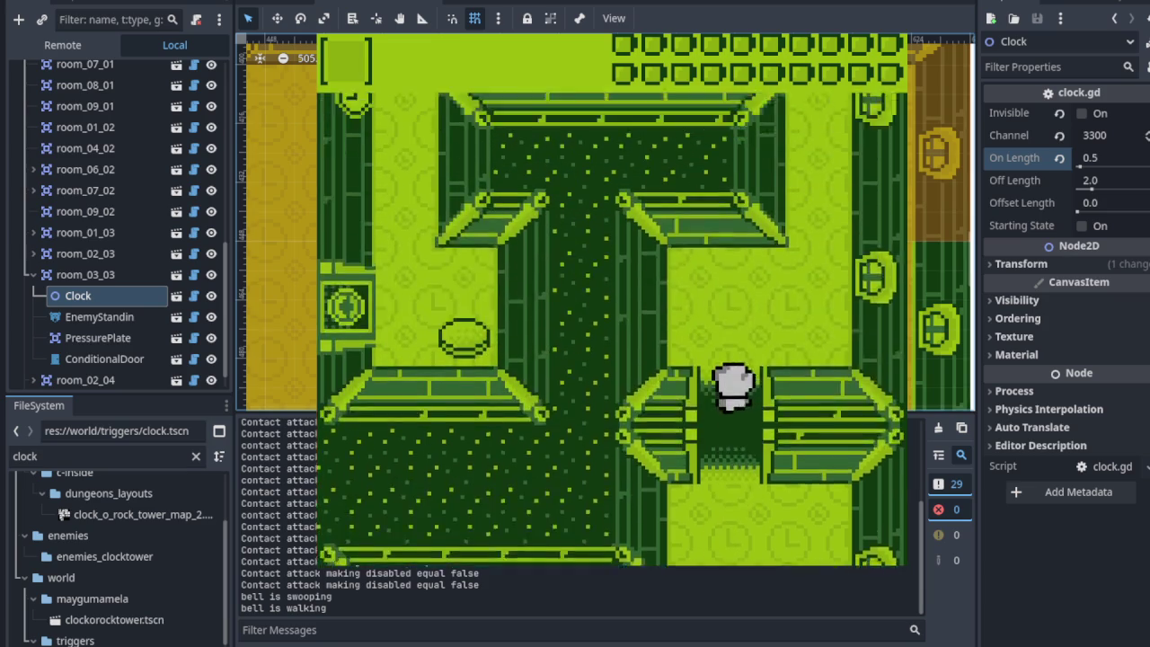
key("Up")
key("Left")
key("Left")
key("Right")
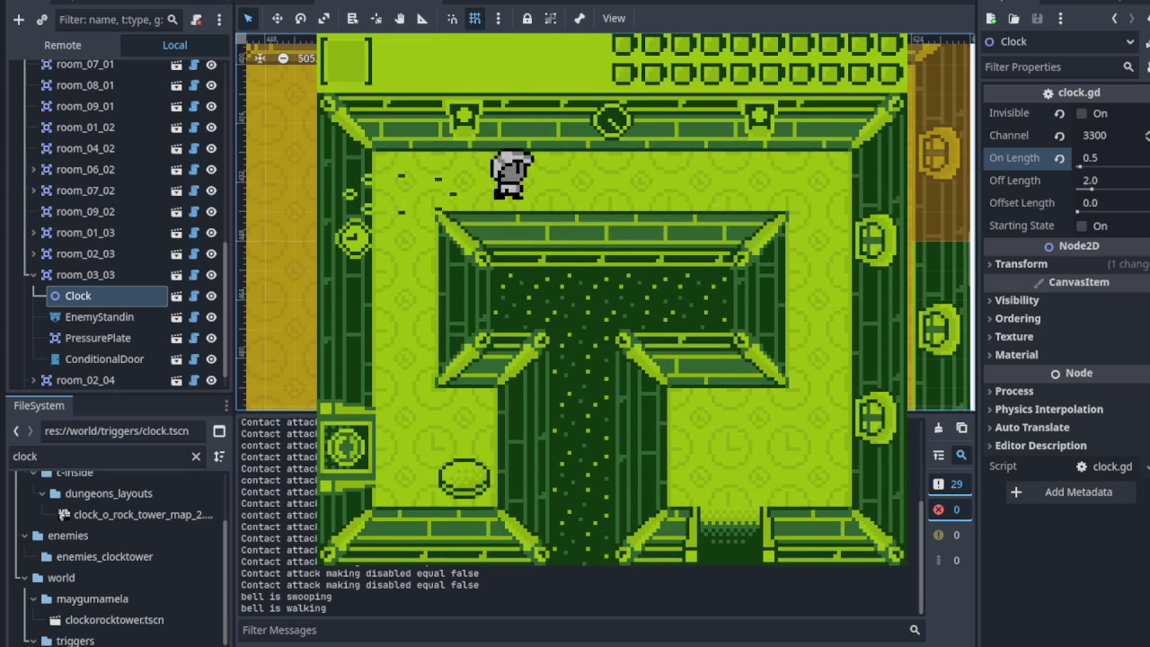
key("Left")
key("Down")
key("Down")
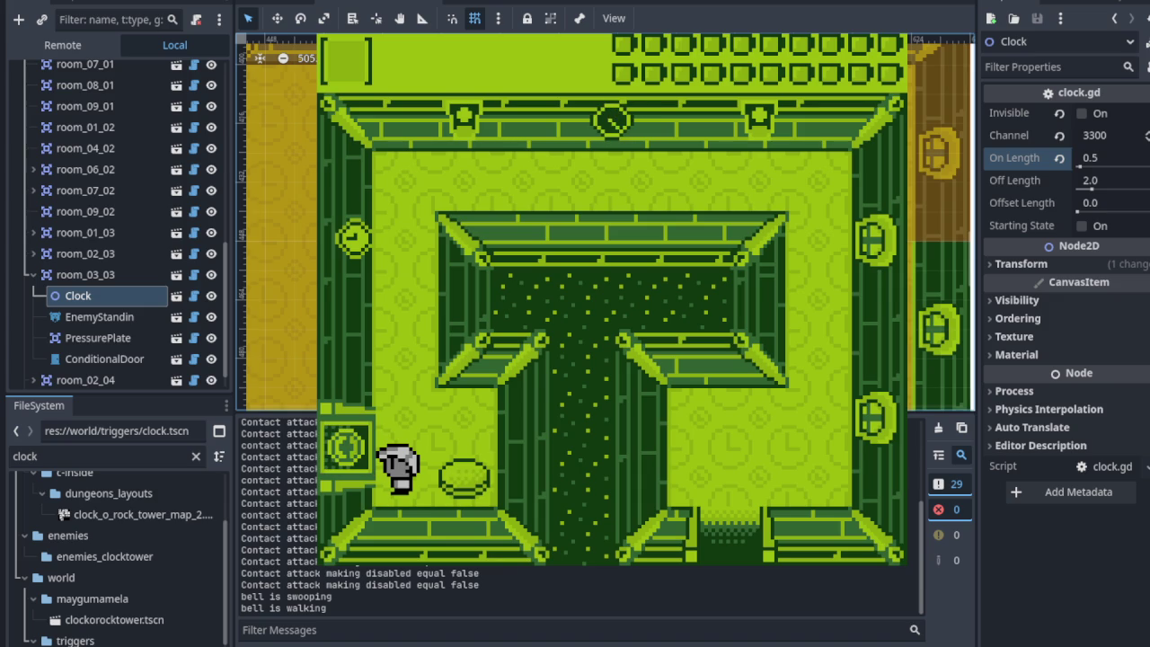
Step onto the clock tile to change rooms, walk back into the clock room, then stop the game.
key("Up")
key("Down")
key("Left")
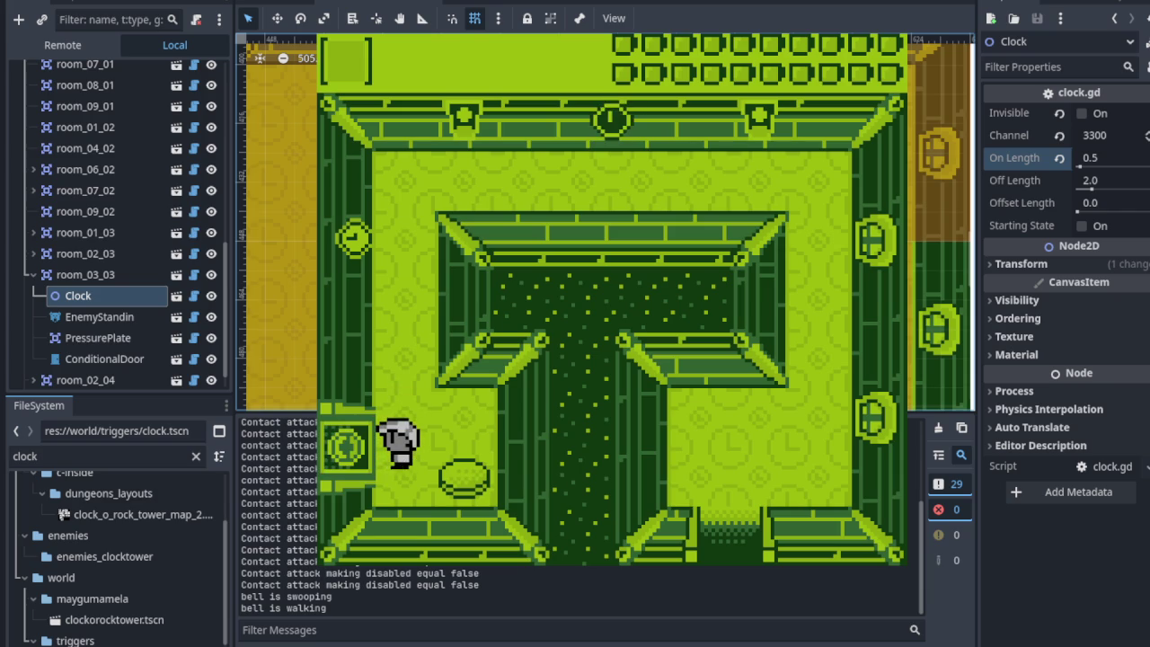
key("Left")
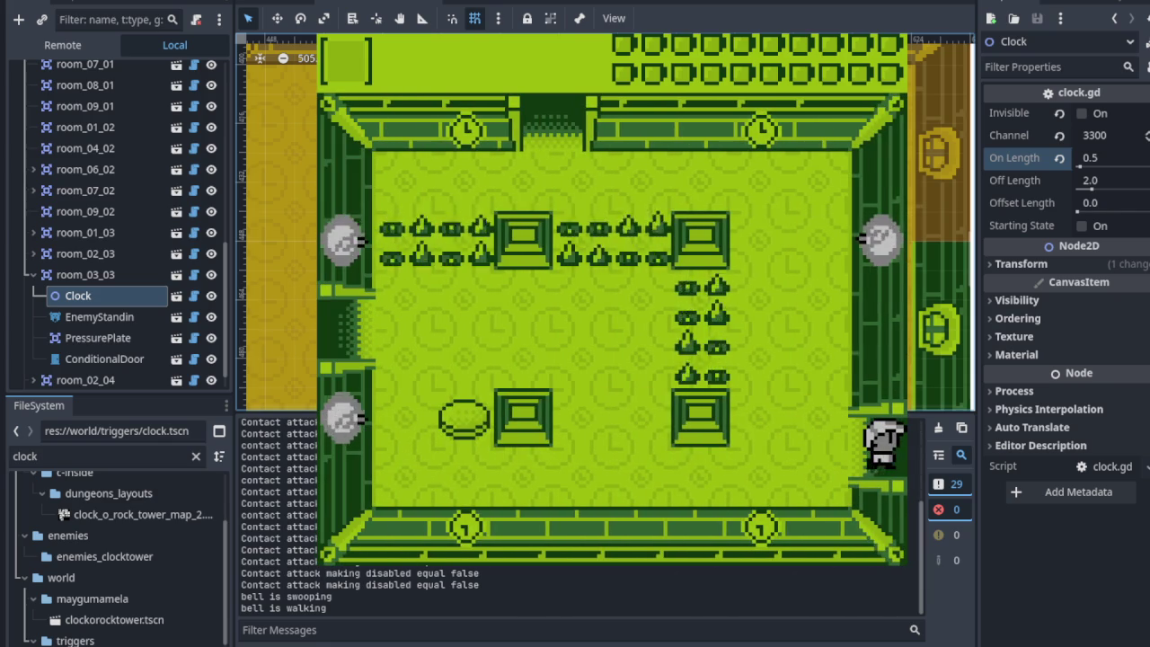
key("Right")
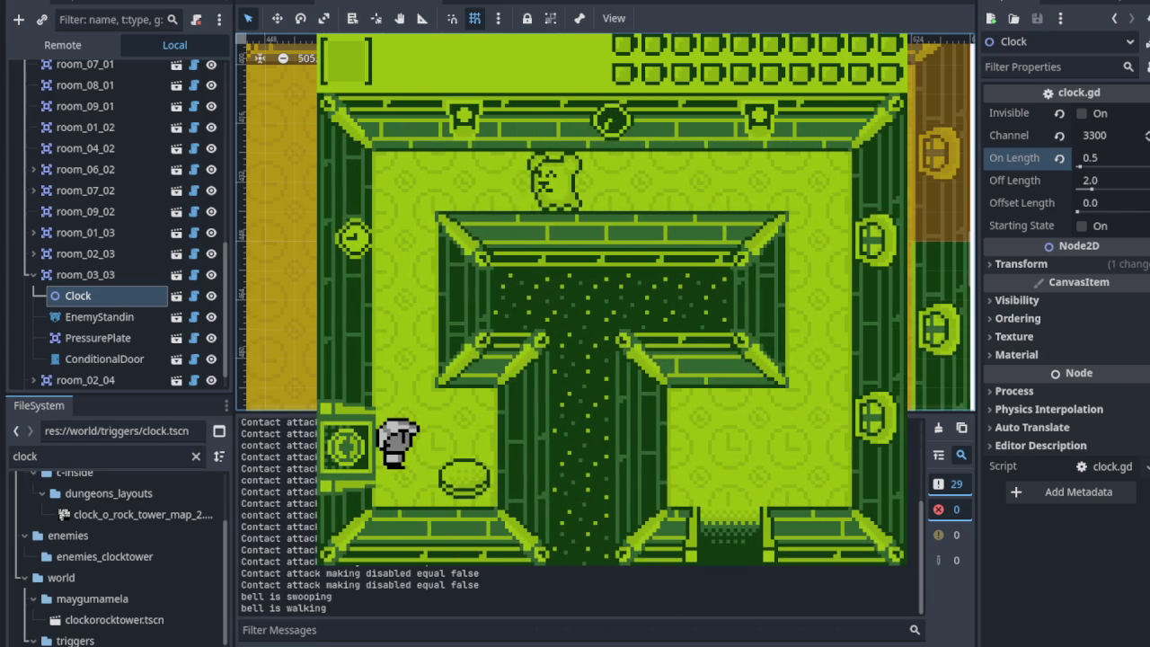
key("Up")
key("Right")
key("Right")
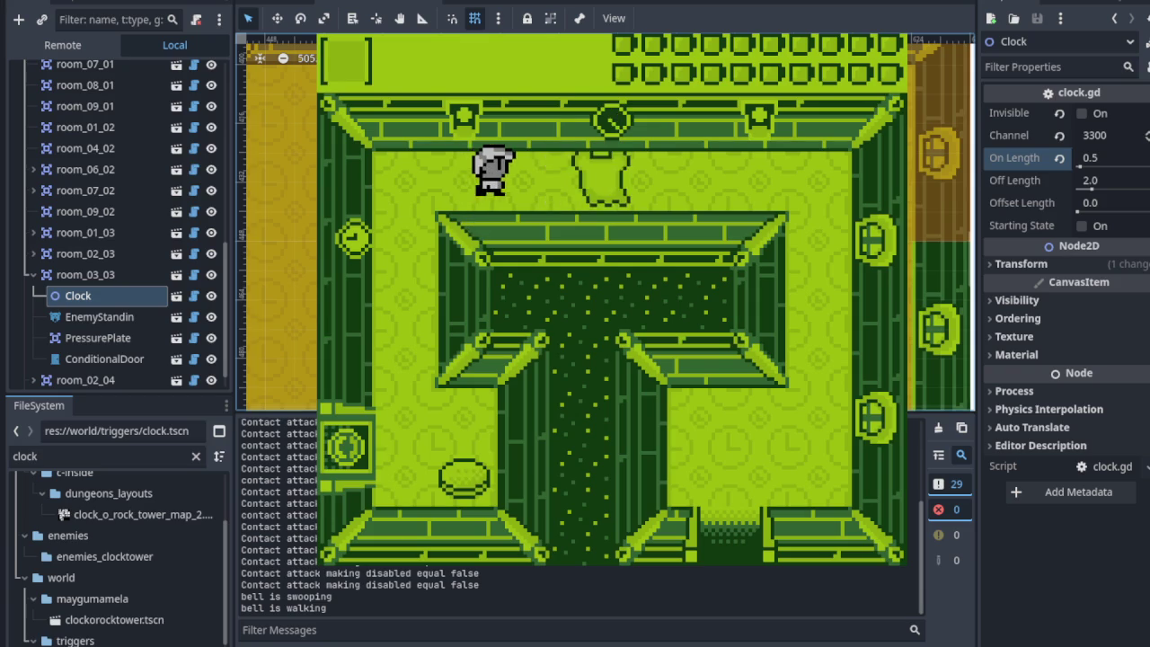
key("Left")
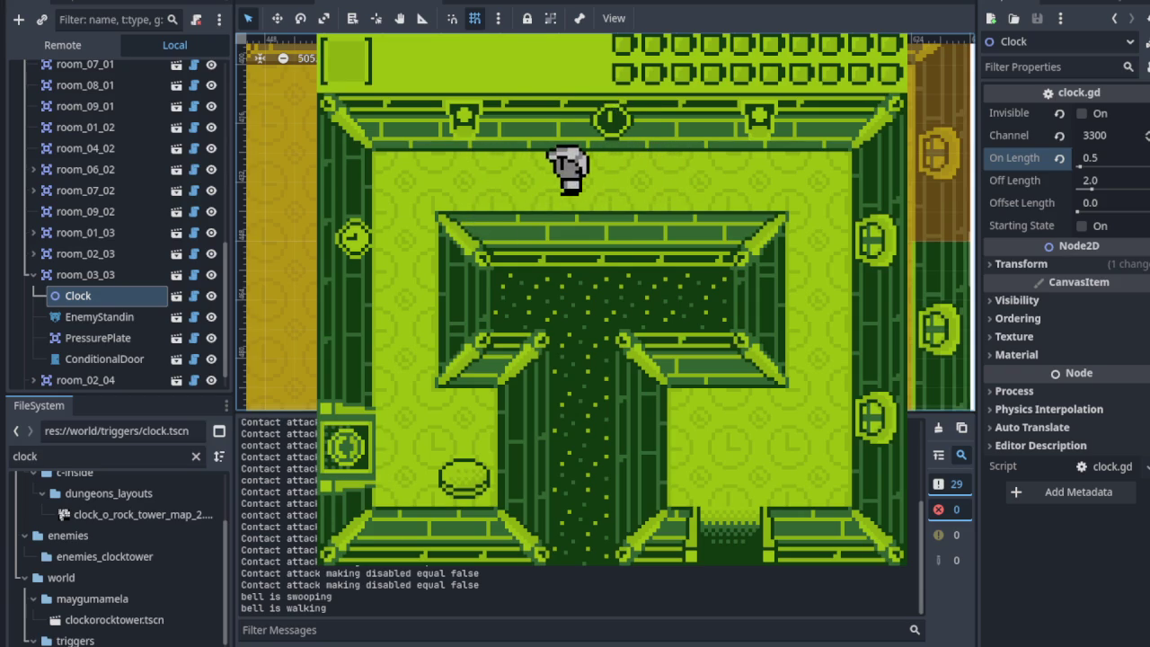
key("Down")
key("Down")
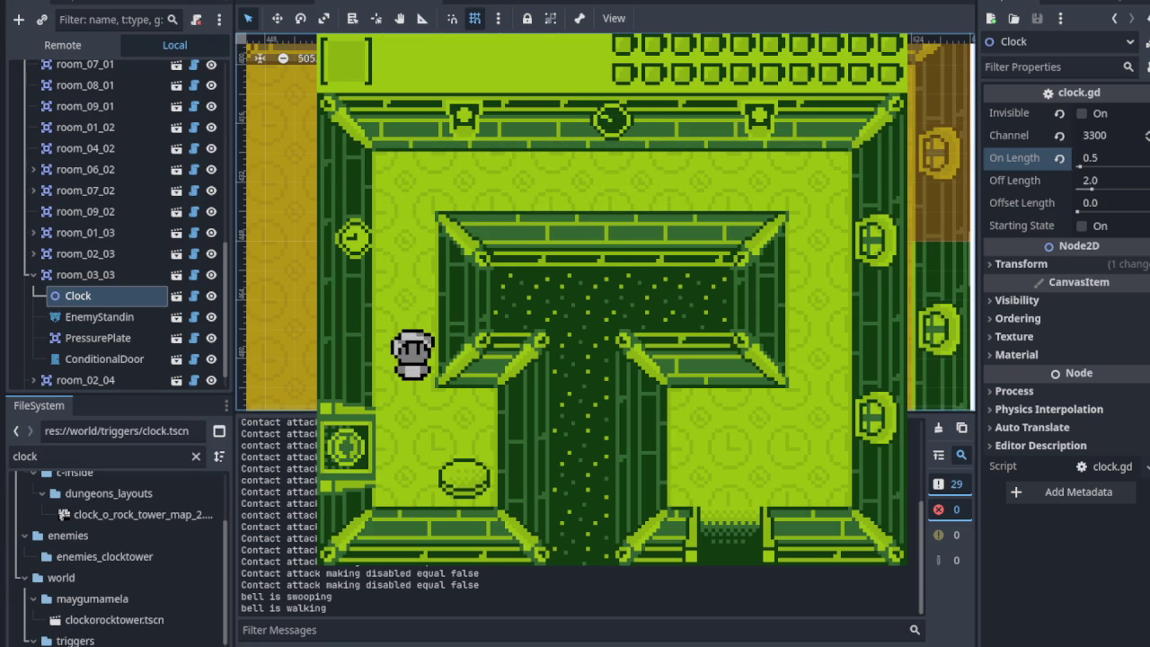
key("F8")
Change the Clock's On Length to 0.1, then save and run the game.
left_click(1092, 159)
type("0.1")
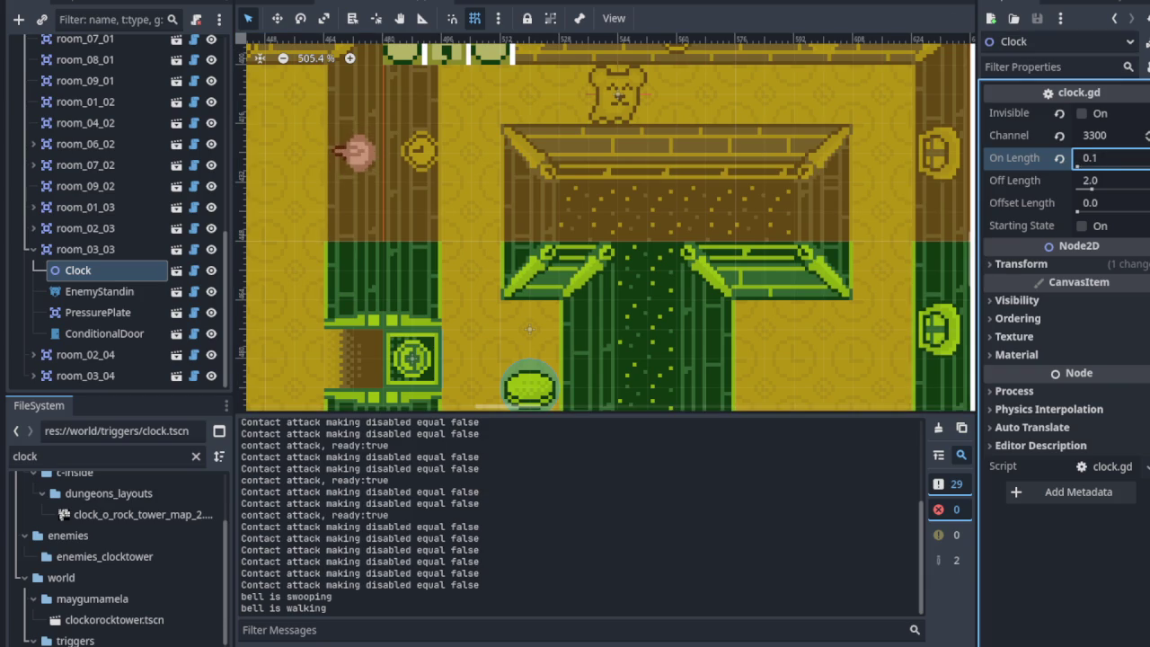
left_click(934, 0)
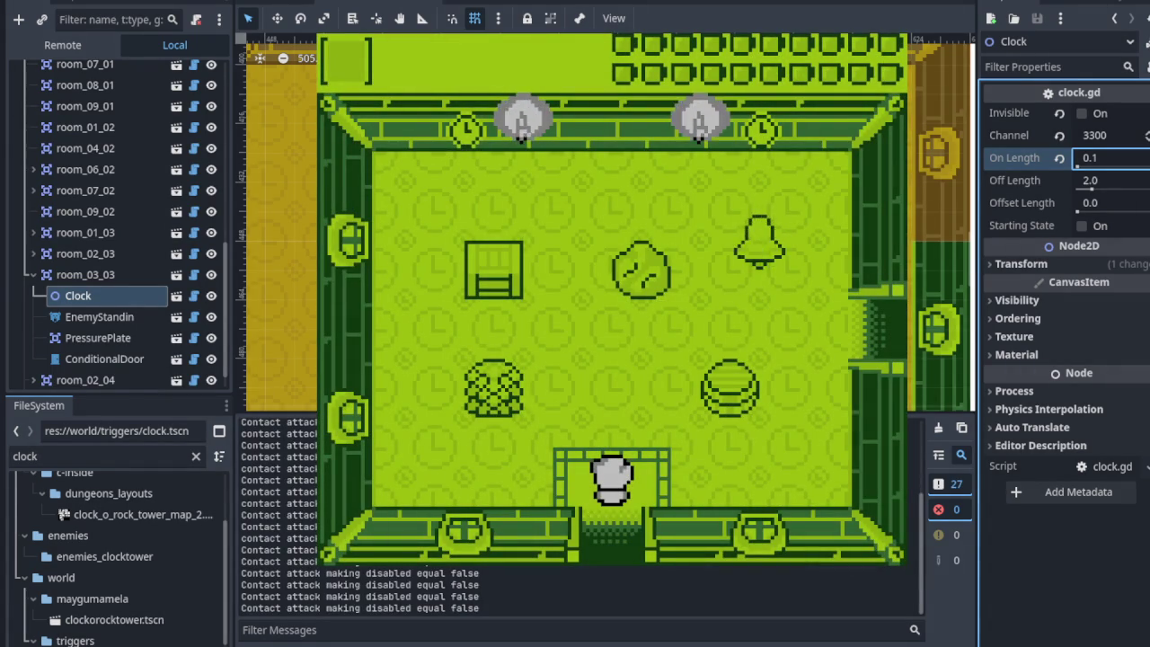
Walk the player through the right door, below the goblet, and past the bear enemy.
key("Right")
key("Up")
key("Right")
key("Right")
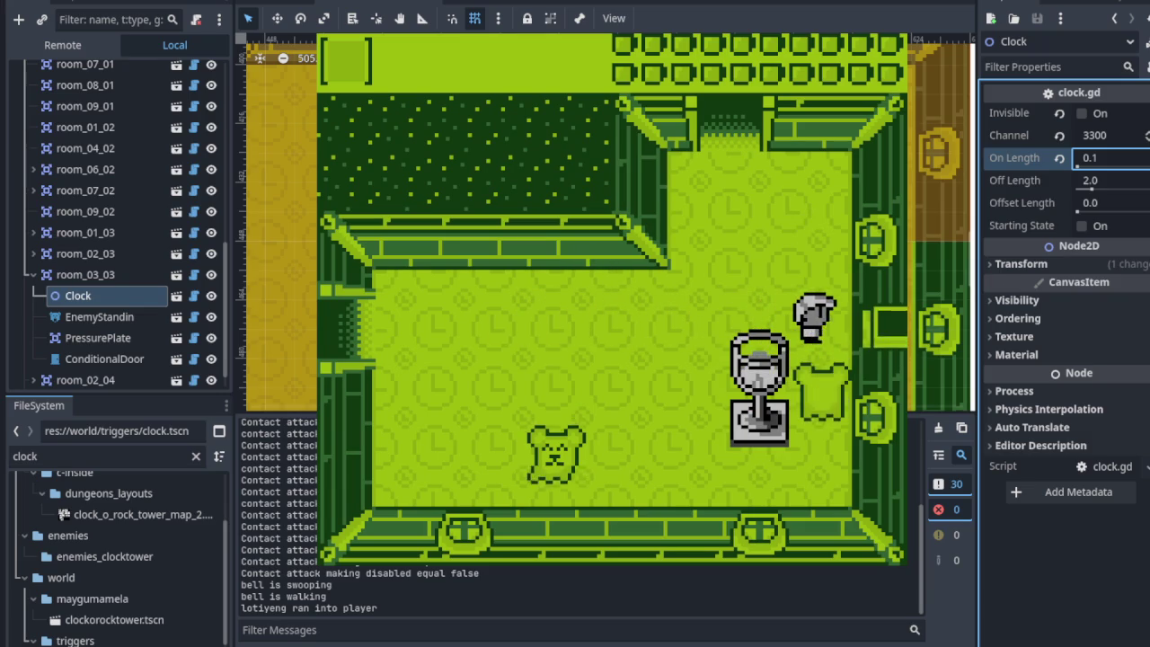
key("Down")
key("Left")
key("Left")
key("Right")
key("Up")
key("Up")
key("Right")
key("Up")
key("Left")
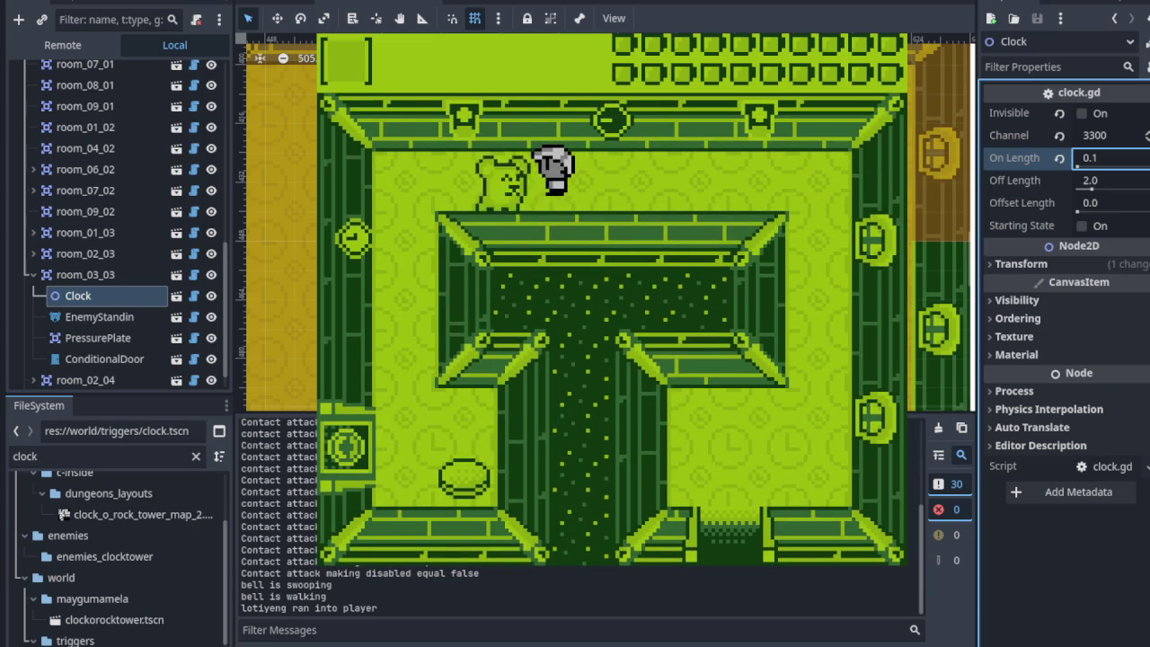
key("Down")
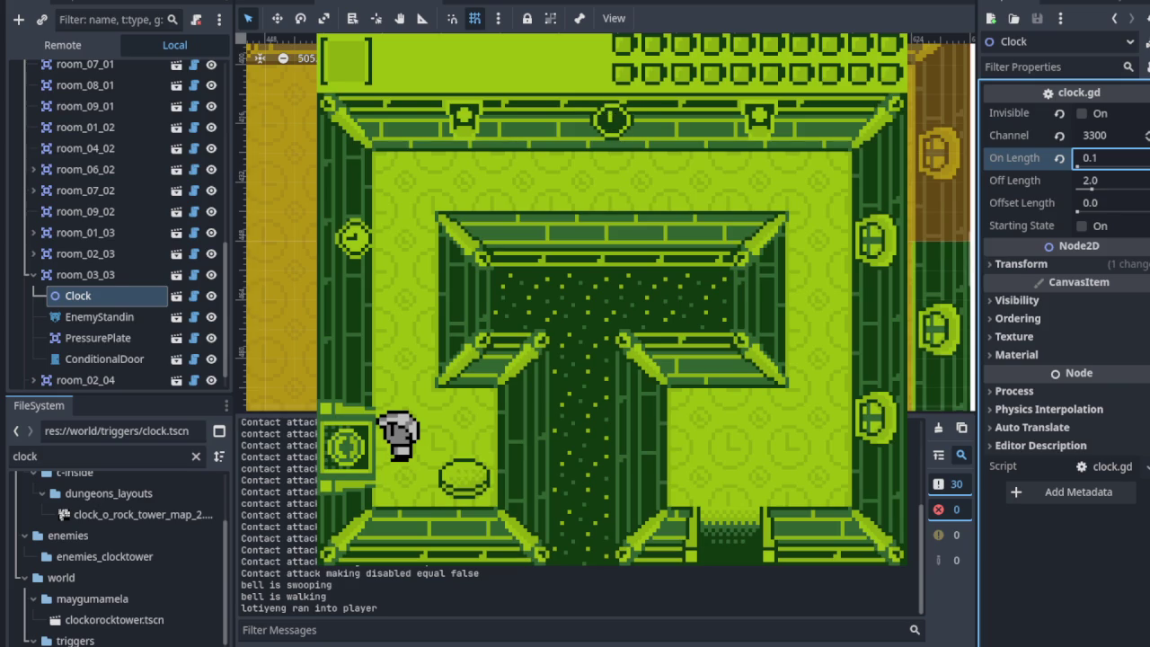
Step on the pressure plate to trigger the clock, then circle back into that room.
key("Right")
key("Up")
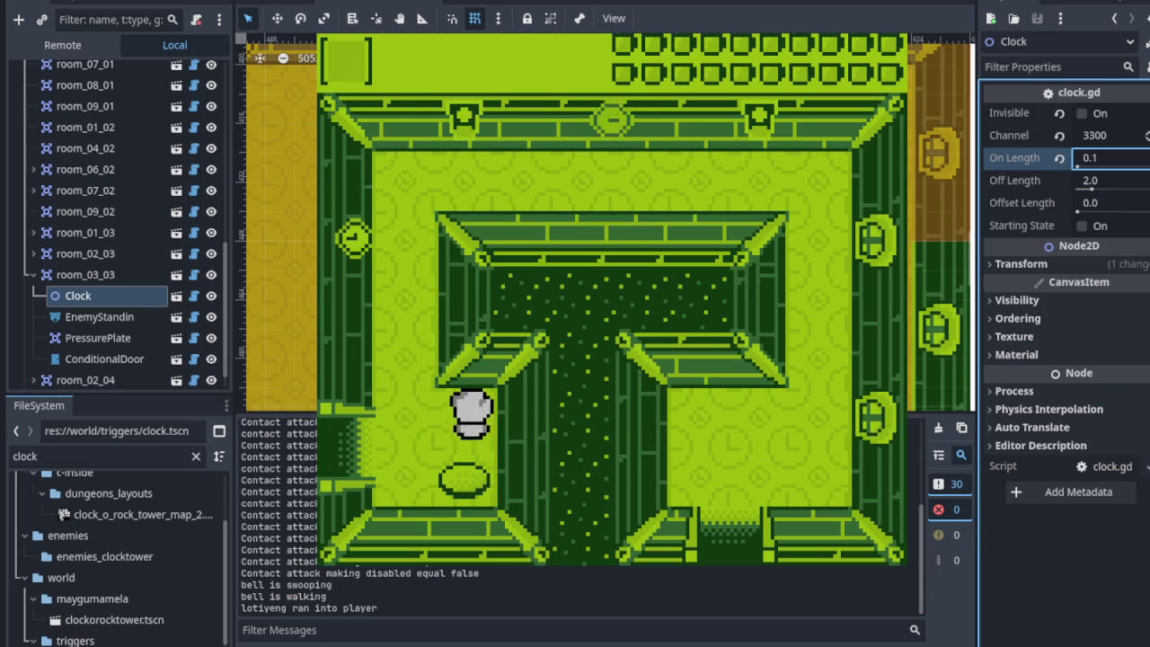
key("Left")
key("Up")
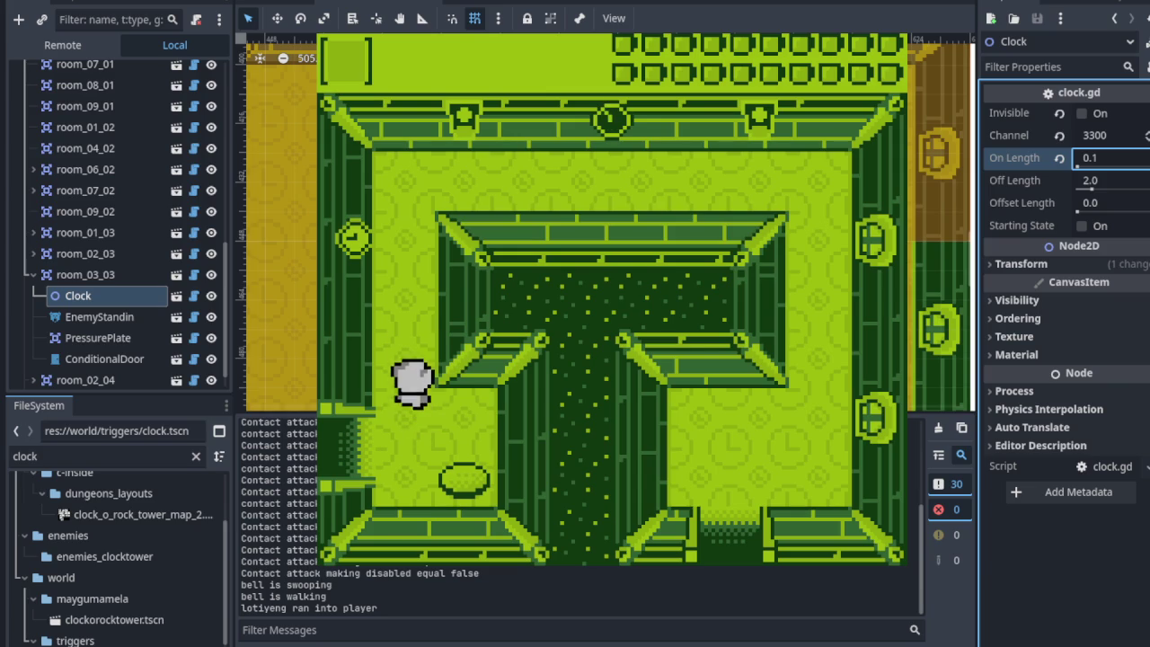
key("Right")
key("Left")
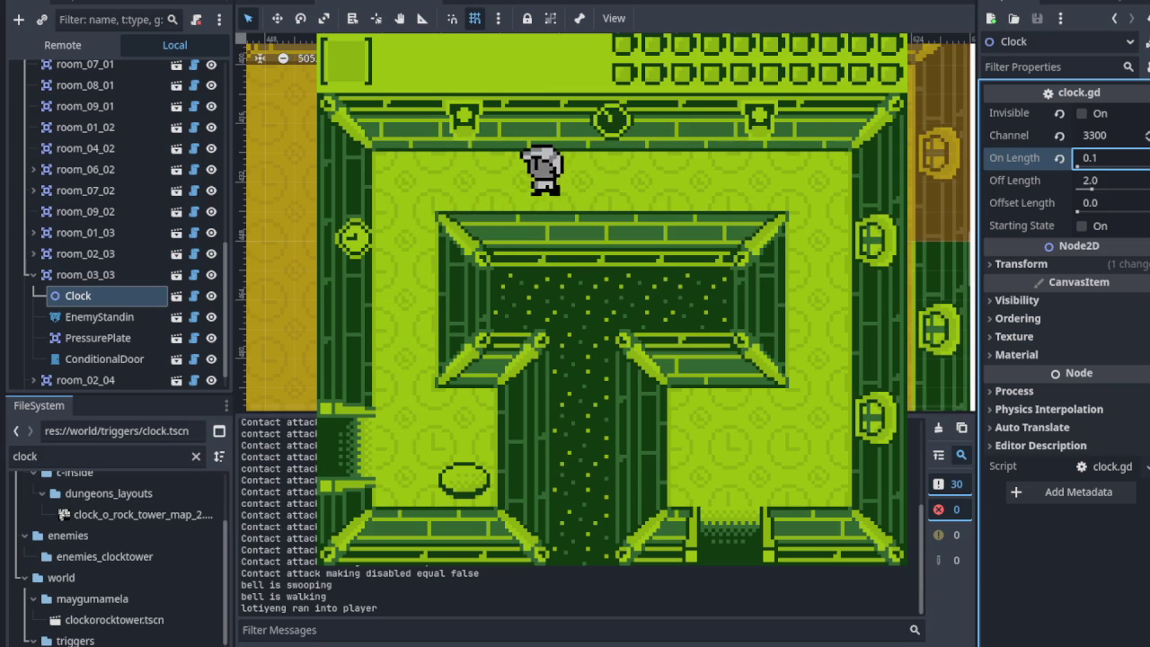
key("Down")
key("Down")
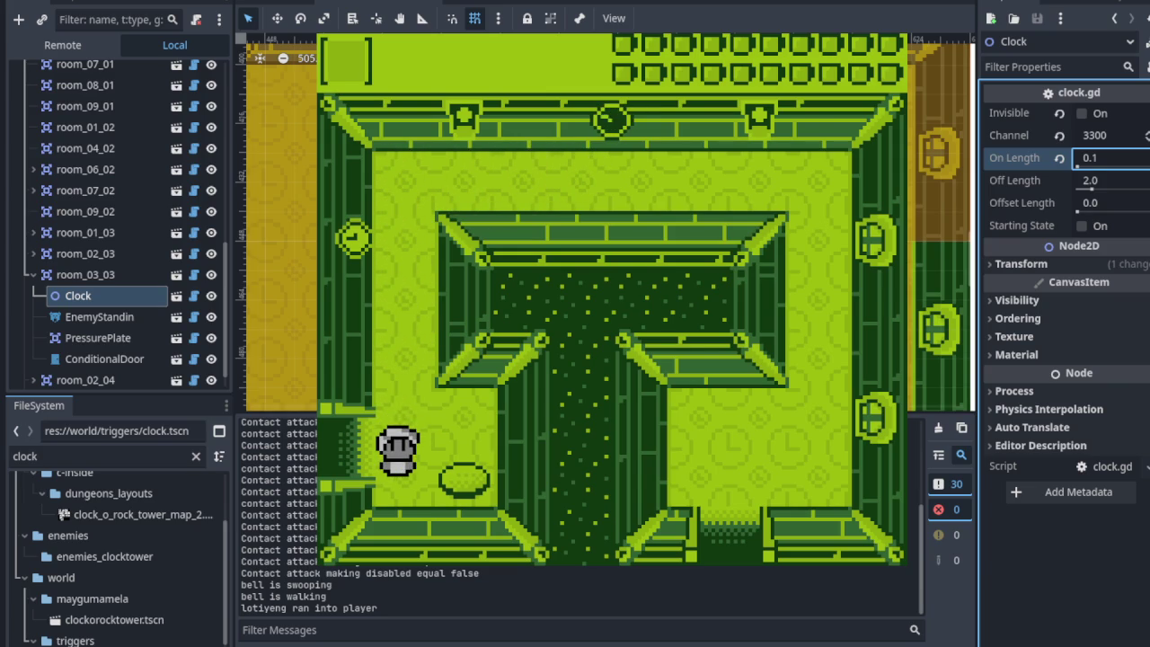
key("Left")
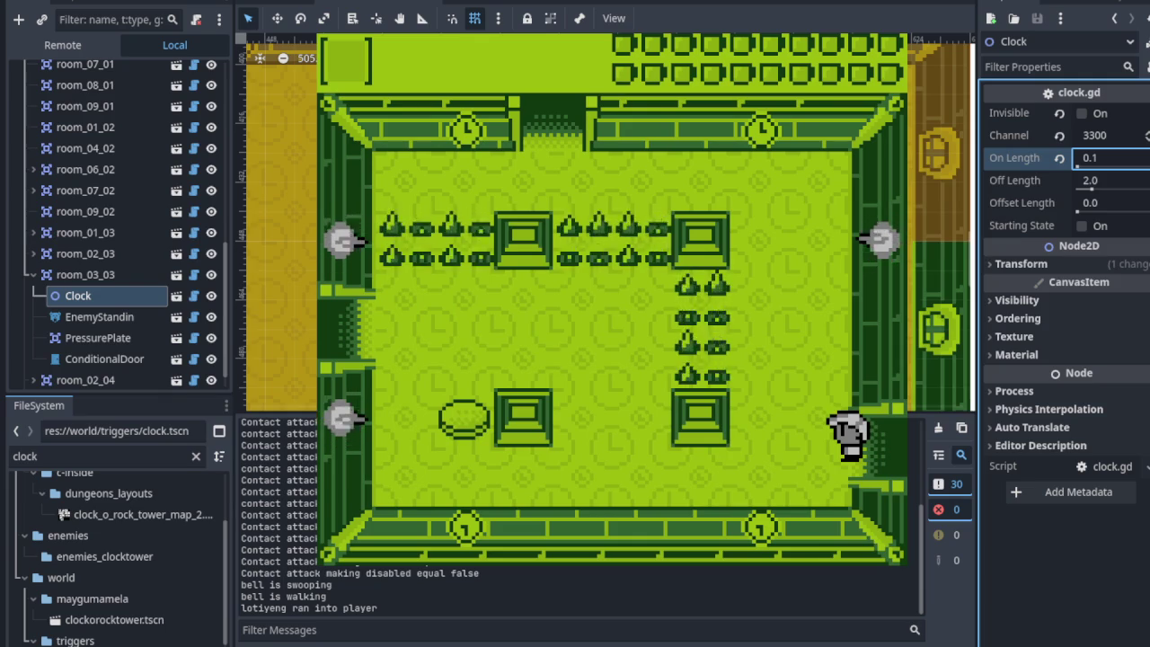
key("Right")
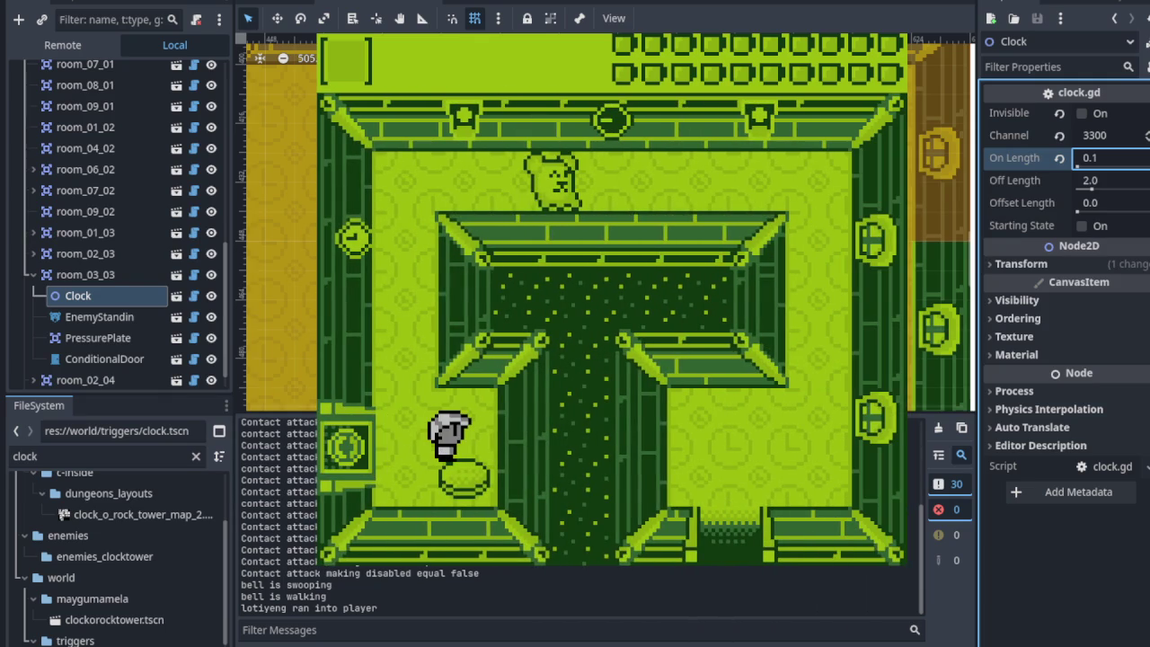
Commit On Length 0.1, rerun the game, and walk through the tower doorway and room.
key("Return")
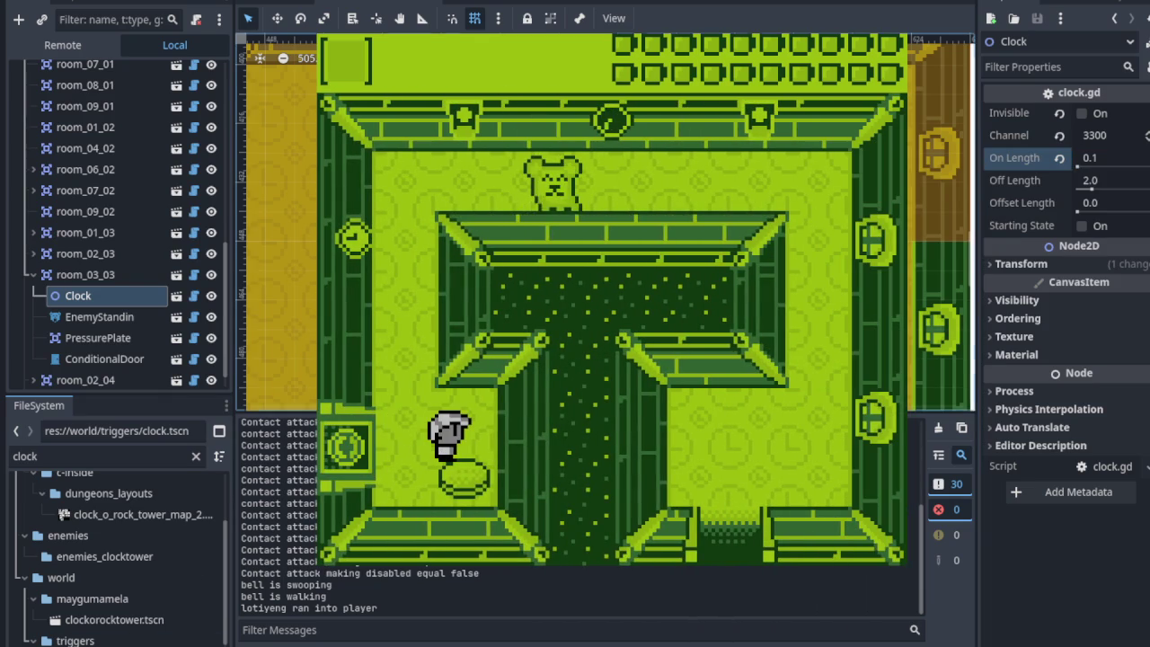
key("F5")
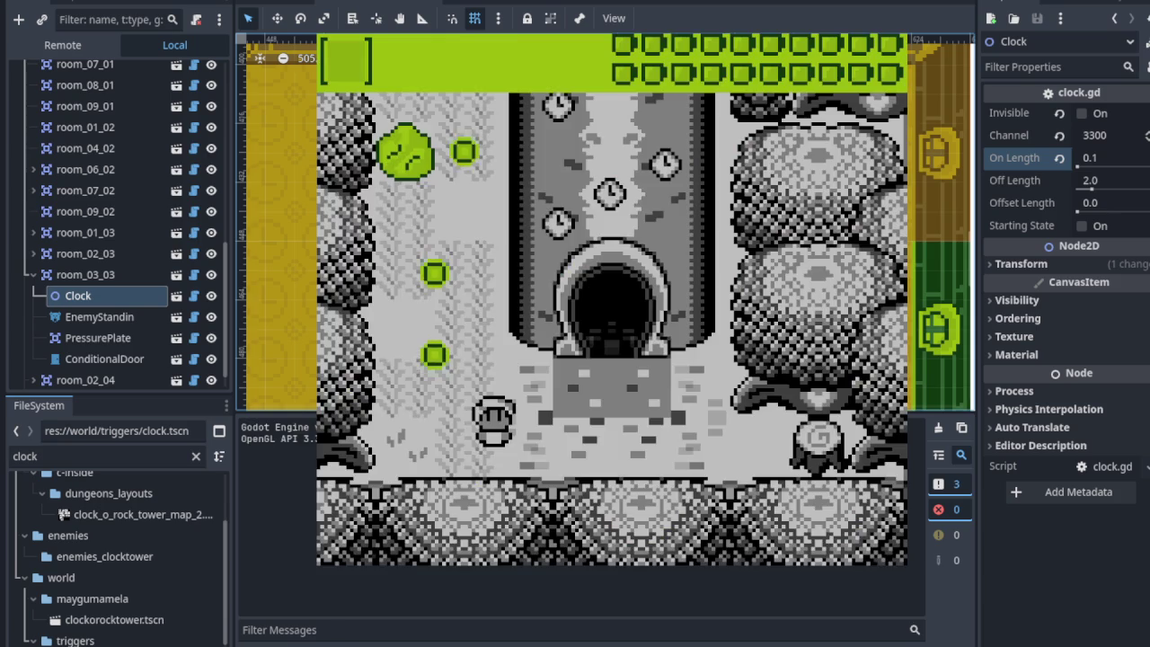
key("Right")
key("Up")
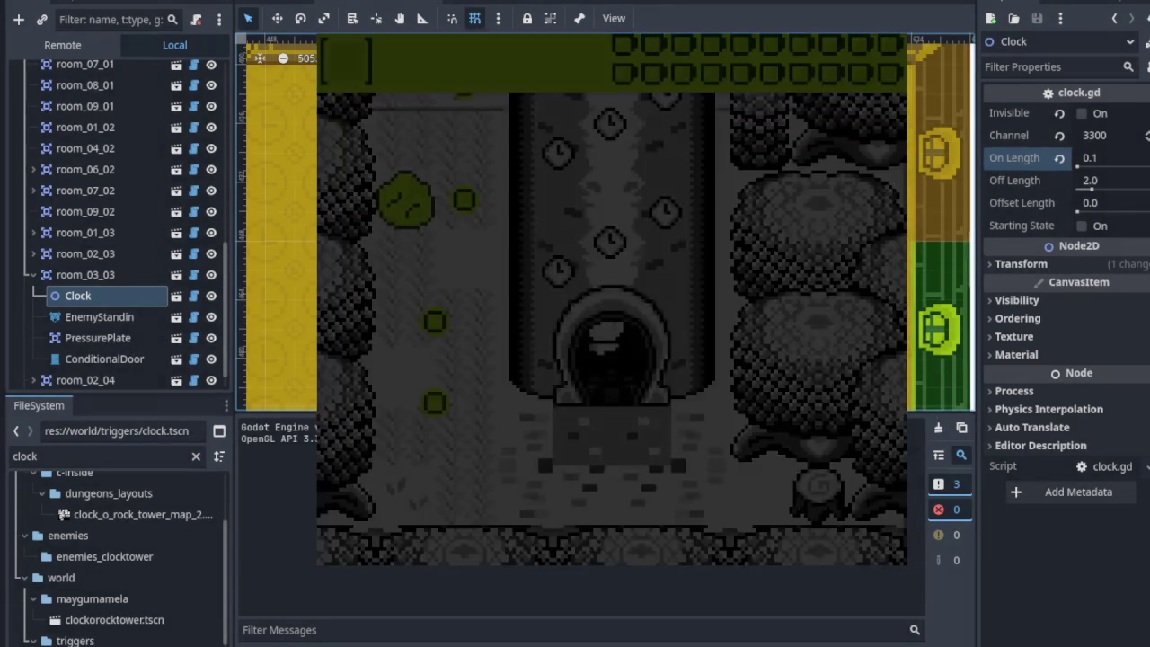
key("Right")
key("Up")
key("Up")
key("Right")
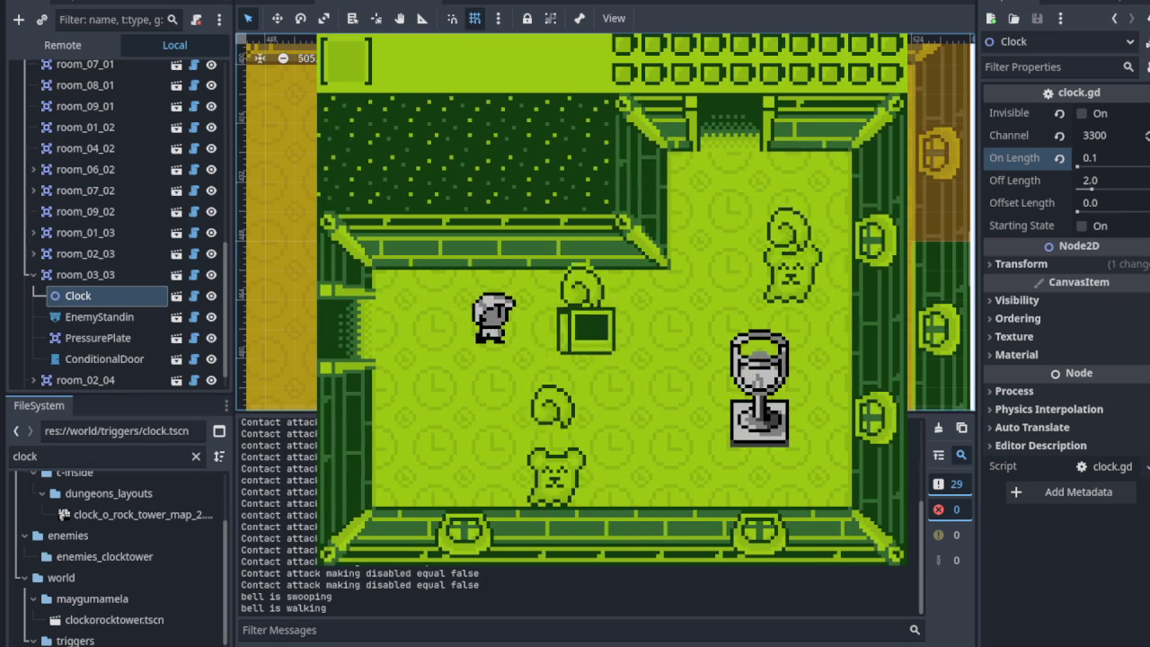
key("Right")
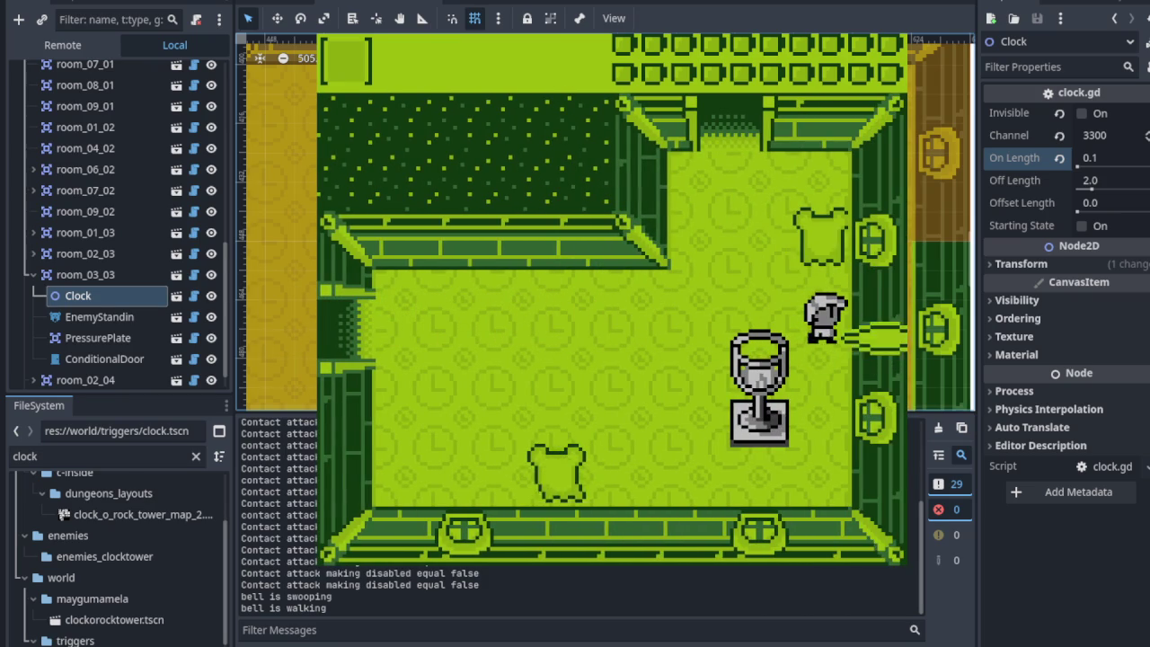
key("Up")
key("Left")
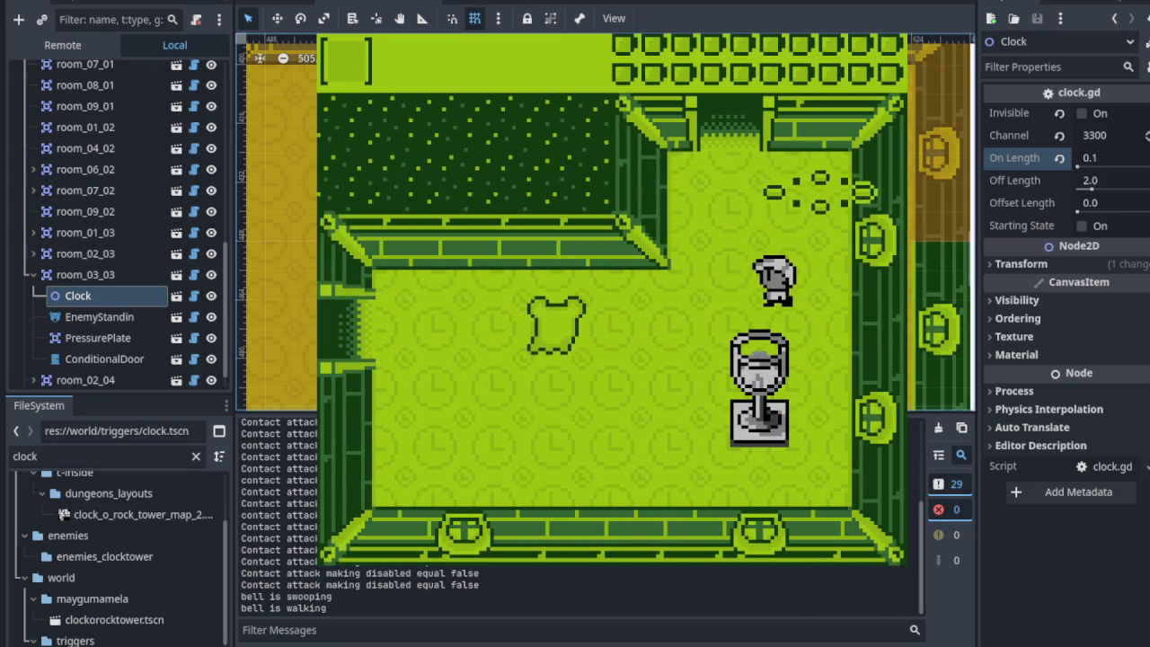
Walk through the top doorway and along the top corridor, then stop the game.
key("Left")
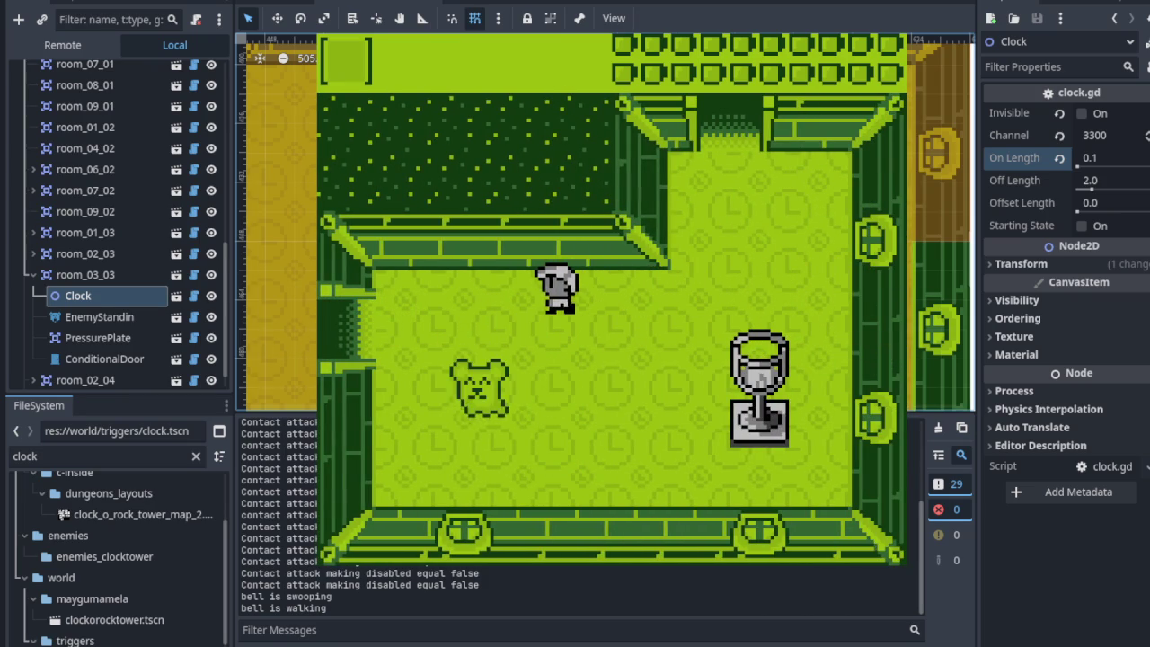
key("Down")
key("Right")
key("Up")
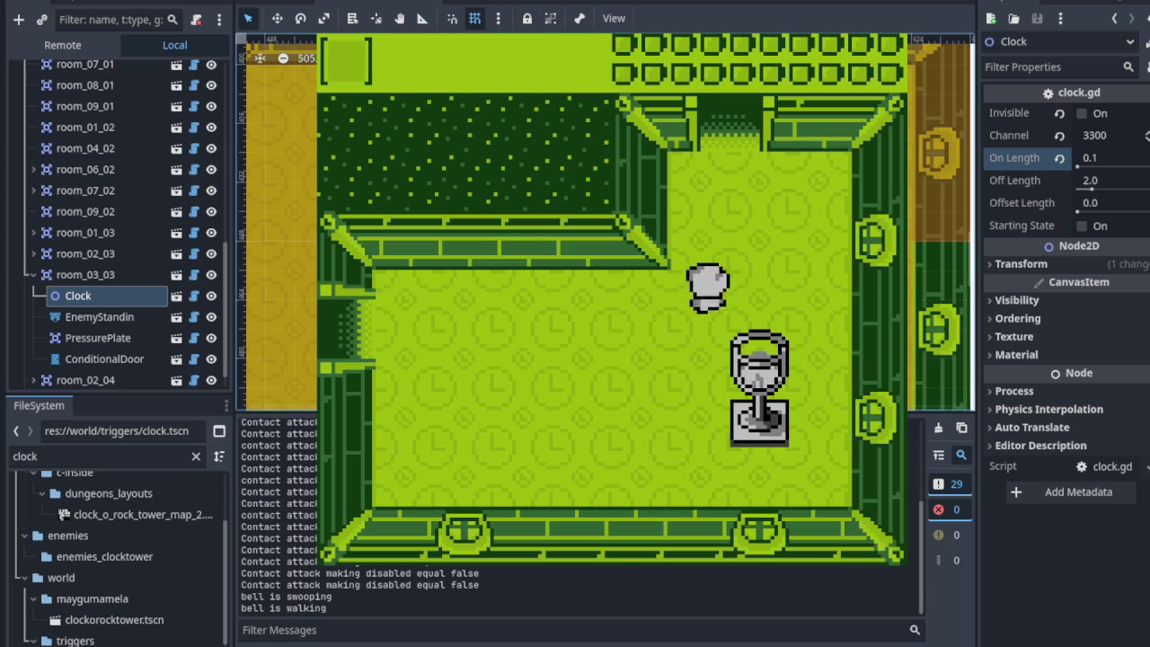
key("Right")
key("Up")
key("Up")
key("Left")
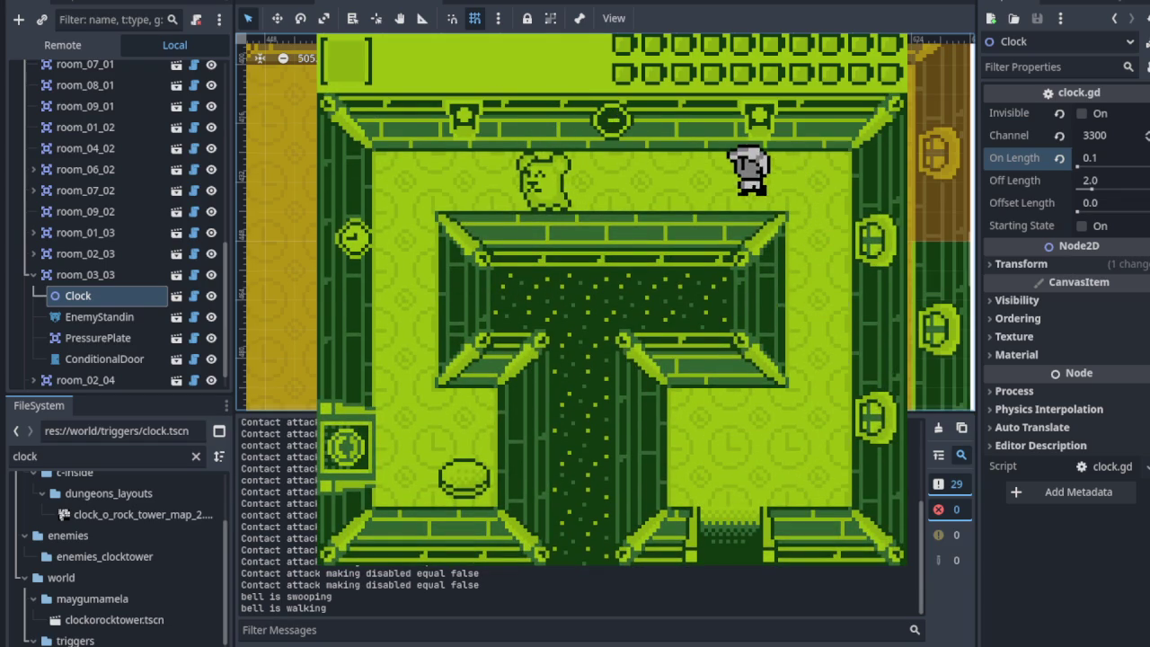
key("Left")
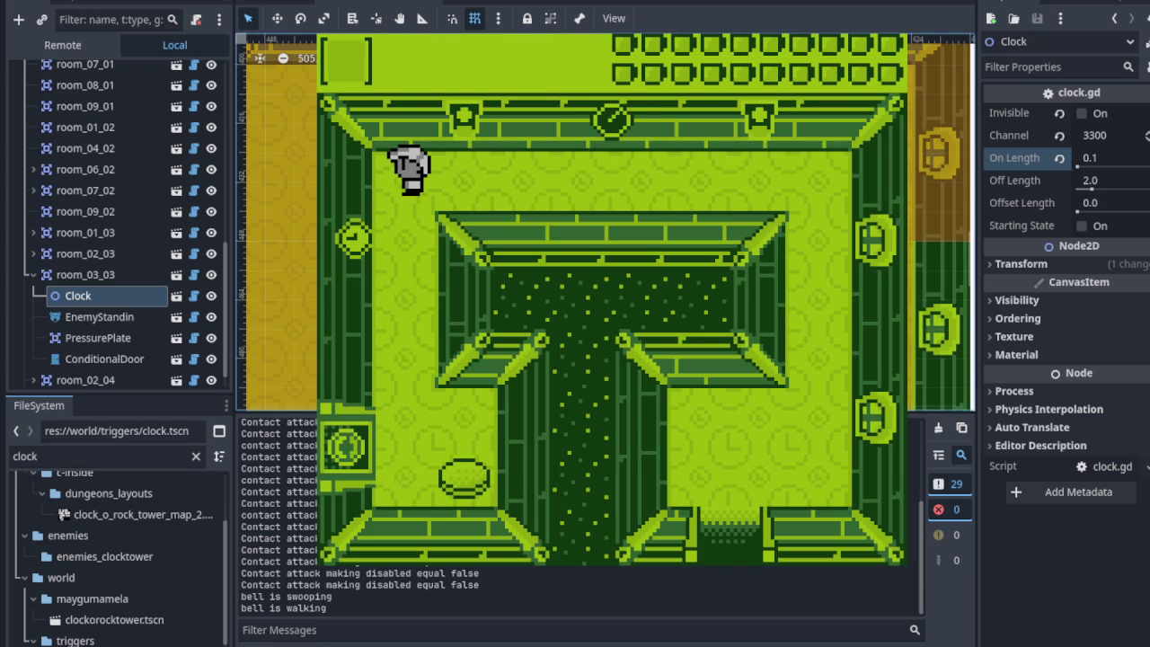
key("F8")
scroll(436, 304, "down", 4)
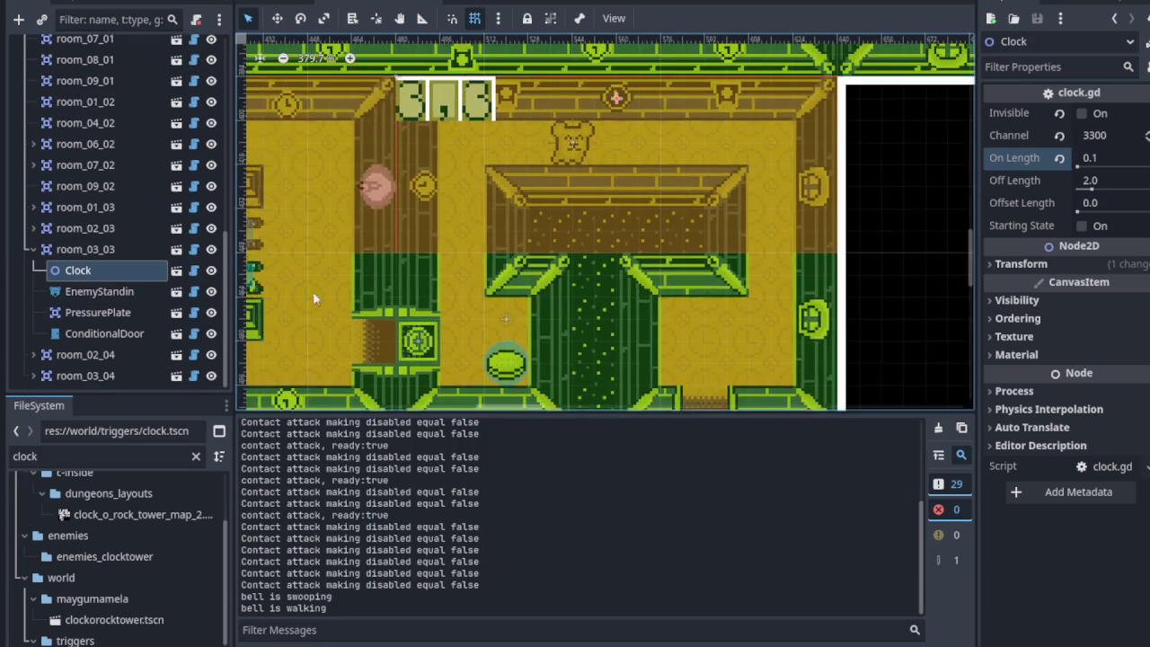
Hide the Rooms node so the room overlays disappear from the map.
scroll(407, 262, "down", 1)
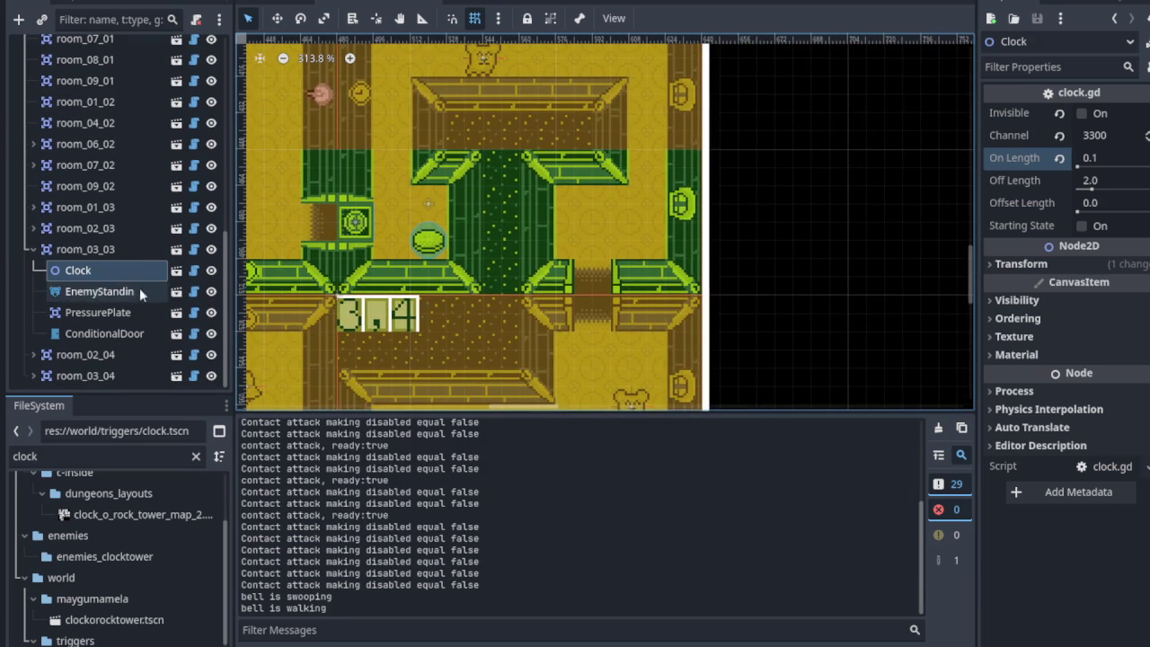
scroll(134, 233, "up", 5)
left_click(208, 196)
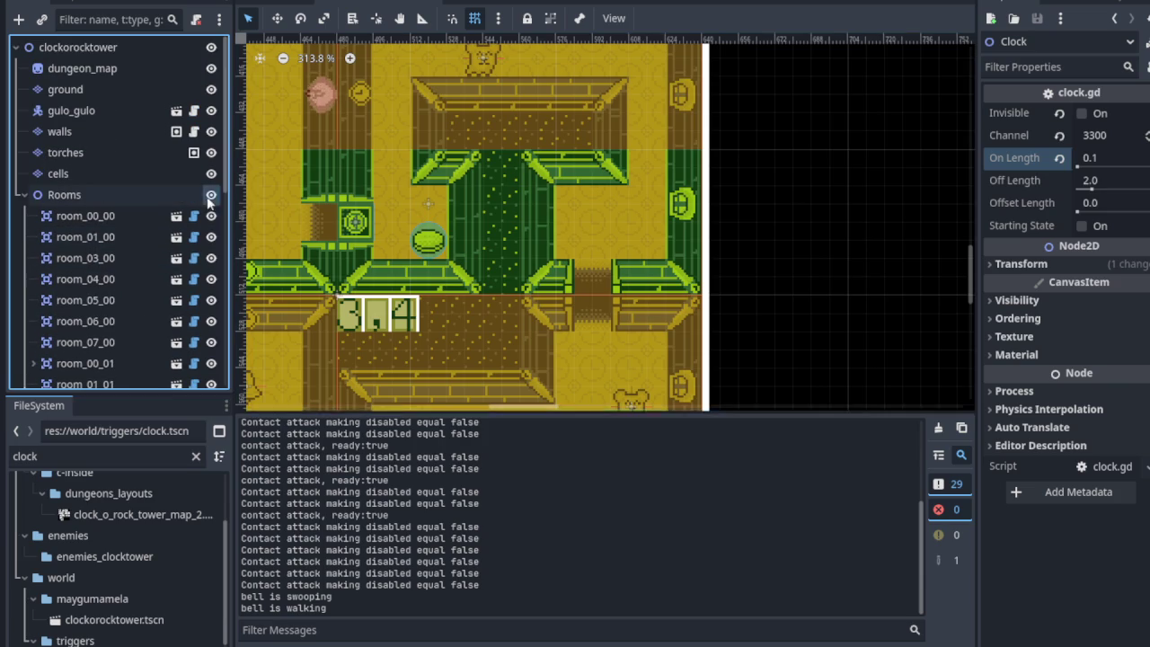
scroll(598, 202, "up", 5)
scroll(464, 257, "down", 4)
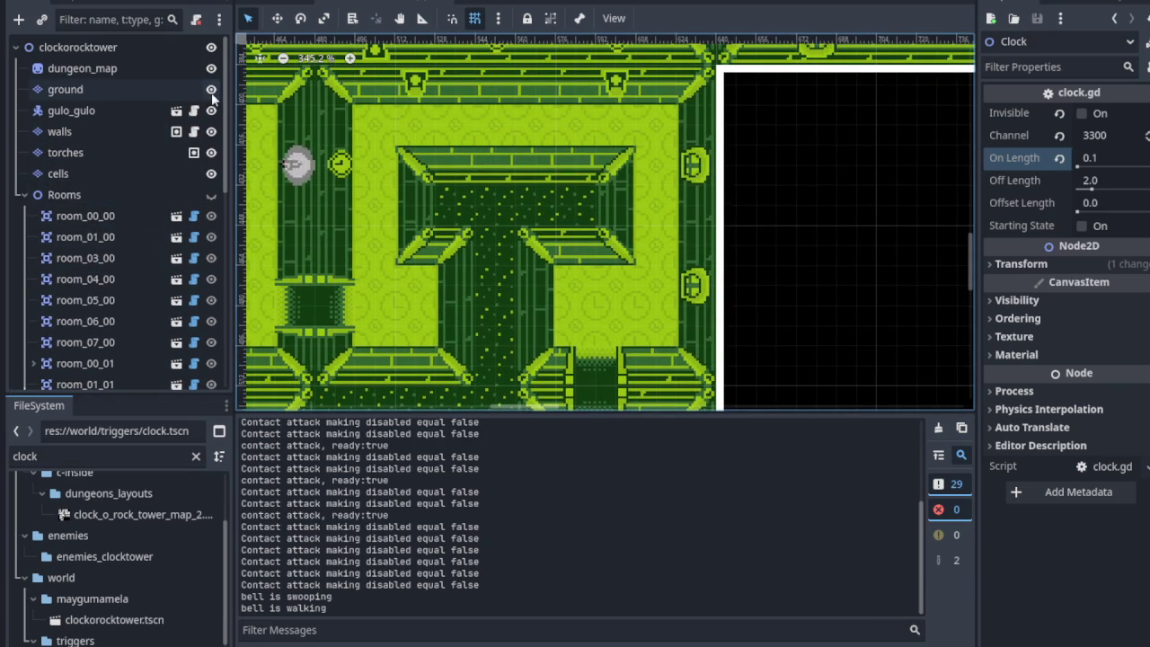
On the walls layer, paint the block as a grey-walled black room.
left_click(134, 133)
scroll(463, 204, "up", 2)
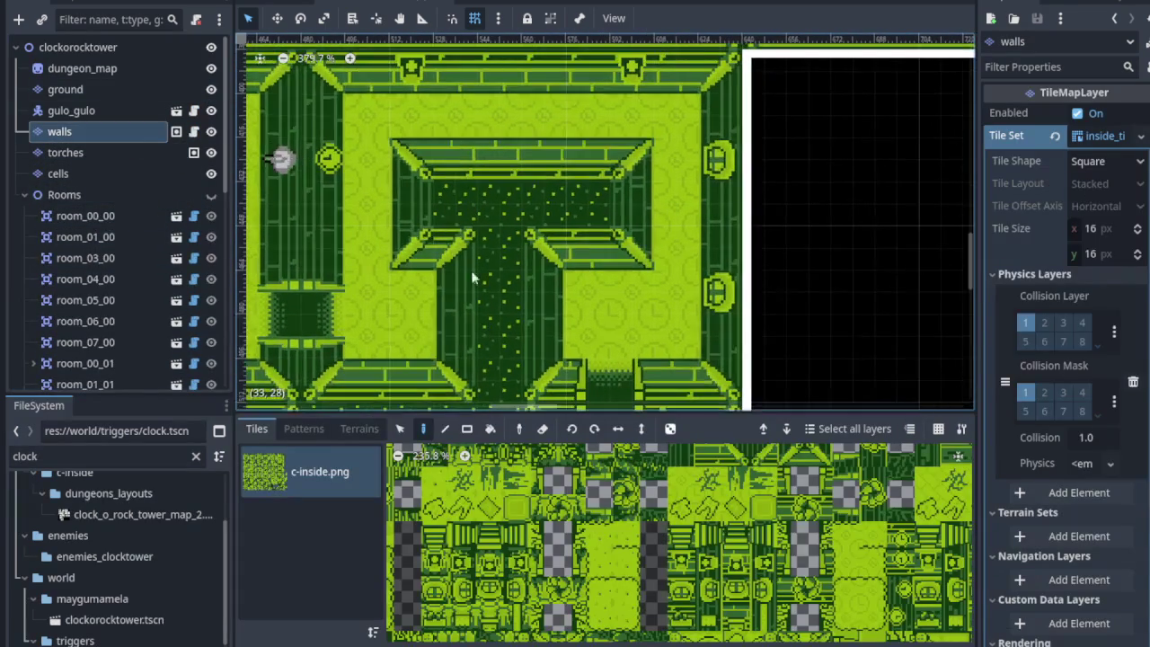
scroll(478, 292, "down", 5)
mouse_move(550, 308)
left_mouse_down()
mouse_move(462, 229)
mouse_move(517, 175)
left_mouse_up()
scroll(428, 235, "up", 2)
scroll(428, 236, "up", 1)
key("ctrl+shift+z")
key("ctrl+shift+z")
key("ctrl+shift+z")
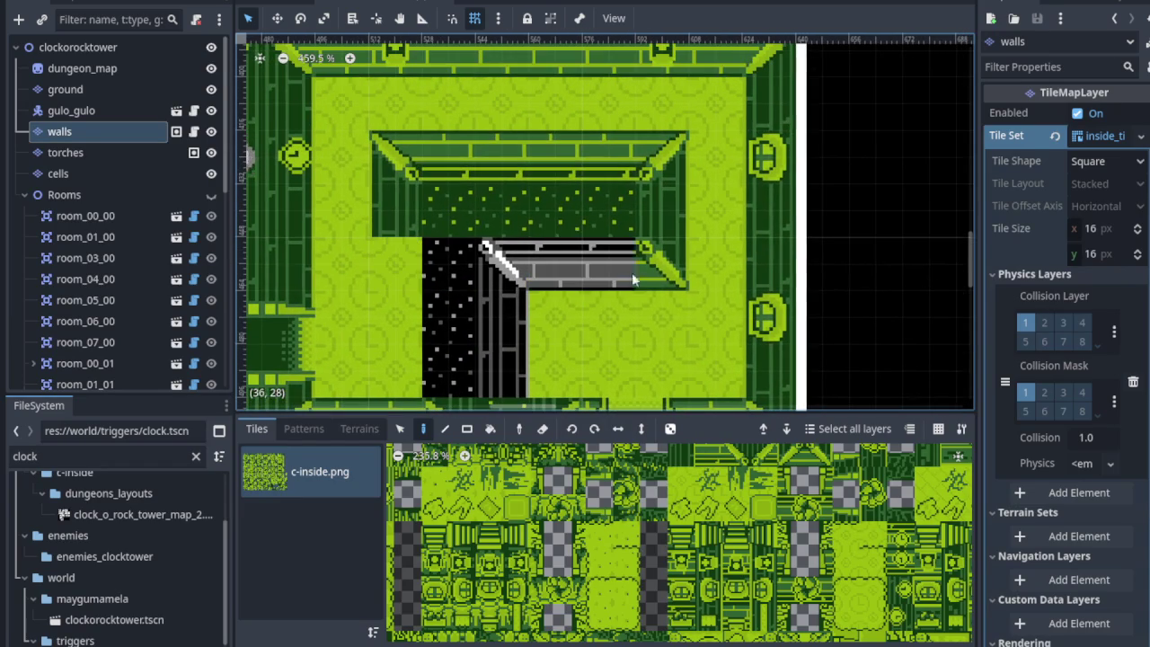
key("ctrl+shift+z")
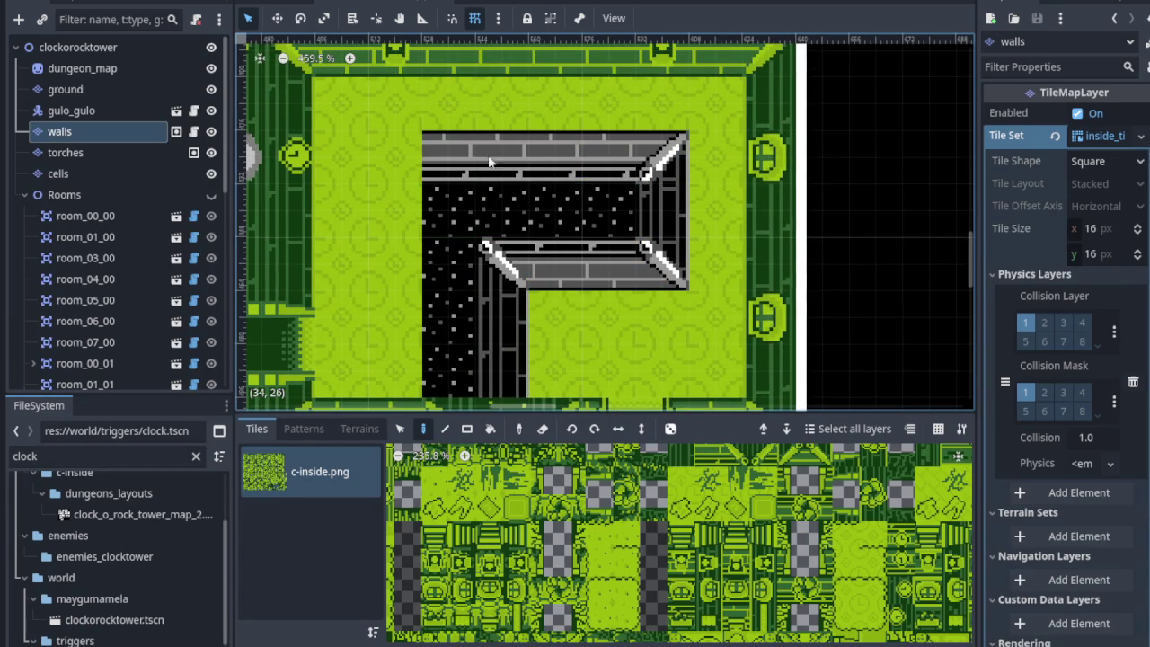
On the ground layer, paint a row of white floor tiles above the brick wall.
left_click(67, 89)
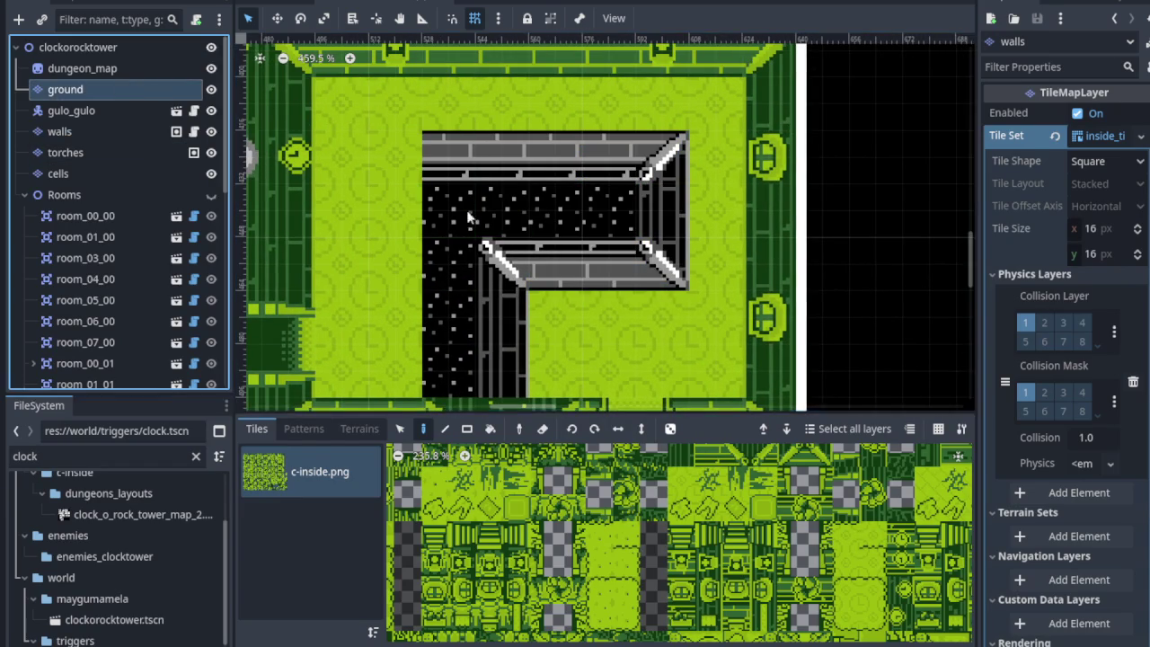
scroll(503, 238, "down", 4)
scroll(517, 307, "up", 1)
scroll(529, 280, "up", 2)
left_click_drag(445, 126, 660, 133)
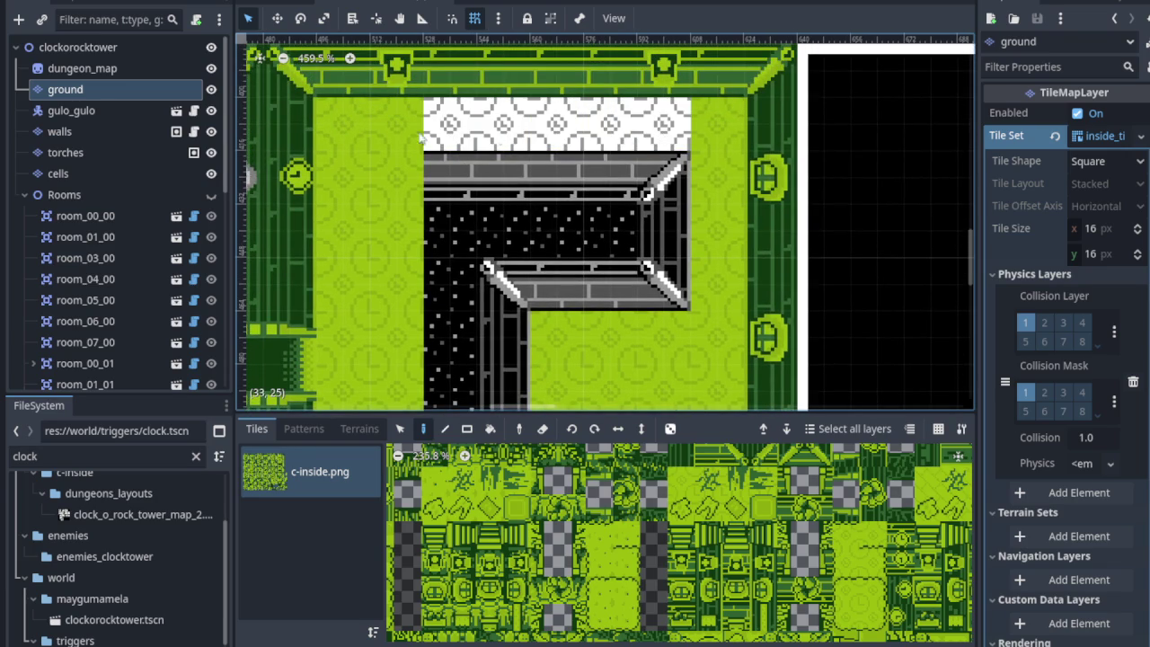
scroll(428, 135, "down", 4)
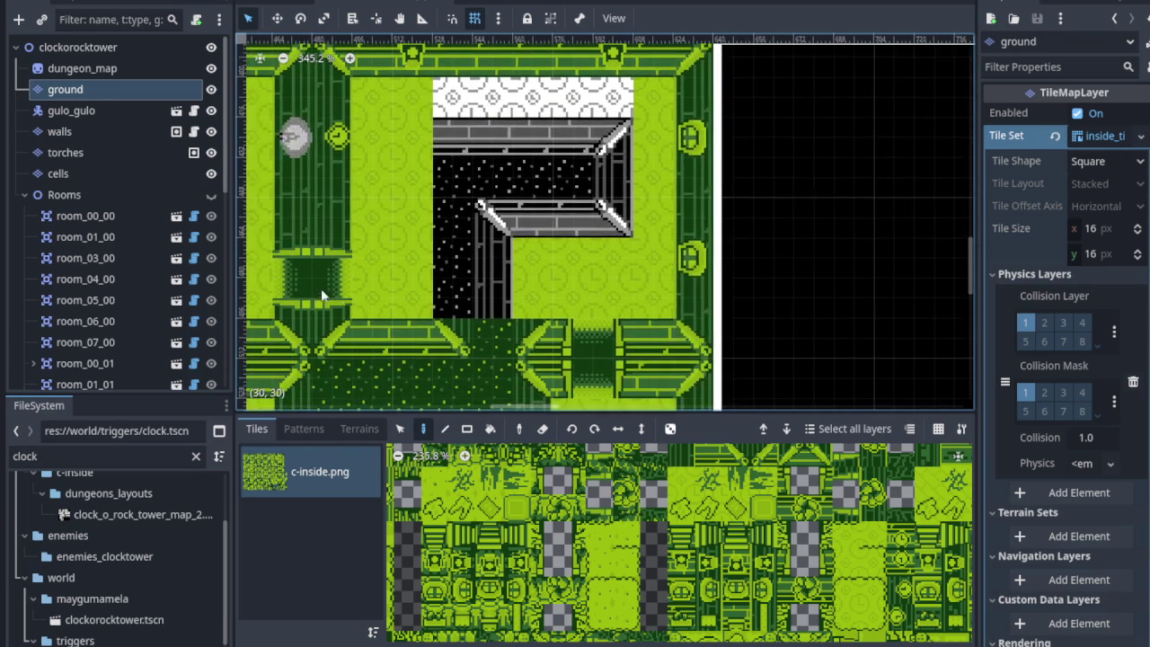
scroll(662, 497, "up", 1)
scroll(662, 497, "down", 4)
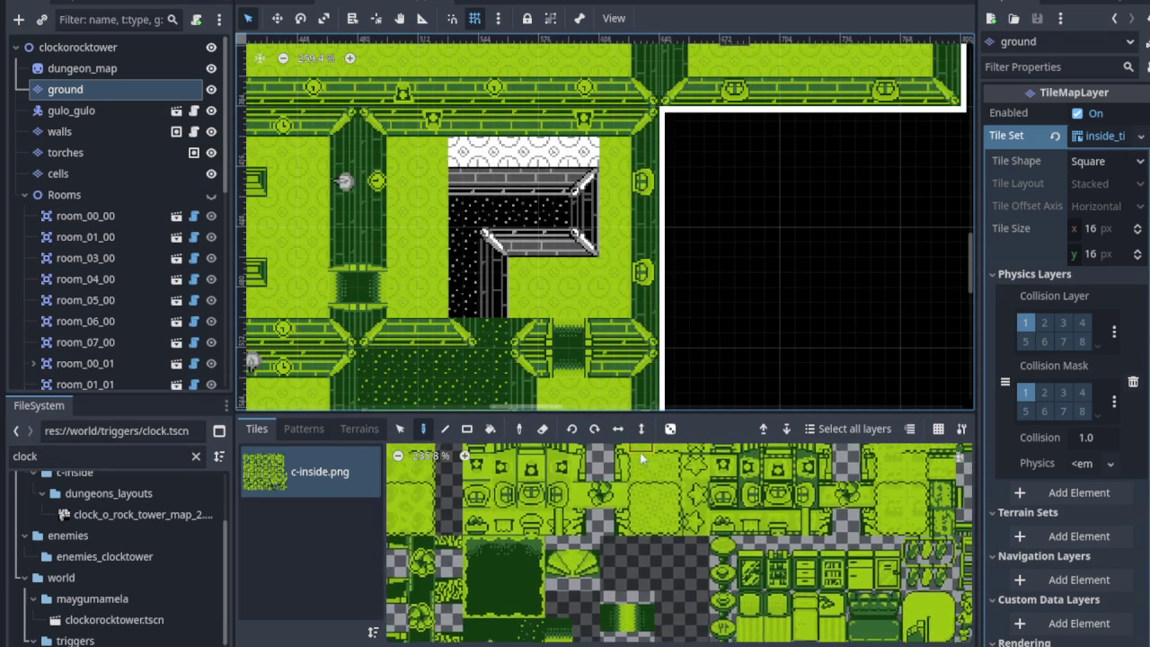
scroll(567, 559, "up", 3)
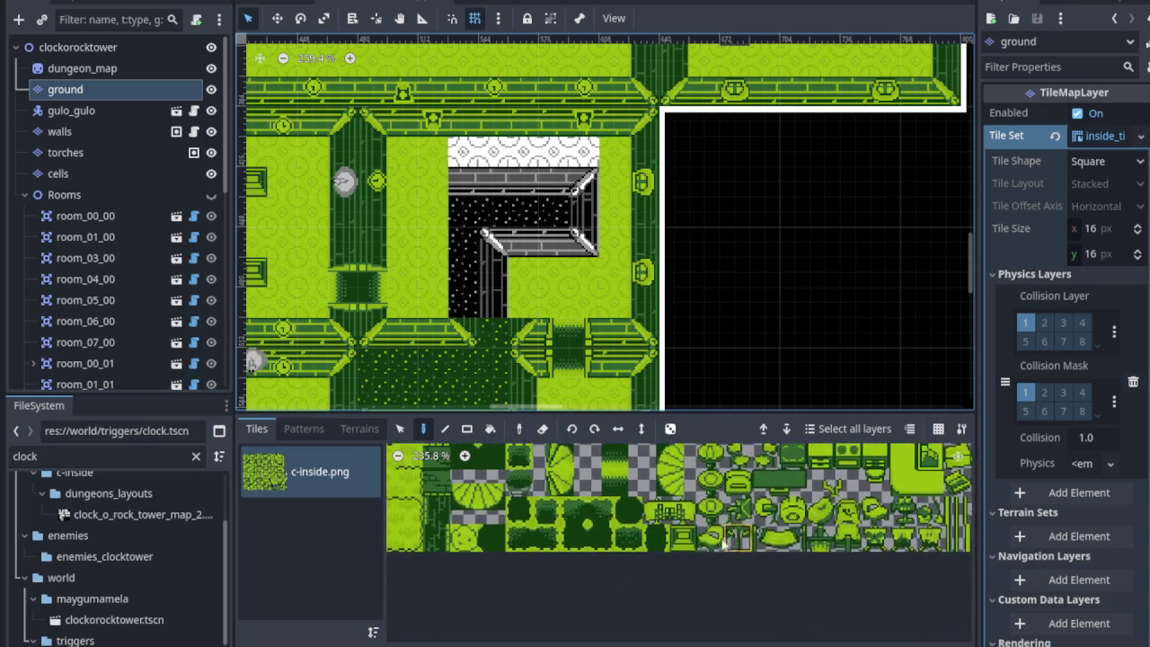
scroll(567, 558, "up", 1)
Paint dark green hedge tiles across cells 33–35 of row 25 and the white corner cell.
mouse_move(620, 537)
left_mouse_down()
mouse_move(595, 552)
mouse_move(620, 539)
left_mouse_up()
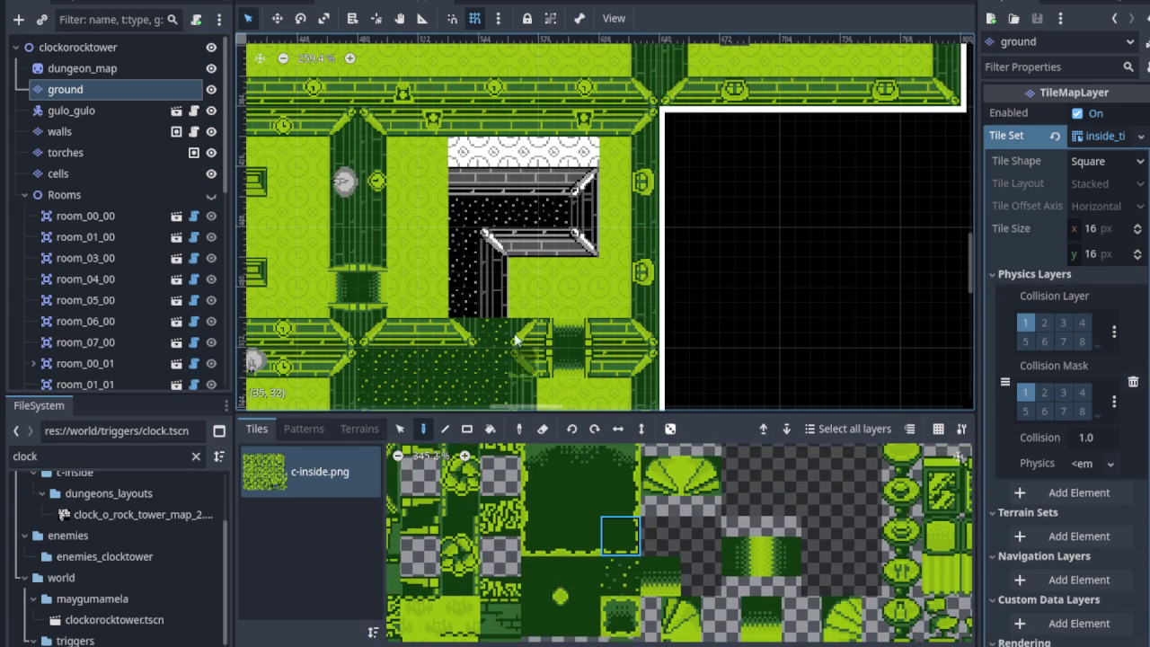
scroll(492, 311, "up", 3)
left_click(541, 536)
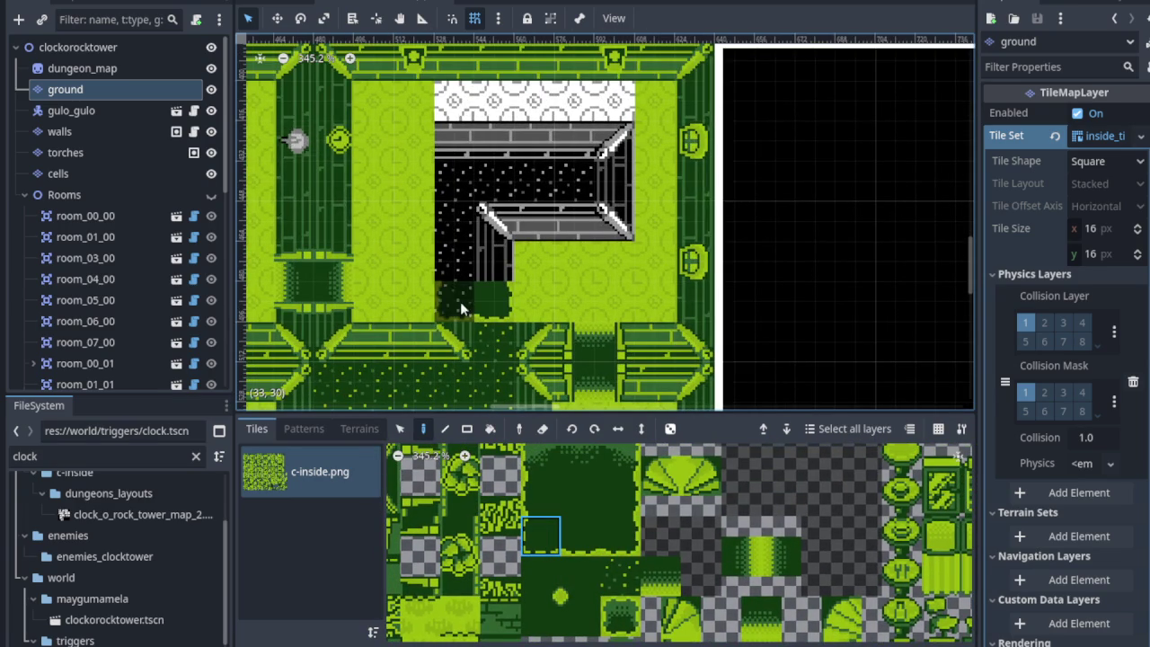
left_click_drag(484, 278, 510, 332)
left_click(542, 496)
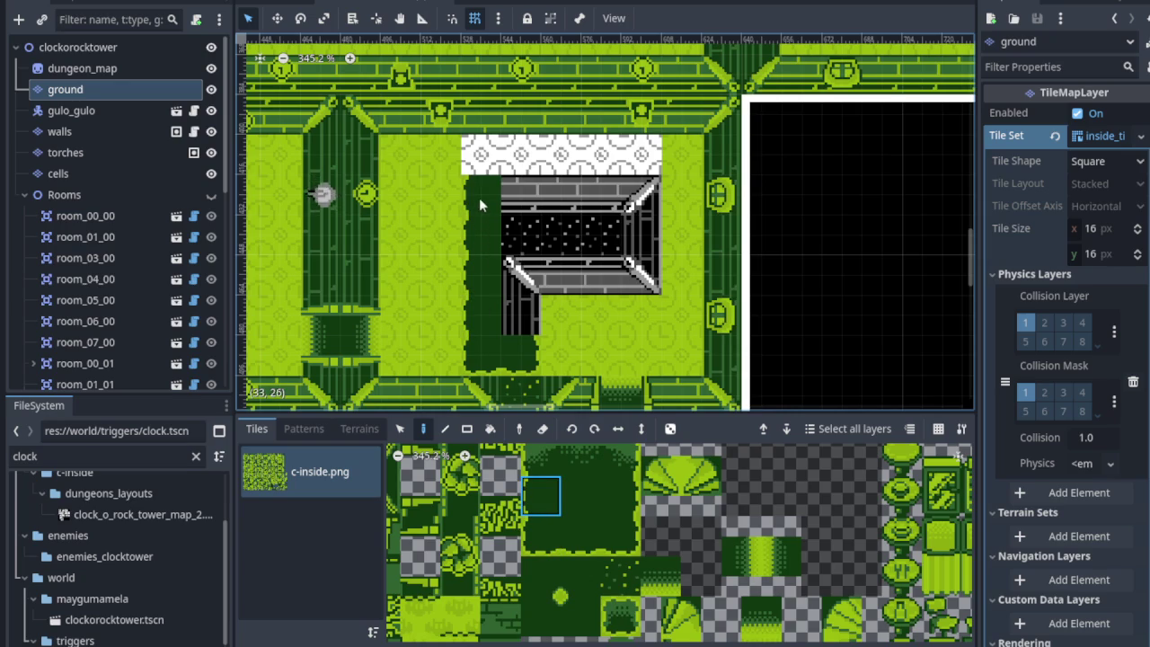
left_click_drag(575, 539, 590, 601)
left_click(555, 517)
left_click(494, 162)
left_click(594, 517)
left_click_drag(539, 154, 581, 154)
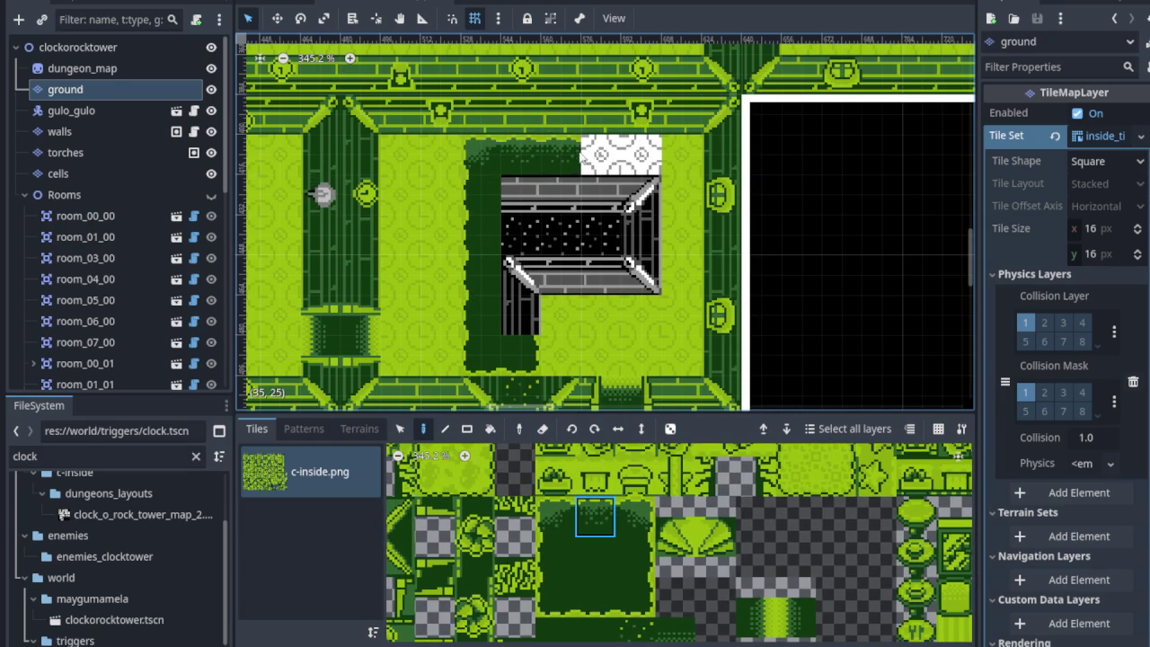
left_click(634, 516)
left_click(641, 154)
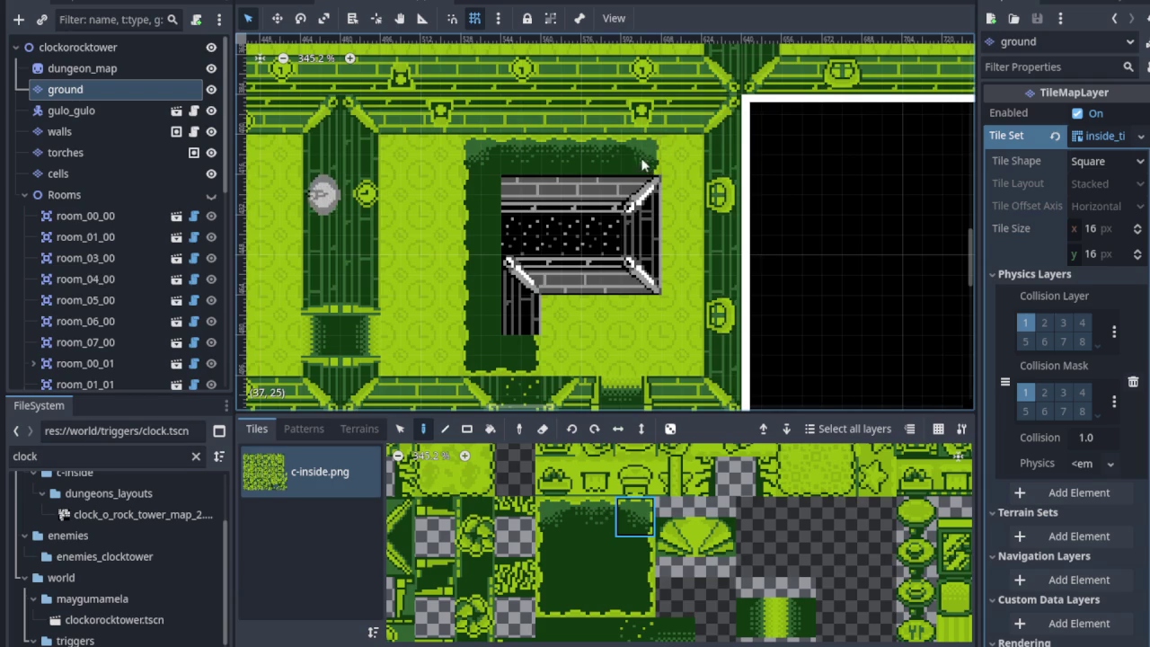
Cover the wall's upper-right corner, right end, centre cells and sword piece with hedge.
left_click(647, 562)
left_click(653, 208)
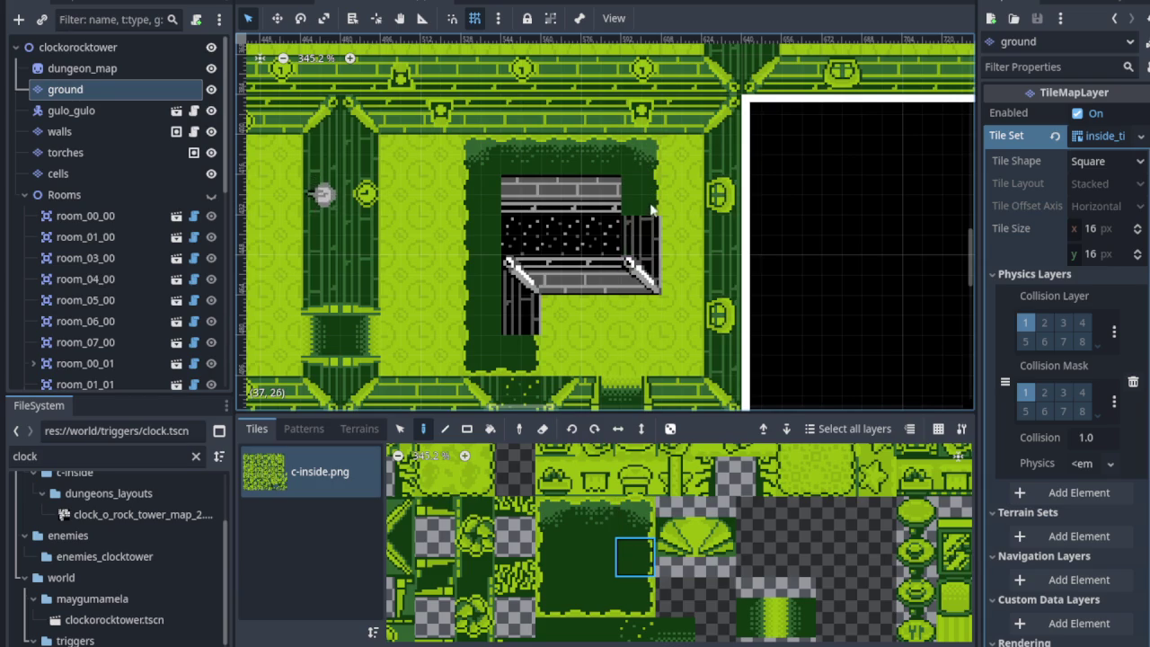
left_click(635, 595)
left_click(643, 298)
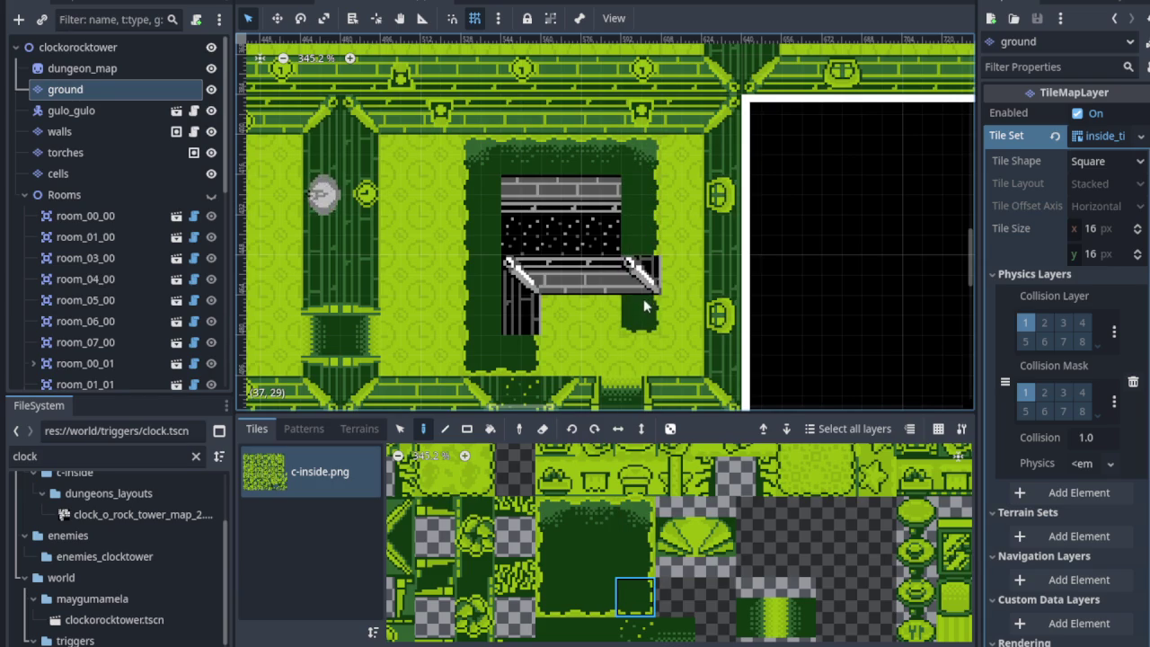
left_click(595, 596)
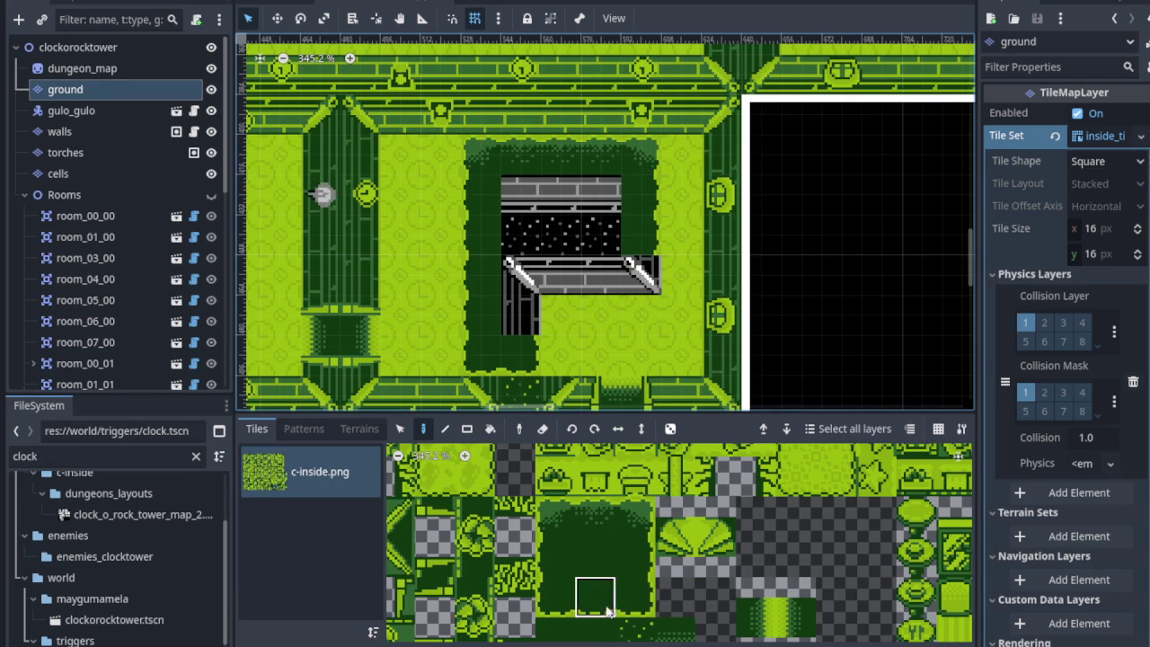
left_click(601, 277)
left_click(561, 277)
left_click(644, 607)
left_click(641, 277)
Paint the large dark floor tile over the room's grey brick tiles.
left_click(634, 557)
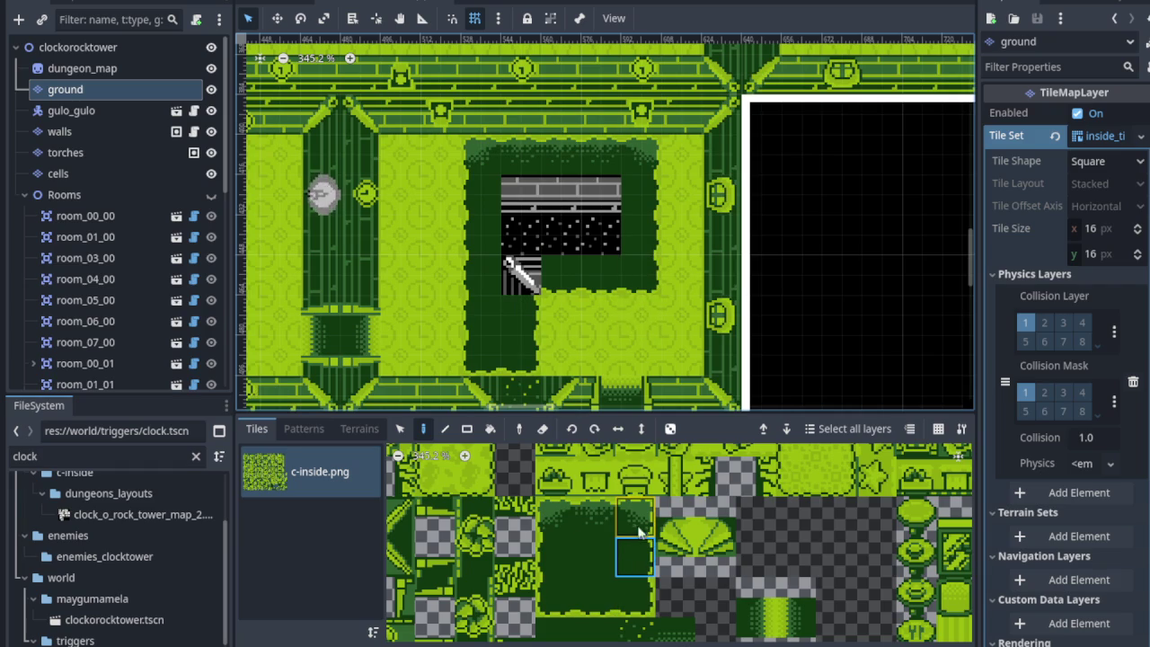
scroll(576, 537, "down", 3)
left_click(564, 516)
scroll(596, 528, "up", 3)
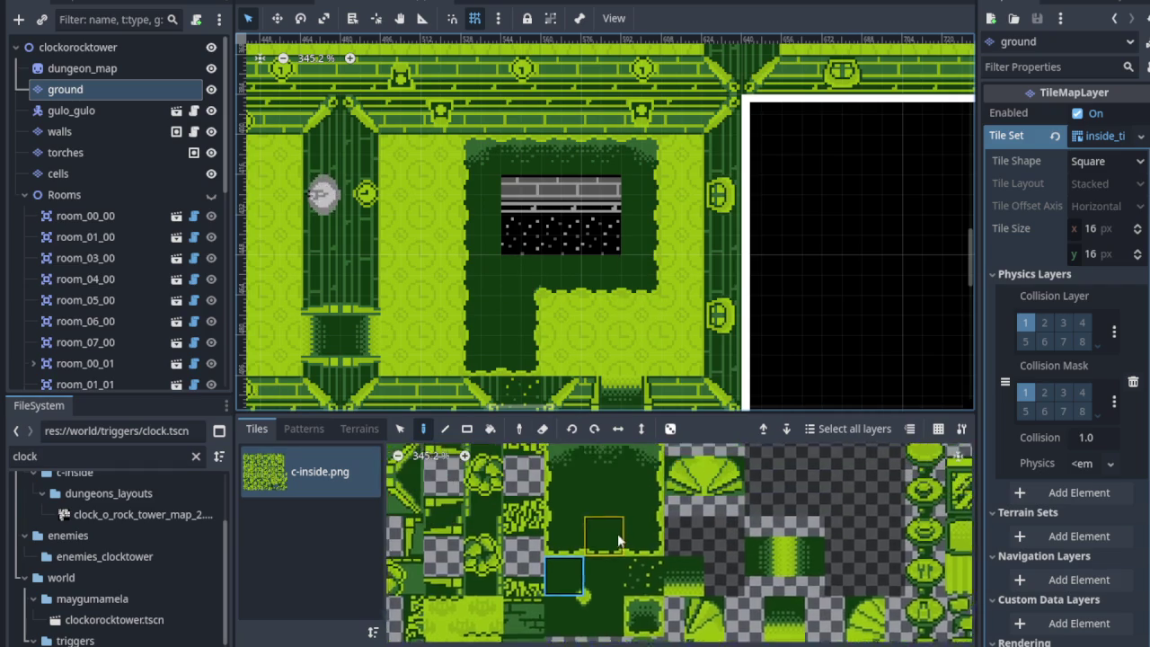
left_click(602, 573)
mouse_move(512, 239)
left_mouse_down()
mouse_move(611, 200)
mouse_move(524, 185)
left_mouse_up()
scroll(524, 185, "down", 1)
scroll(522, 238, "down", 10)
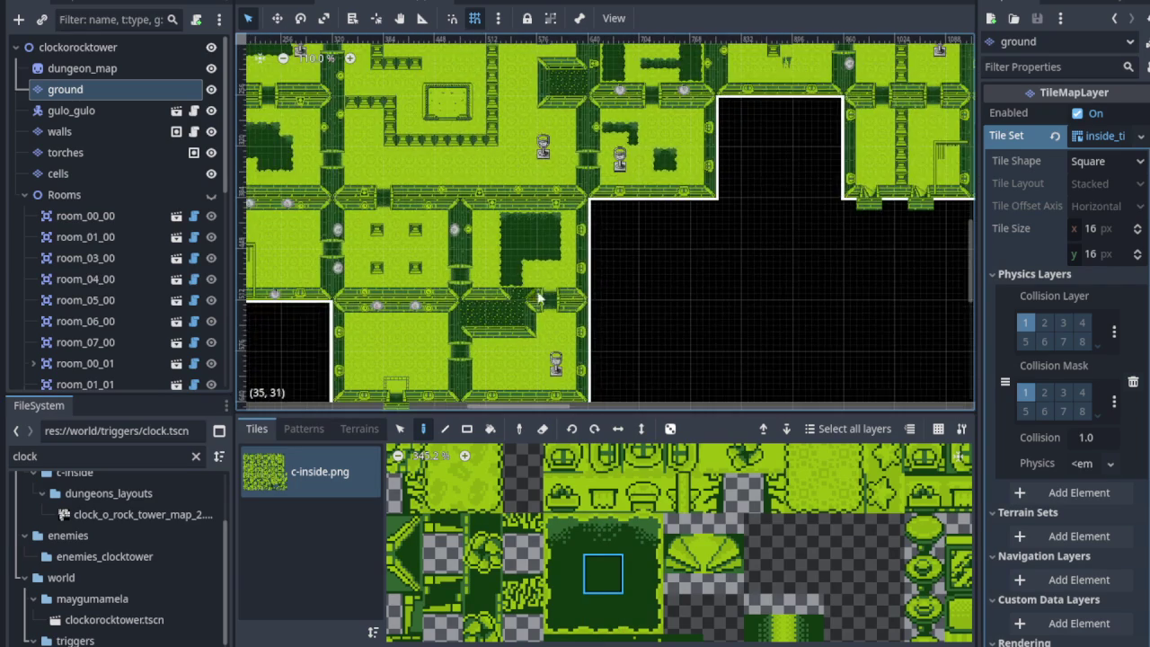
scroll(513, 213, "down", 2)
scroll(437, 210, "up", 3)
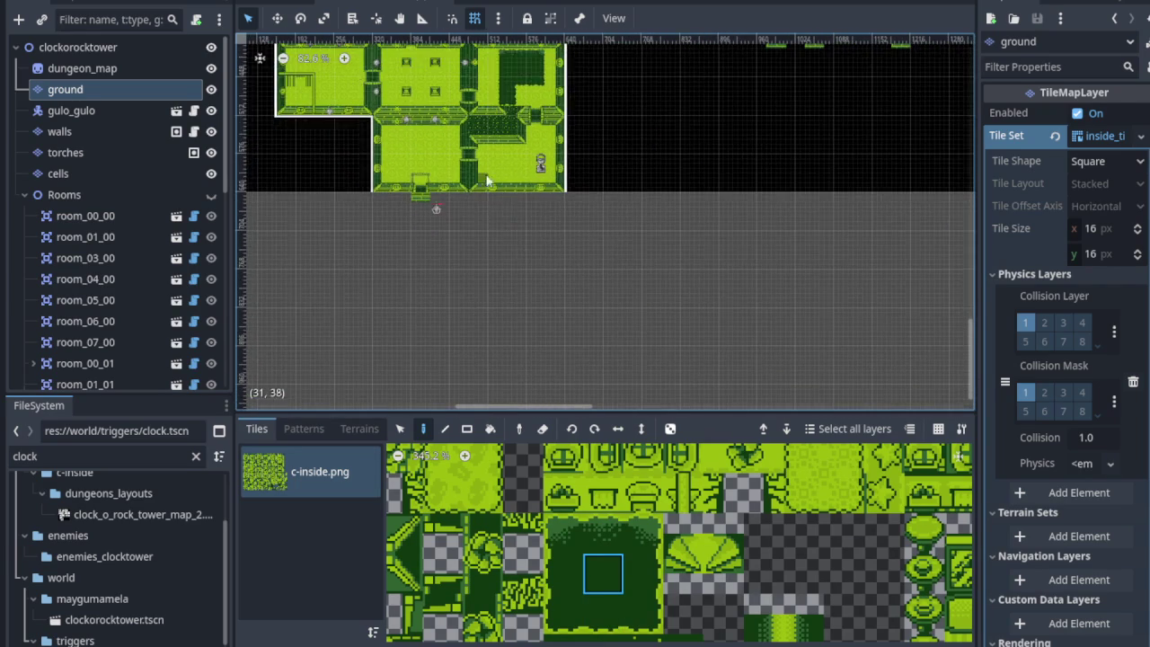
Save the room_03_03 scene.
scroll(506, 319, "up", 2)
scroll(506, 319, "up", 10)
key("ctrl+s")
left_click_drag(641, 235, 636, 261)
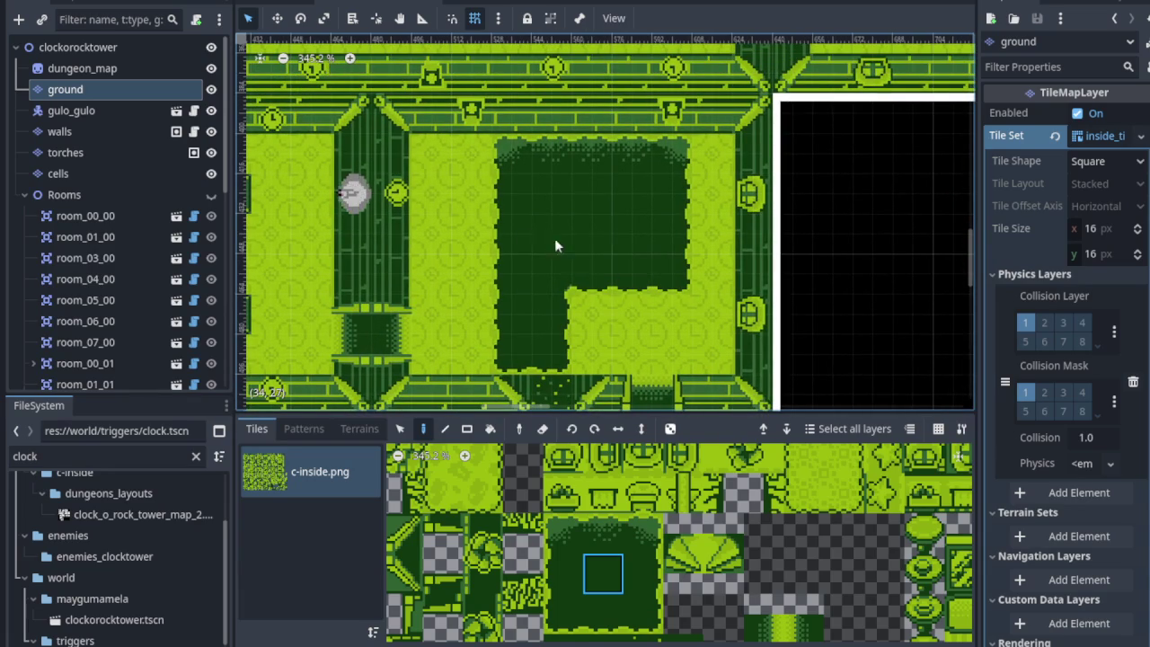
scroll(90, 268, "down", 10)
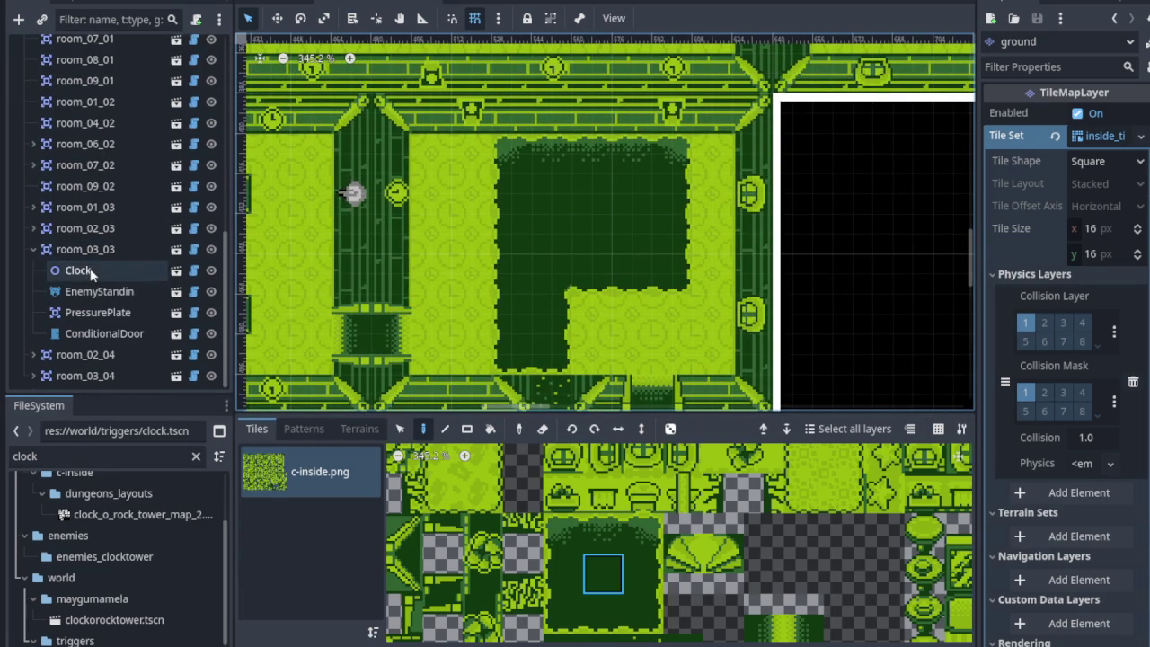
Delete the EnemyStandin node from room_03_03 and save the scene again.
right_click(114, 298)
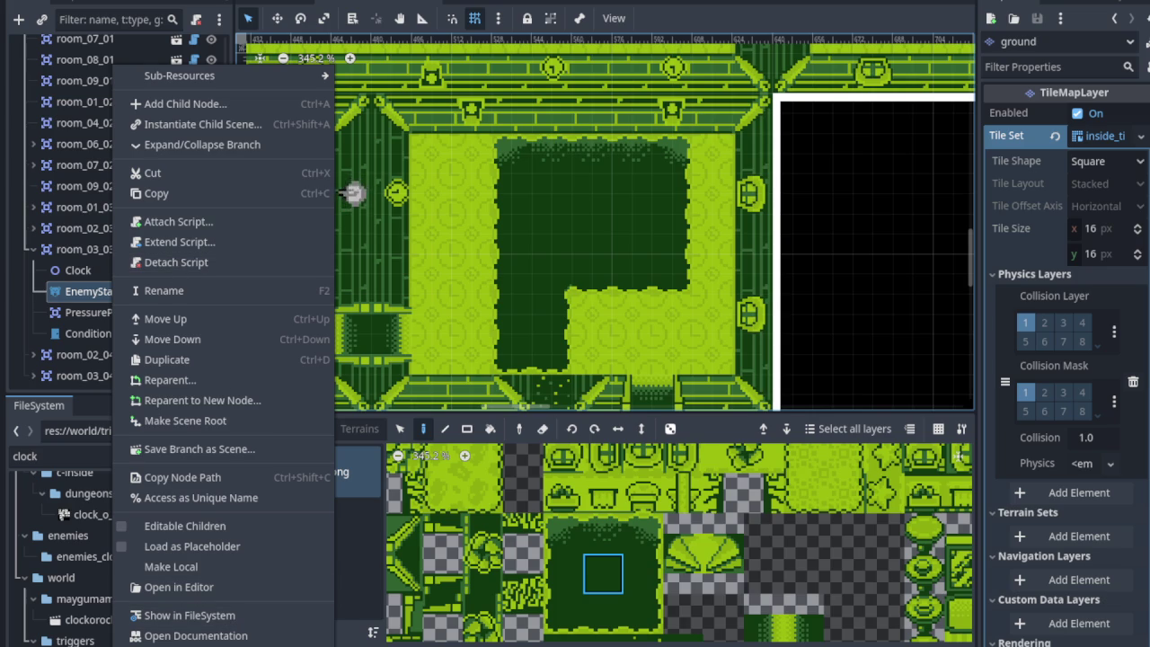
key("Delete")
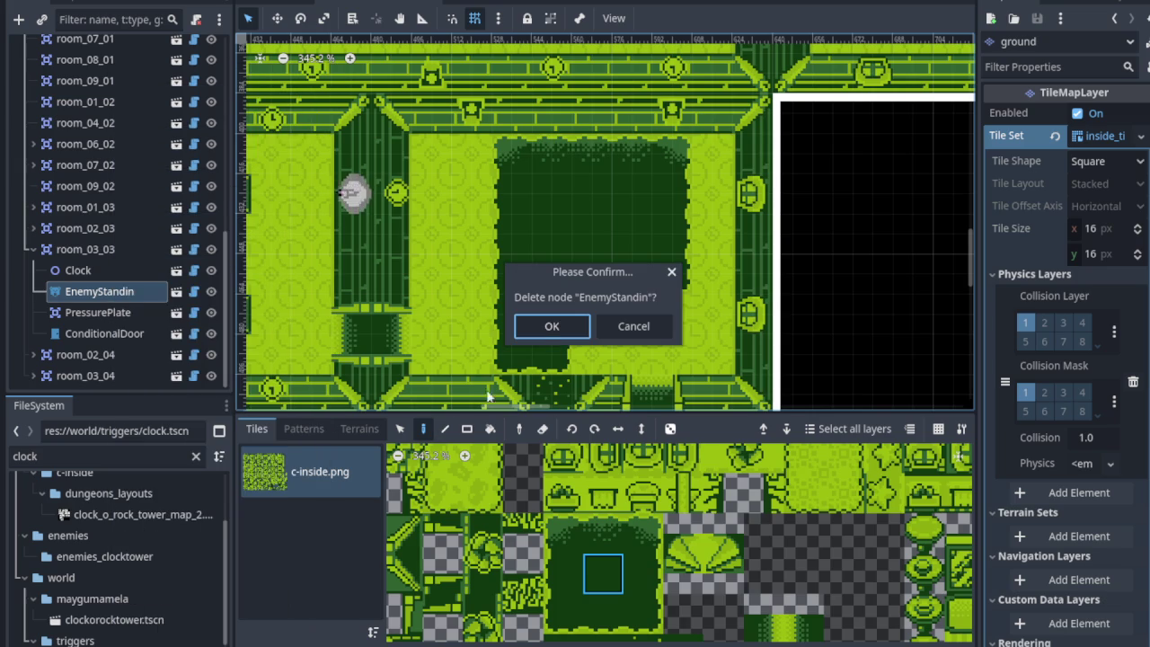
left_click(550, 328)
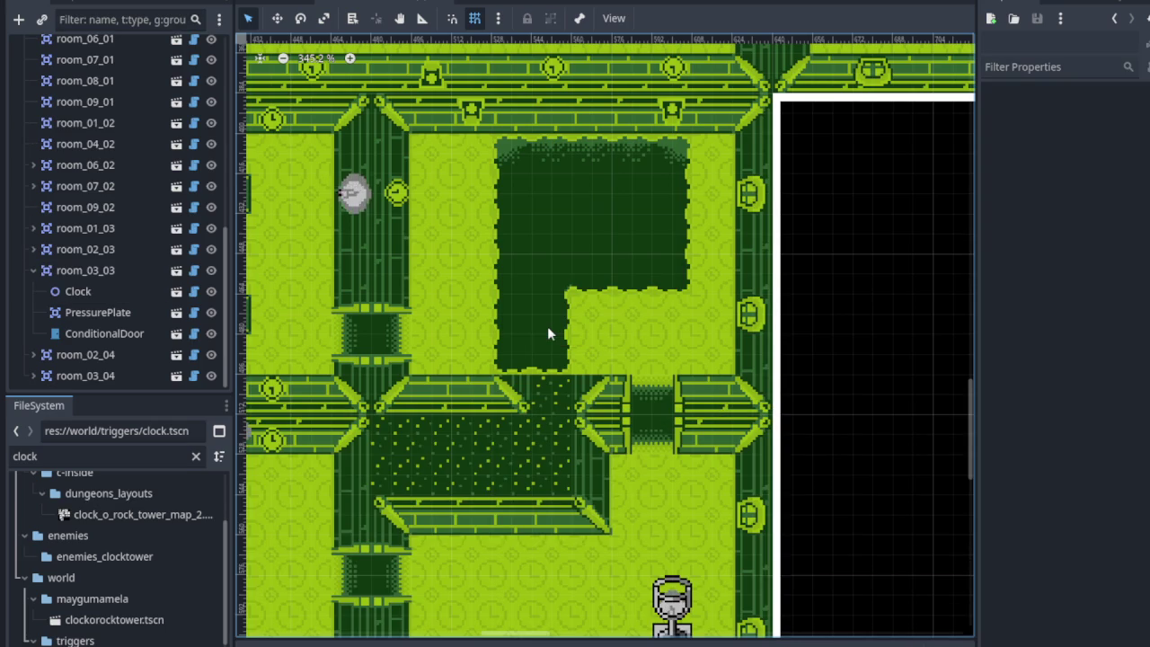
key("ctrl+s")
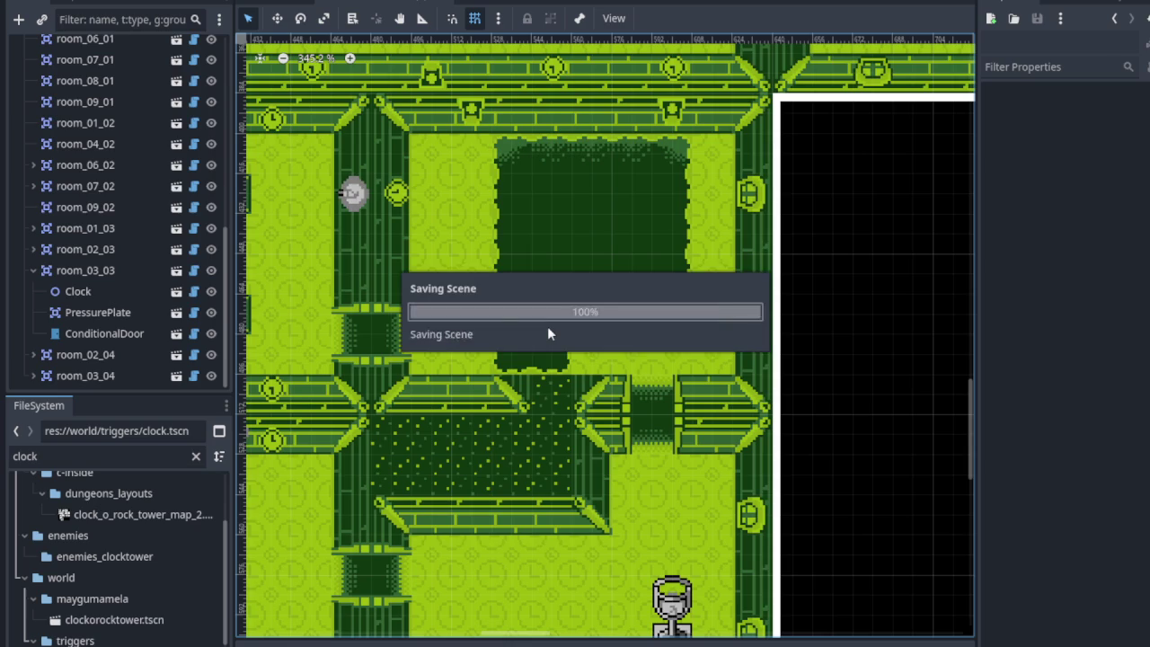
scroll(602, 290, "up", 4)
left_click_drag(603, 286, 571, 427)
left_click_drag(568, 340, 563, 291)
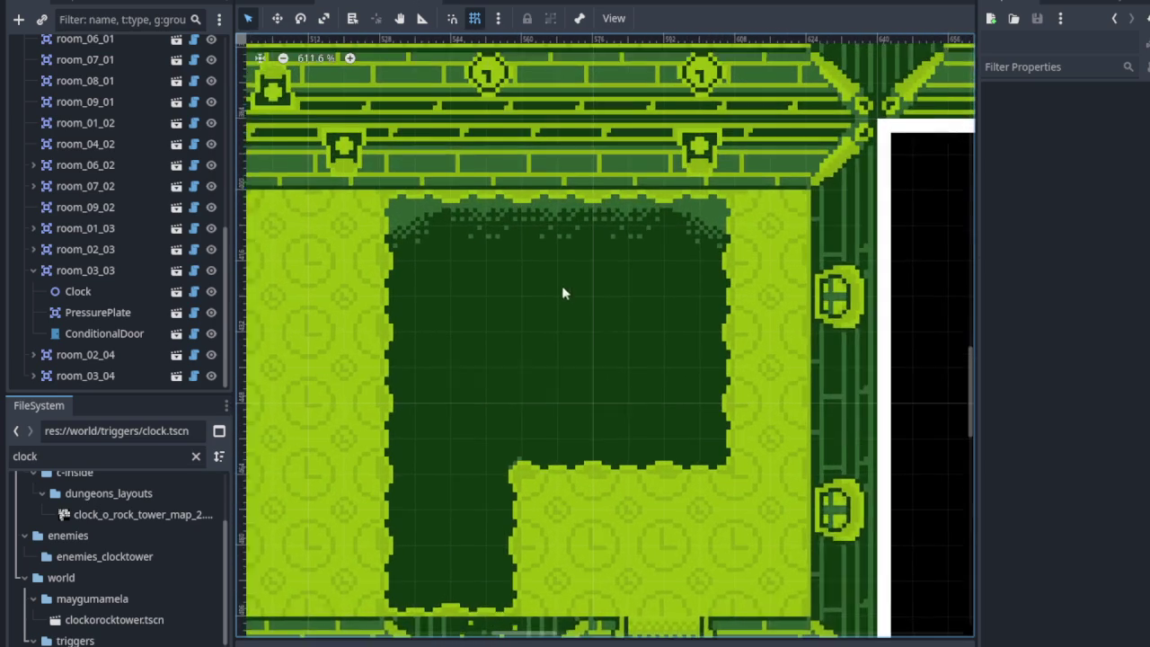
mouse_move(390, 251)
left_mouse_down()
mouse_move(378, 313)
mouse_move(592, 267)
left_mouse_up()
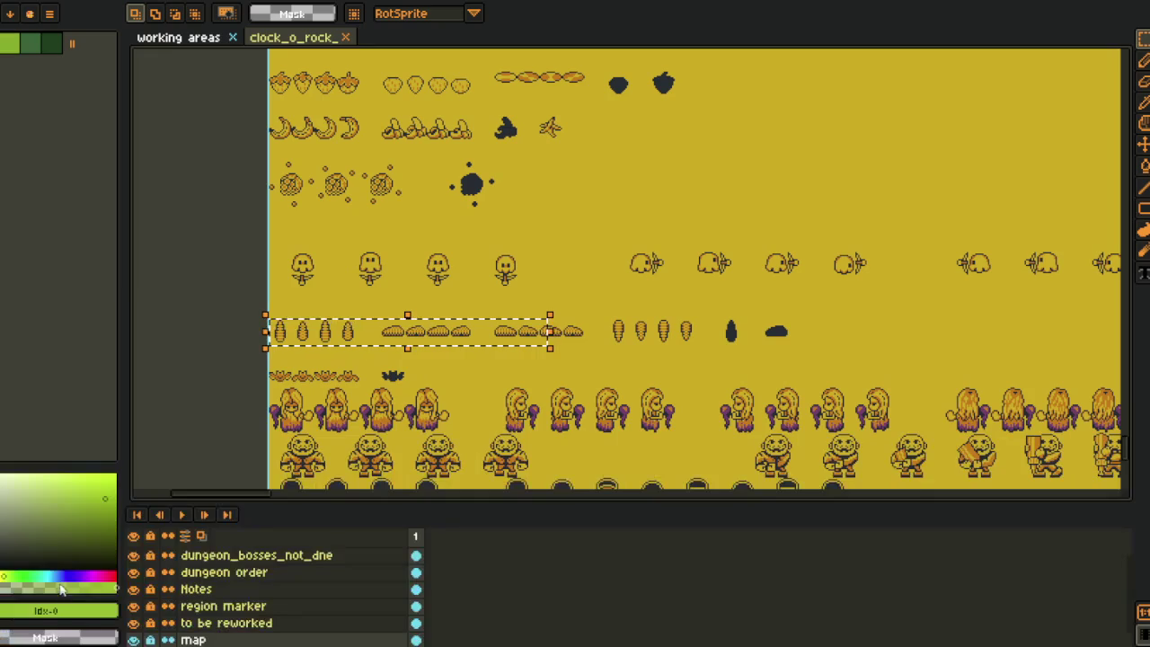
Close the working areas and clock tower map documents.
scroll(505, 355, "down", 3)
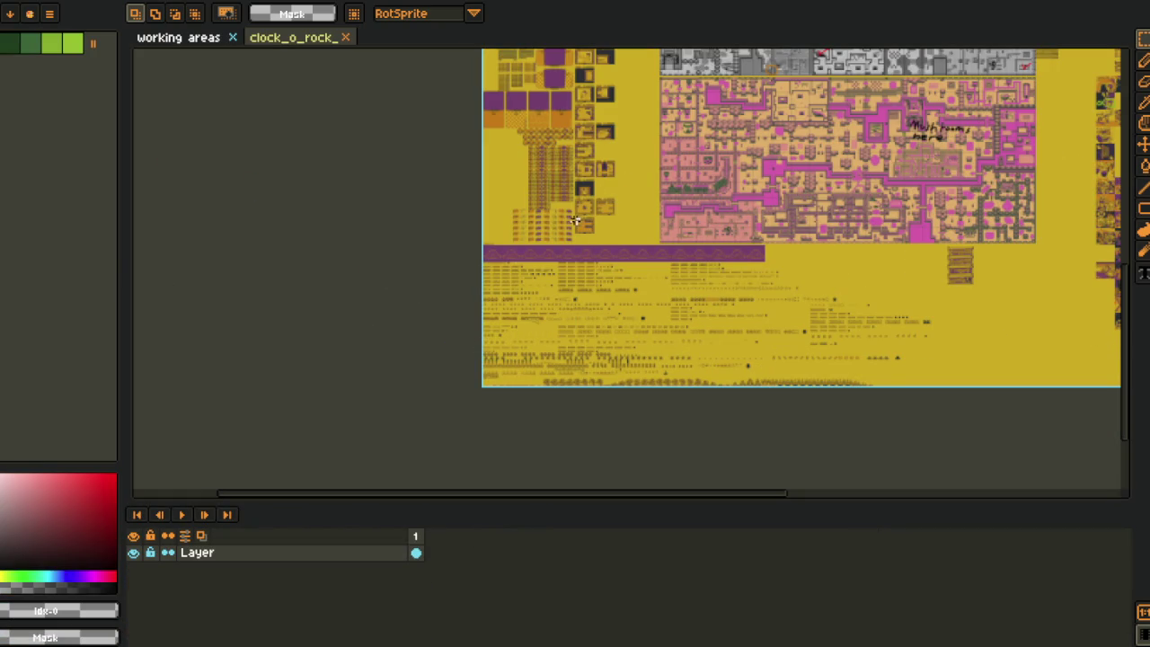
key("h")
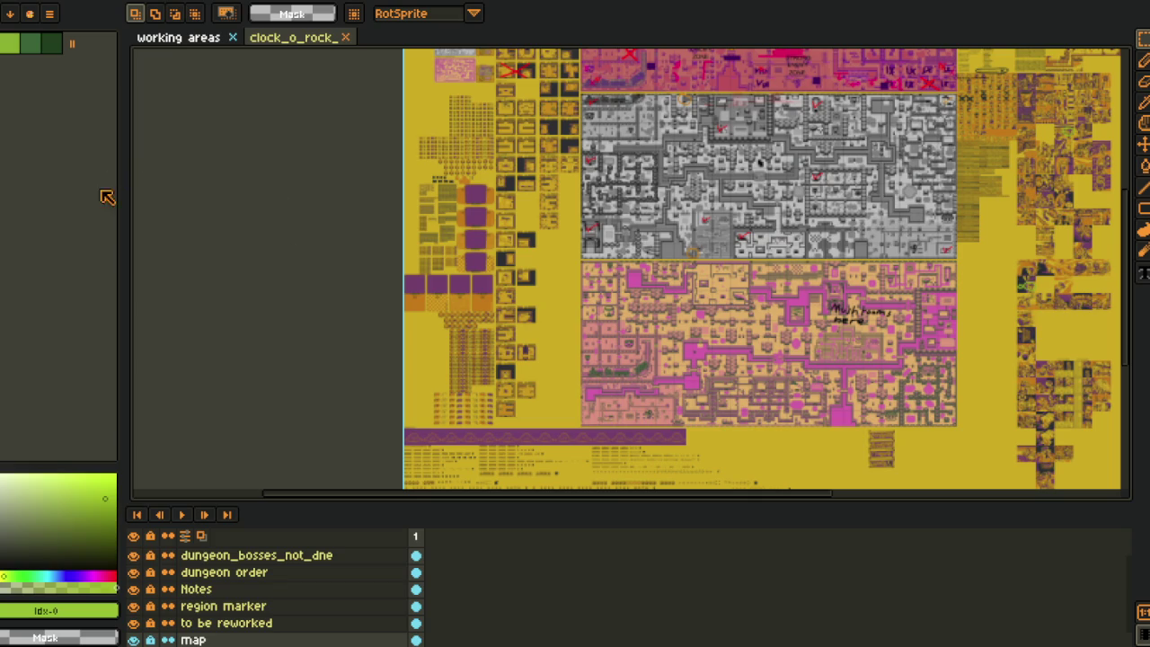
left_click(232, 39)
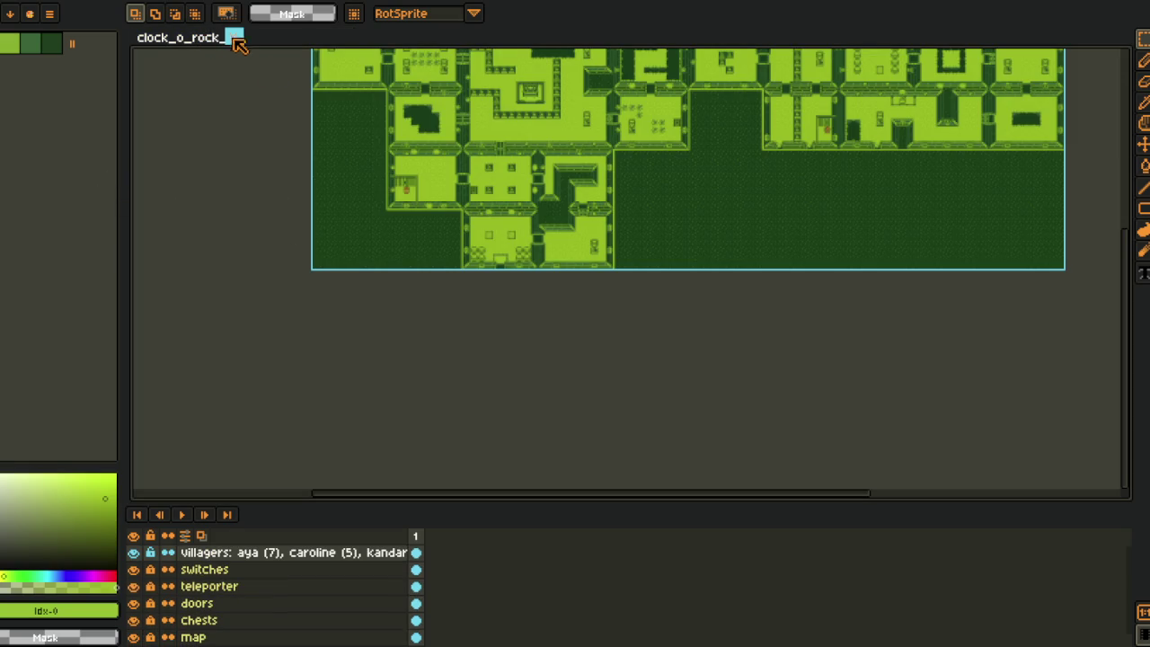
left_click(233, 38)
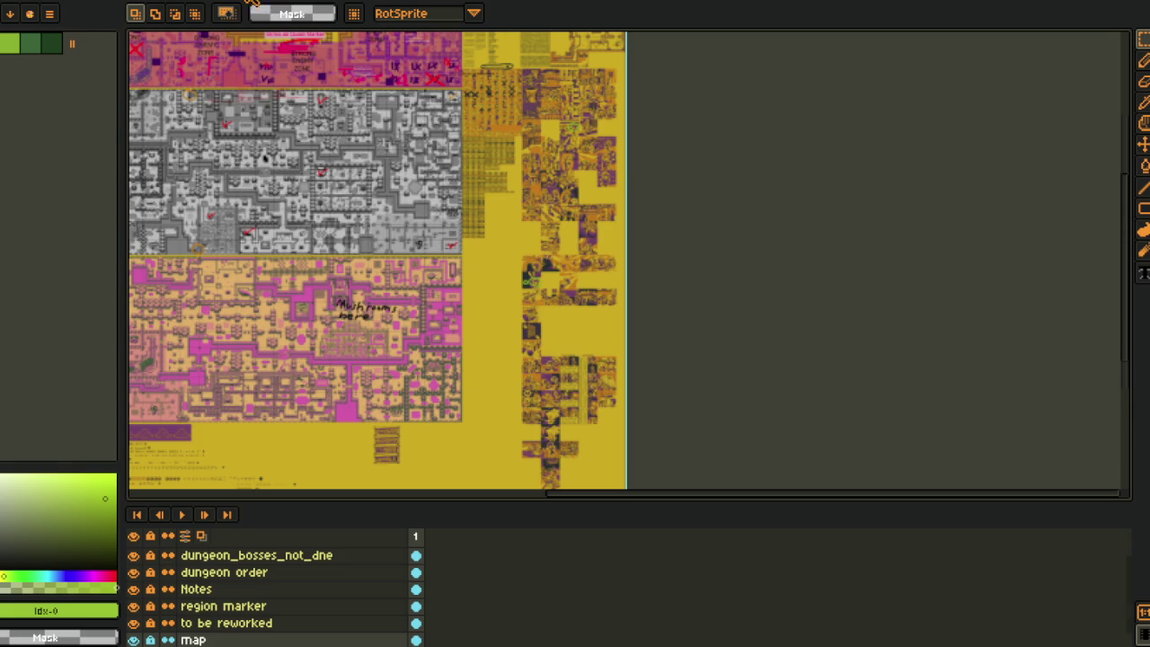
left_click(232, 38)
key("h")
Hide every layer of the map sheet, then show only the map layer.
scroll(265, 157, "up", 5)
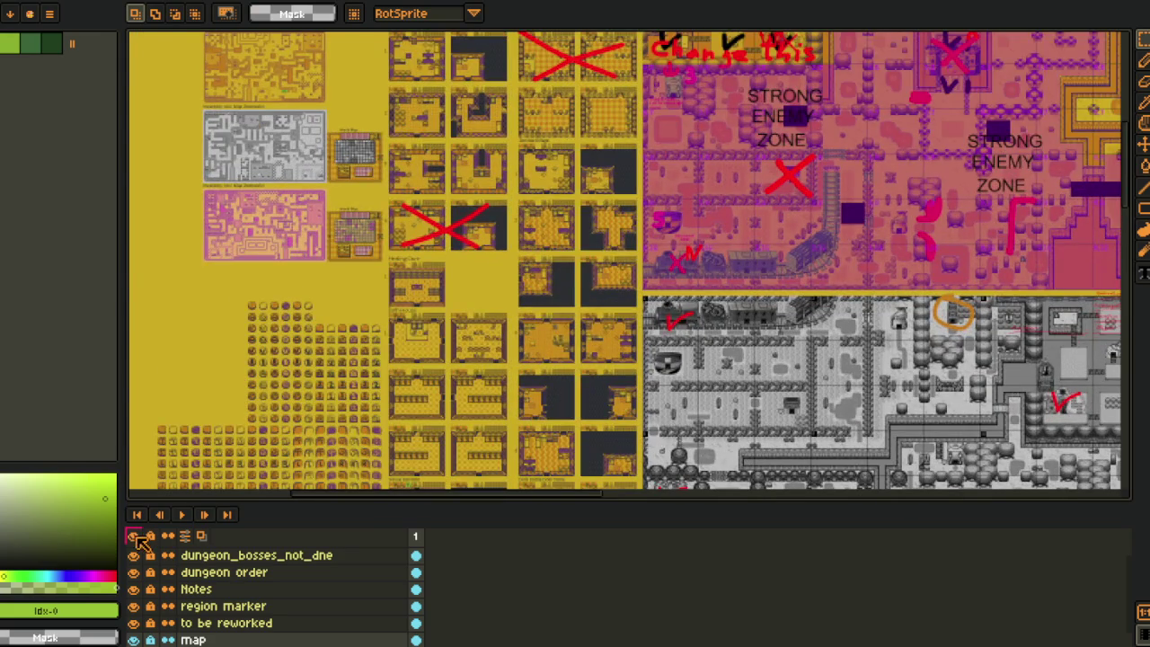
left_click(134, 535)
left_click(133, 640)
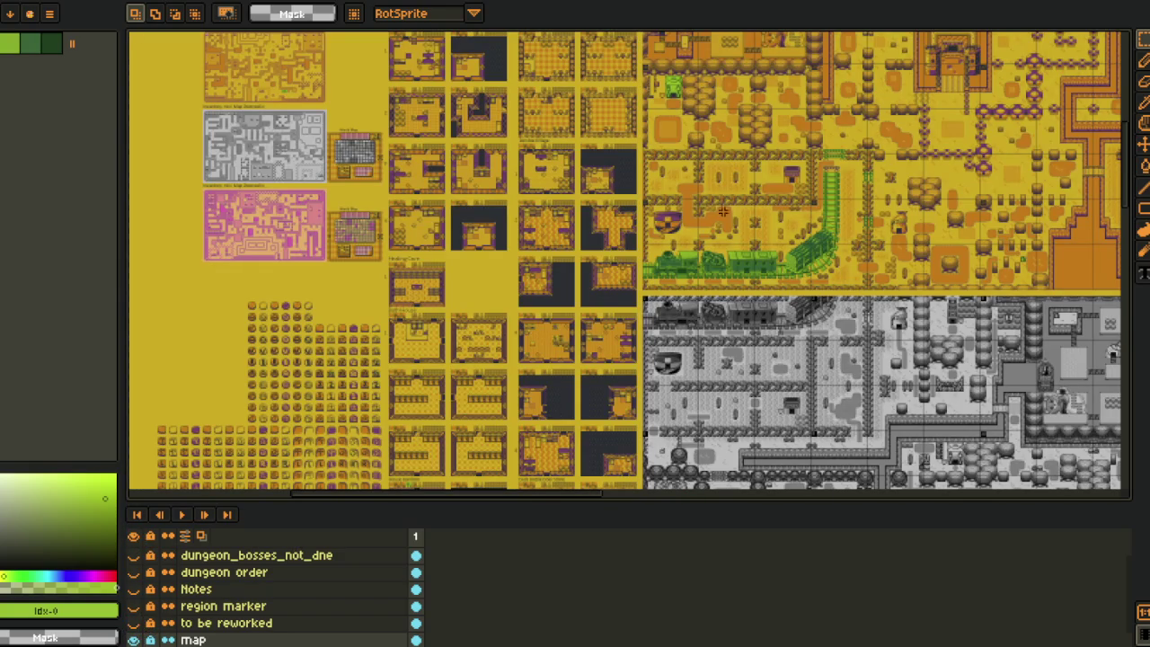
scroll(812, 175, "up", 4)
scroll(584, 272, "down", 3)
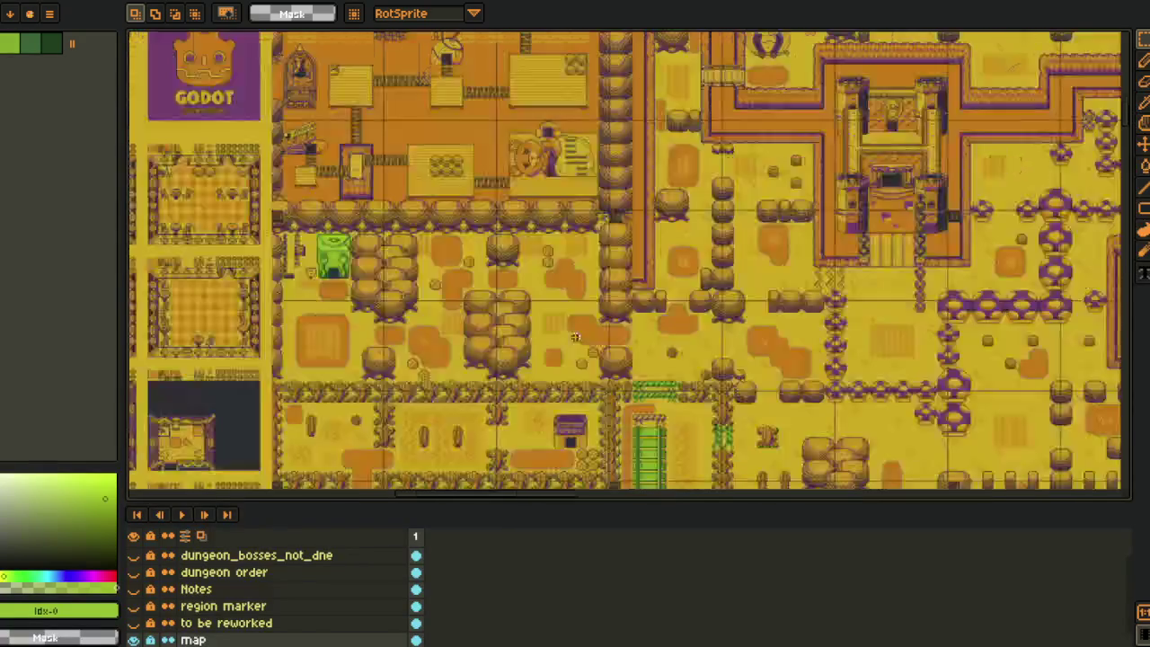
Select one orange fence tile, shift the marquee to the fence end by the wall, and copy it.
scroll(301, 265, "up", 5)
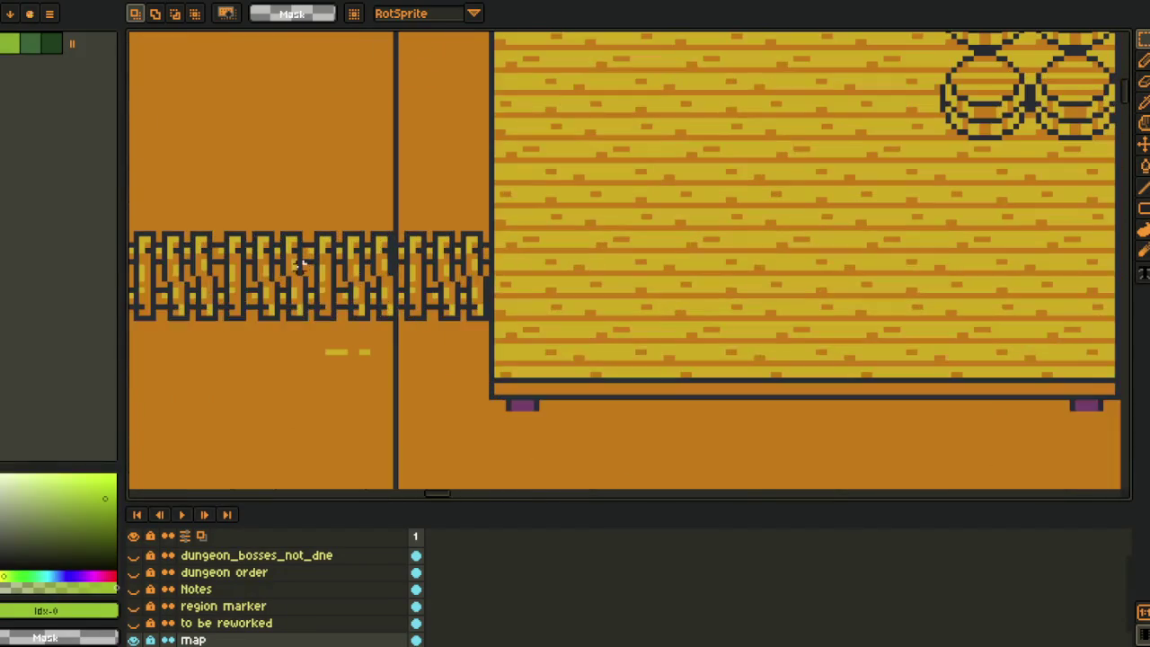
left_click_drag(216, 230, 312, 323)
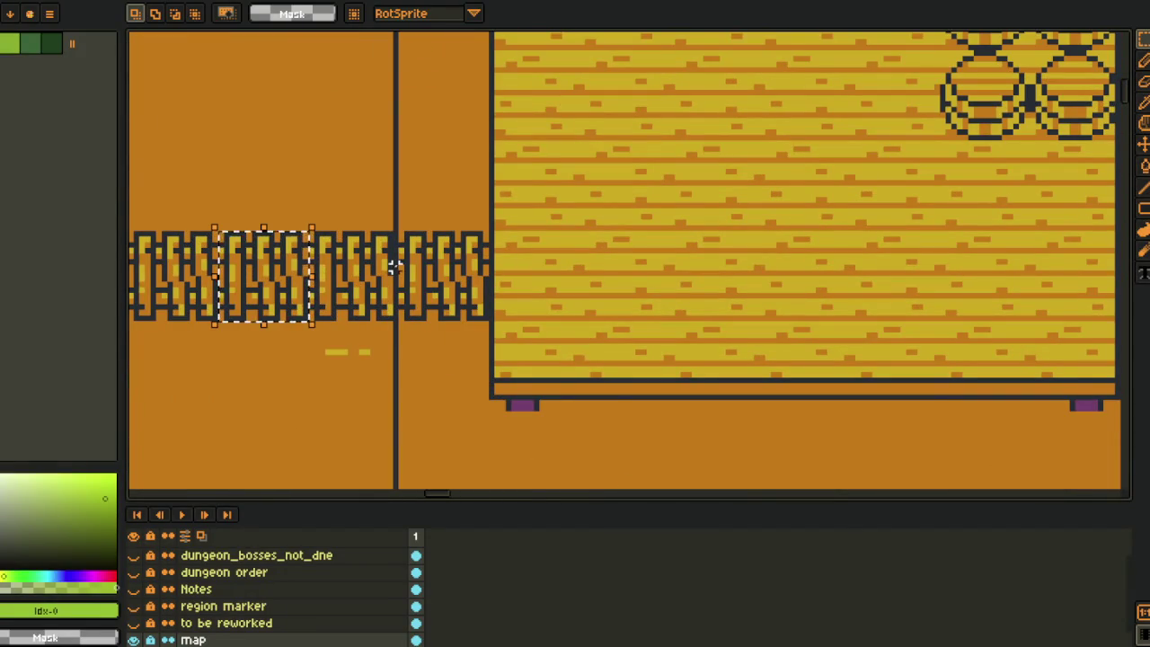
left_click_drag(255, 290, 347, 290)
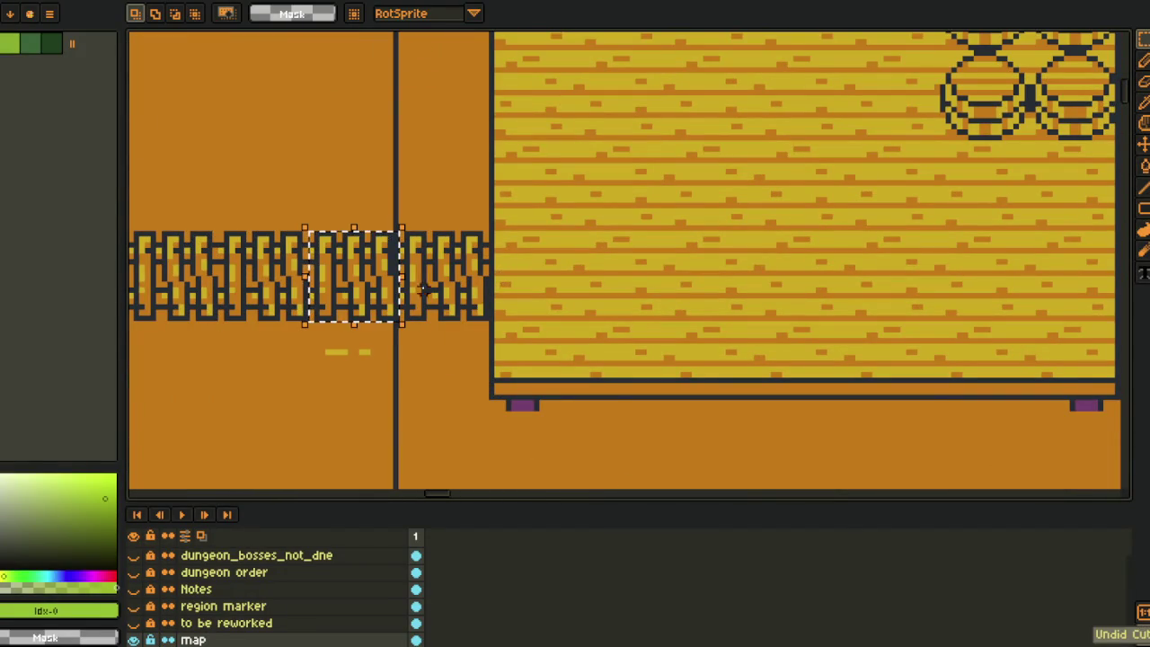
left_click_drag(452, 274, 542, 274)
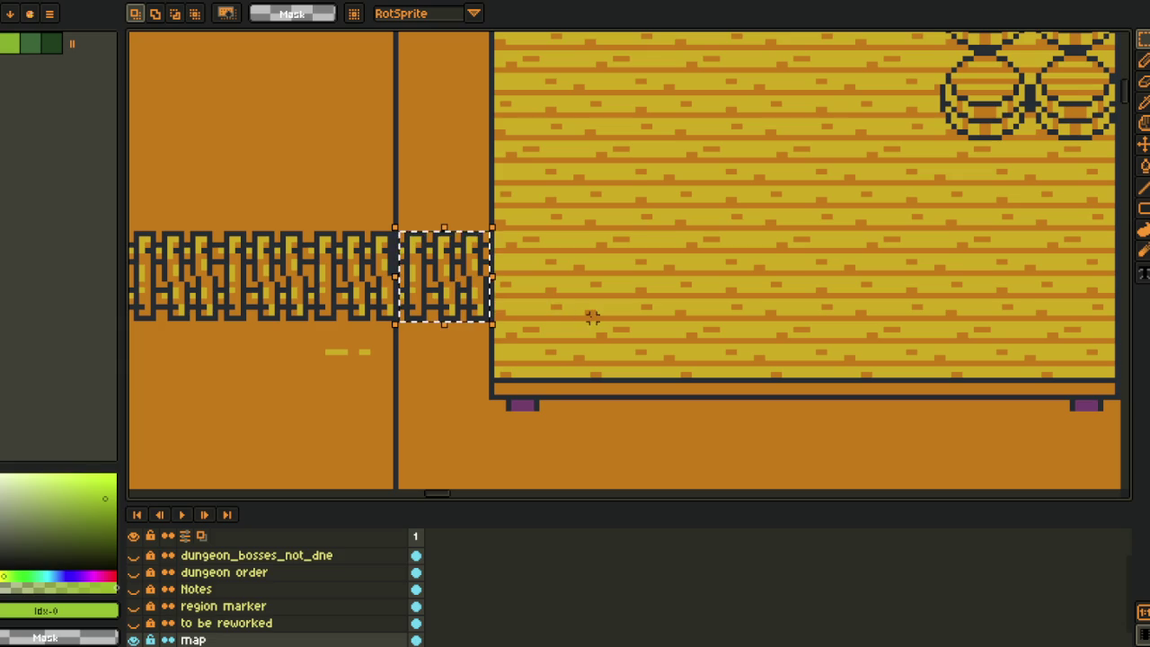
left_click(542, 312)
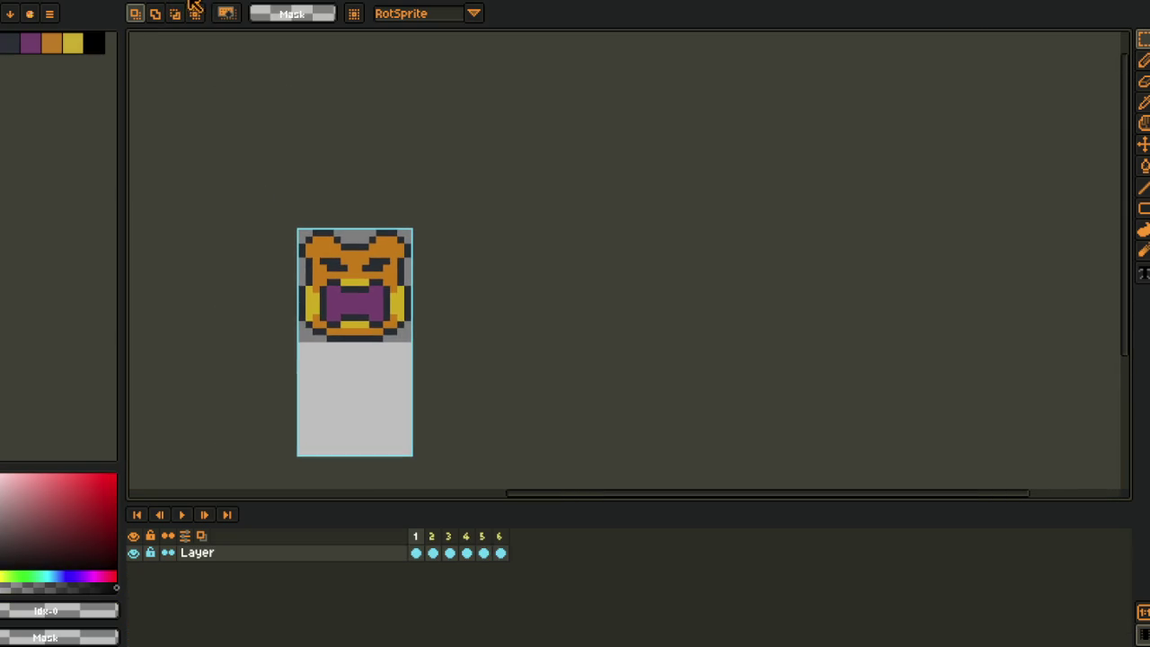
scroll(554, 264, "up", 10)
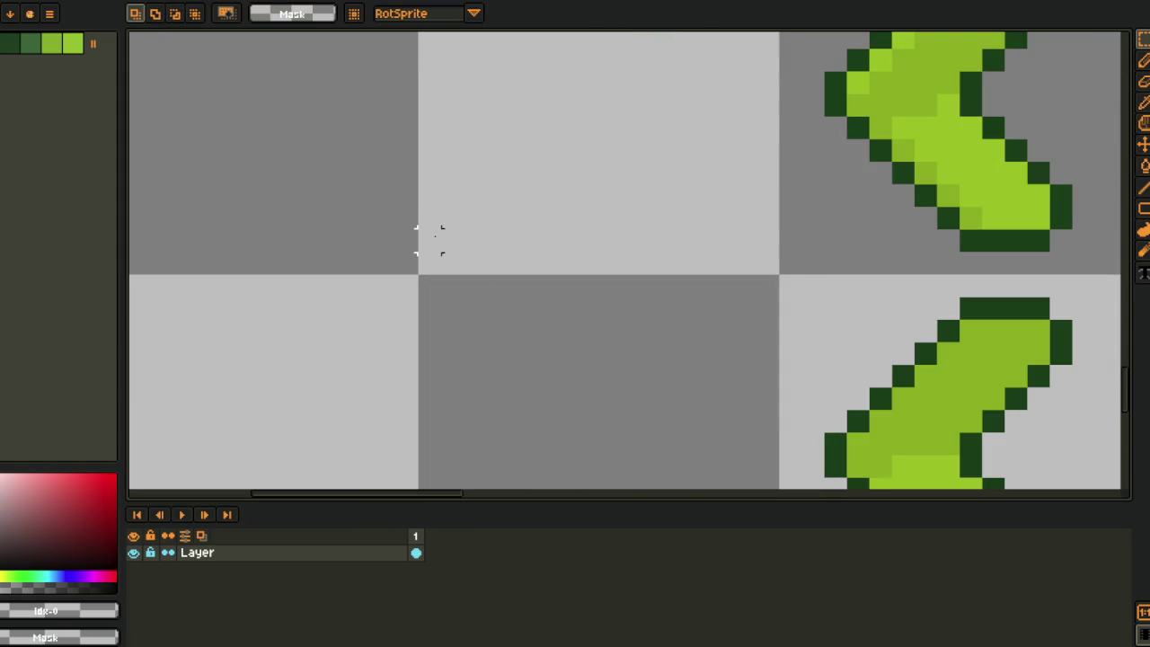
key("ctrl+v")
mouse_move(513, 264)
left_mouse_down()
mouse_move(259, 234)
mouse_move(278, 218)
mouse_move(489, 364)
mouse_move(401, 262)
left_mouse_up()
scroll(373, 270, "down", 4)
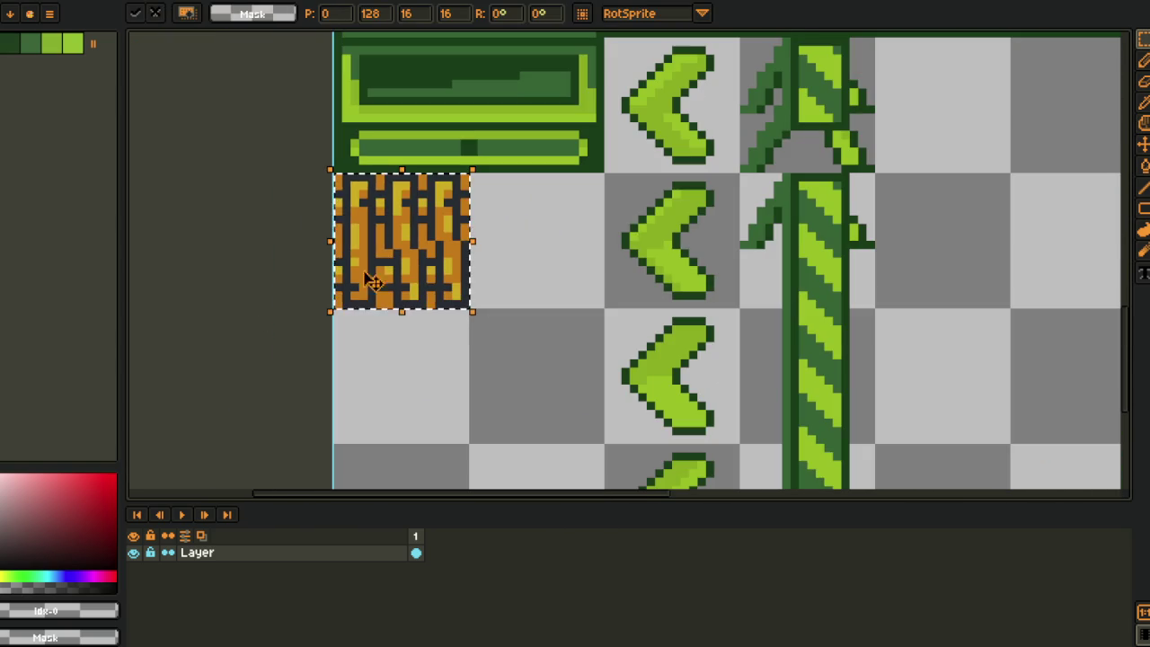
key("w")
scroll(377, 265, "up", 3)
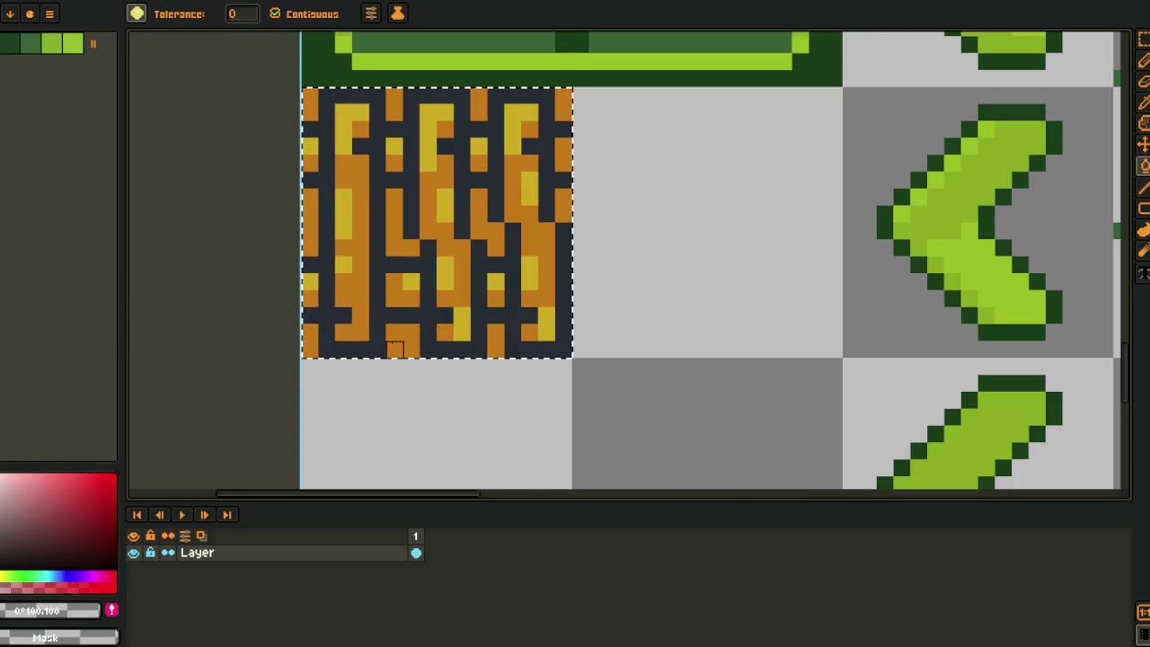
key("o")
key("w")
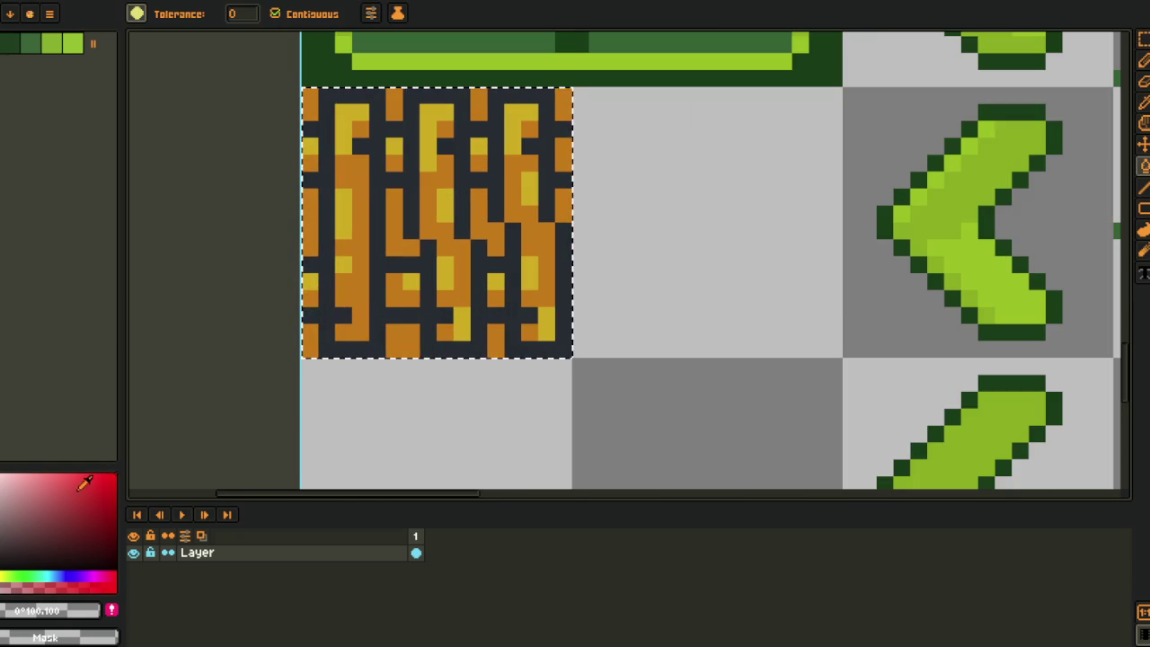
key("r")
left_click(665, 280)
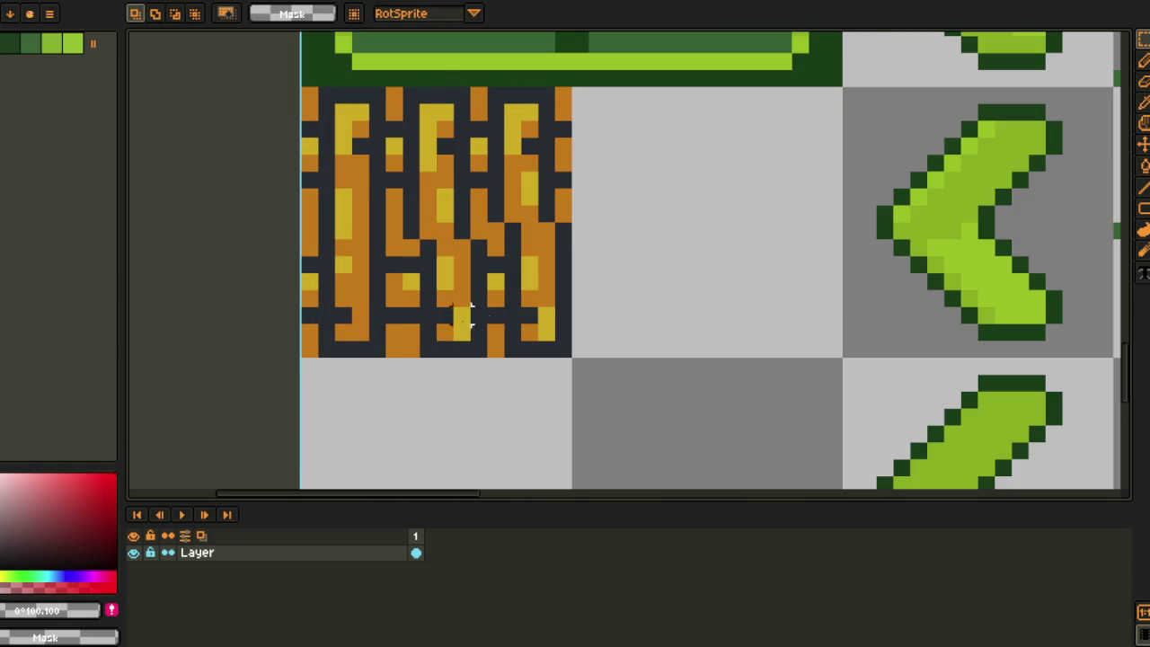
key("b")
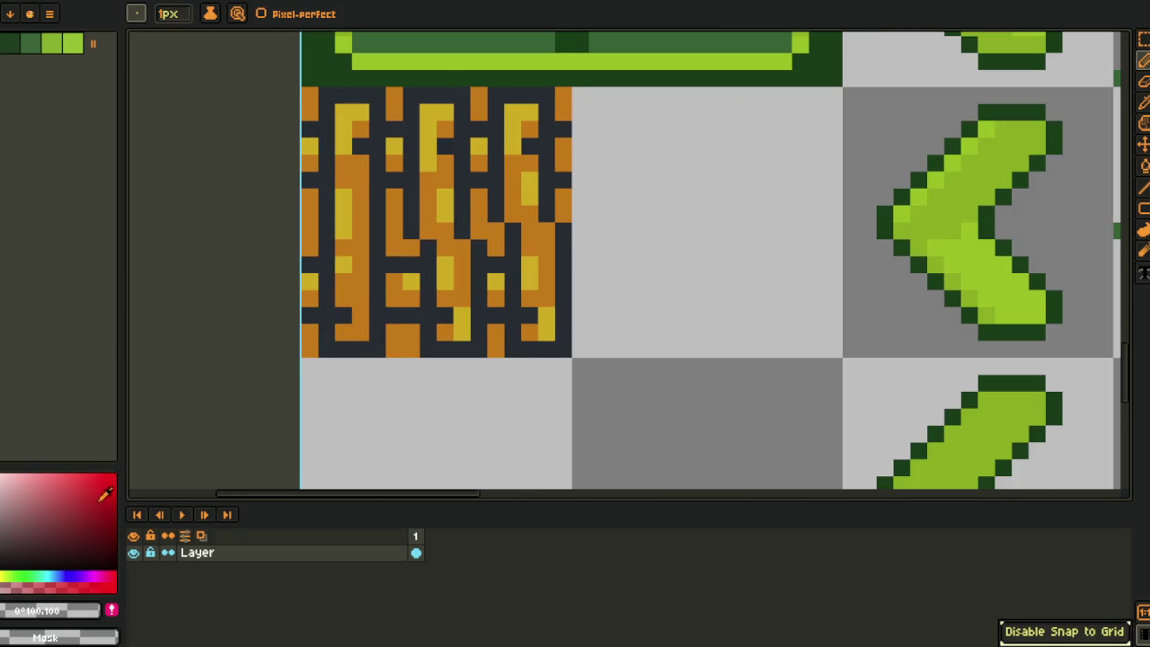
key("g")
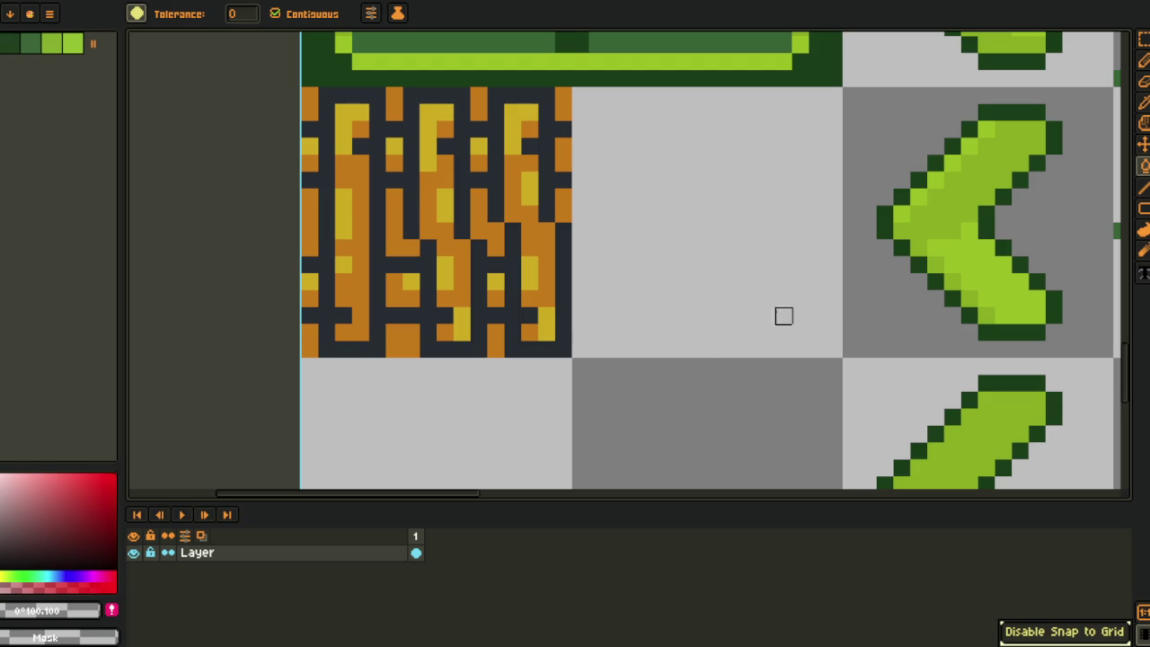
key("b")
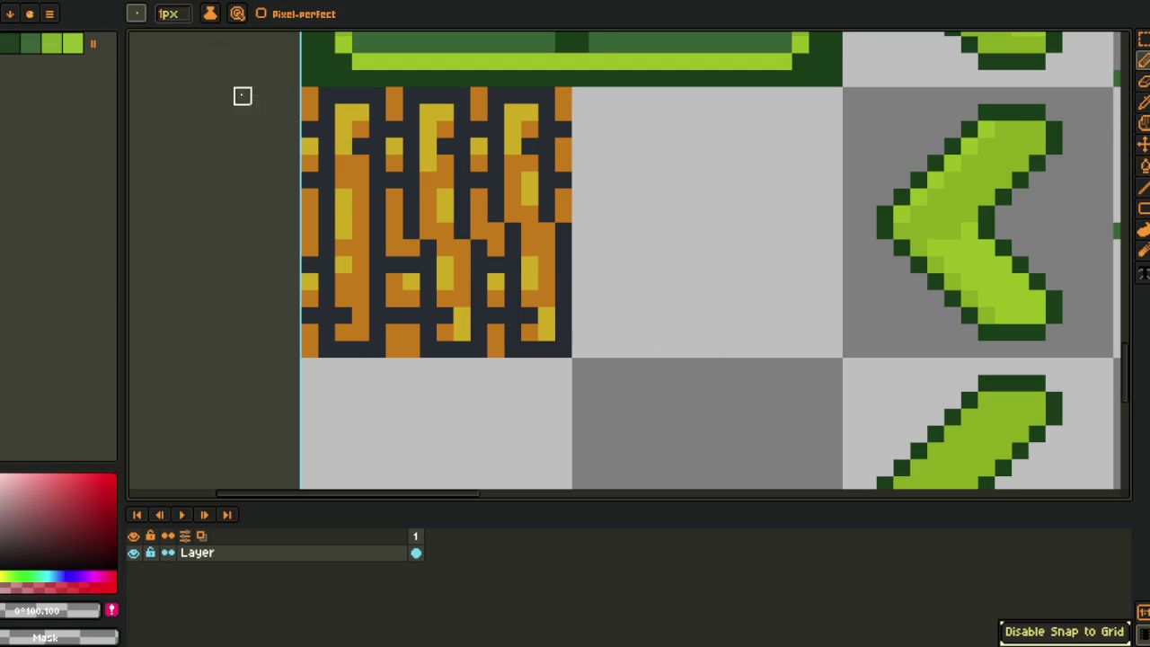
scroll(362, 33, "down", 2)
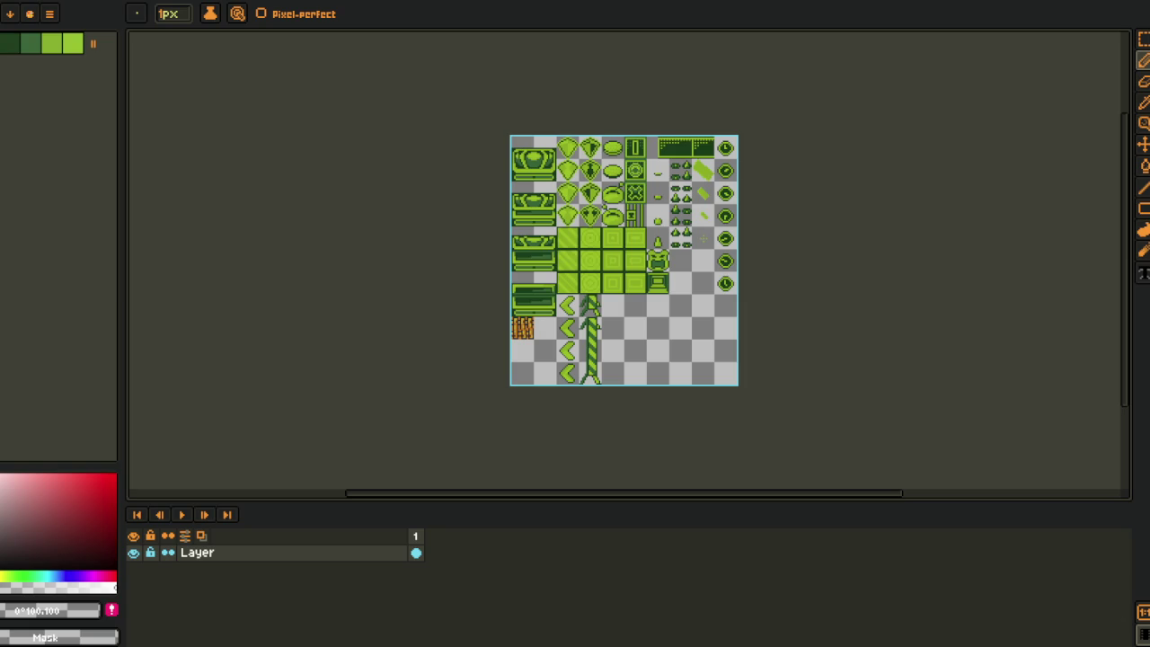
scroll(527, 328, "up", 8)
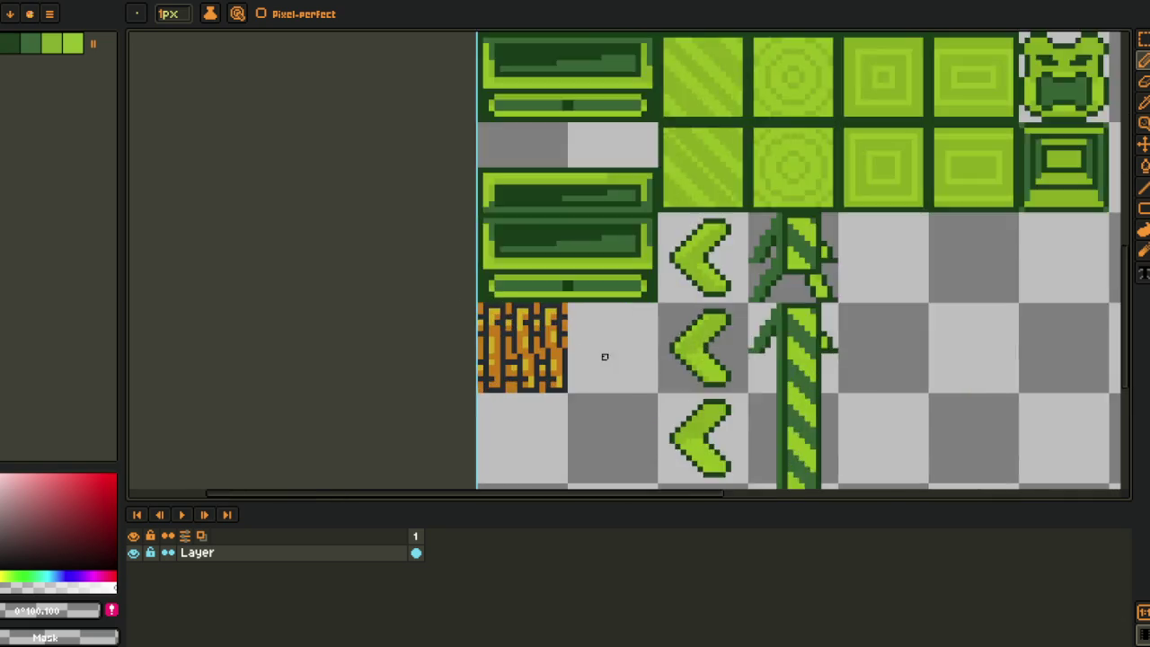
Bucket-fill the orange gaps between the fence boards red.
key("b")
scroll(444, 404, "up", 2)
scroll(443, 404, "up", 1)
left_click(482, 418)
left_click(479, 284)
left_click(593, 269)
left_click(608, 430)
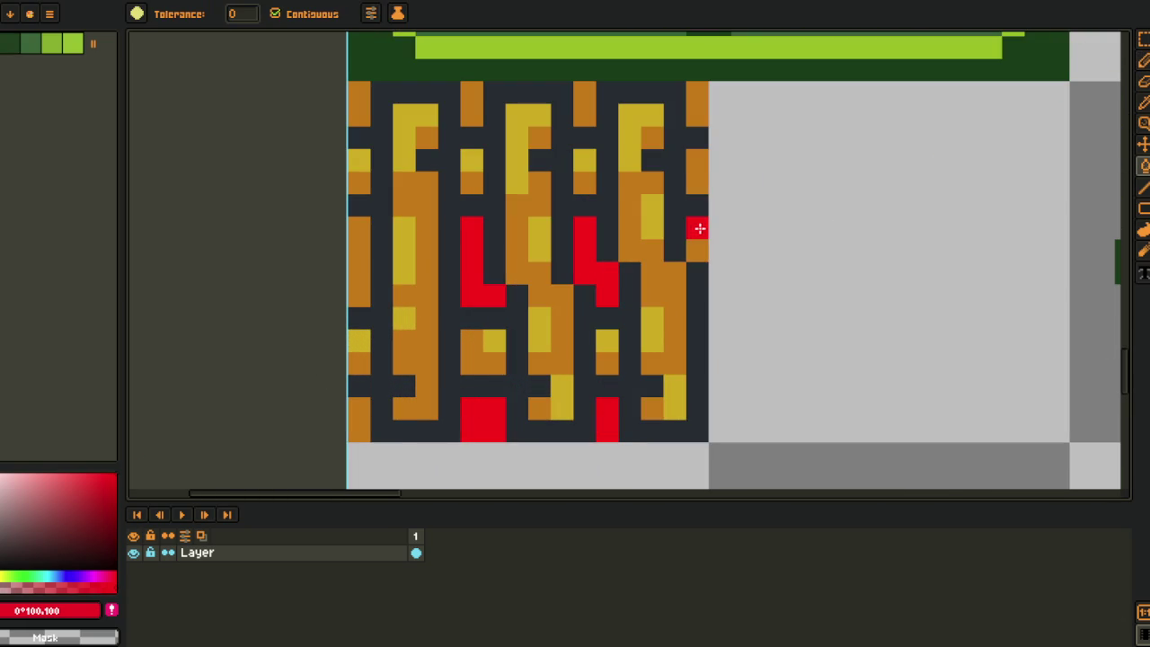
left_click(697, 232)
Fill the top block and left-column orange segments red, undoing the stray background fill.
left_click(588, 105)
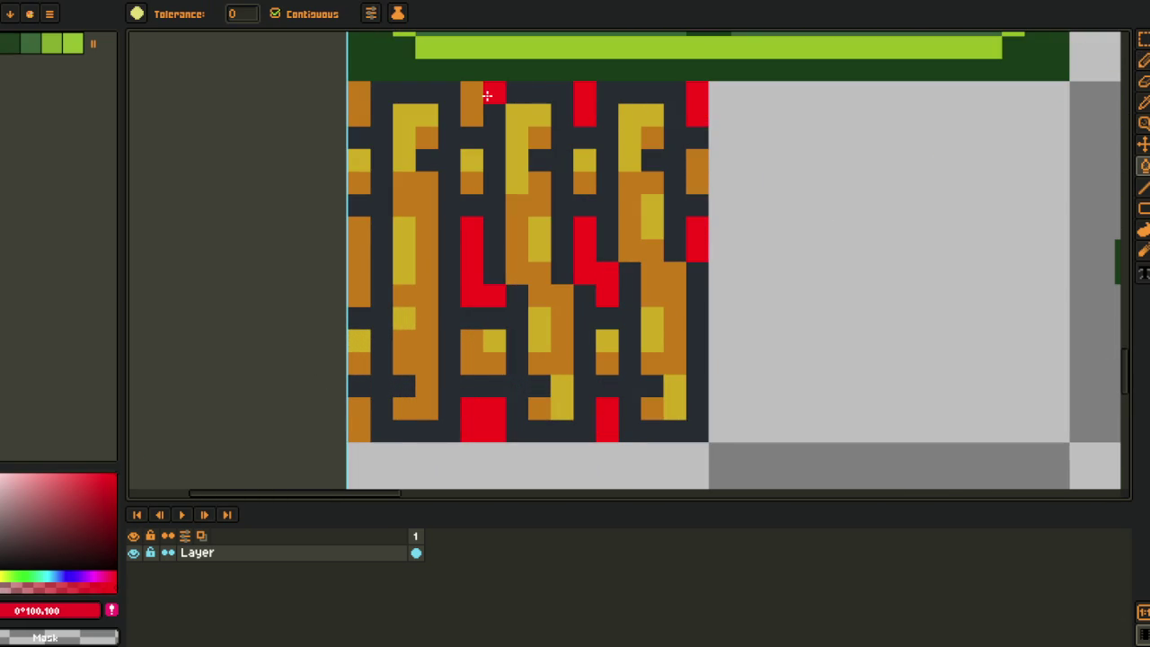
left_click(487, 97)
key("ctrl+z")
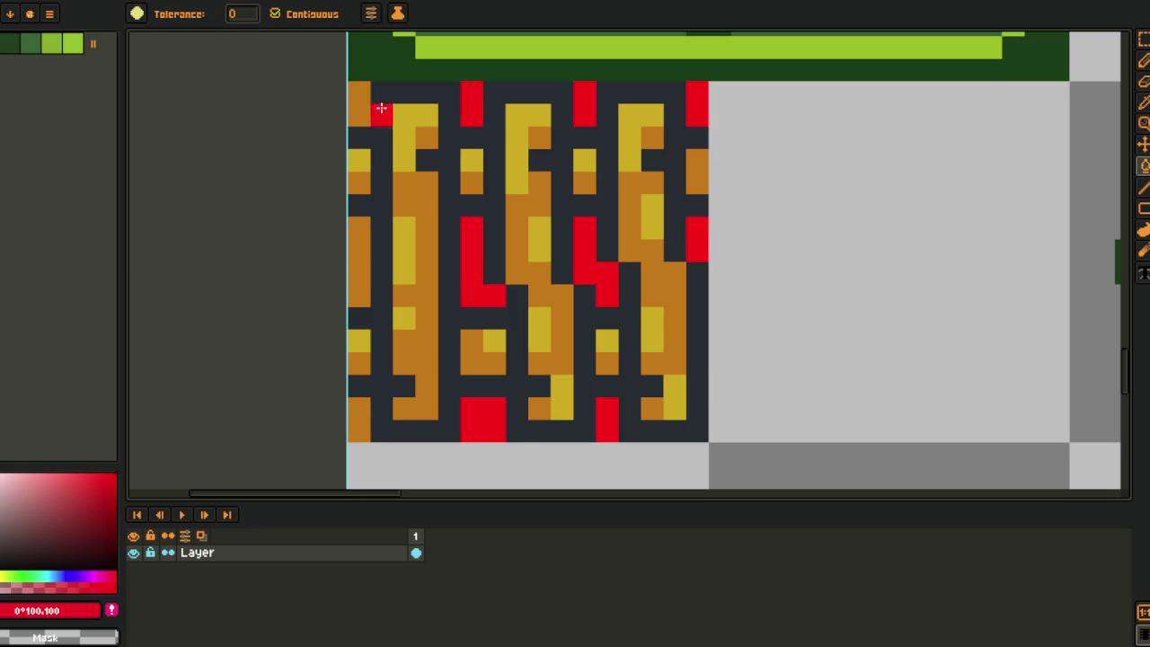
left_click(359, 108)
left_click(360, 251)
left_click(360, 412)
Replace the red marking colour with transparency so the gaps become see-through.
left_click(696, 235, "alt")
key("shift+r")
left_click(486, 506)
scroll(467, 440, "down", 3)
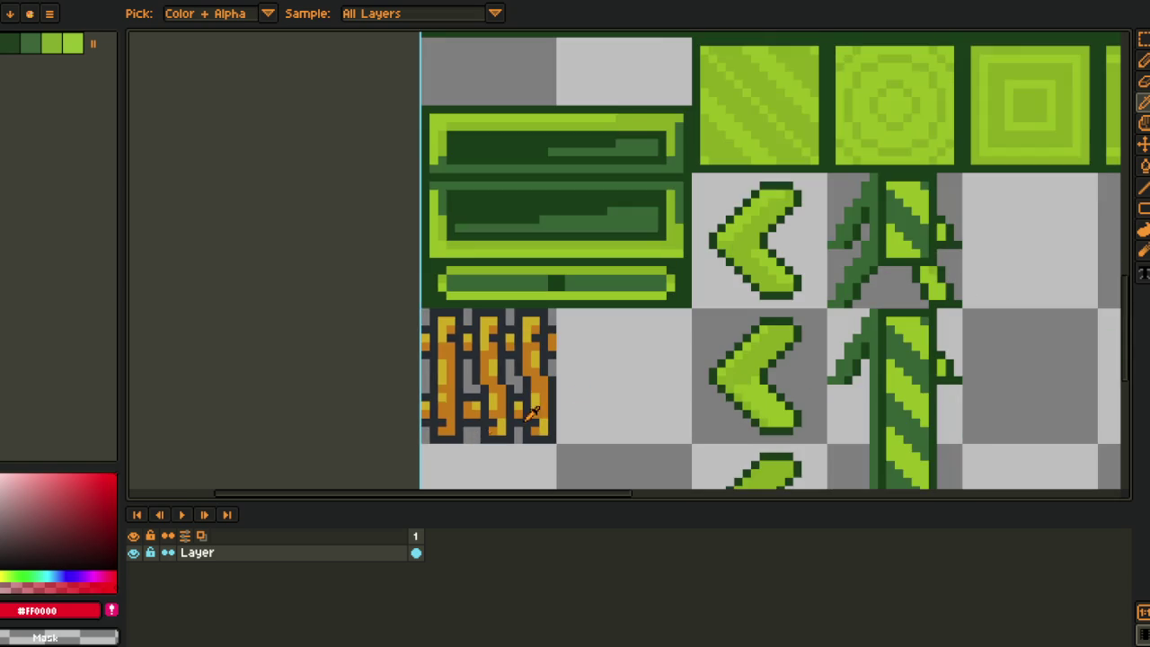
left_click(652, 352, "alt")
scroll(649, 352, "down", 1)
Hide the timeline, reframe the tileset, and marquee-select the whole fence tile.
left_click_drag(647, 362, 591, 272)
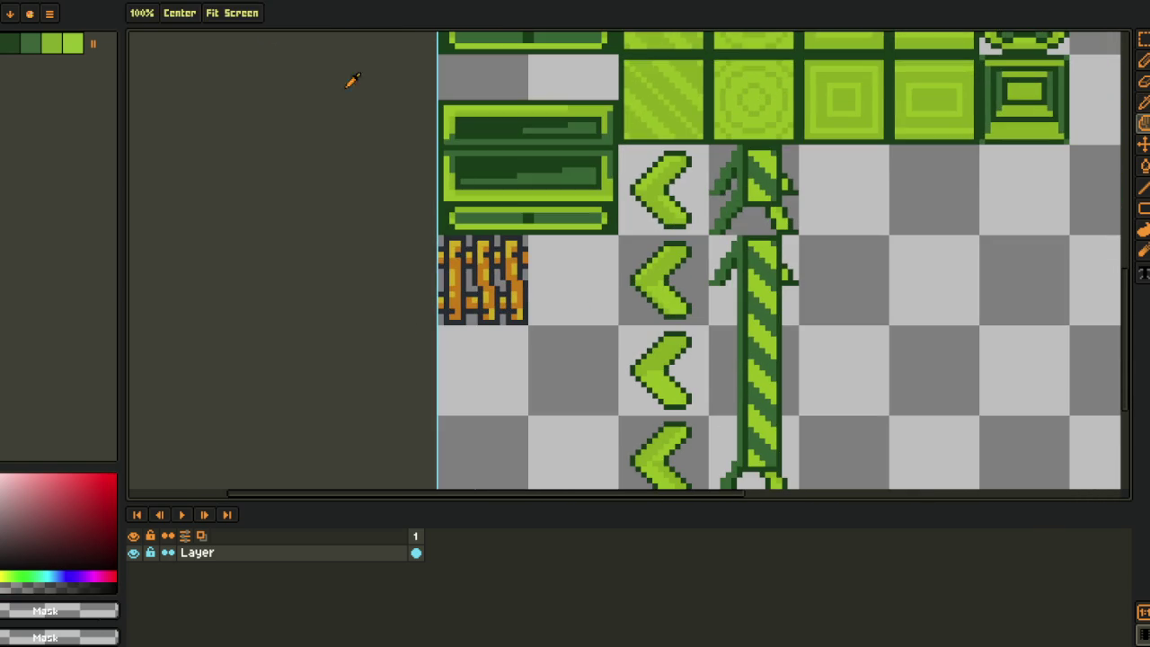
left_click_drag(476, 280, 425, 231)
scroll(440, 241, "up", 1)
mouse_move(547, 208)
left_mouse_down()
mouse_move(596, 254)
mouse_move(558, 308)
mouse_move(487, 321)
left_mouse_up()
key("Tab")
scroll(494, 323, "down", 1)
left_click_drag(527, 329, 550, 326)
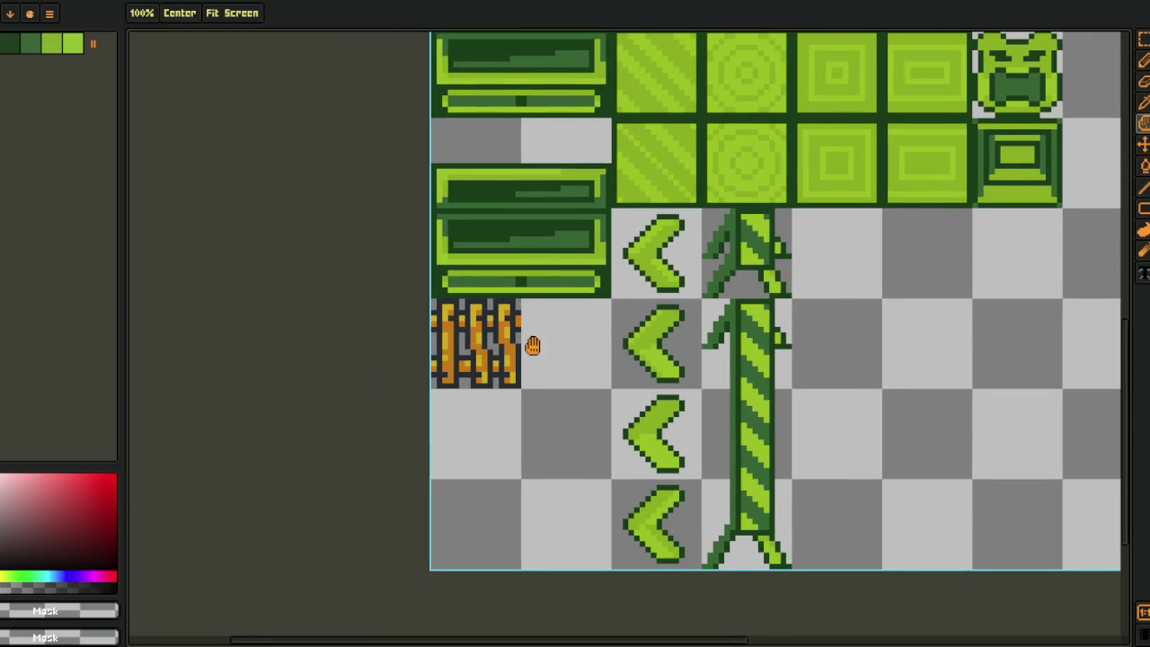
scroll(537, 336, "up", 3)
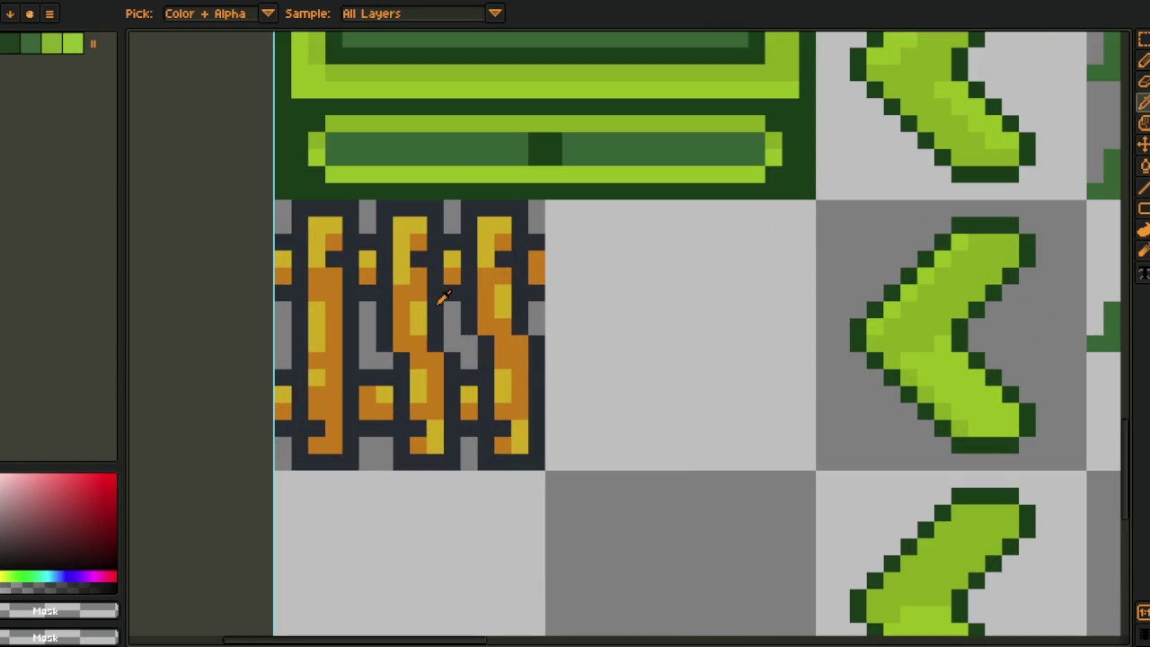
scroll(439, 304, "down", 2)
key("m")
left_click_drag(356, 253, 492, 390)
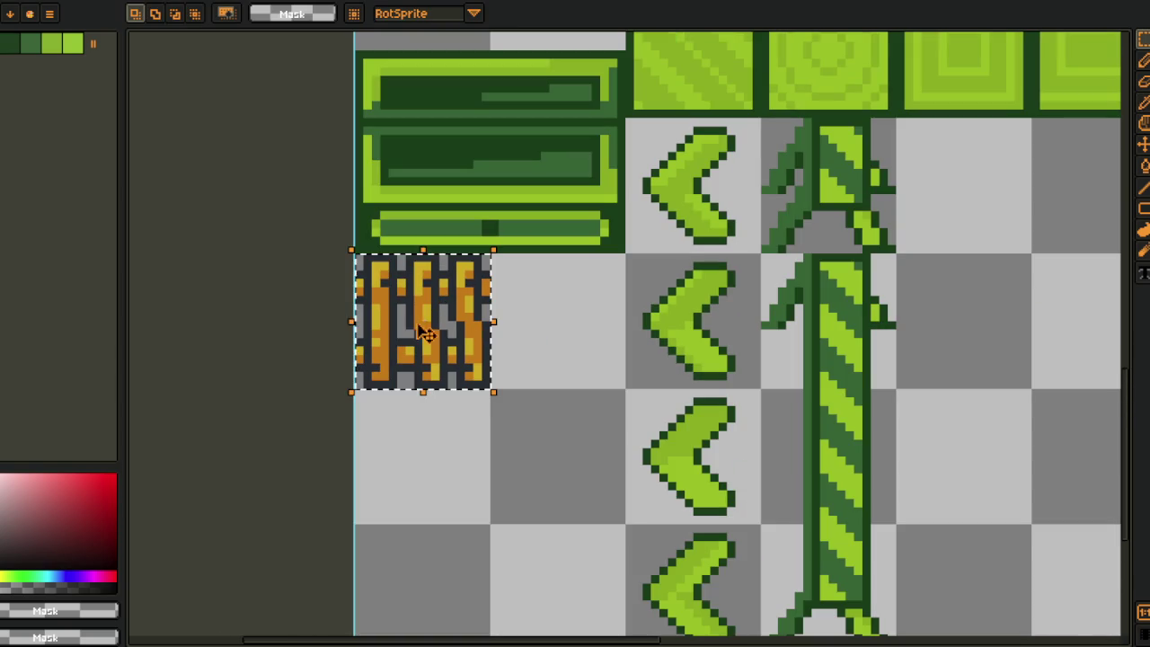
Duplicate the fence tile one cell right, then move the copy down a cell.
left_click_drag(425, 332, 539, 340)
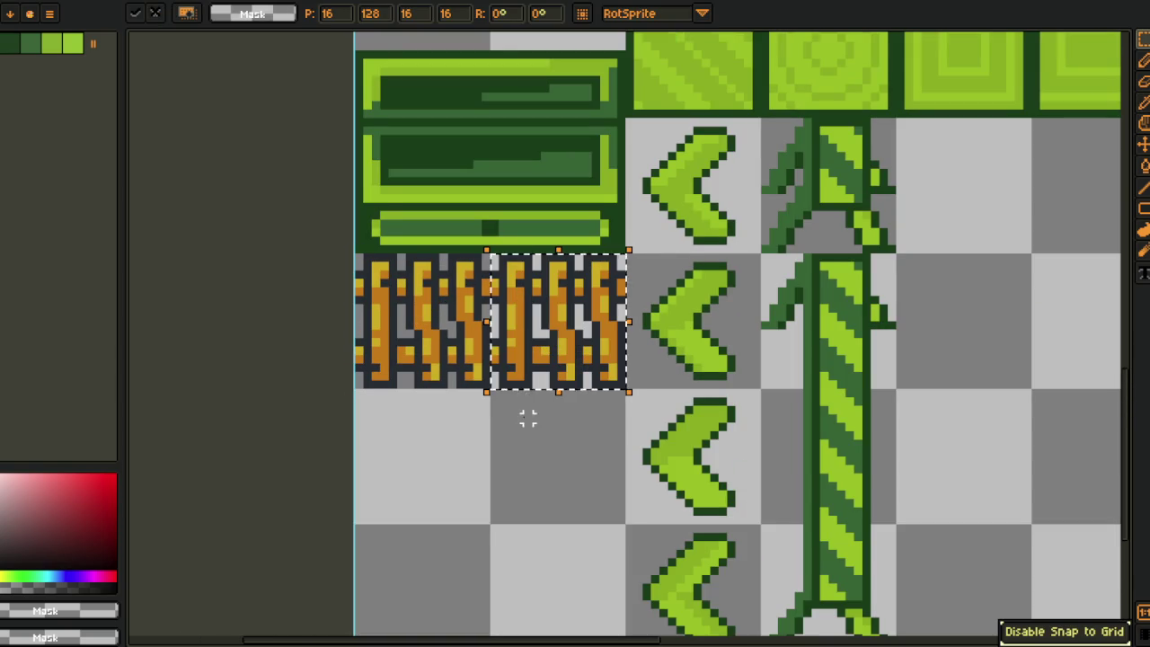
left_click(529, 418)
scroll(492, 312, "up", 2)
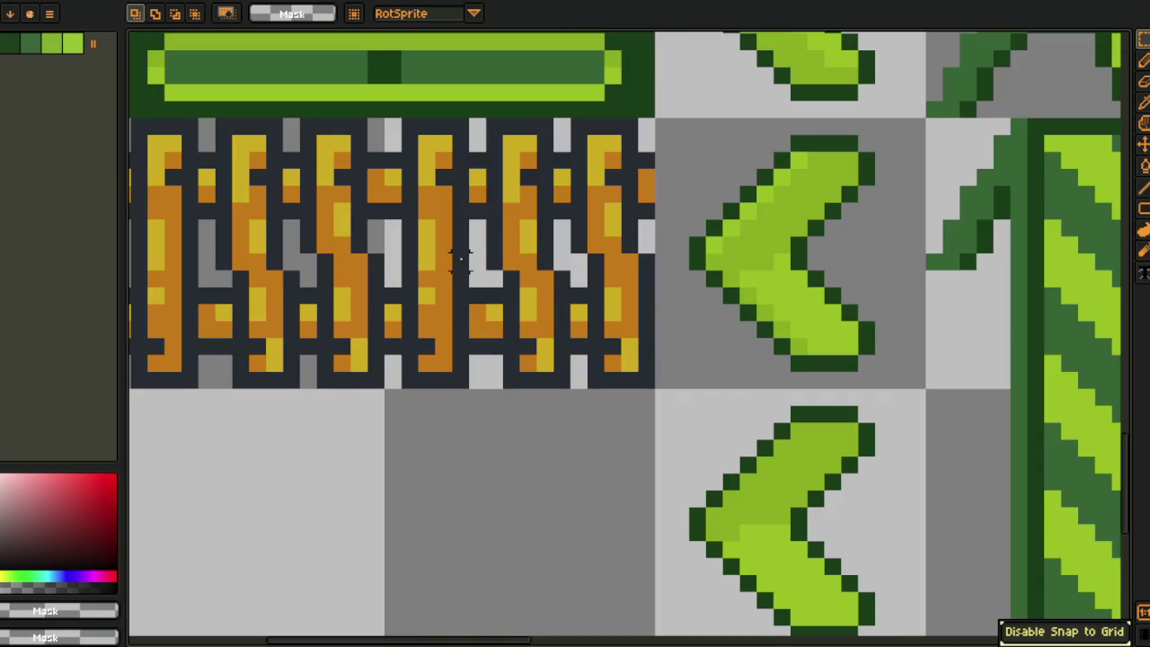
mouse_move(460, 258)
left_mouse_down()
mouse_move(474, 275)
mouse_move(449, 437)
mouse_move(485, 373)
left_mouse_up()
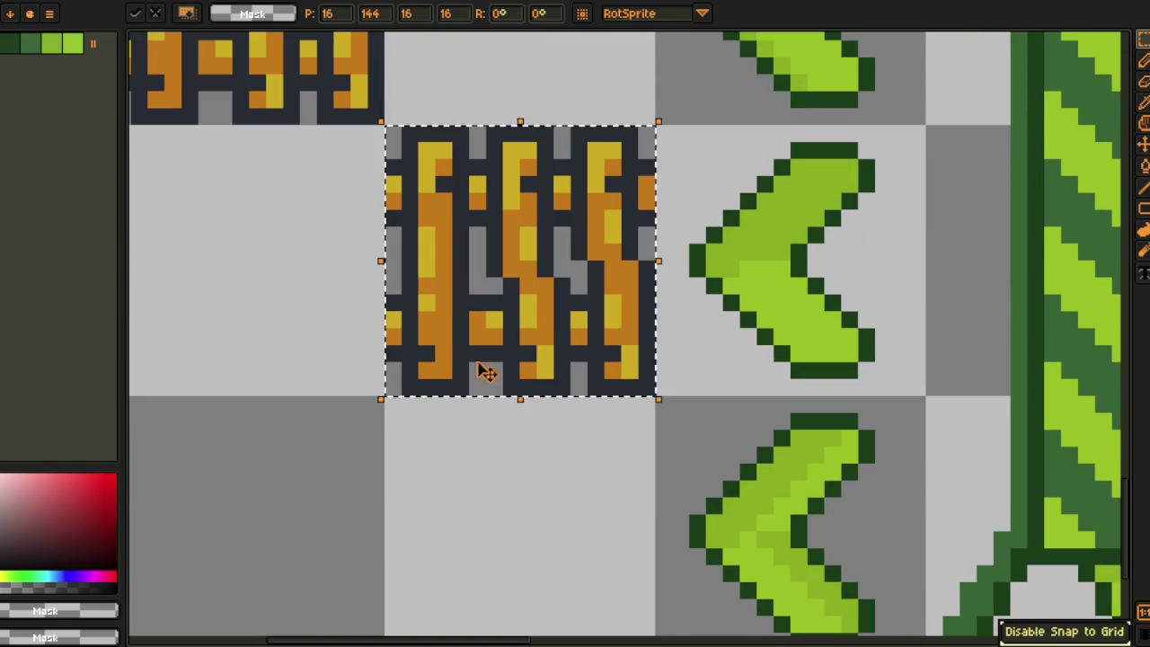
key("Return")
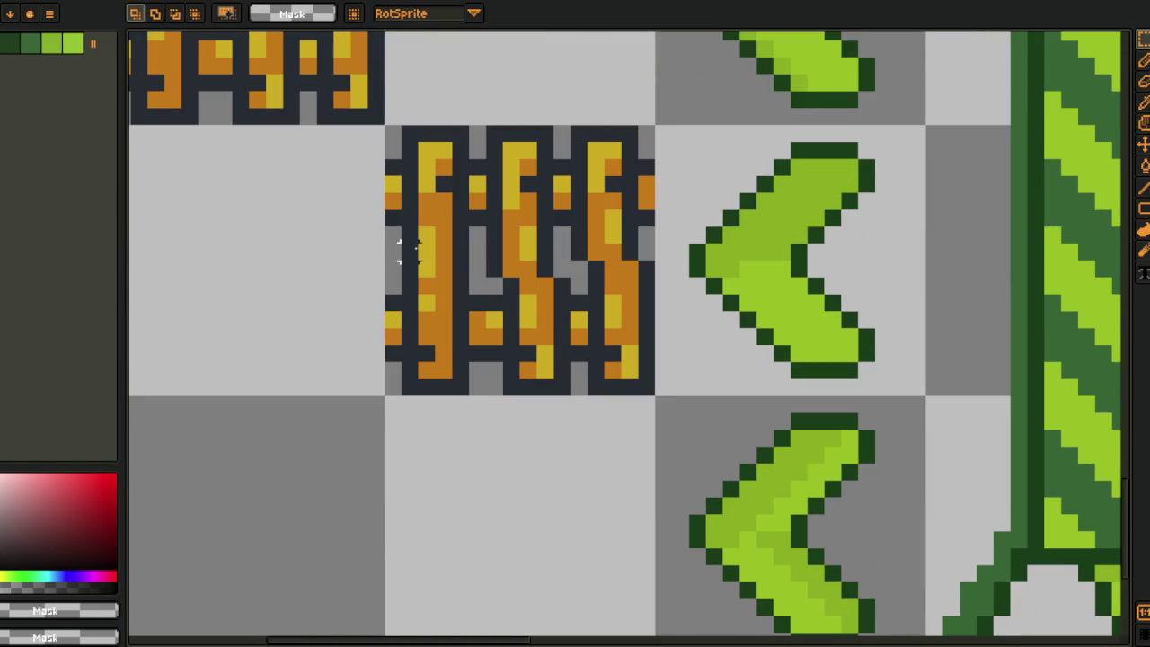
Shift the copy's lower and upper board rows by one pixel with selections.
mouse_move(373, 266)
left_mouse_down()
mouse_move(629, 346)
mouse_move(656, 398)
left_mouse_up()
key("Up")
key("Return")
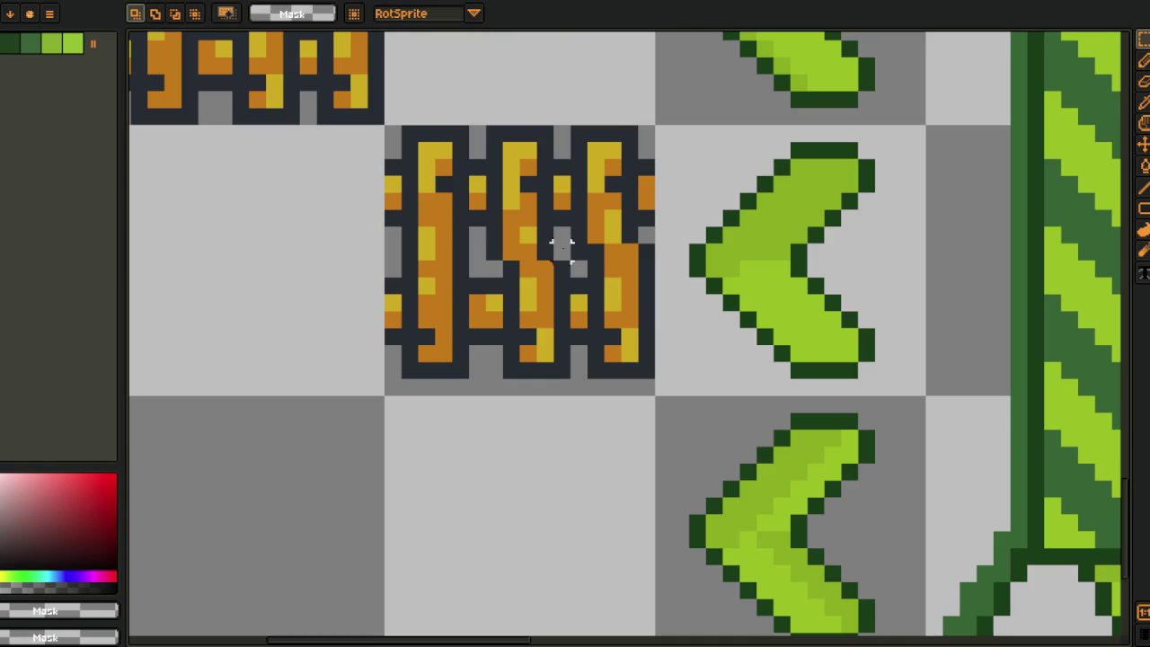
mouse_move(395, 136)
left_mouse_down()
mouse_move(629, 211)
mouse_move(654, 231)
mouse_move(666, 220)
mouse_move(674, 259)
left_mouse_up()
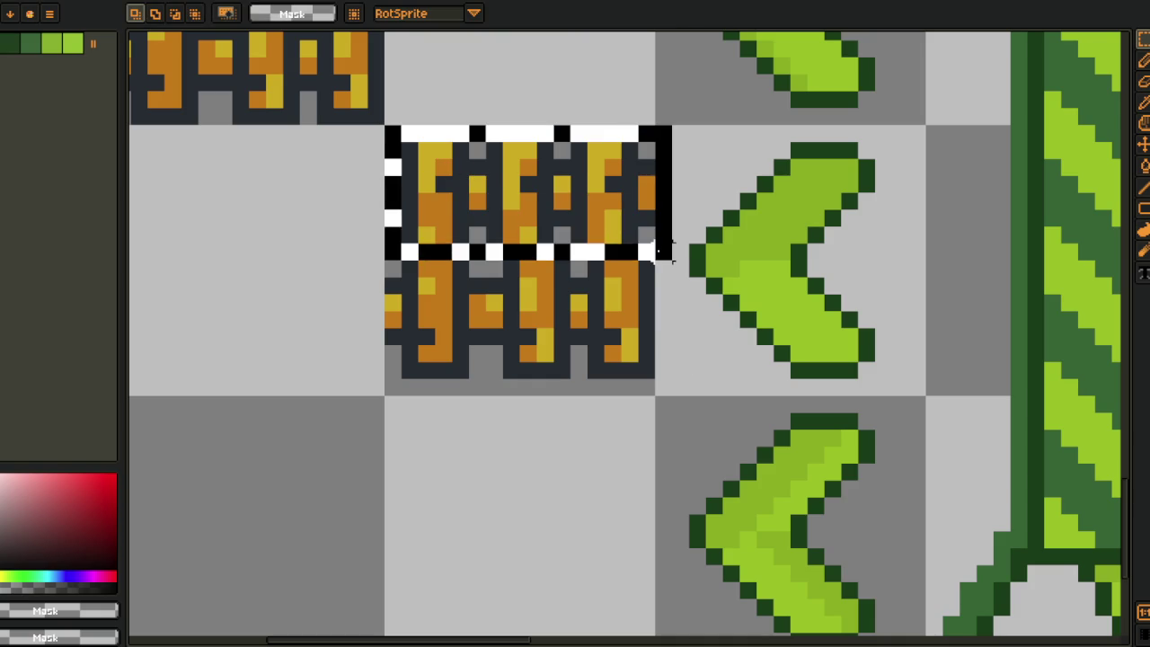
key("Up")
key("Down")
key("Down")
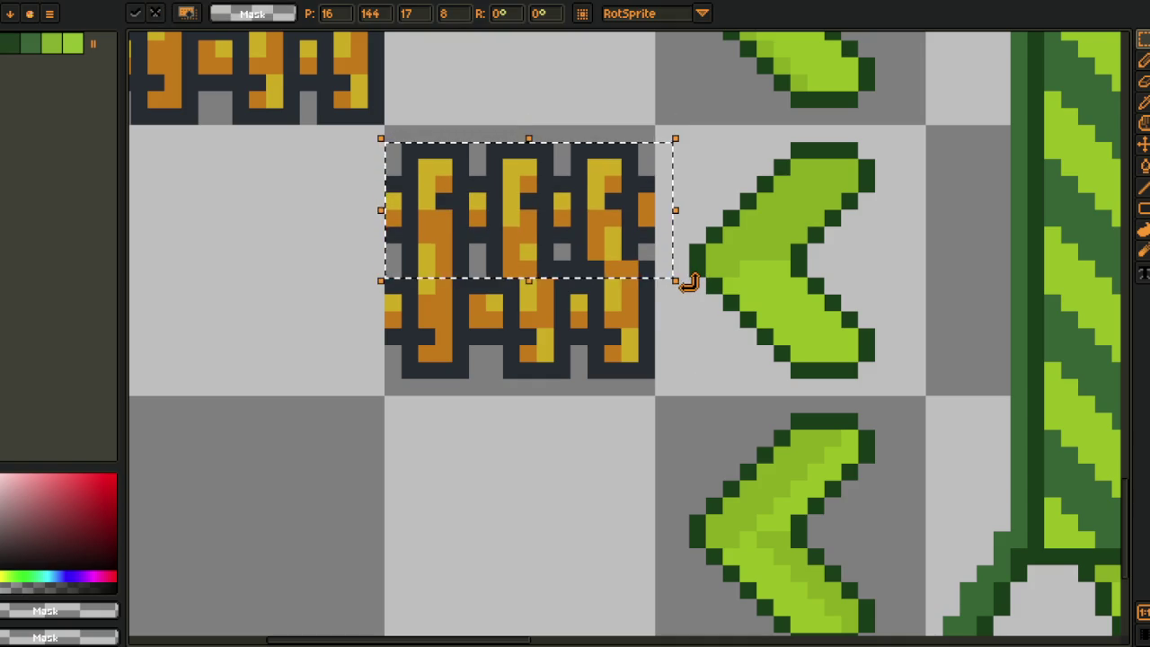
Set the drawing colour to pure red.
key("b")
key("r")
left_click(626, 385)
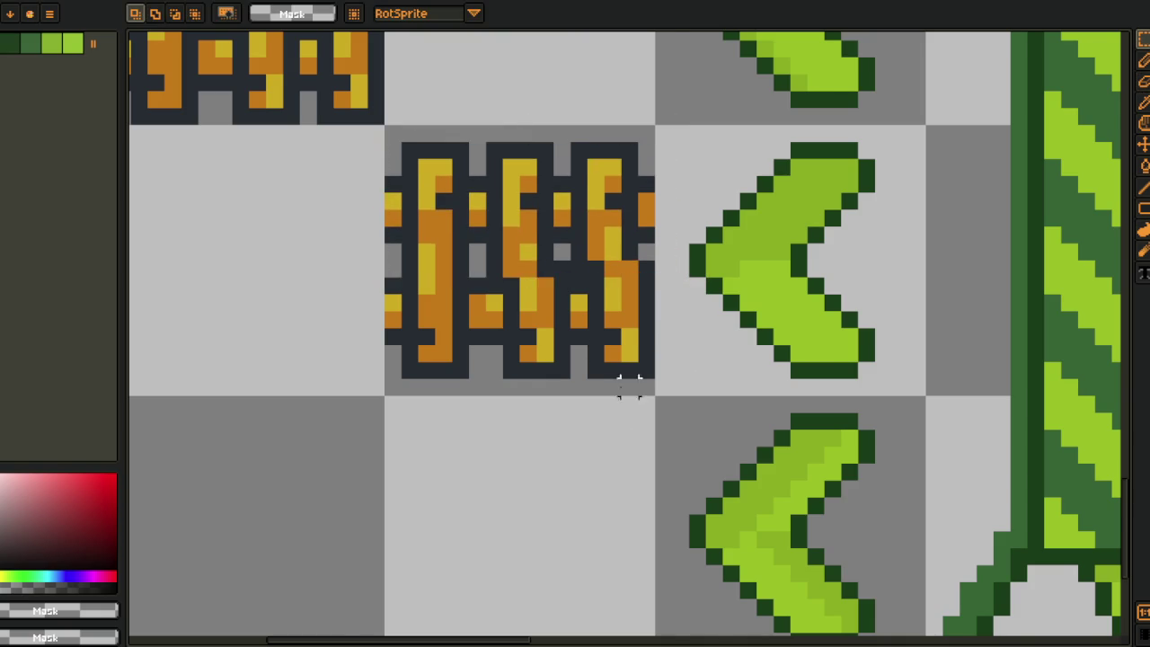
scroll(580, 314, "up", 2)
key("b")
scroll(538, 205, "down", 2)
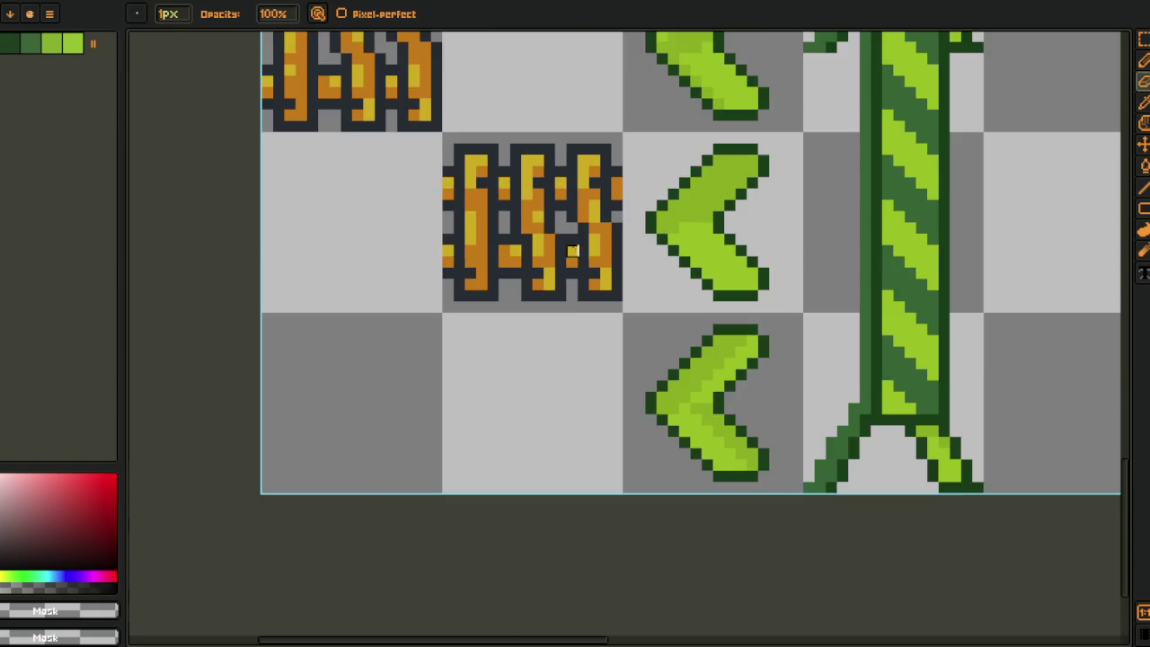
key("z")
key("i")
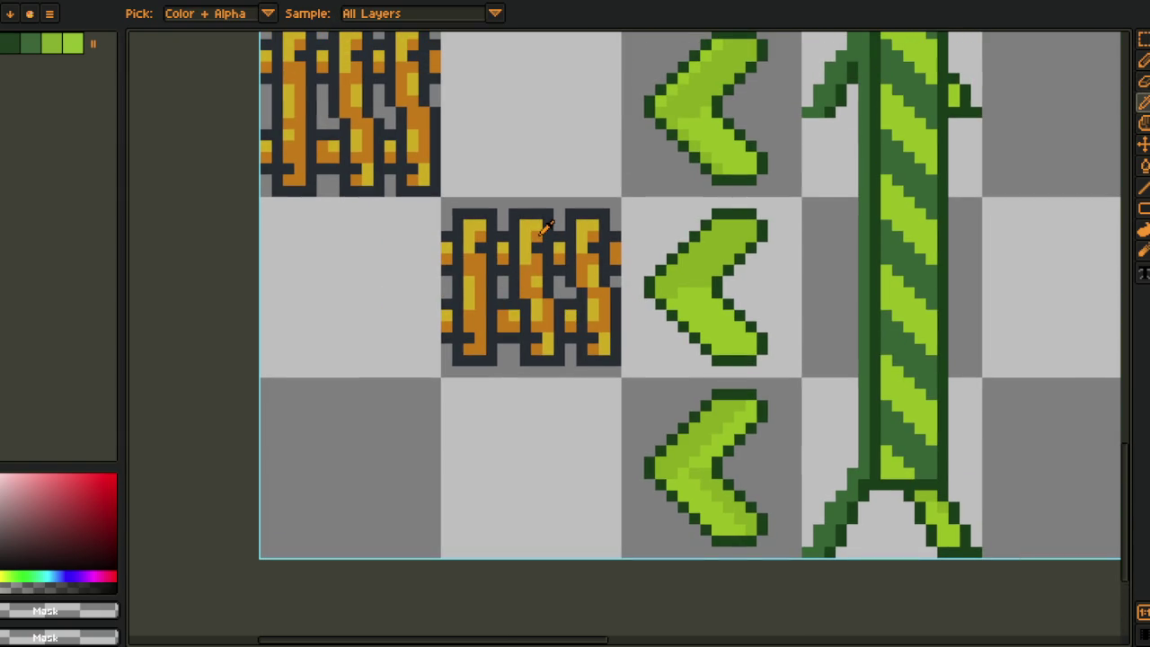
left_click(111, 479)
scroll(411, 269, "up", 2)
key("b")
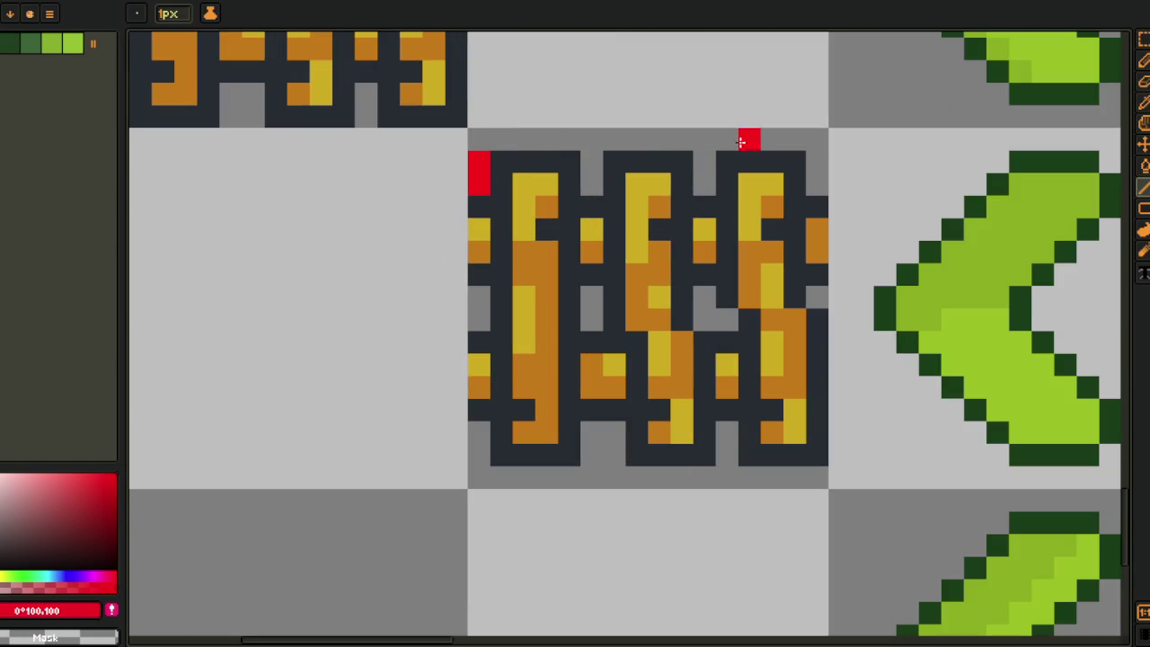
Test red bucket fills on the top row and grey patches, undoing the background fills.
key("m")
key("g")
left_click(562, 147)
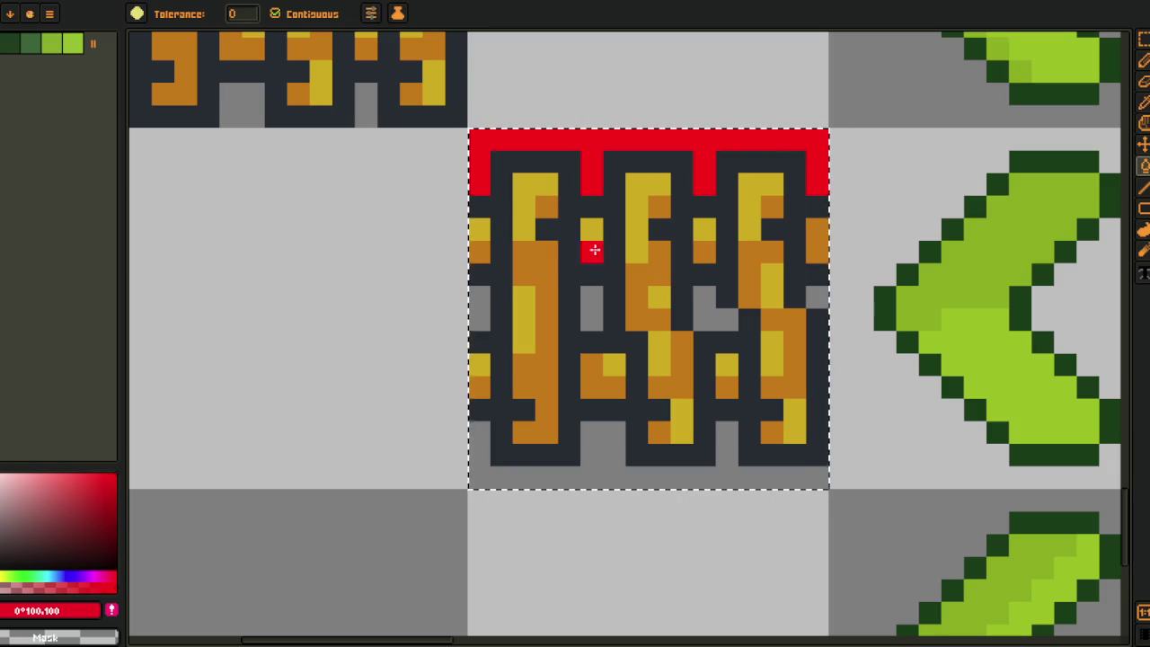
key("ctrl+z")
left_click(706, 310)
left_click(777, 301)
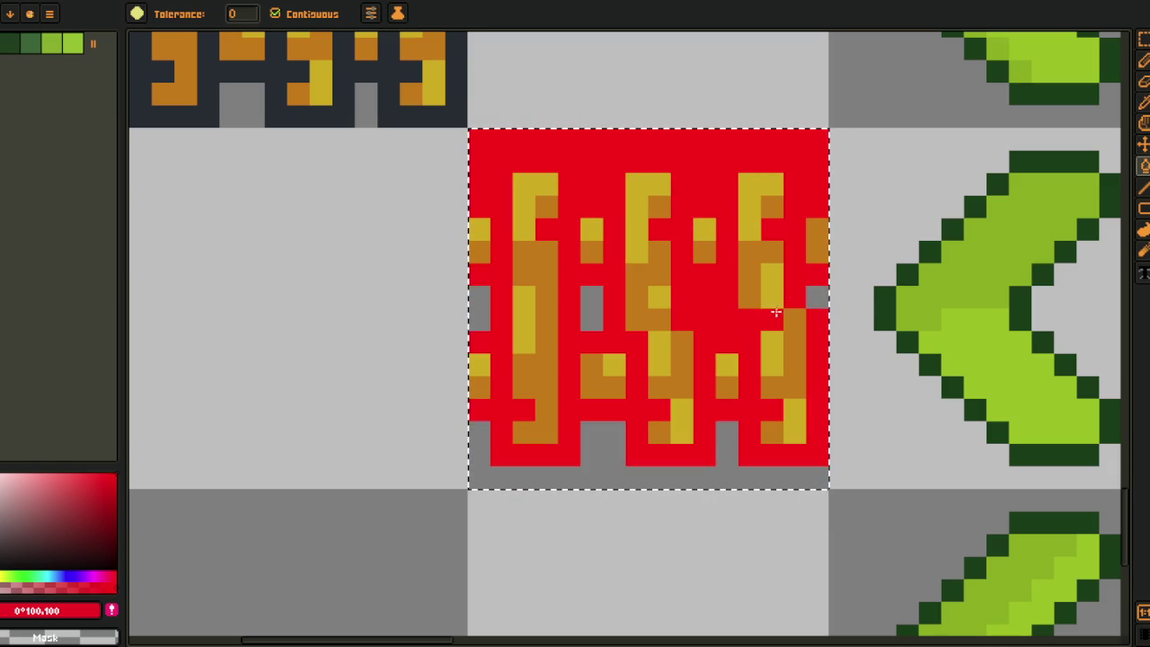
key("ctrl+z")
key("m")
key("g")
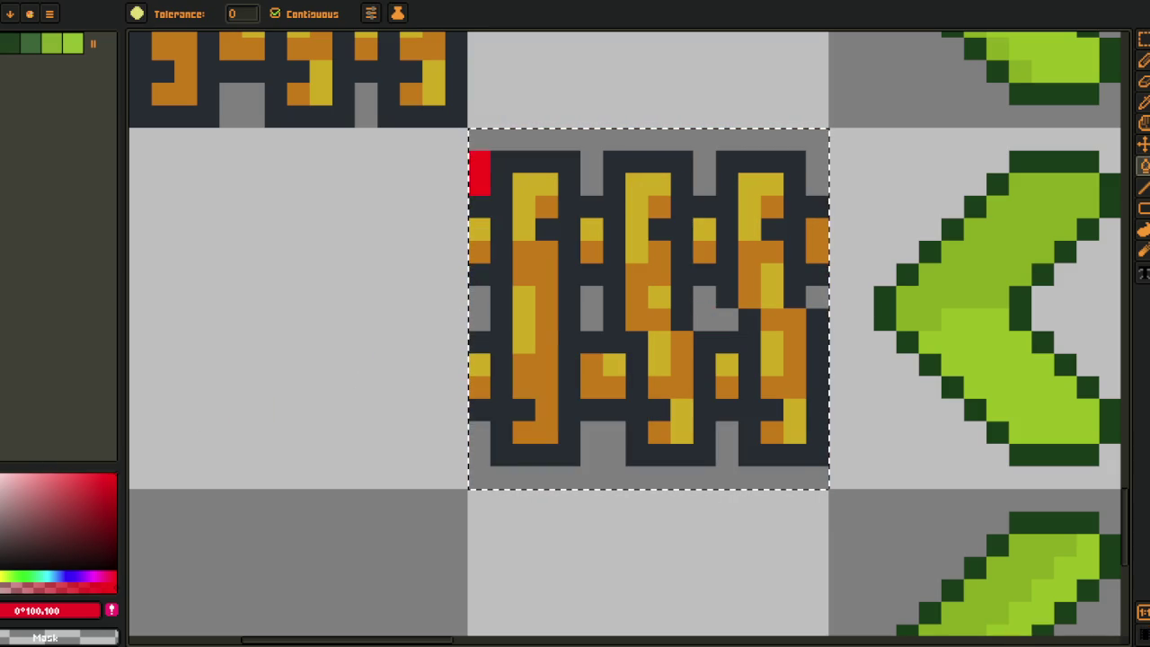
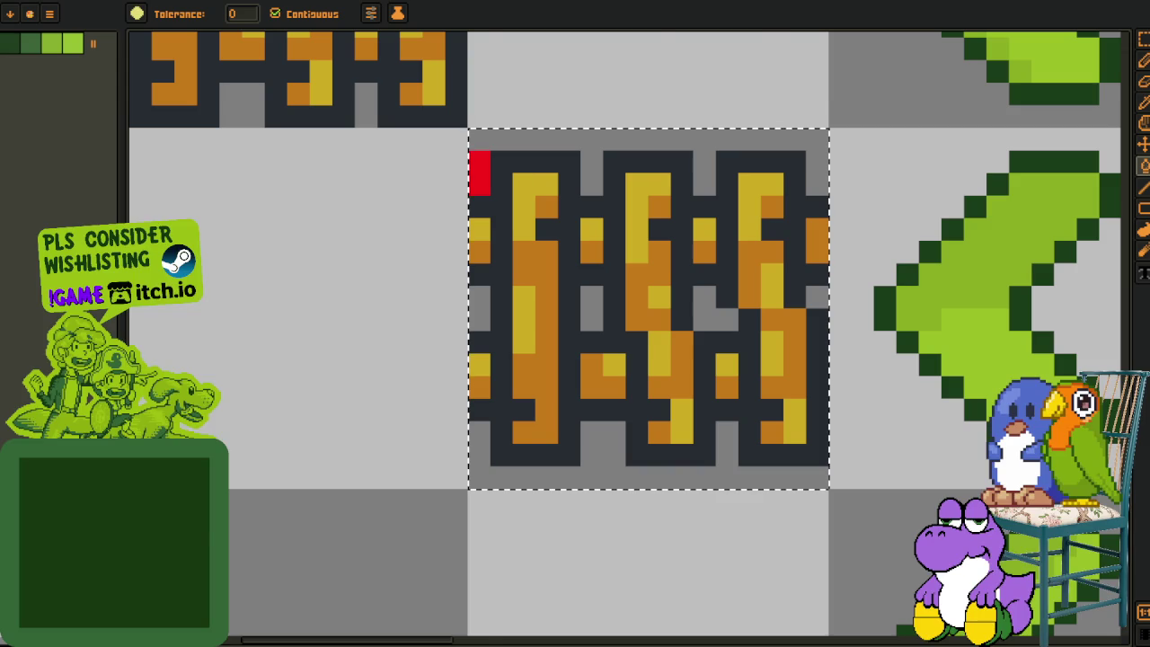
Delete the right part of the fence tile, leaving only the left post.
scroll(275, 365, "down", 4)
key("m")
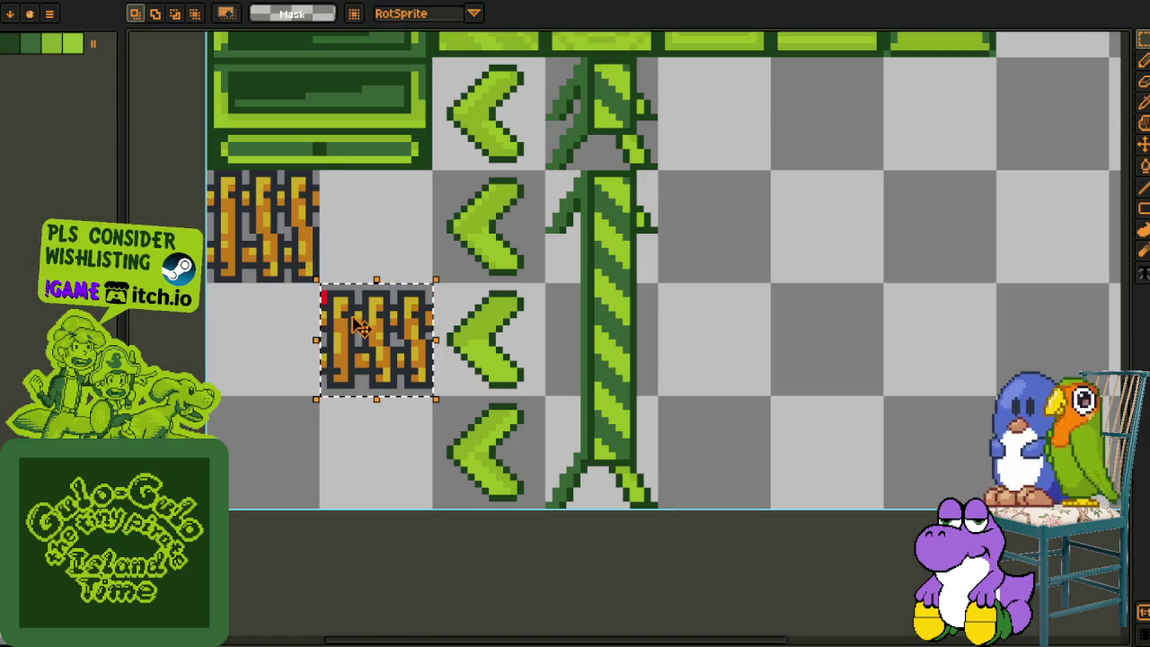
left_click(342, 416)
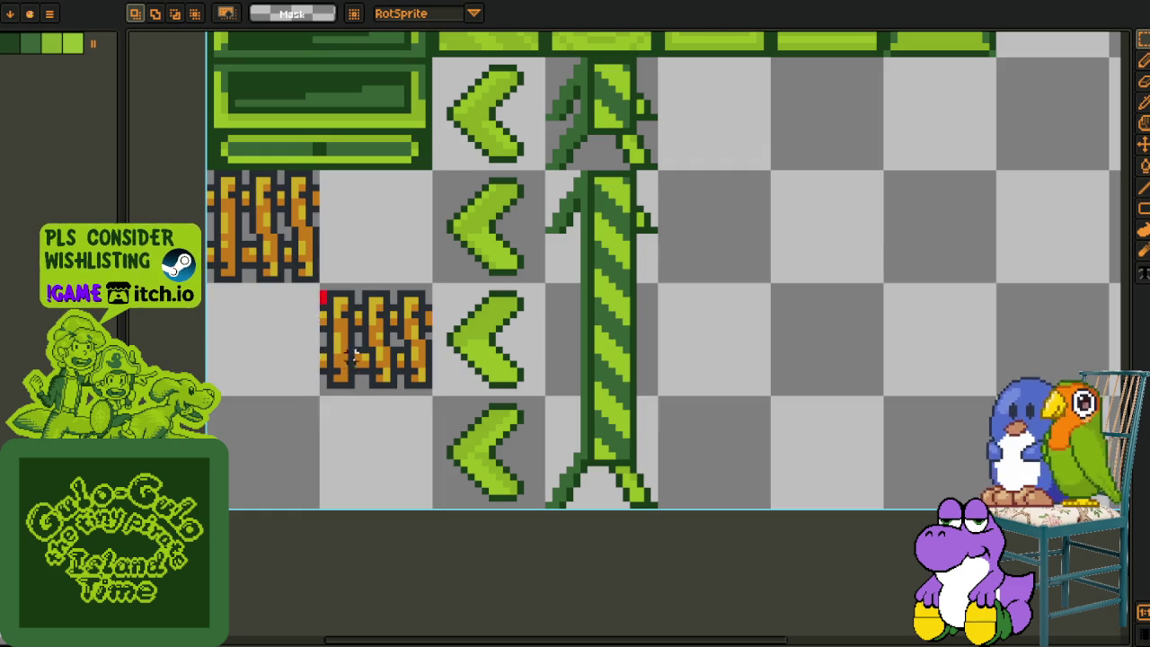
scroll(348, 360, "up", 3)
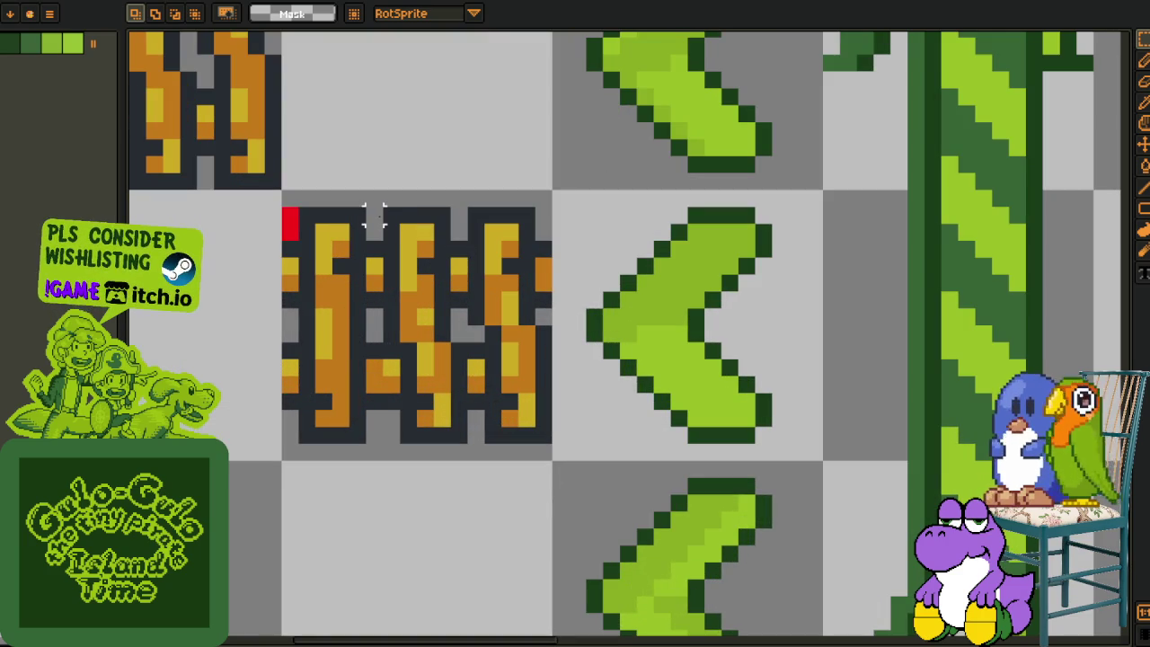
mouse_move(379, 212)
left_mouse_down()
mouse_move(530, 447)
mouse_move(549, 441)
left_mouse_up()
key("Delete")
Stretch a single post column into two long horizontal rails extending right.
left_click_drag(368, 244, 384, 413)
left_click_drag(384, 325, 555, 325)
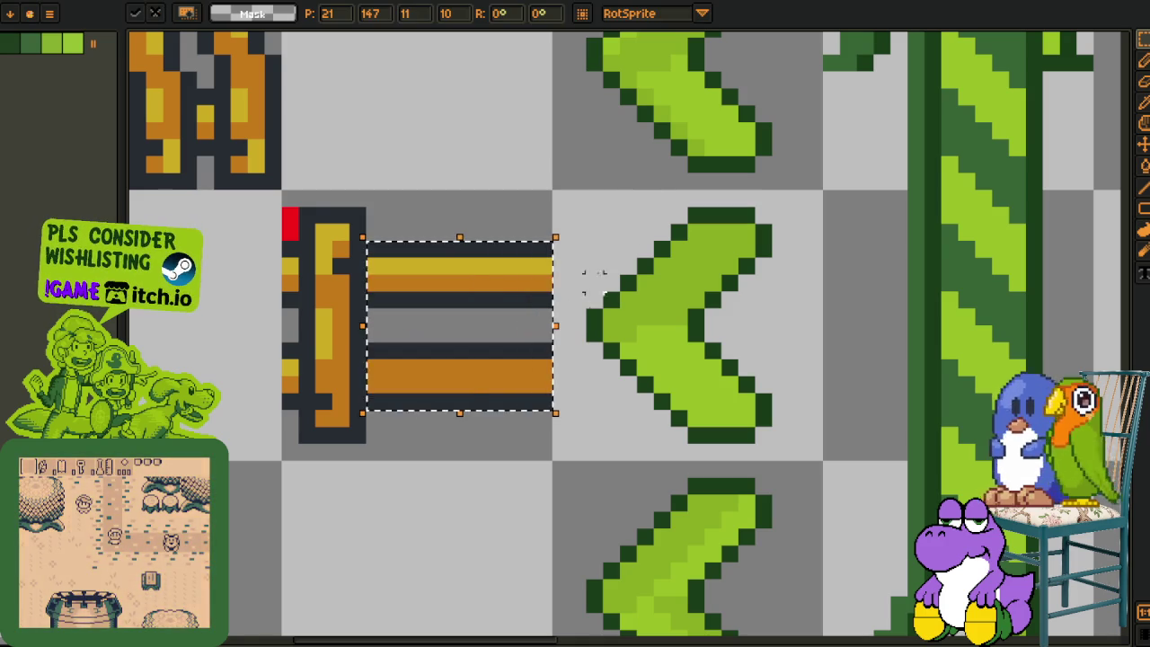
left_click(594, 281)
Draw red guide pixels along the top of the vertical post.
left_click_drag(294, 204, 369, 447)
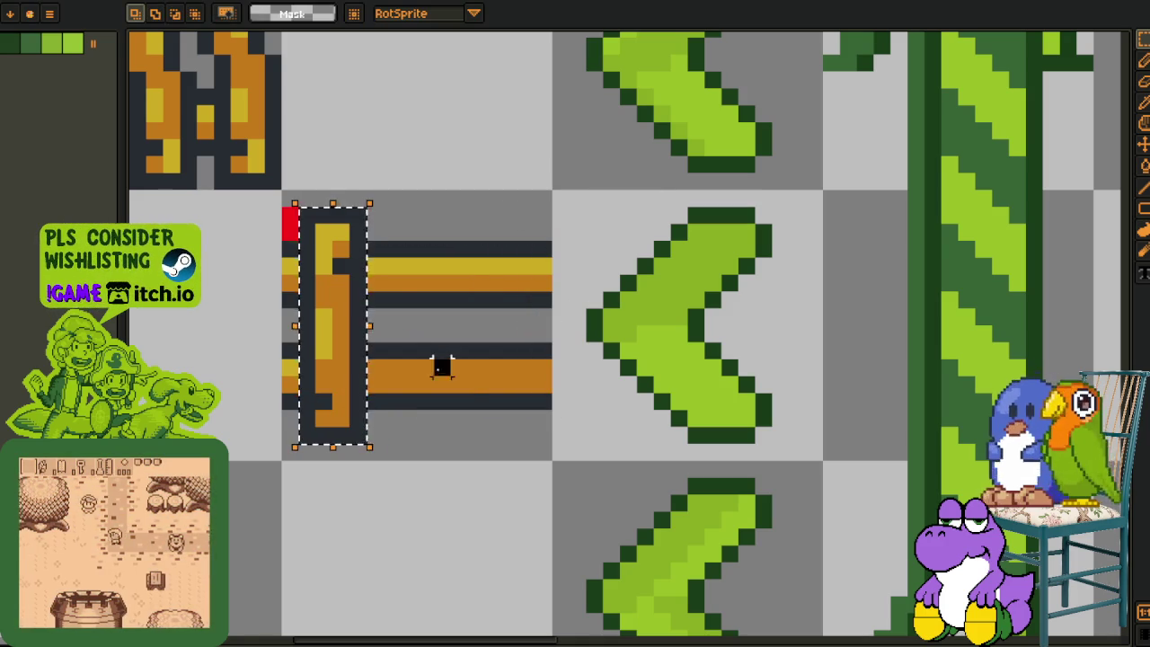
key("ctrl+d")
key("b")
mouse_move(296, 198)
left_mouse_down()
mouse_move(372, 197)
mouse_move(374, 235)
left_mouse_up()
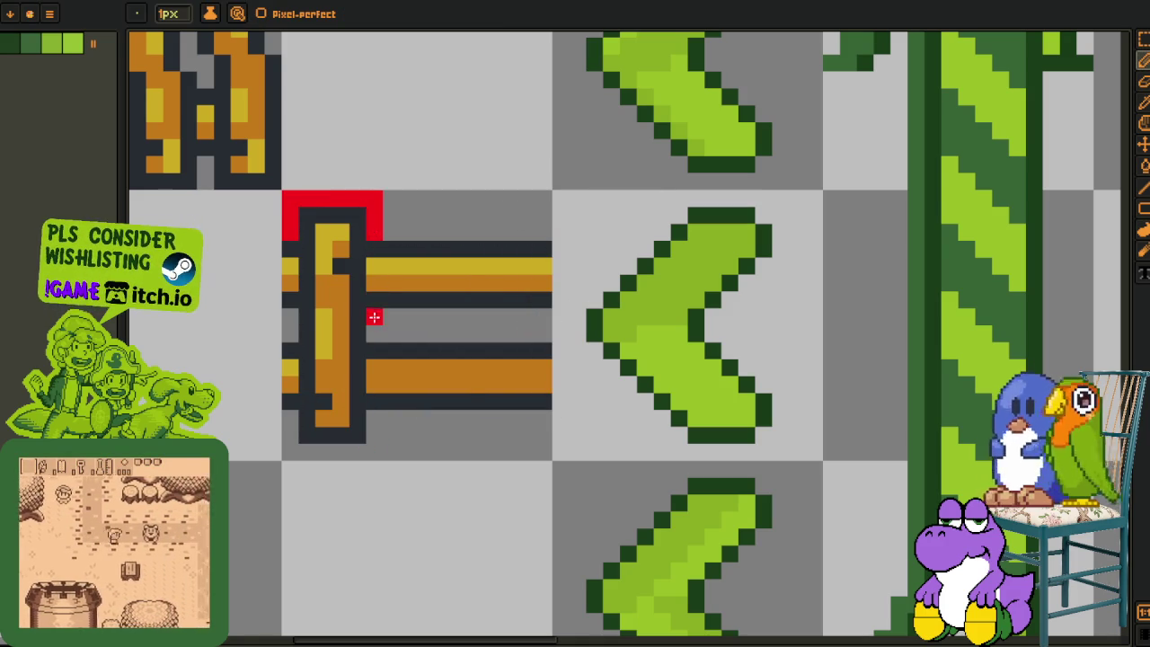
Mark the post's right side with red guide pixels.
left_click_drag(373, 317, 374, 335)
mouse_move(374, 400)
left_mouse_down()
mouse_move(367, 421)
mouse_move(309, 452)
mouse_move(287, 405)
mouse_move(291, 335)
left_mouse_up()
key("i")
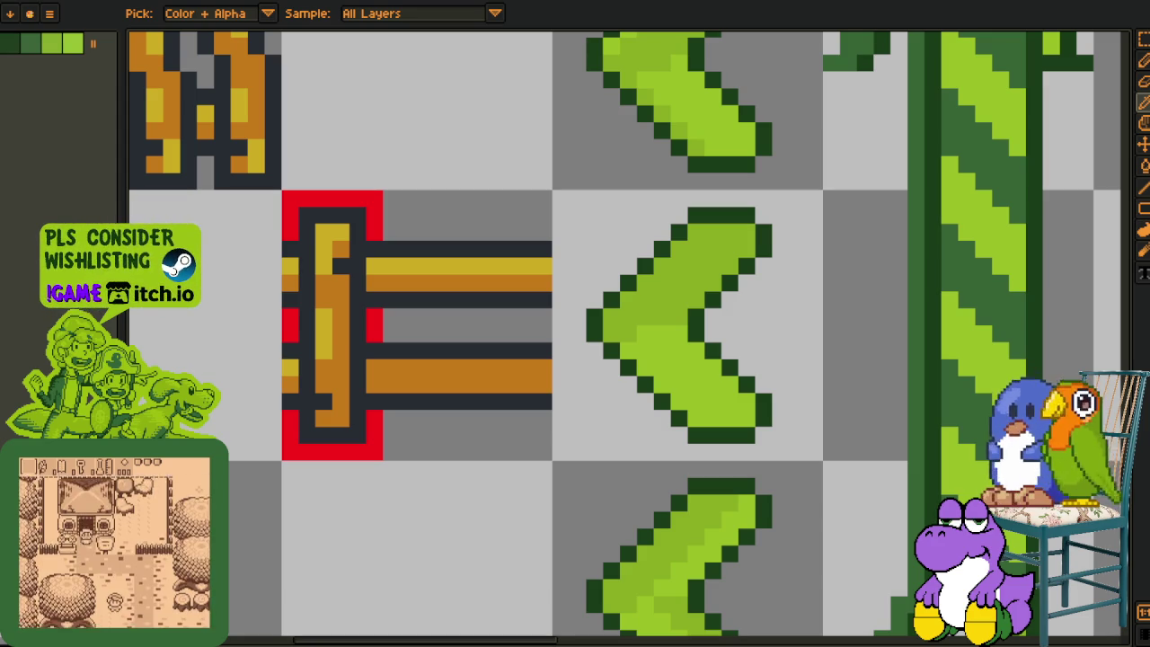
key("m")
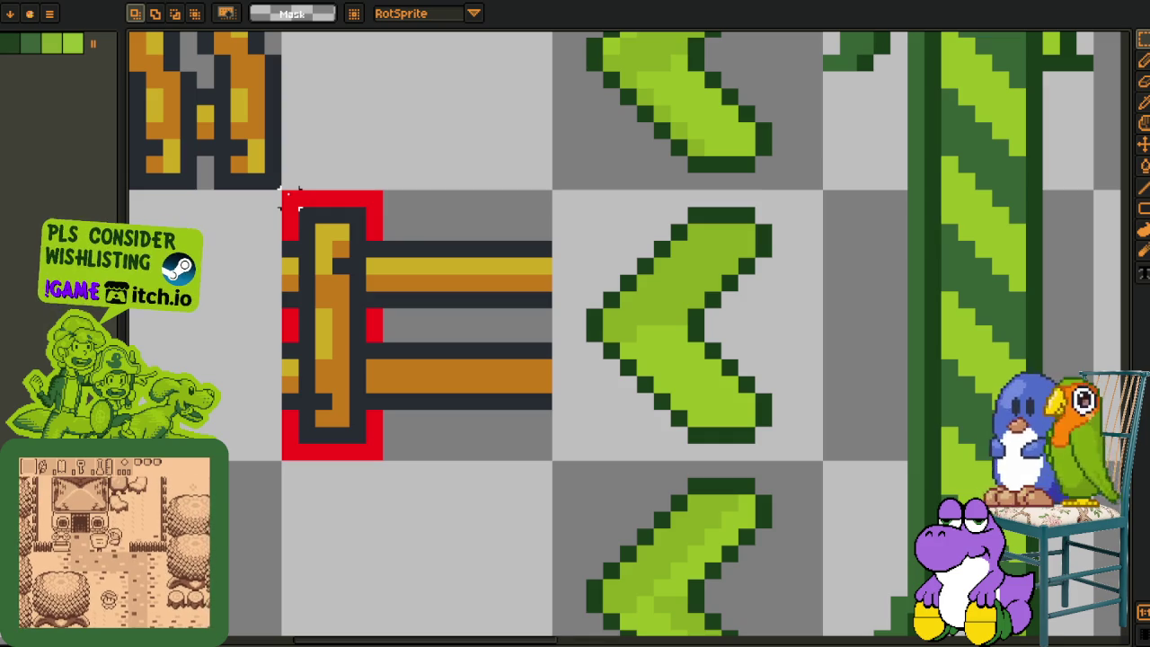
Duplicate the red-outlined post with its rails and place the copy to the right.
mouse_move(287, 198)
left_mouse_down()
mouse_move(381, 422)
mouse_move(383, 458)
left_mouse_up()
left_click(409, 400)
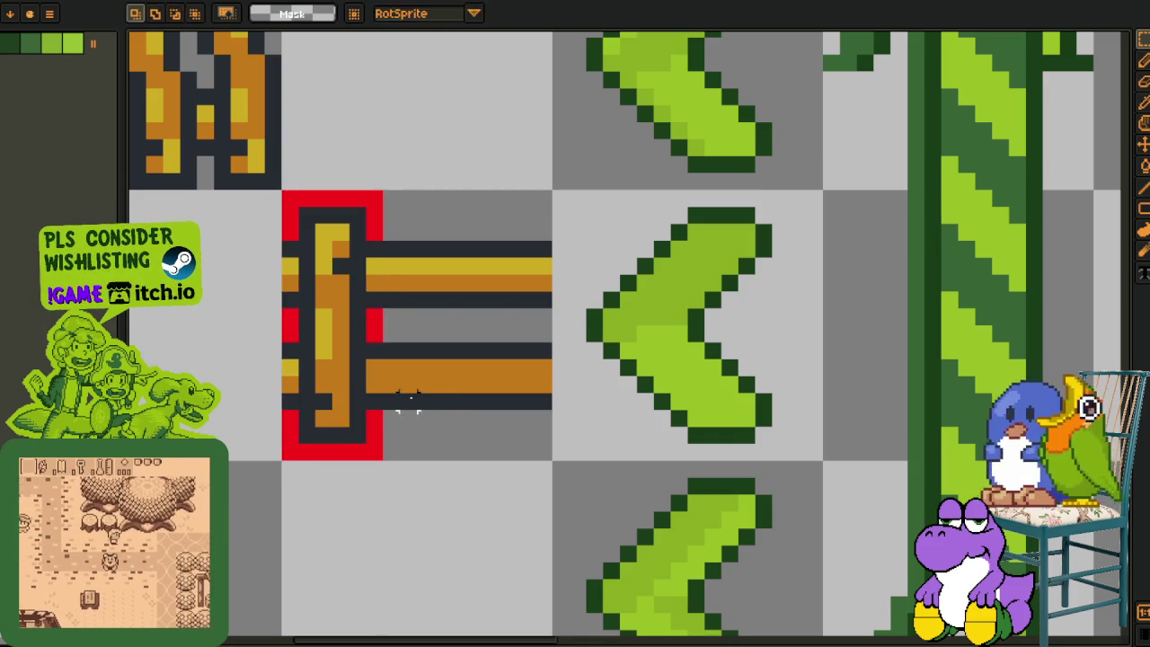
key("ctrl+v")
mouse_move(444, 406)
left_mouse_down()
mouse_move(495, 403)
mouse_move(479, 403)
left_mouse_up()
key("Return")
Paint a red row between the two posts, then undo the stray stroke.
key("ctrl+d")
key("b")
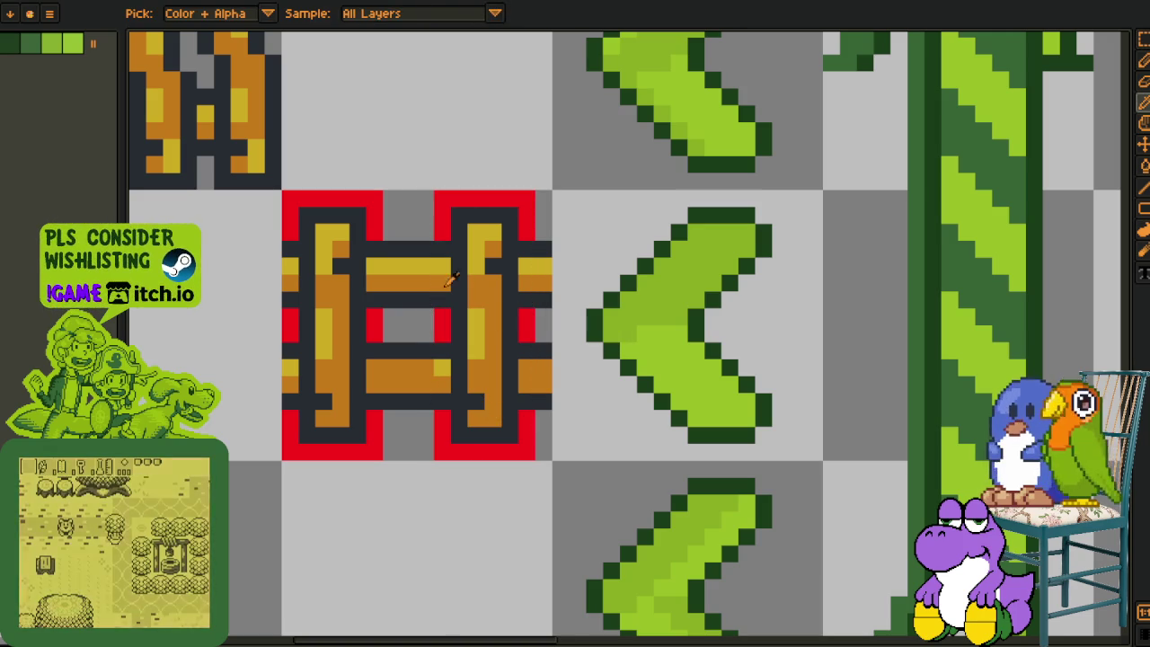
left_click(393, 234)
mouse_move(392, 317)
left_mouse_down()
mouse_move(421, 317)
mouse_move(419, 333)
left_mouse_up()
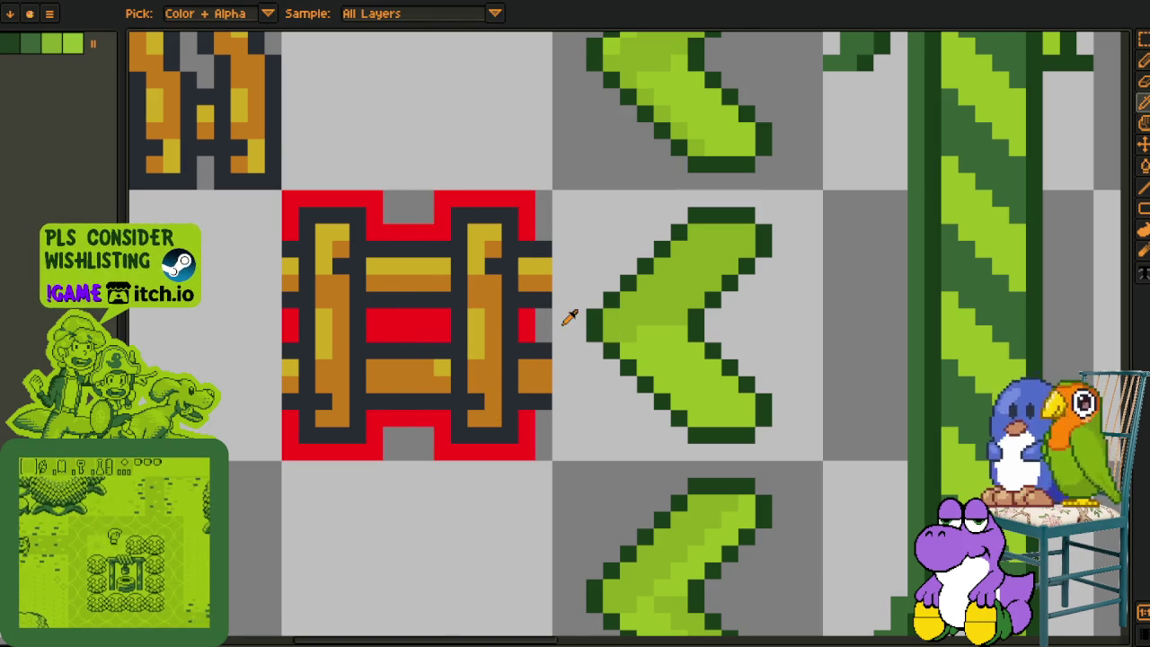
key("m")
mouse_move(366, 225)
left_mouse_down()
mouse_move(440, 256)
mouse_move(454, 243)
left_mouse_up()
left_click_drag(516, 221, 556, 243)
left_click(289, 236)
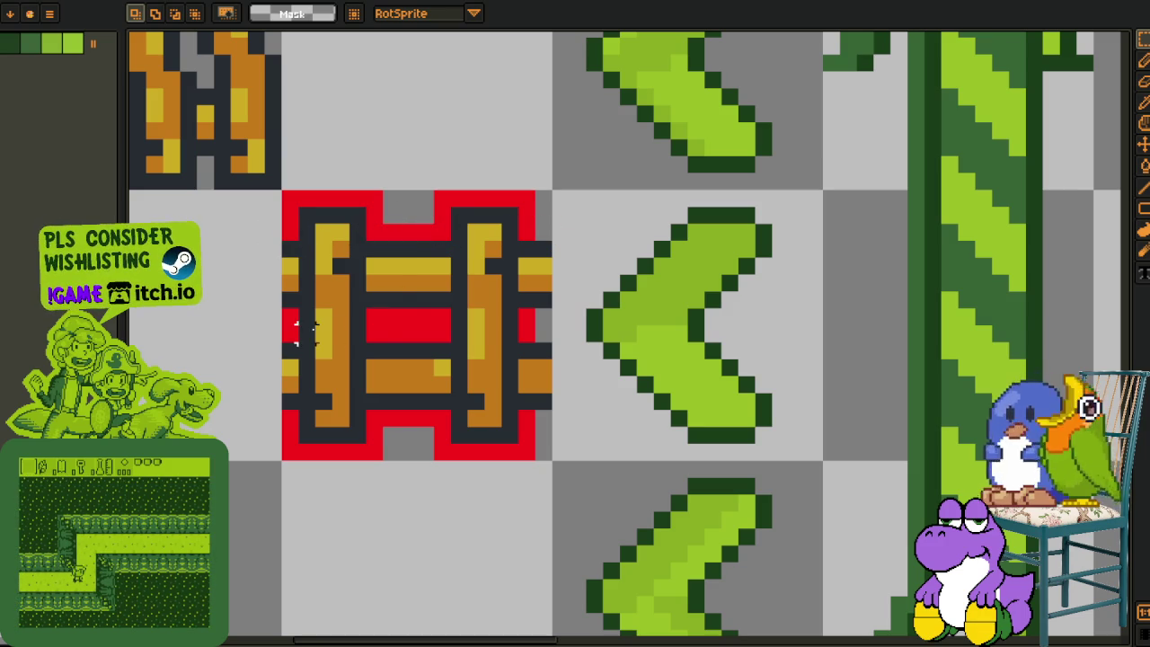
key("ctrl+z")
key("ctrl+z")
key("ctrl+z")
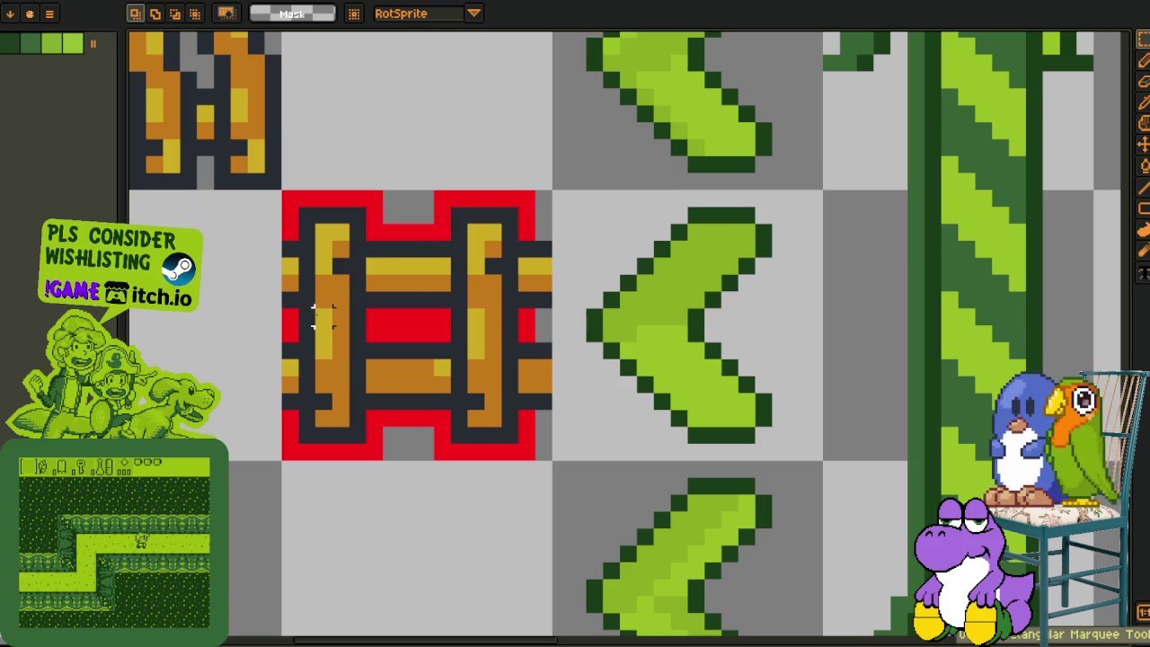
Replace all red guide pixels with grey using Replace Color.
left_click(421, 226, "alt")
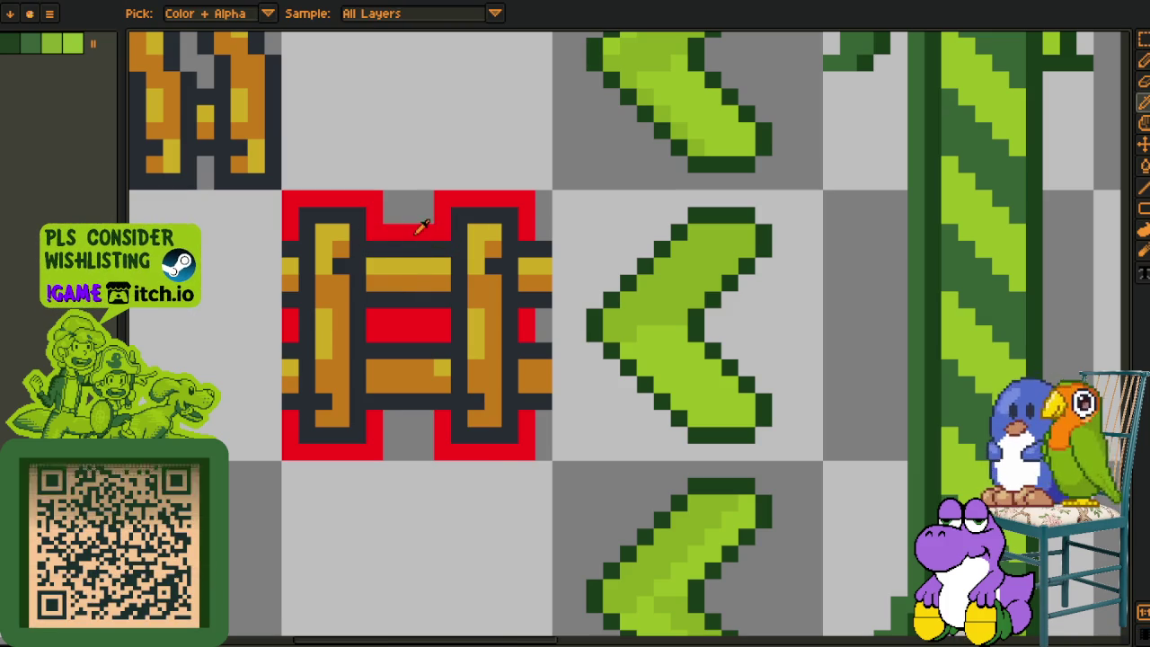
key("shift+r")
left_click(456, 503)
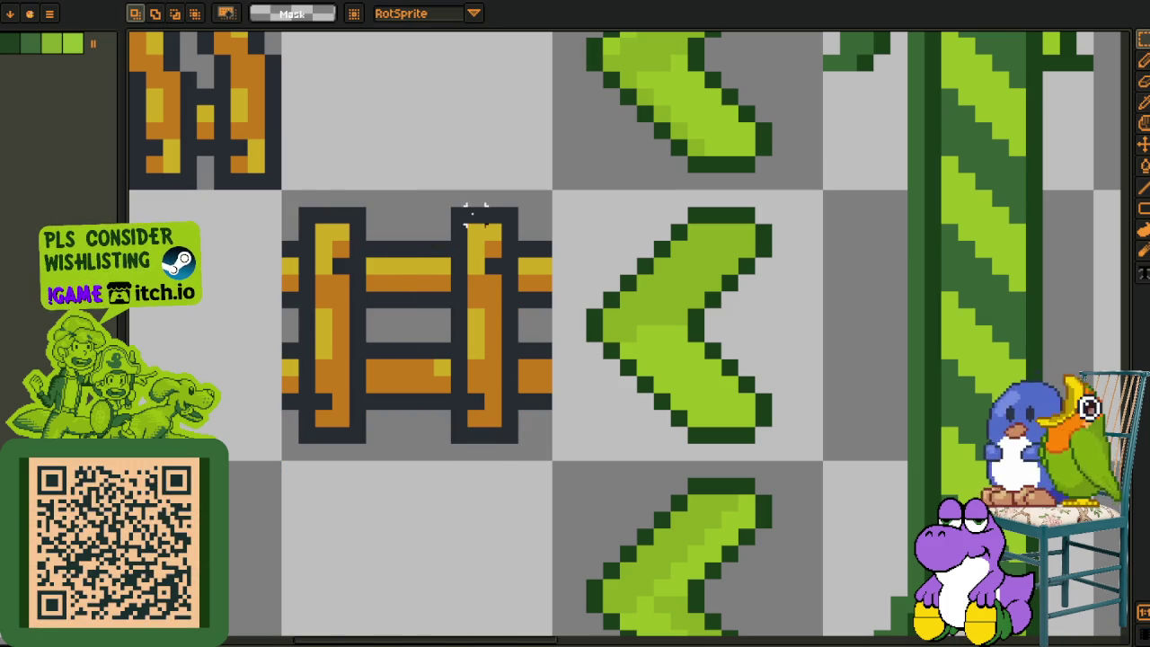
Erase the right post and shift the lower rail down and upper rail up one pixel.
mouse_move(459, 210)
left_mouse_down()
mouse_move(539, 445)
mouse_move(519, 443)
left_mouse_up()
key("Delete")
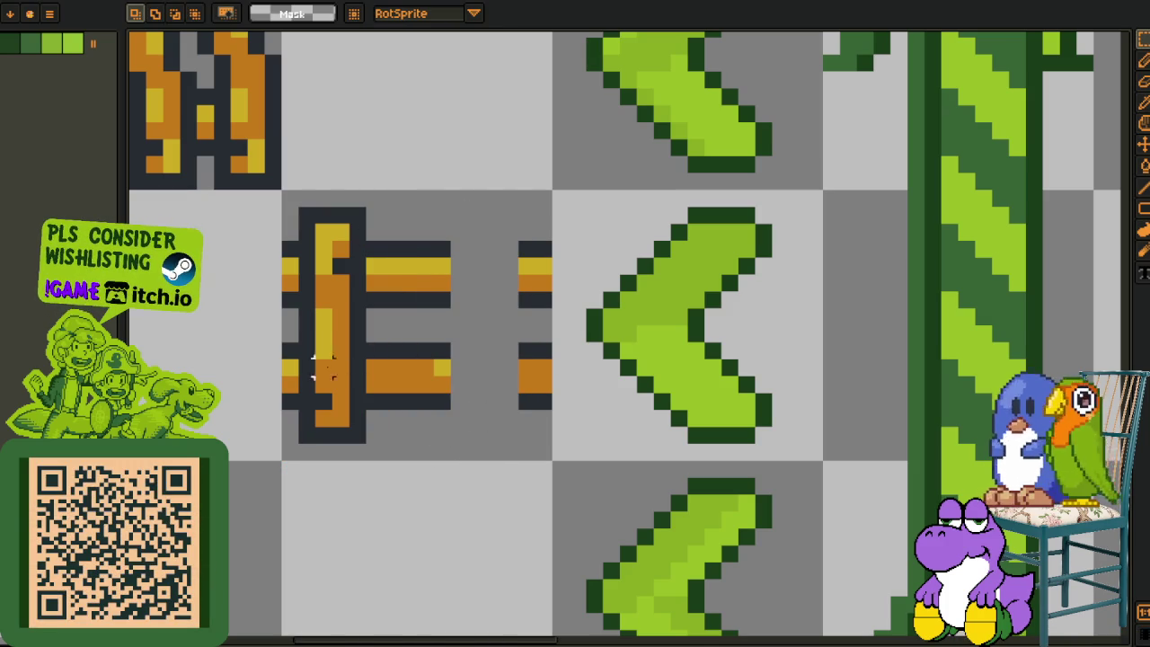
left_click_drag(289, 355, 298, 427)
left_click_drag(375, 333, 549, 416)
key("Down")
key("ctrl+d")
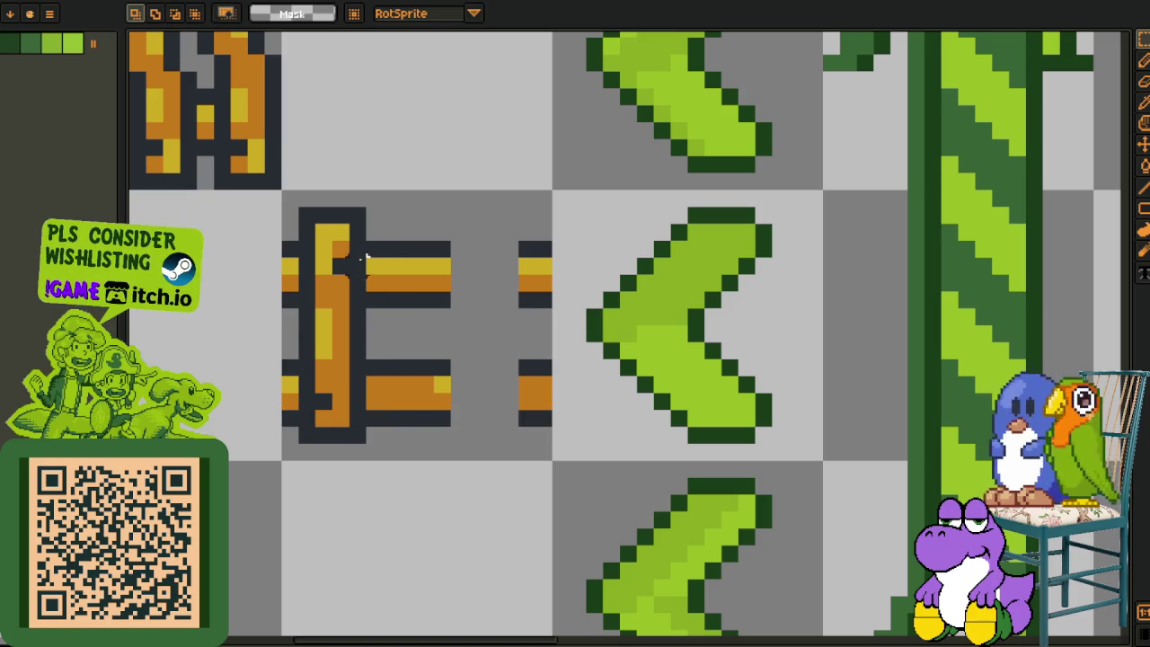
left_click_drag(369, 241, 550, 309)
key("Up")
key("ctrl+d")
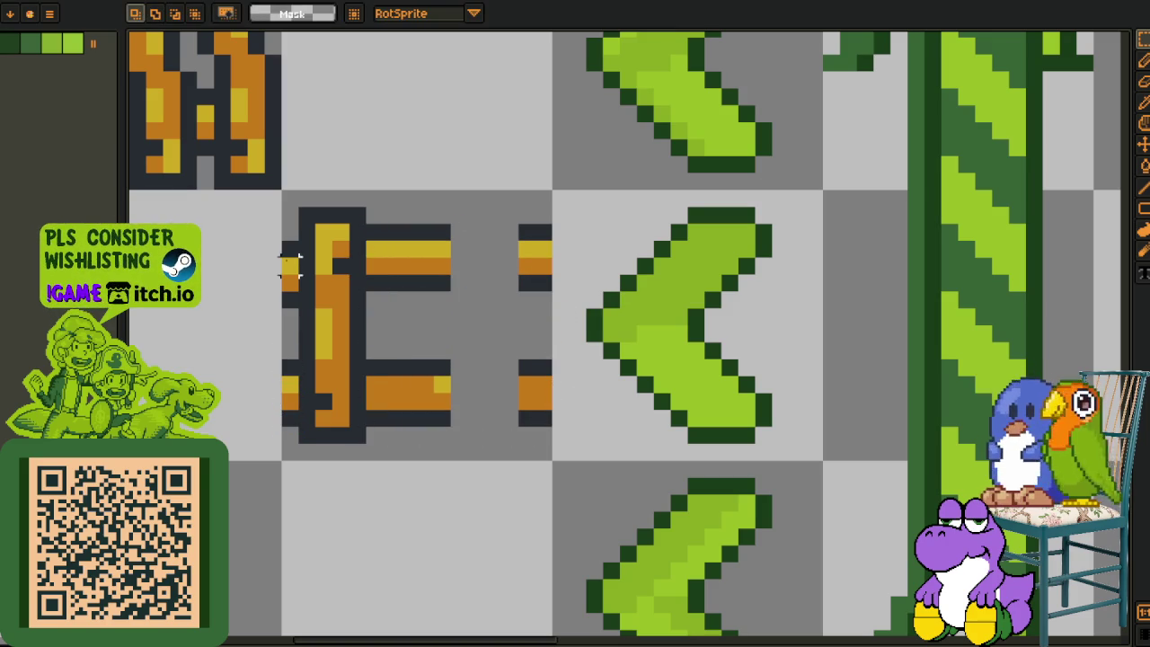
left_click_drag(283, 235, 299, 308)
key("Up")
key("ctrl+d")
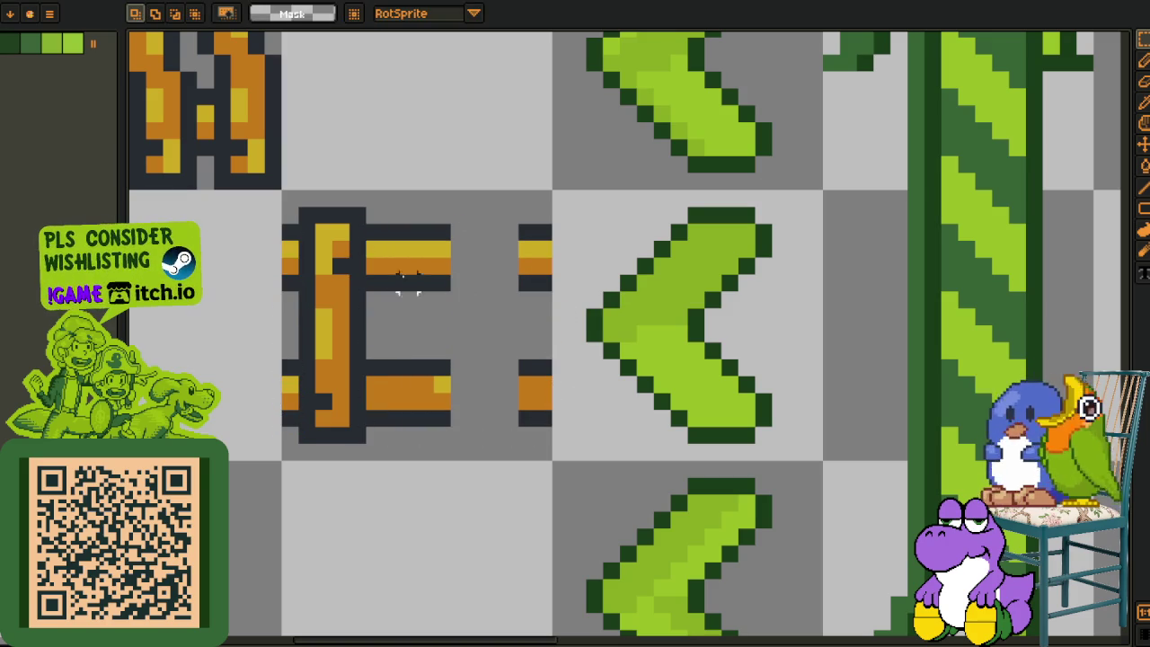
Duplicate the left post and place the copy further right on the rails.
left_click(387, 254, "alt")
left_click_drag(300, 209, 367, 444)
scroll(448, 324, "down", 2)
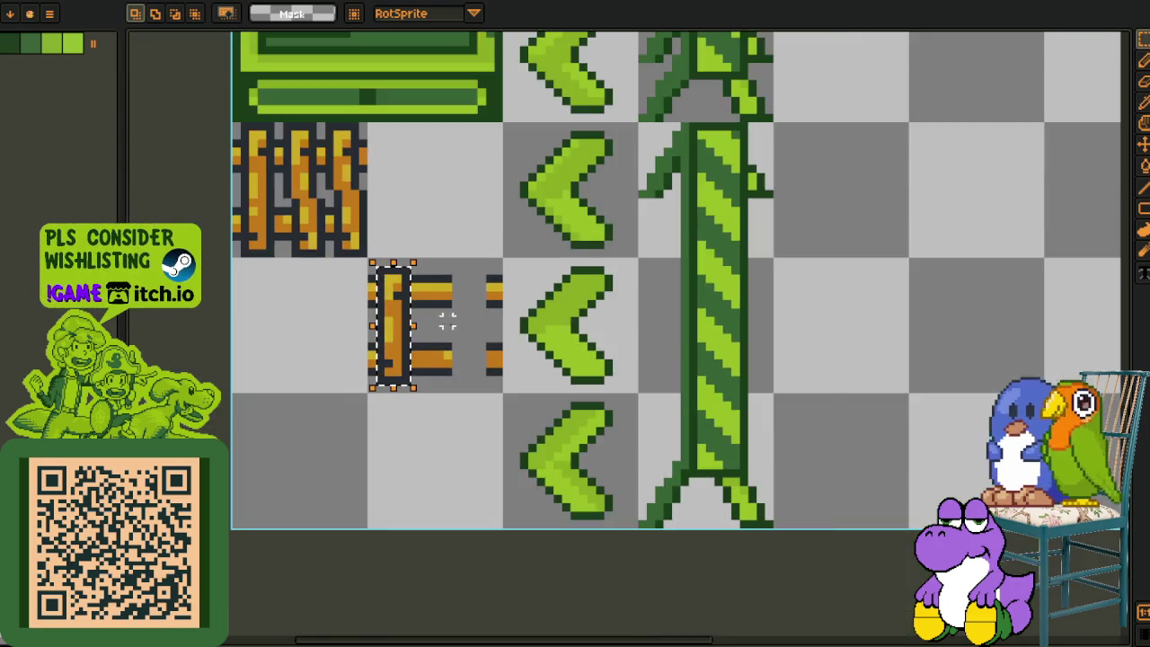
scroll(448, 324, "up", 2)
mouse_move(398, 347)
left_mouse_down()
mouse_move(506, 354)
mouse_move(533, 344)
left_mouse_up()
key("Return")
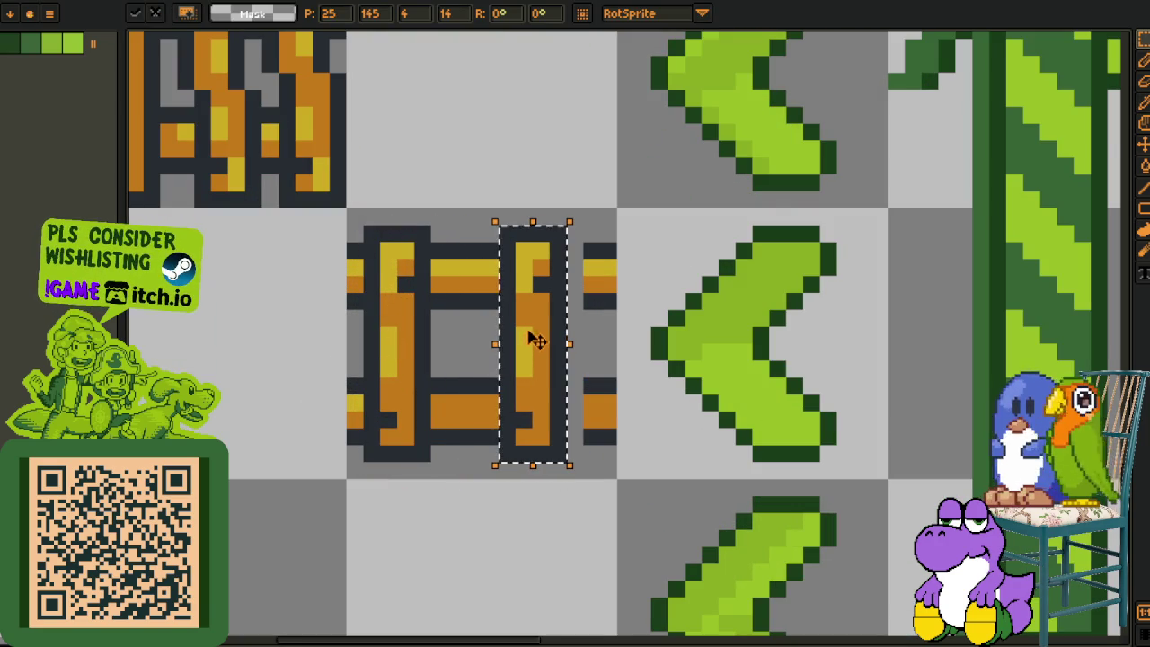
left_click(489, 232)
mouse_move(439, 232)
left_mouse_down()
mouse_move(488, 231)
mouse_move(502, 245)
mouse_move(597, 234)
left_mouse_up()
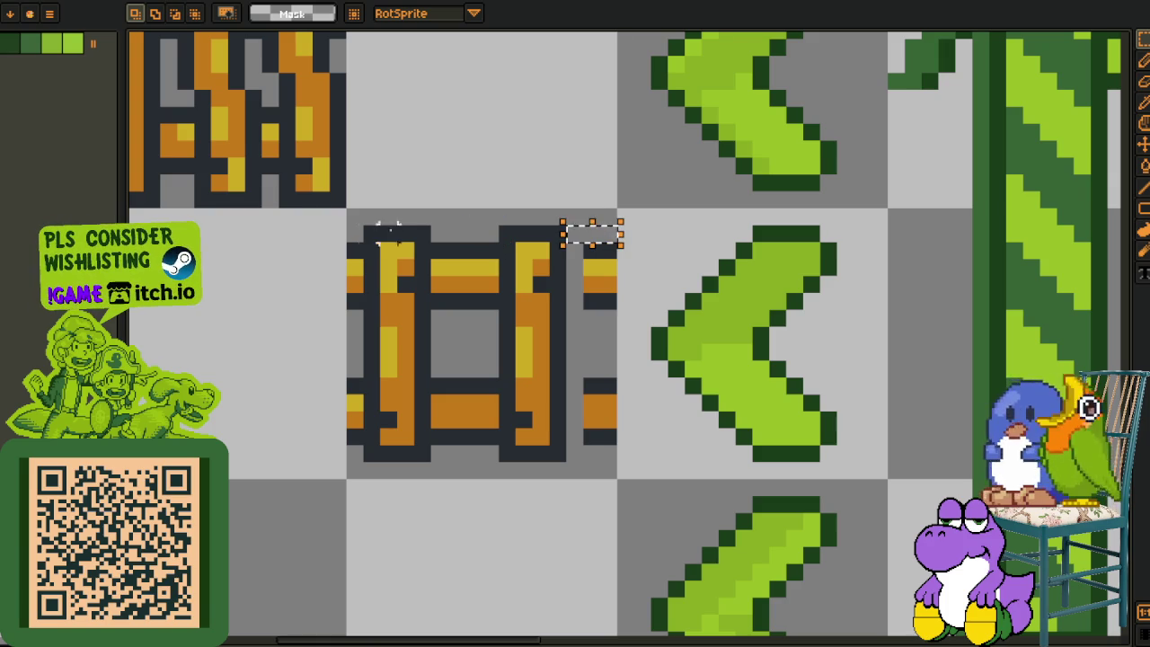
Touch up the fence with dark outline pixels and a yellow highlight along the rails' top row.
scroll(557, 298, "up", 1)
key("b")
left_click(575, 417)
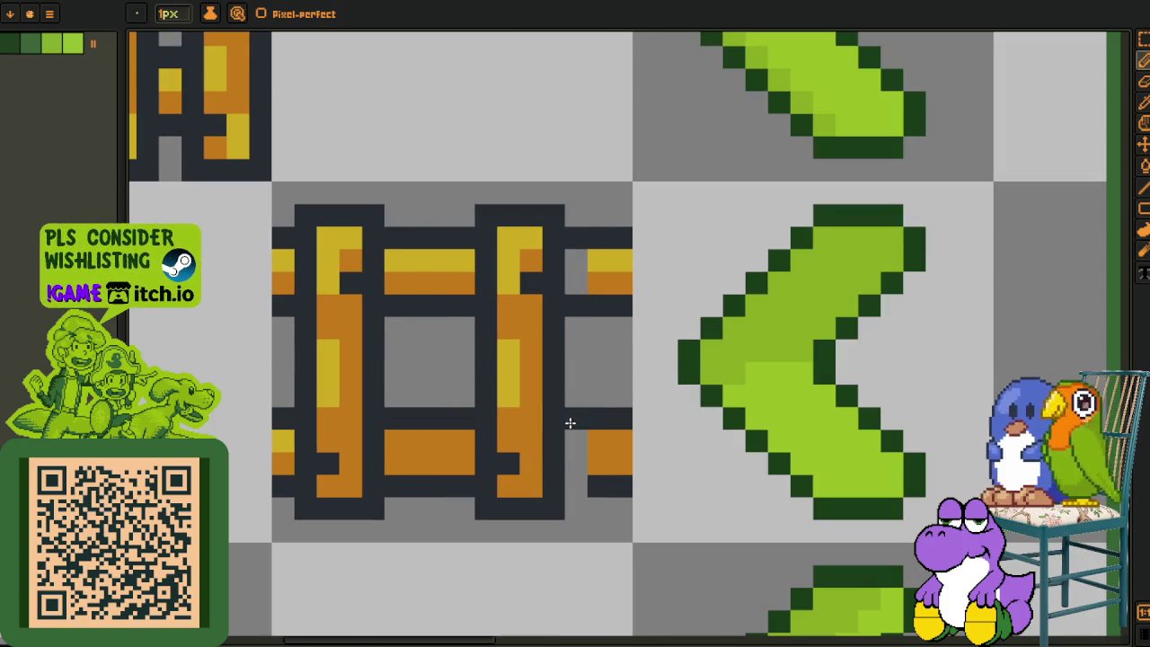
left_click(575, 480)
left_click(409, 440)
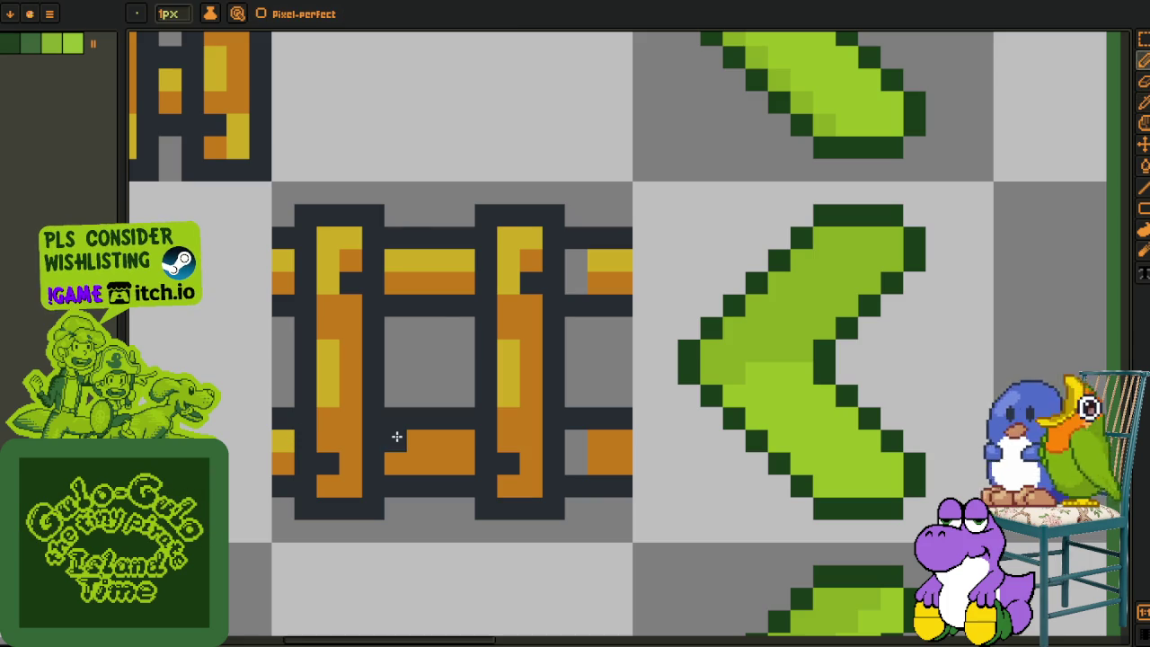
left_click(289, 428, "alt")
left_click_drag(397, 441, 432, 437)
left_click(463, 435)
left_click(575, 435)
left_click(599, 440)
left_click(576, 261)
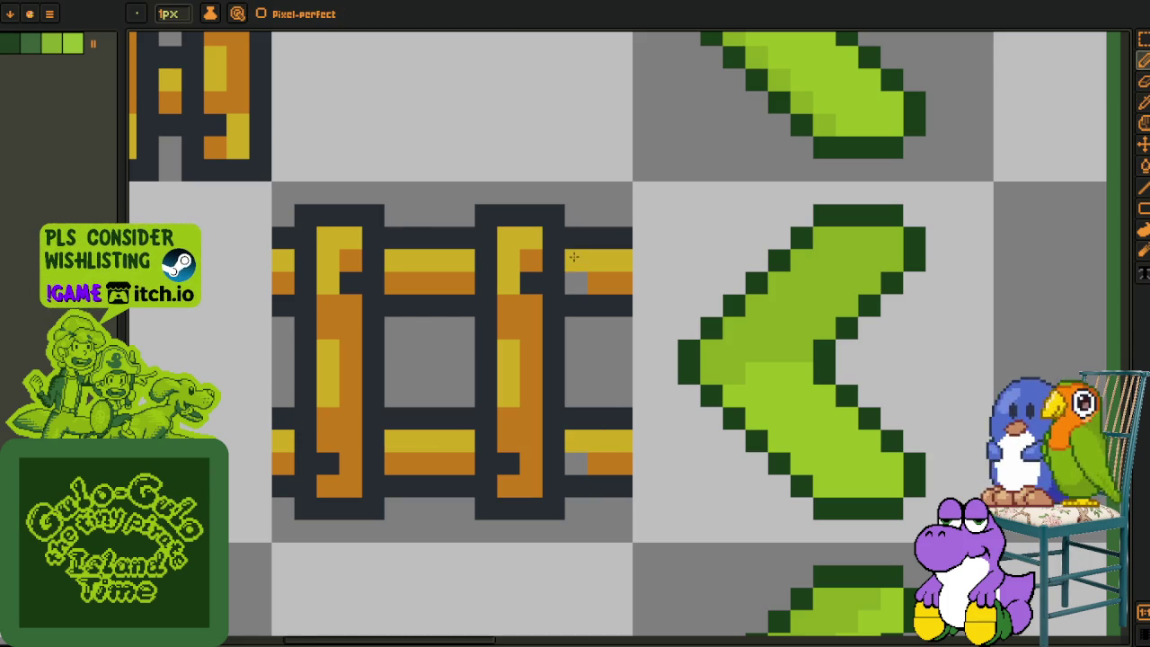
left_click(611, 279, "alt")
left_click(577, 284)
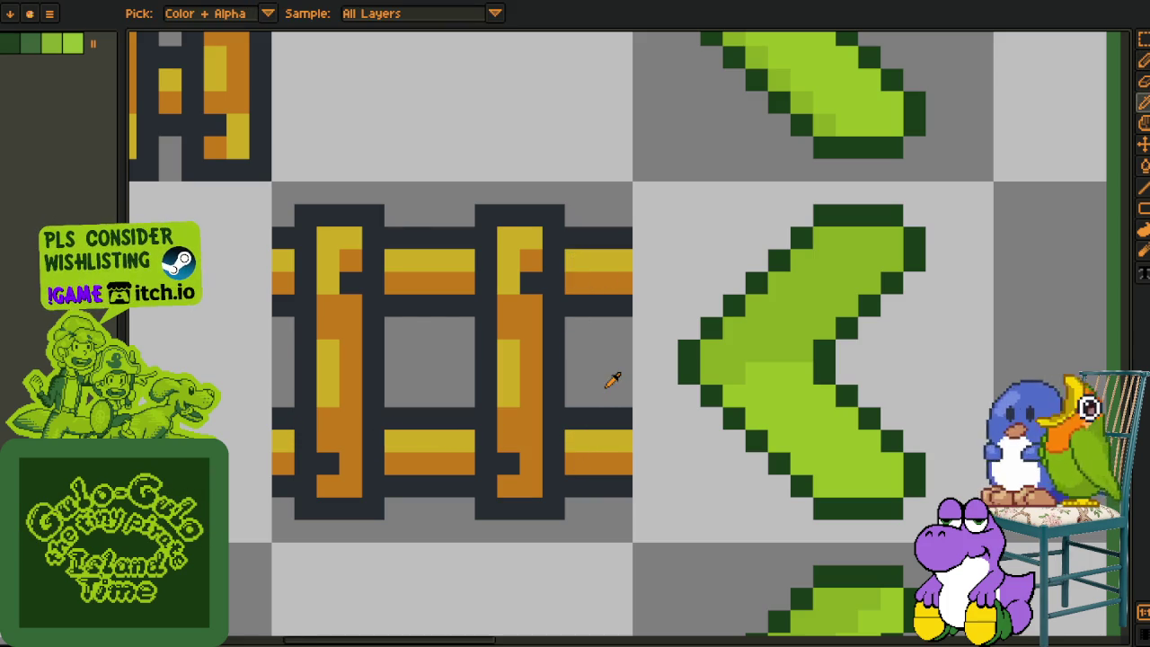
Move the tile's rightmost column to the left edge so the rails wrap for tiling.
key("m")
mouse_move(613, 224)
left_mouse_down()
mouse_move(616, 462)
mouse_move(633, 498)
mouse_move(318, 455)
mouse_move(267, 465)
left_mouse_up()
left_click(284, 236)
left_click_drag(257, 216, 617, 506)
key("Right")
key("Right")
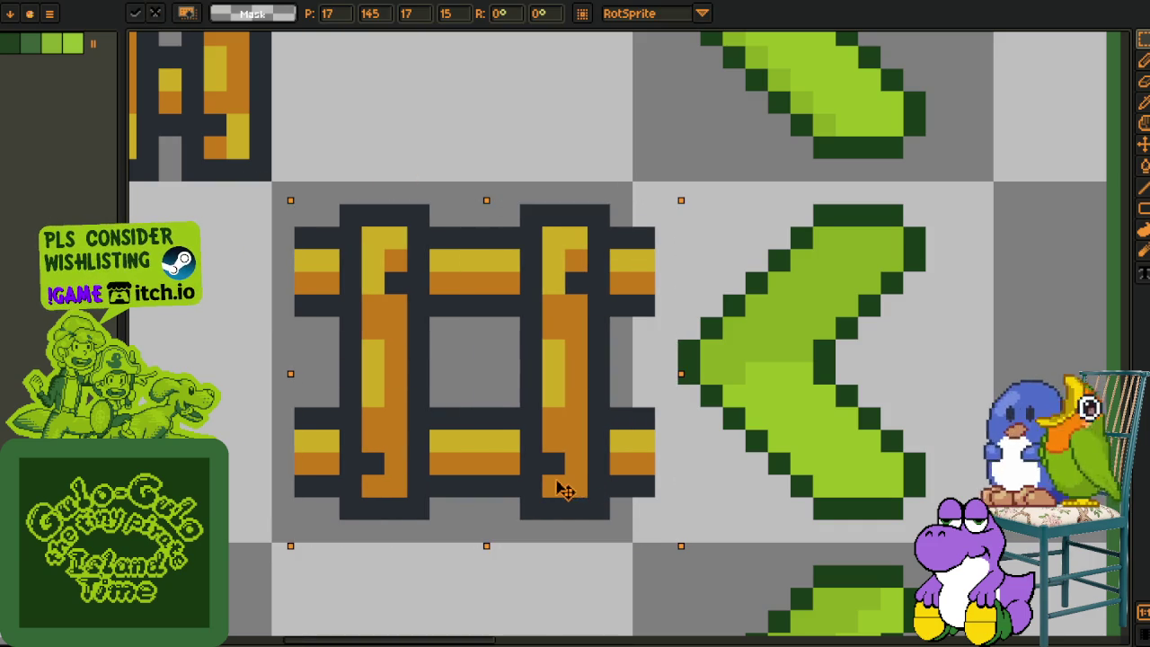
key("Left")
left_click(667, 351)
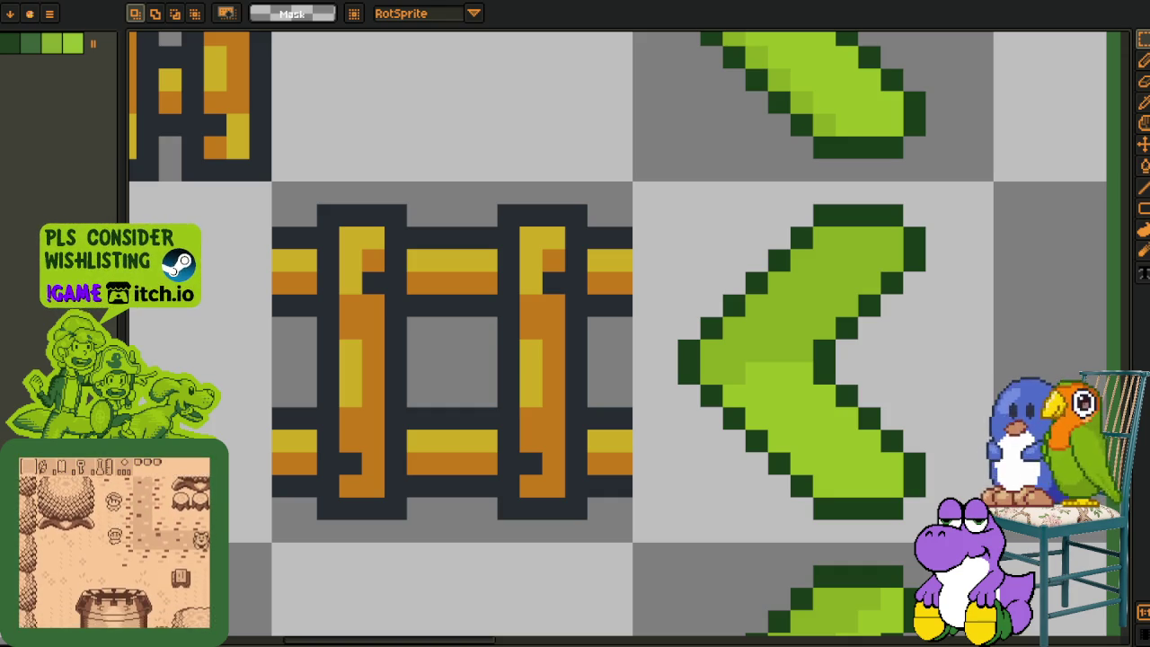
scroll(424, 302, "down", 4)
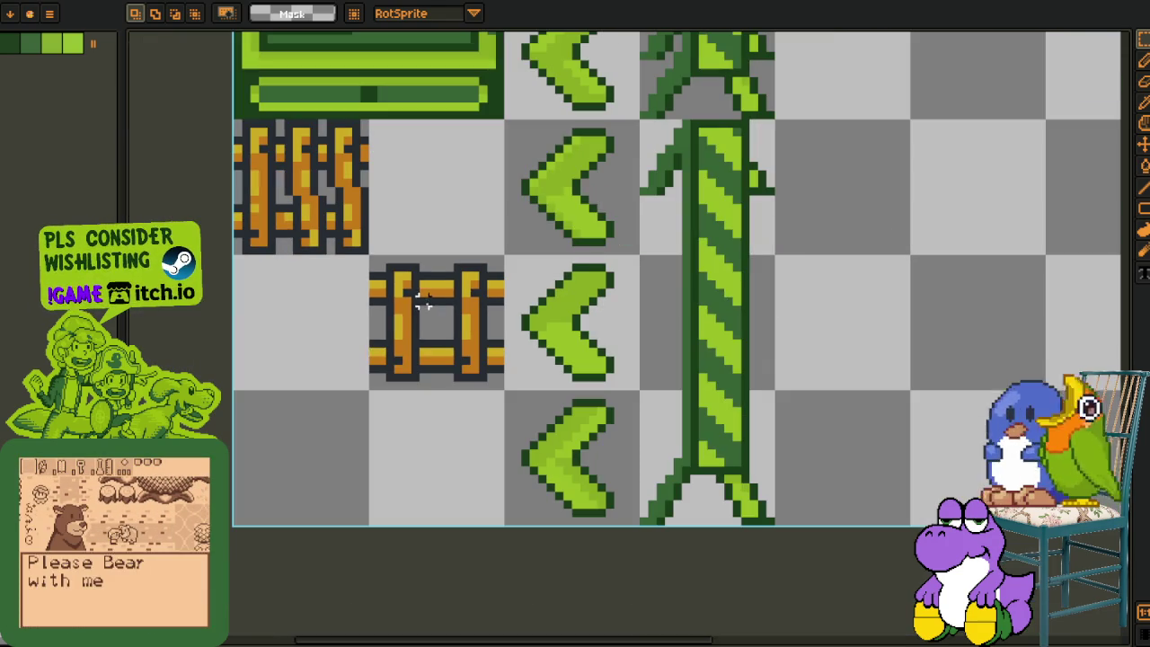
key("i")
key("b")
scroll(372, 279, "up", 4)
mouse_move(378, 238)
left_mouse_down()
mouse_move(460, 216)
mouse_move(512, 235)
mouse_move(665, 221)
mouse_move(711, 239)
left_mouse_up()
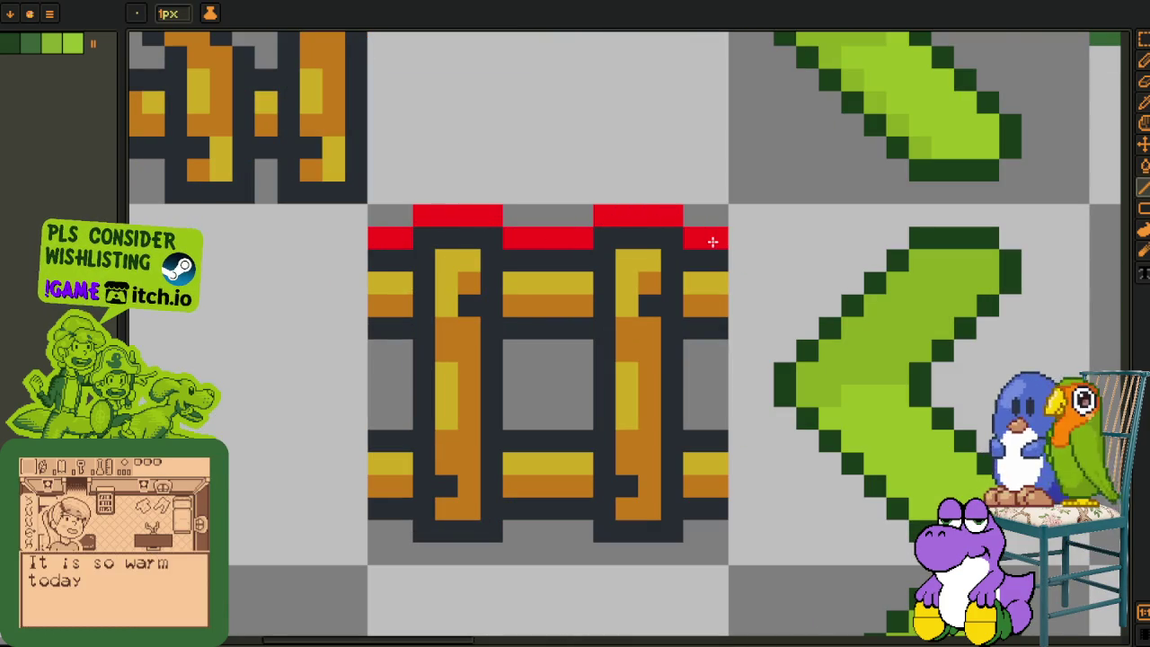
scroll(660, 243, "down", 3)
key("m")
key("ctrl+z")
key("ctrl+z")
key("ctrl+z")
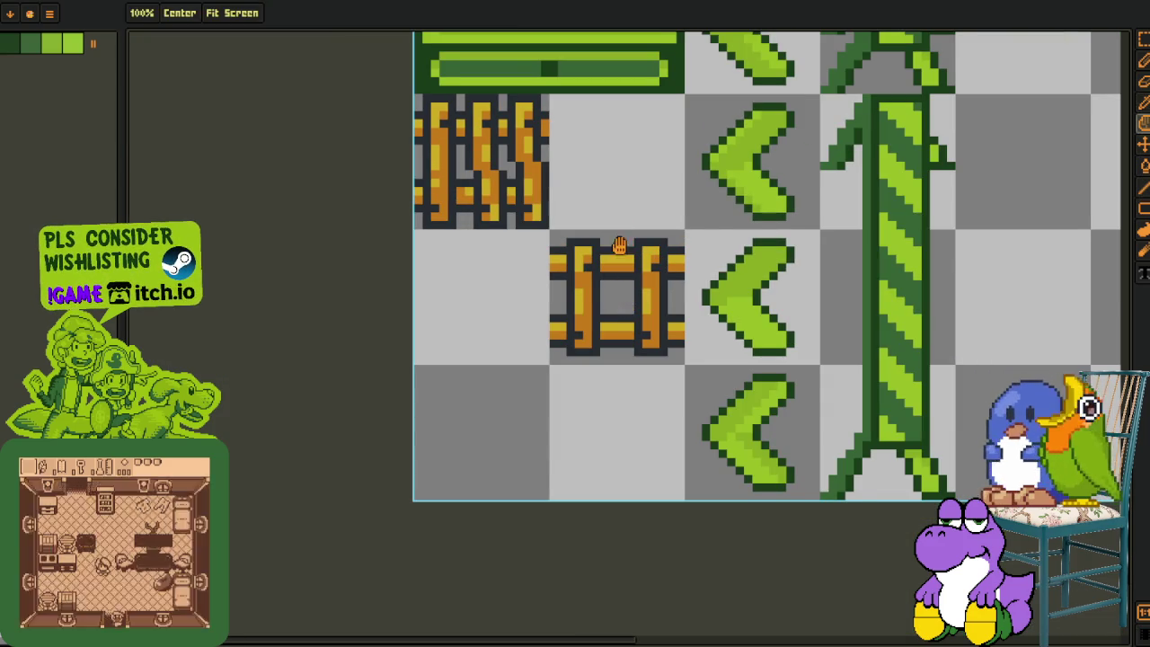
left_click_drag(621, 224, 542, 253)
scroll(659, 284, "up", 3)
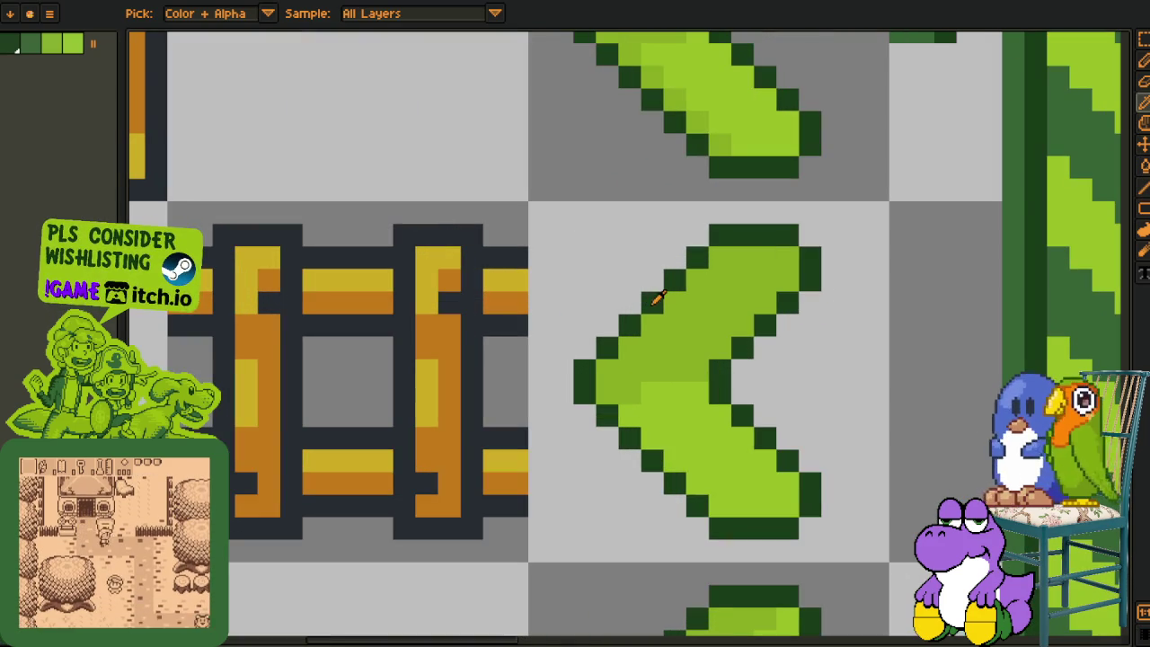
Replace dark outline with dark green, orange with light green, and yellow #d3aa0b with green.
key("shift+r")
left_click(475, 503)
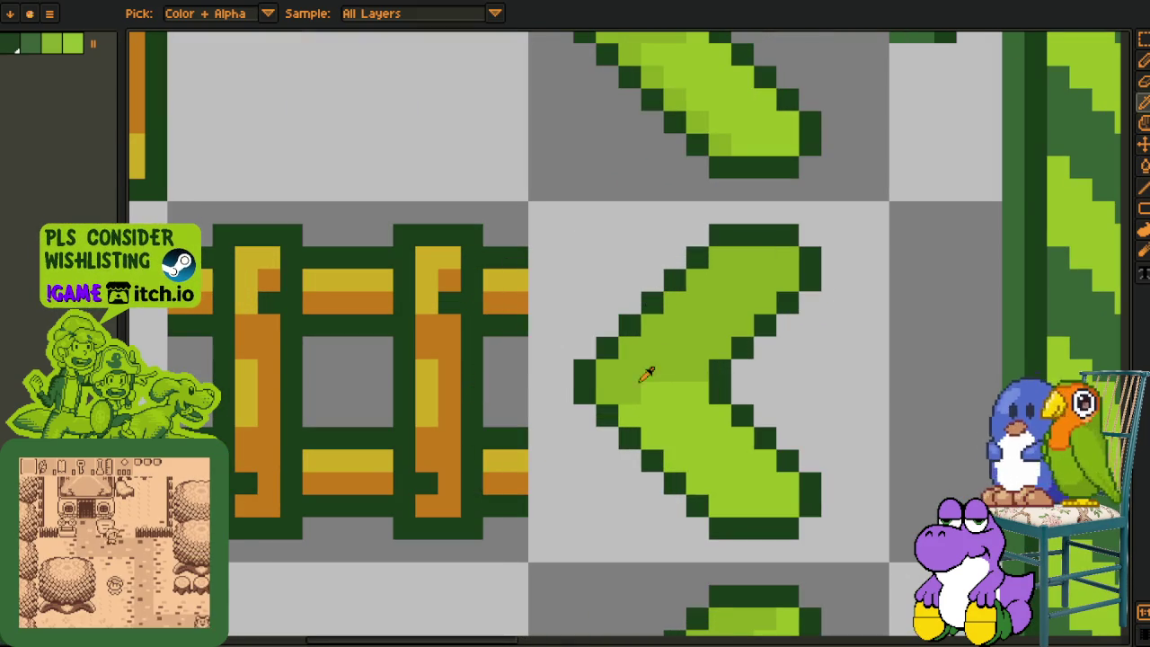
key("shift+r")
left_click(467, 503)
key("shift+r")
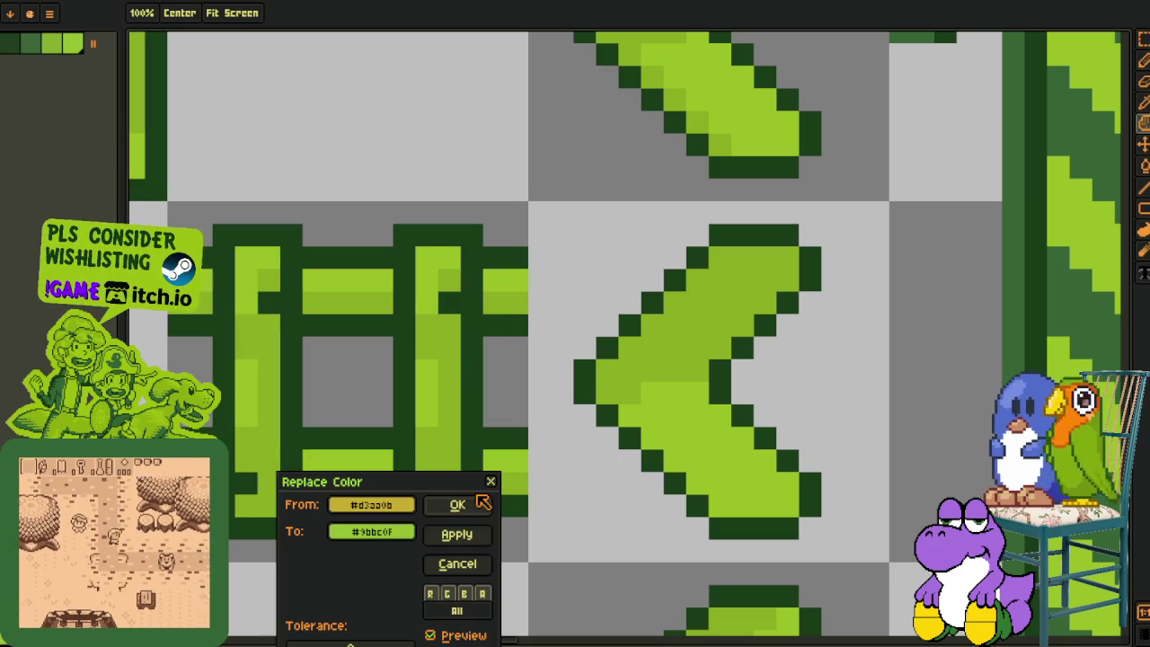
left_click(474, 507)
key("i")
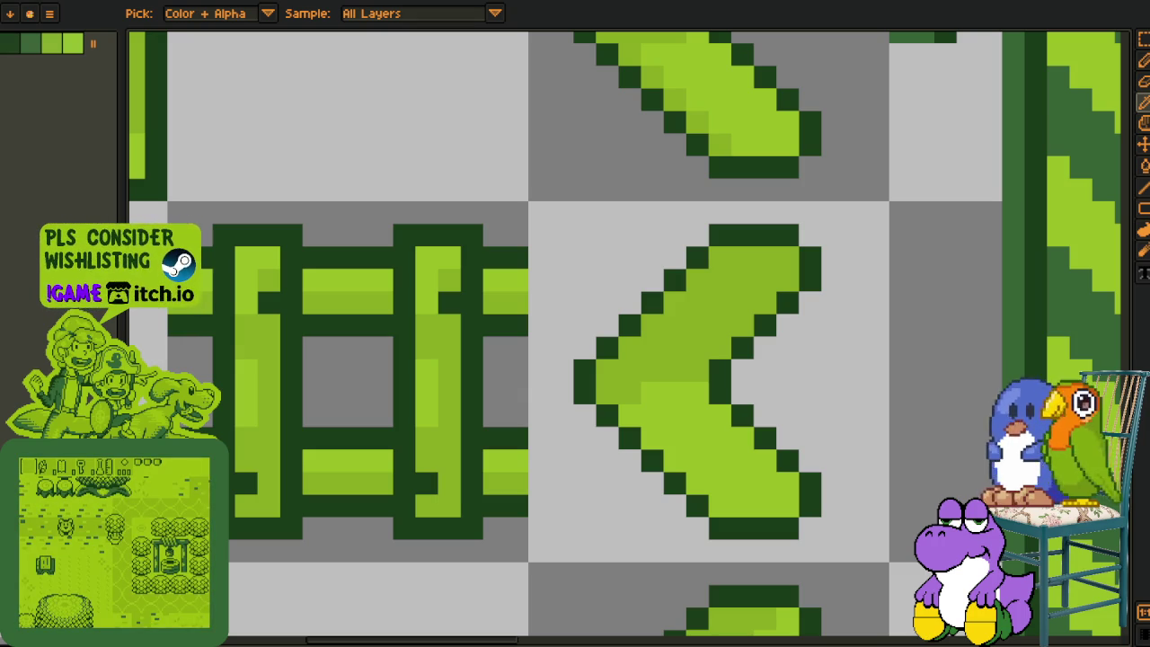
scroll(482, 174, "down", 8)
scroll(529, 121, "up", 5)
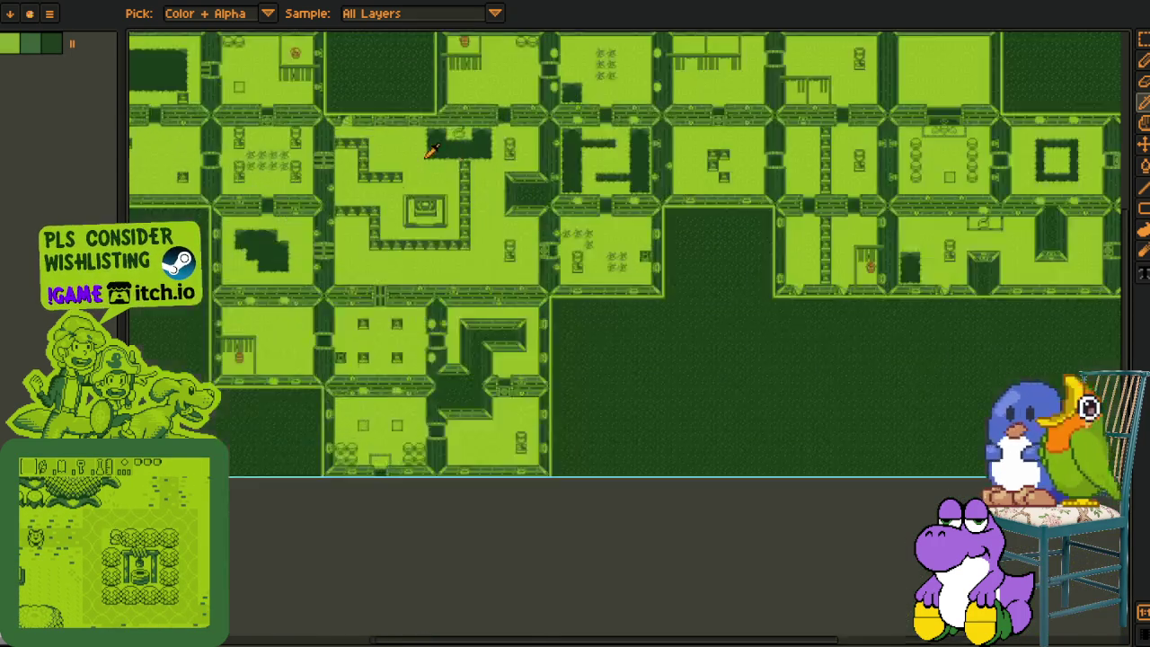
Dock the clock_o_rock_ map in a split view beside the tileset and widen the map pane.
key("space")
scroll(529, 121, "down", 5)
left_click_drag(620, 351, 512, 312)
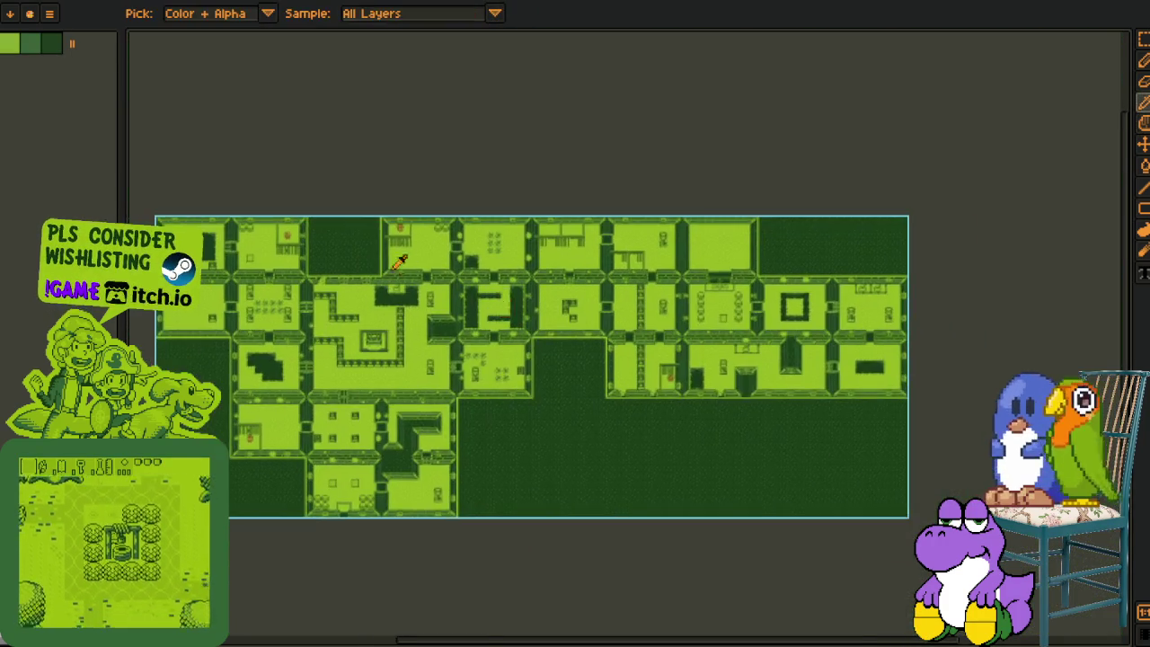
scroll(474, 233, "up", 5)
scroll(474, 233, "down", 5)
left_click_drag(581, 172, 570, 262)
scroll(504, 221, "up", 6)
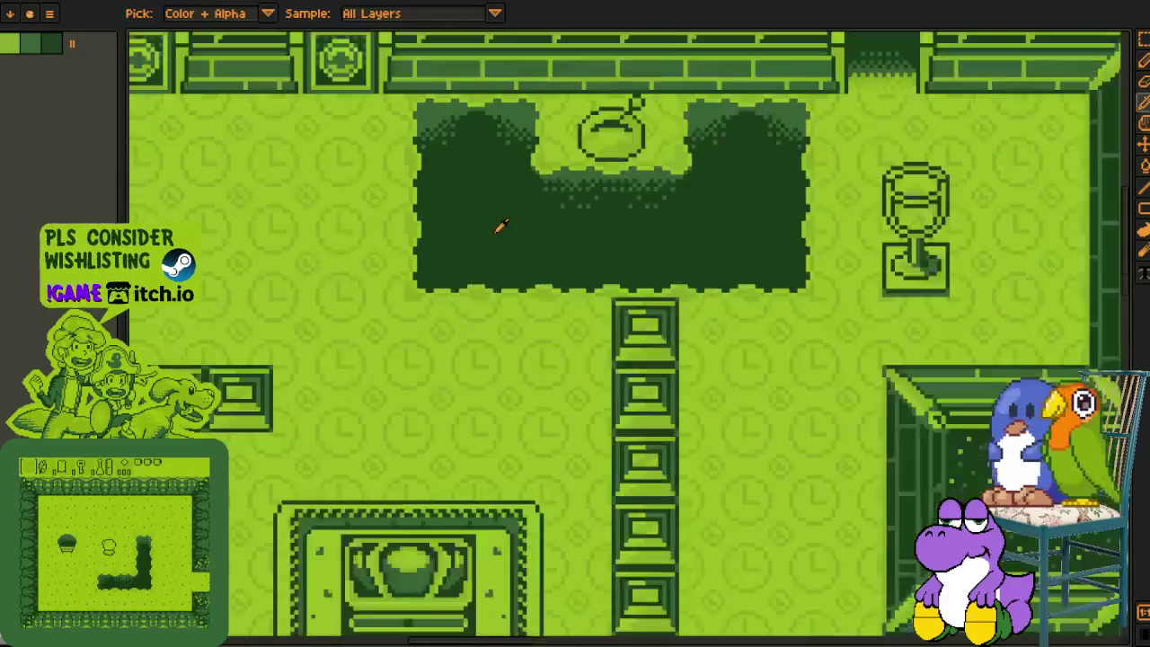
mouse_move(184, 9)
left_mouse_down()
mouse_move(1105, 131)
mouse_move(1105, 180)
left_mouse_up()
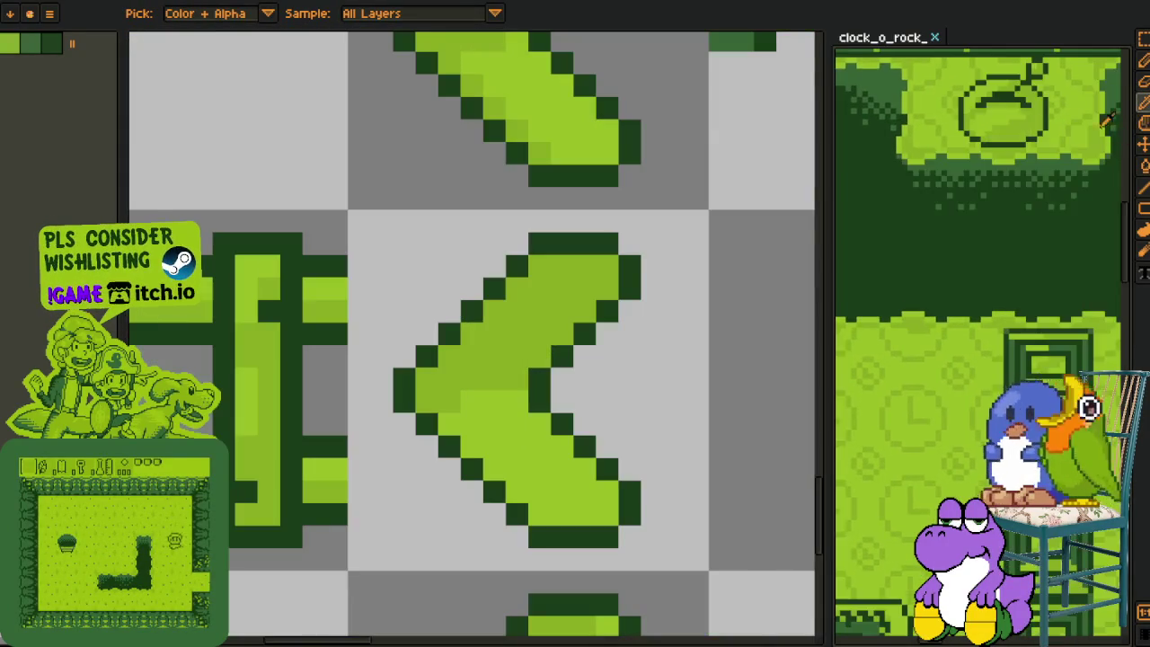
left_click_drag(825, 247, 369, 261)
Select a single tile in the tileset pane.
scroll(635, 284, "down", 4)
key("h")
scroll(635, 284, "up", 8)
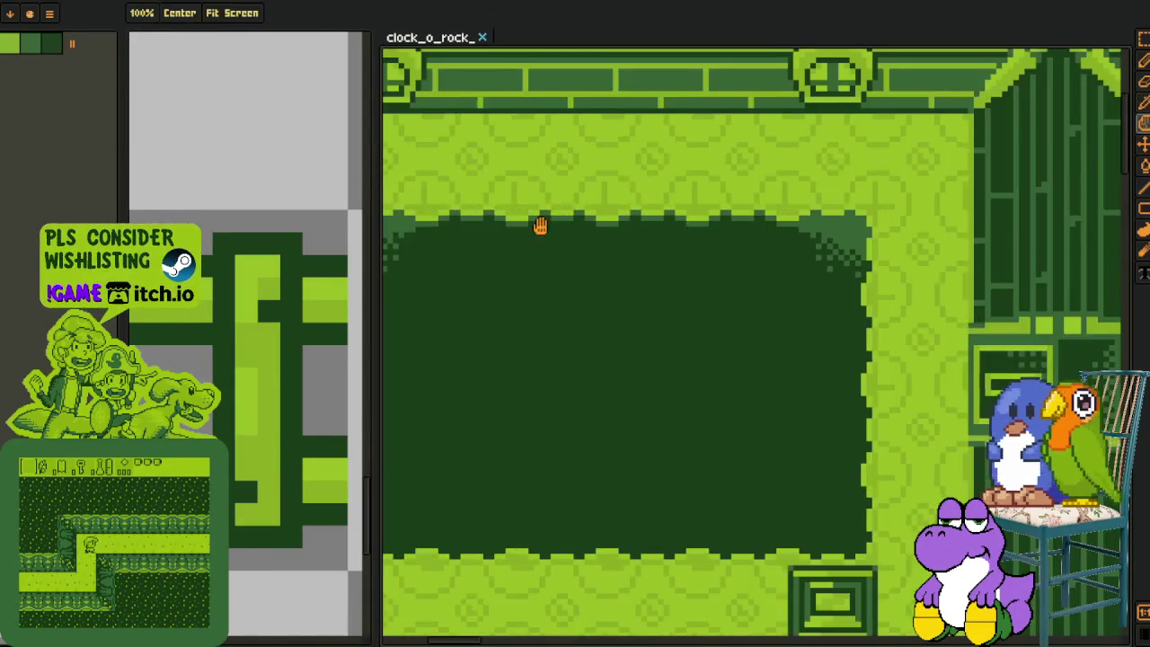
scroll(231, 186, "down", 3)
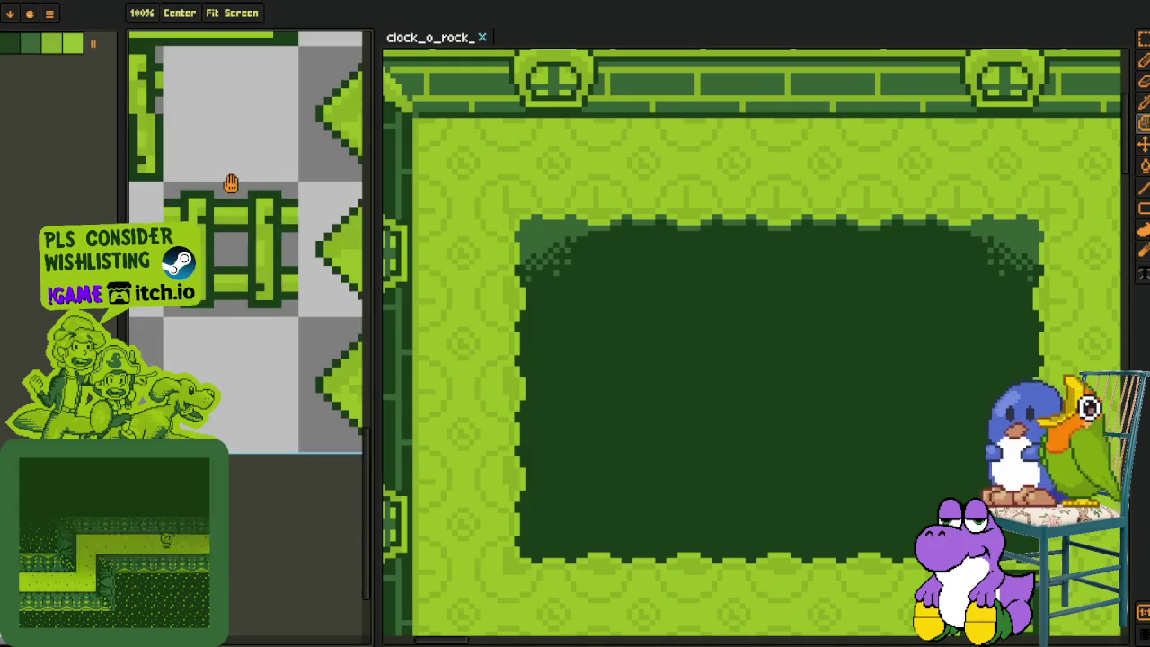
key("r")
left_click_drag(211, 209, 277, 219)
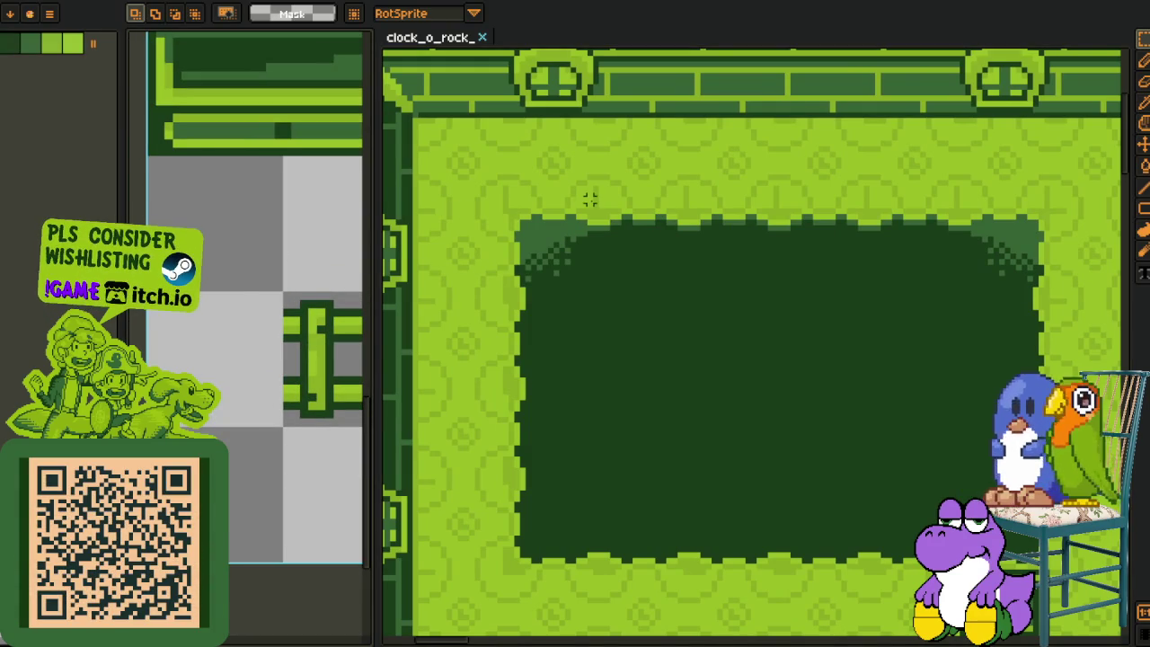
Paste copies of the dithered edge tile onto the top-left room's pit and slide them into place.
scroll(590, 199, "down", 4)
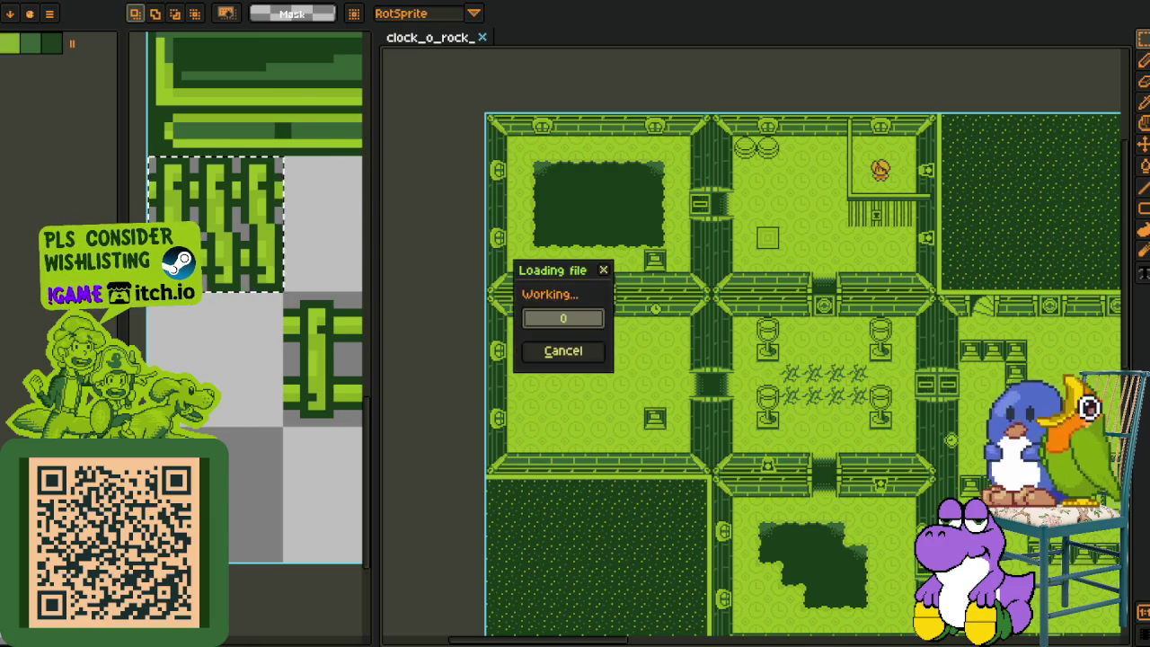
left_click_drag(270, 405, 270, 362)
scroll(235, 303, "up", 5)
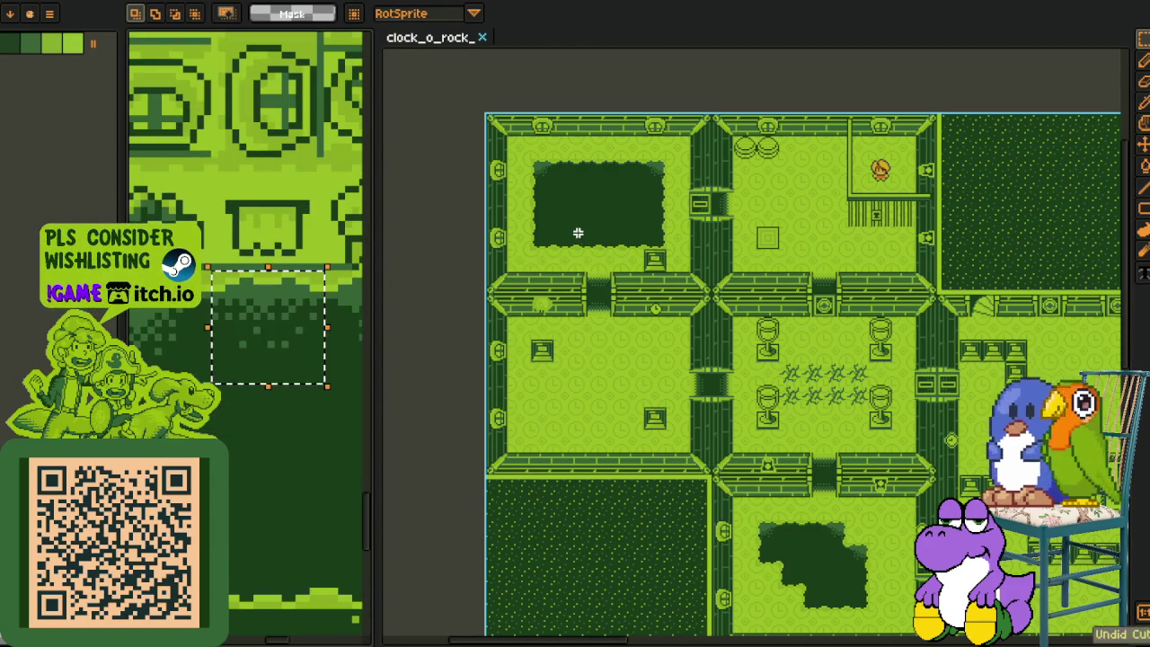
scroll(575, 231, "up", 6)
key("ctrl+v")
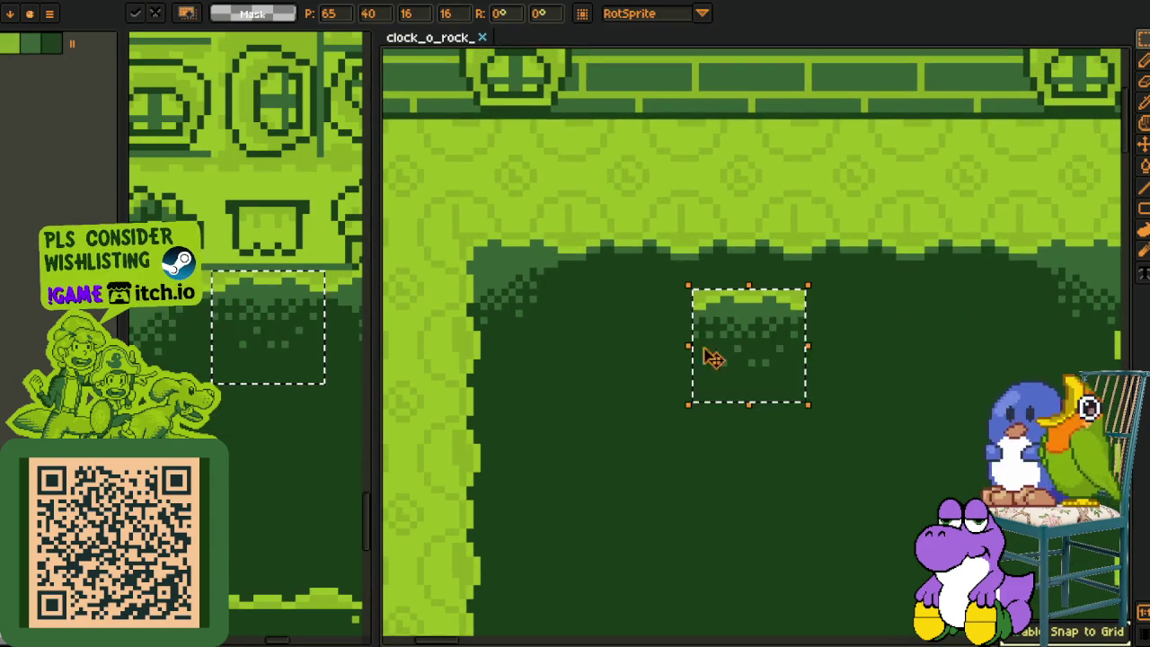
left_click_drag(713, 357, 637, 297)
key("ctrl+v")
left_click_drag(748, 306, 974, 306)
Commit the pasted tile and stamp another dithered copy along the pit's top edge.
left_click(801, 383)
scroll(762, 375, "down", 5)
scroll(762, 375, "down", 3)
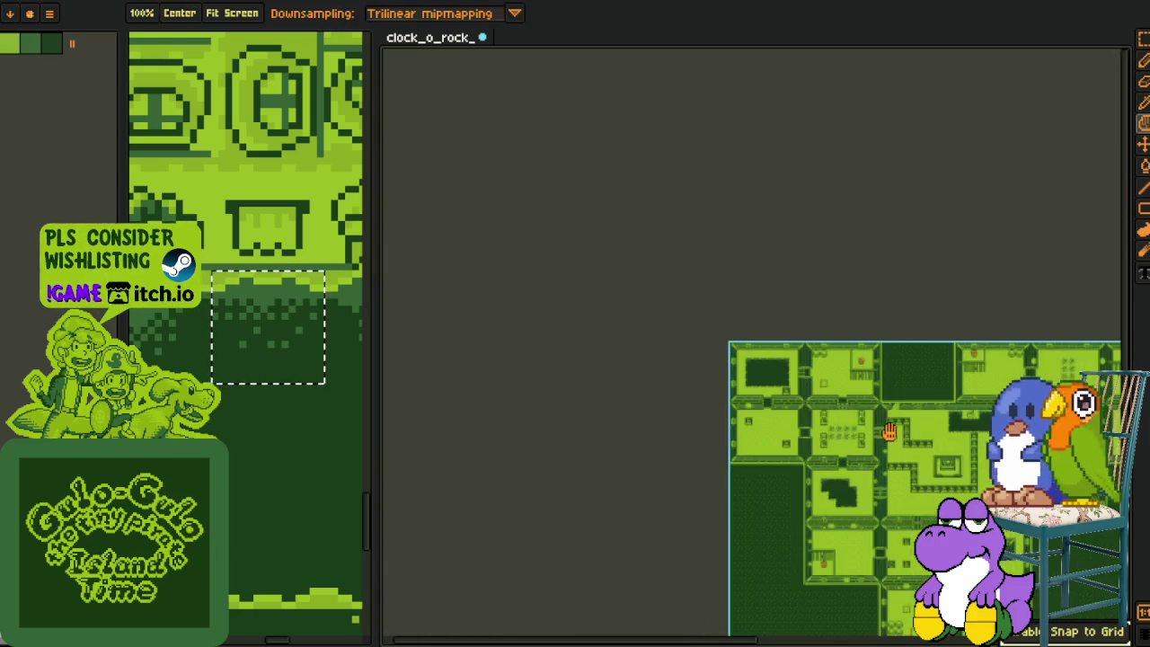
left_click_drag(762, 375, 569, 211)
scroll(639, 387, "up", 6)
key("ctrl+v")
mouse_move(752, 341)
left_mouse_down()
mouse_move(606, 306)
mouse_move(709, 311)
left_mouse_up()
left_click(871, 309)
scroll(871, 309, "down", 5)
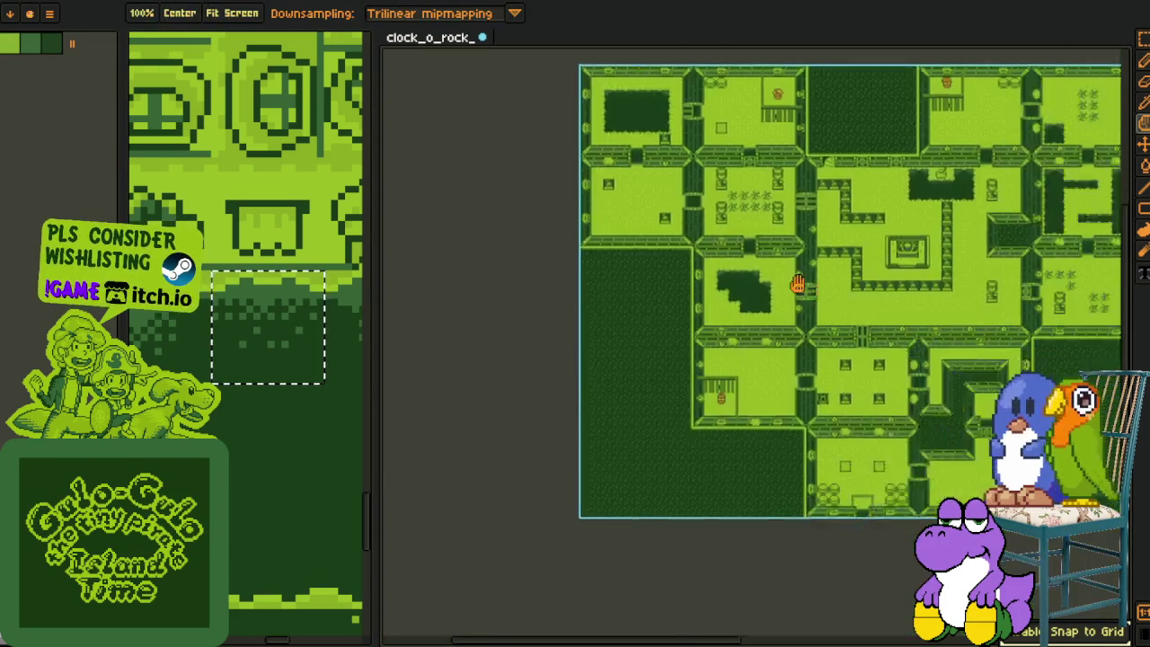
scroll(799, 285, "up", 6)
left_click_drag(740, 441, 779, 333)
scroll(779, 333, "down", 2)
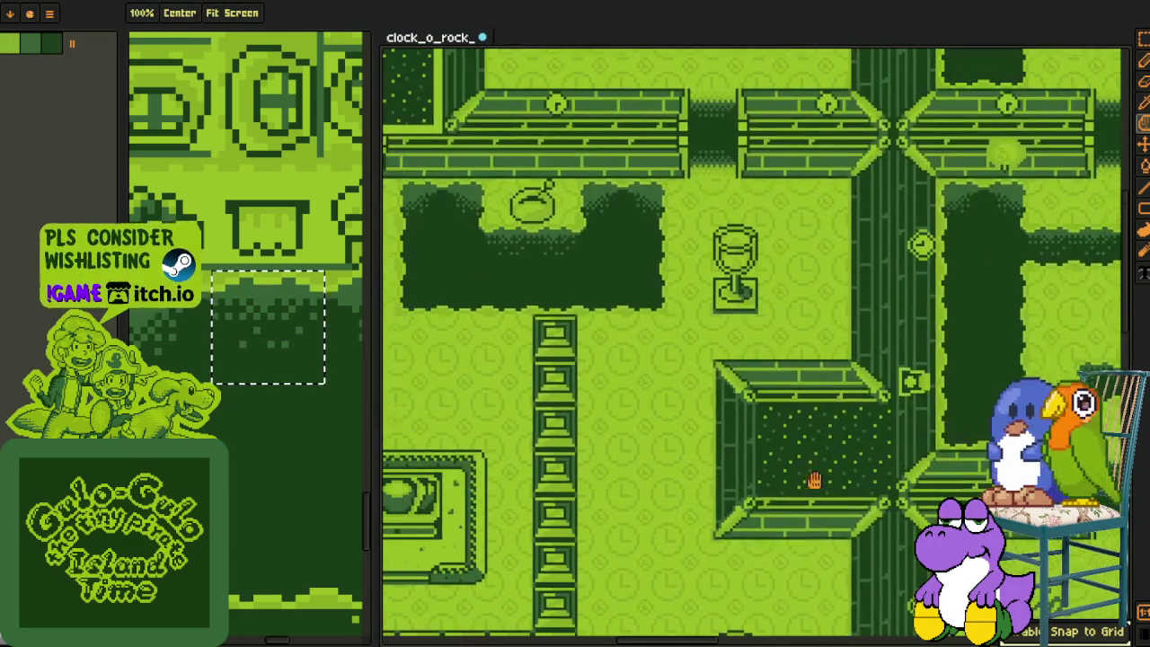
scroll(665, 351, "down", 3)
scroll(626, 346, "down", 2)
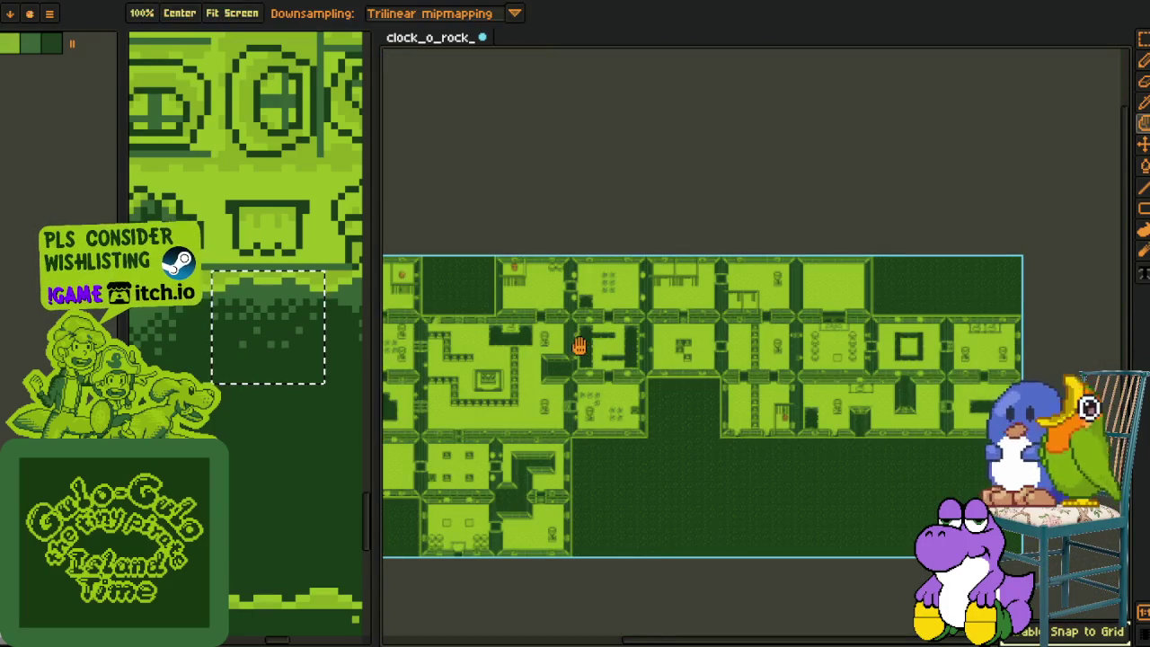
mouse_move(469, 297)
left_mouse_down()
mouse_move(654, 297)
mouse_move(866, 340)
left_mouse_up()
scroll(654, 297, "up", 4)
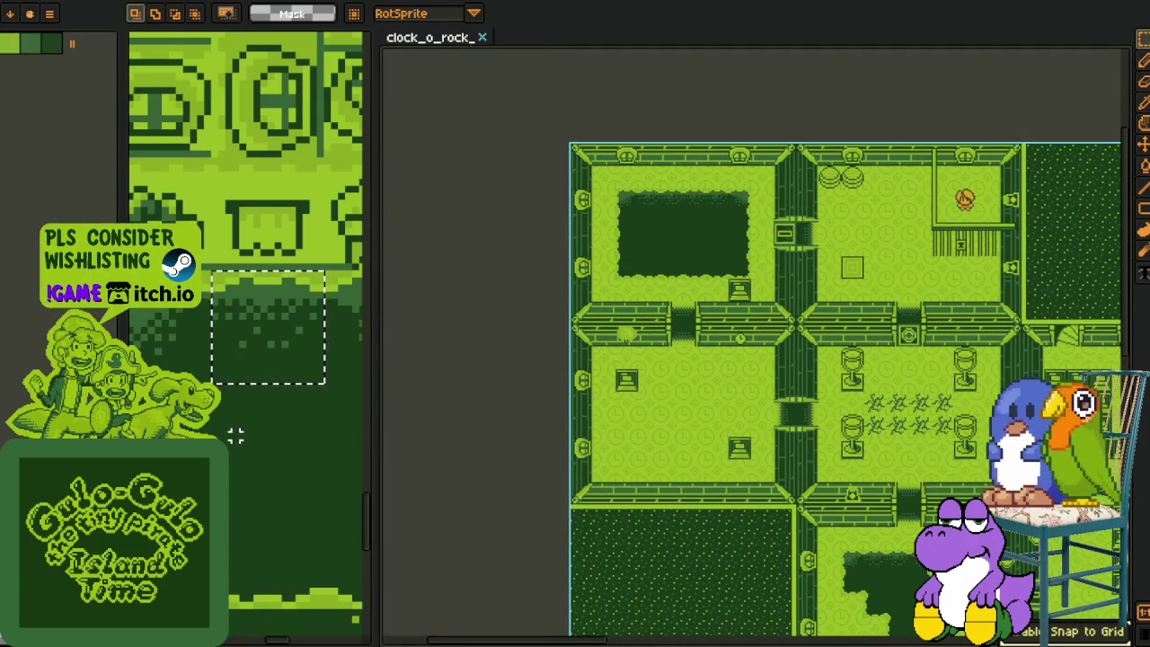
Add a new empty Layer 1 via the timeline and paste the copied tiles.
left_click(133, 49)
key("Tab")
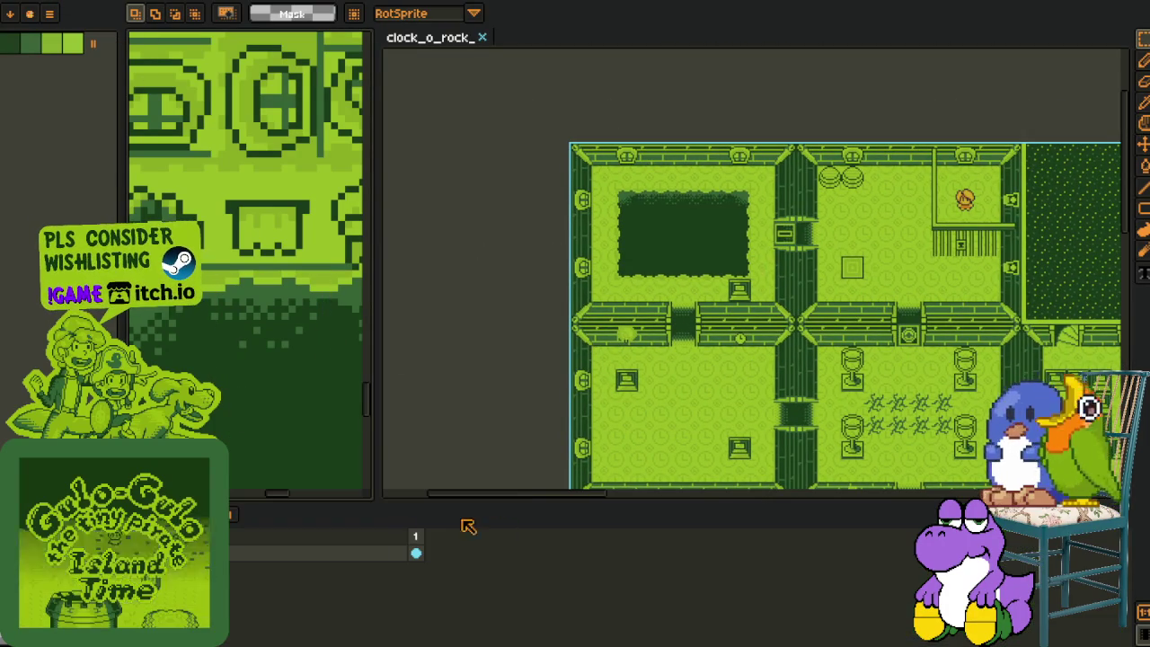
right_click(349, 528)
mouse_move(364, 554)
left_click(503, 550)
key("Tab")
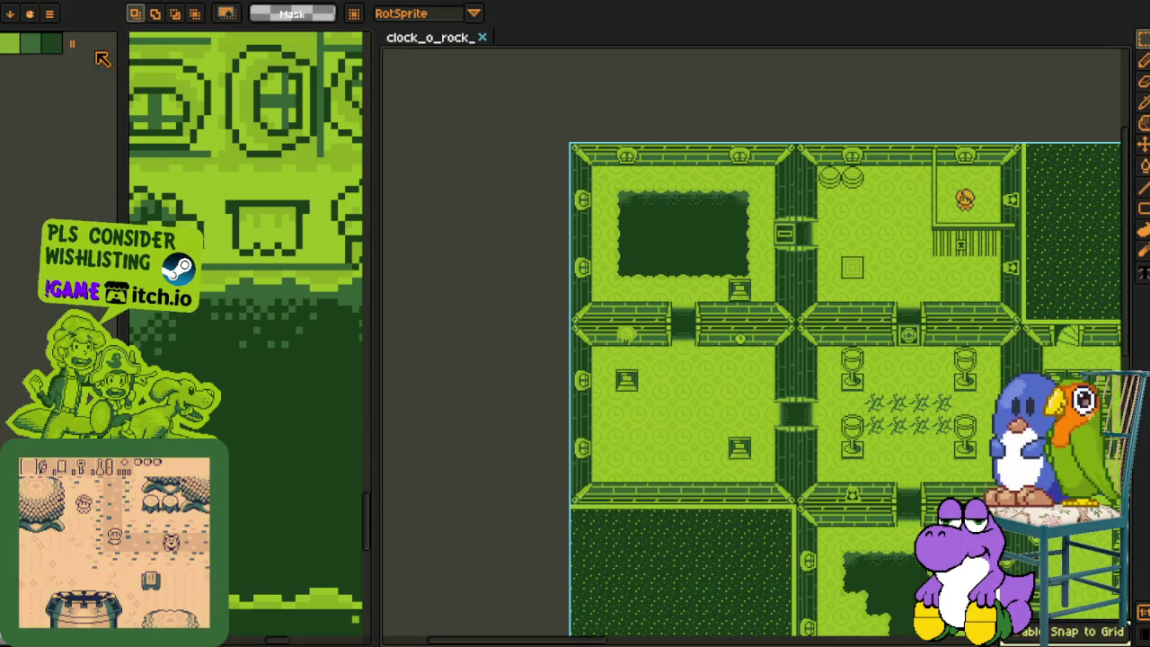
key("ctrl+v")
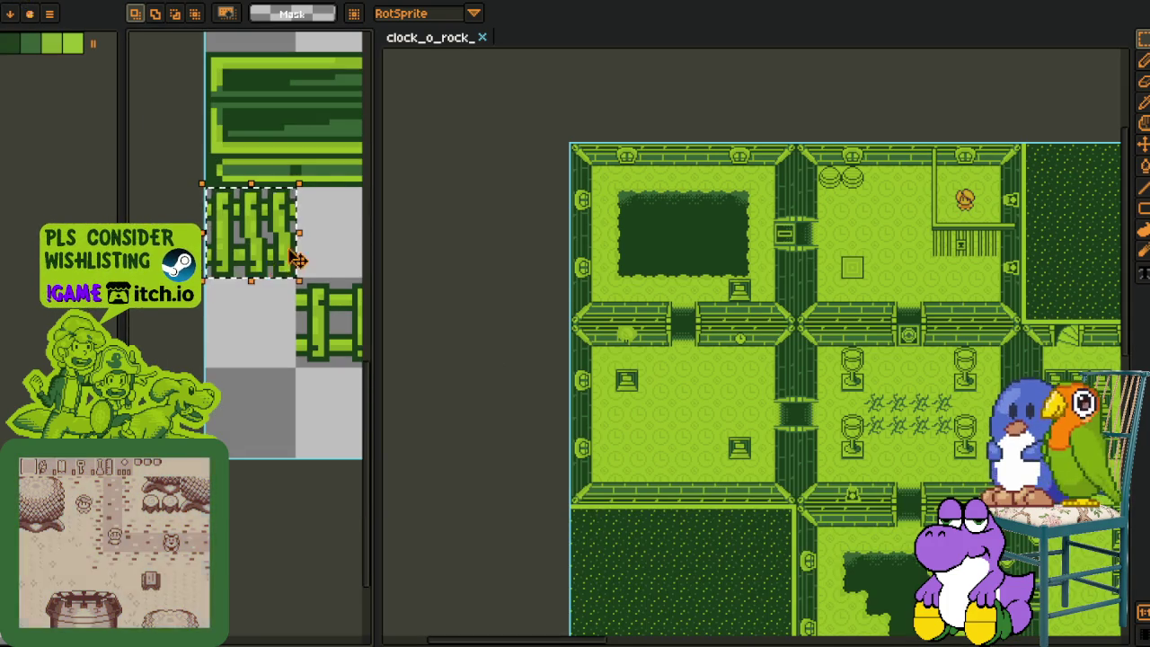
Marquee-select the dark pit in the top-left room of the clock_o_rock map.
key("Tab")
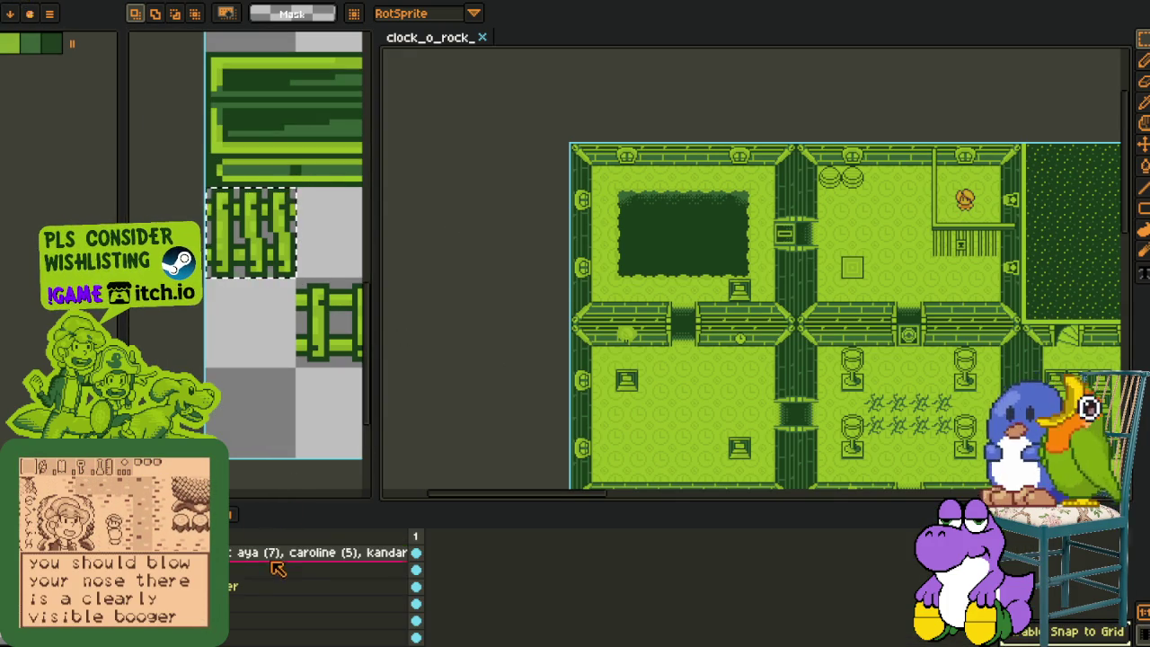
scroll(539, 269, "up", 4)
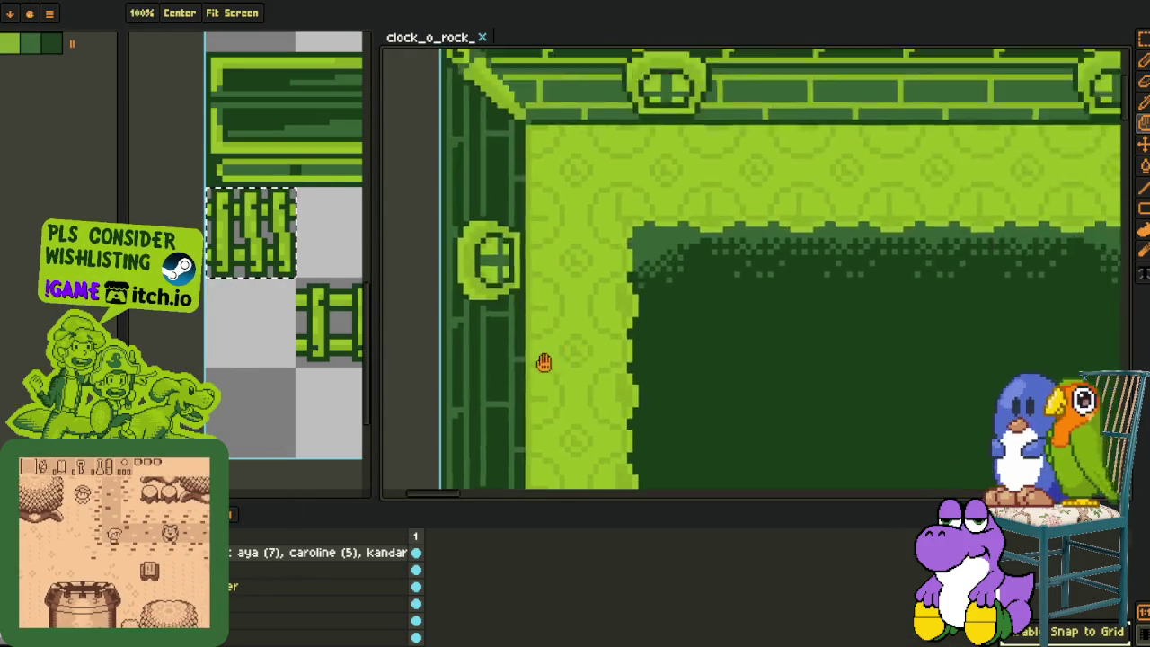
scroll(503, 269, "down", 4)
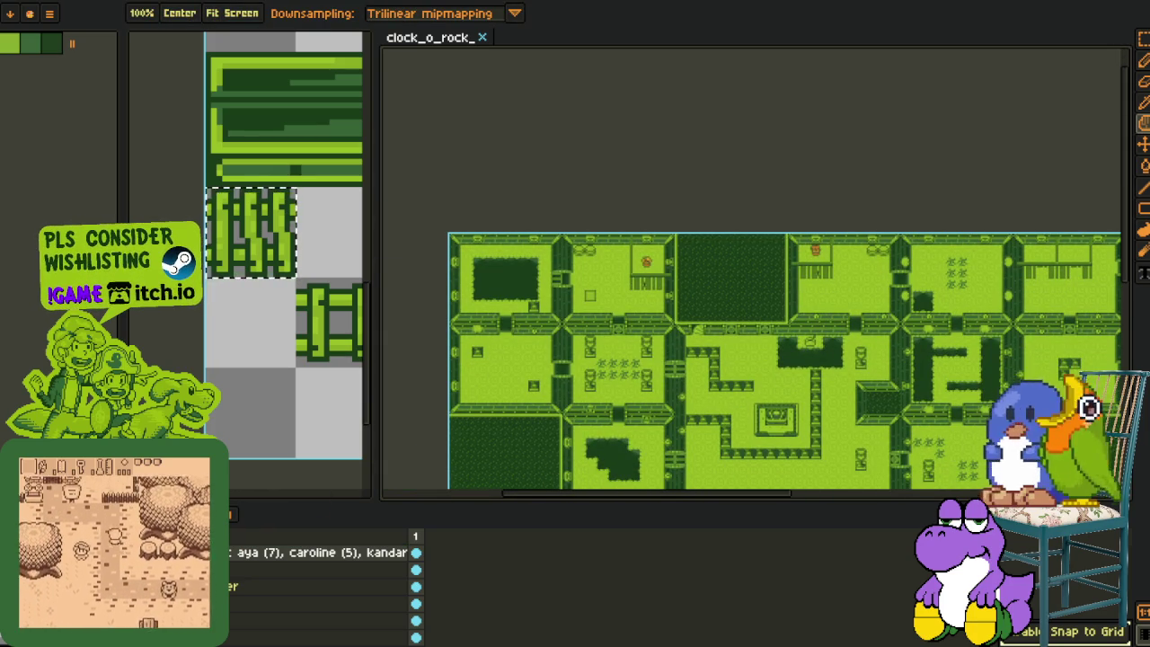
left_click_drag(773, 359, 750, 261)
key("r")
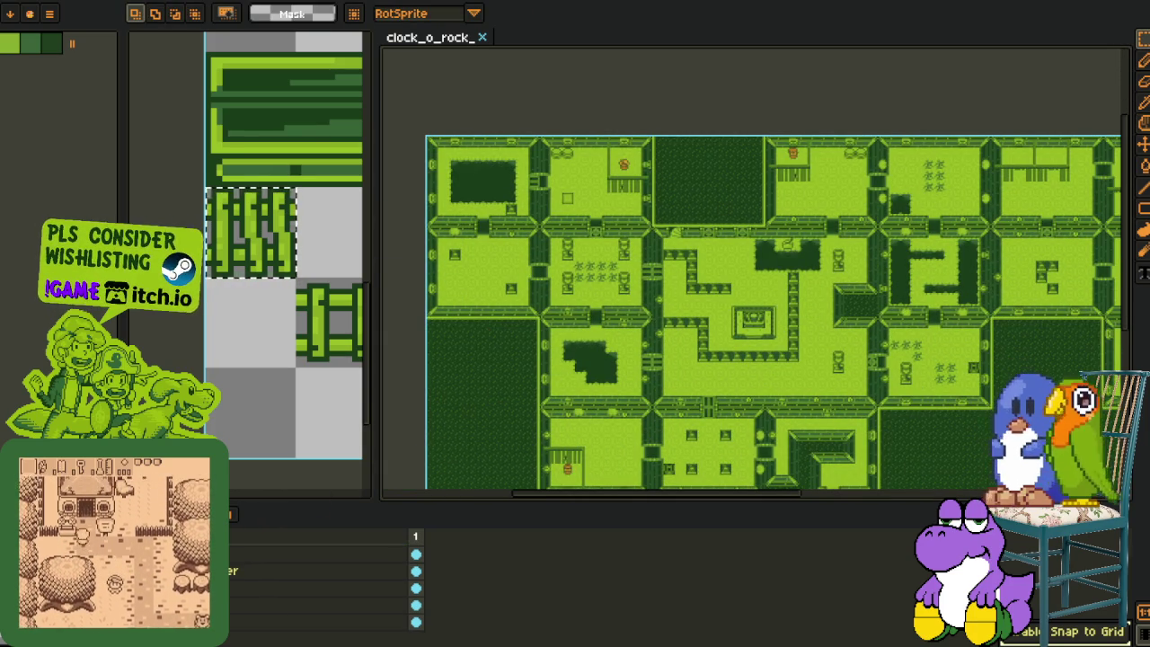
scroll(472, 158, "up", 2)
left_click_drag(438, 138, 577, 277)
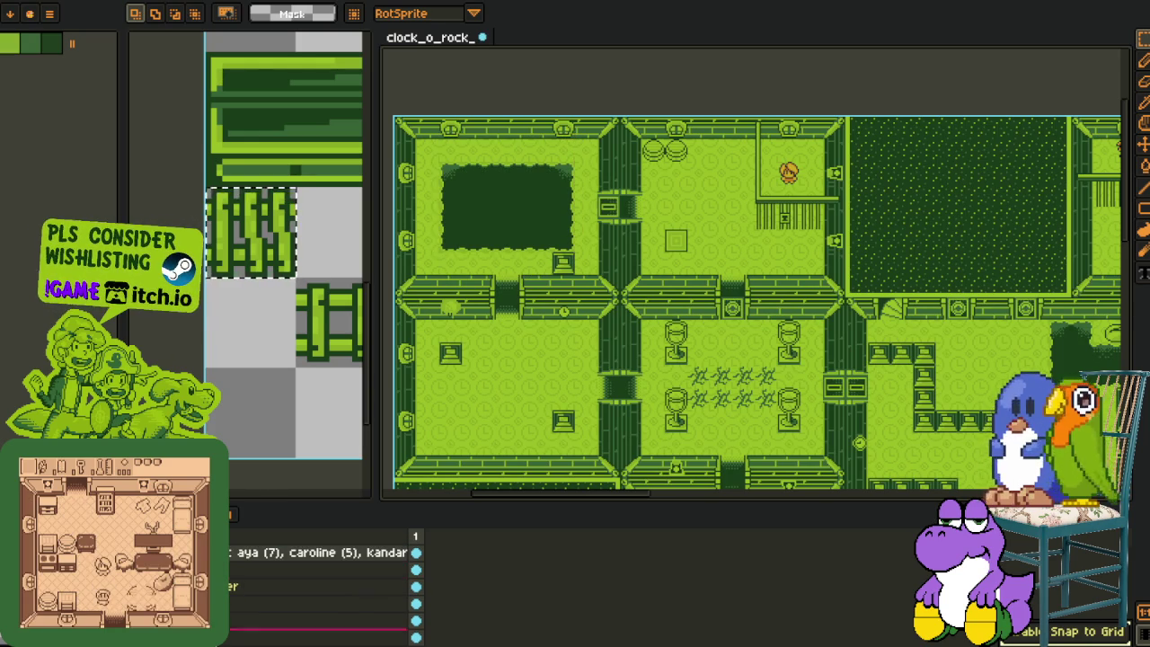
Paste the copied block, trial-cut the lower room's dark area, undo the cut and deselect.
key("ctrl+v")
mouse_move(748, 394)
left_mouse_down()
mouse_move(748, 363)
mouse_move(585, 220)
left_mouse_up()
left_click_drag(502, 331, 641, 439)
key("ctrl+x")
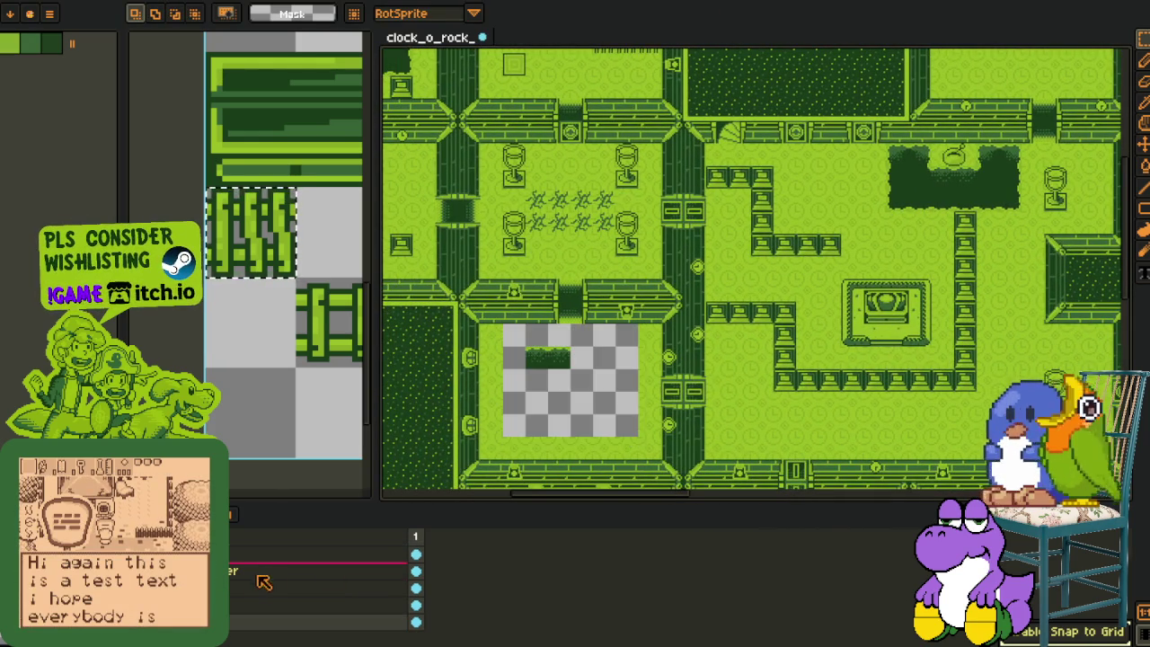
key("ctrl+z")
key("ctrl+d")
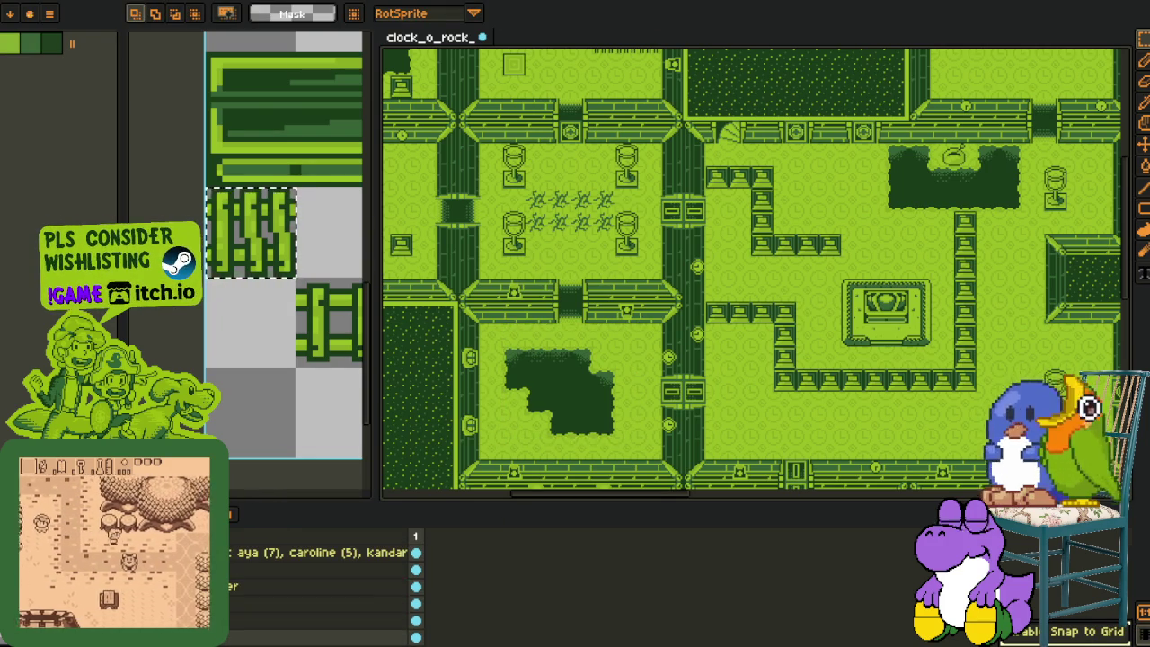
right_click(234, 555)
Add a new layer named bridge_test.
mouse_move(235, 557)
left_click(359, 554)
key("F2")
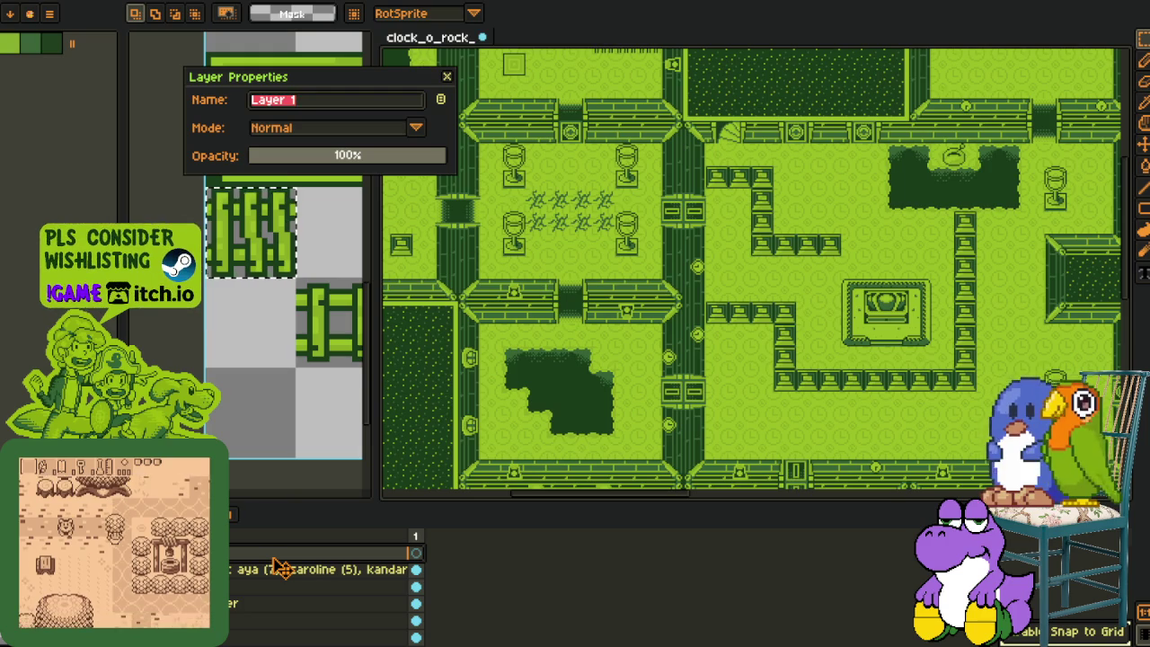
type("bridge_tes")
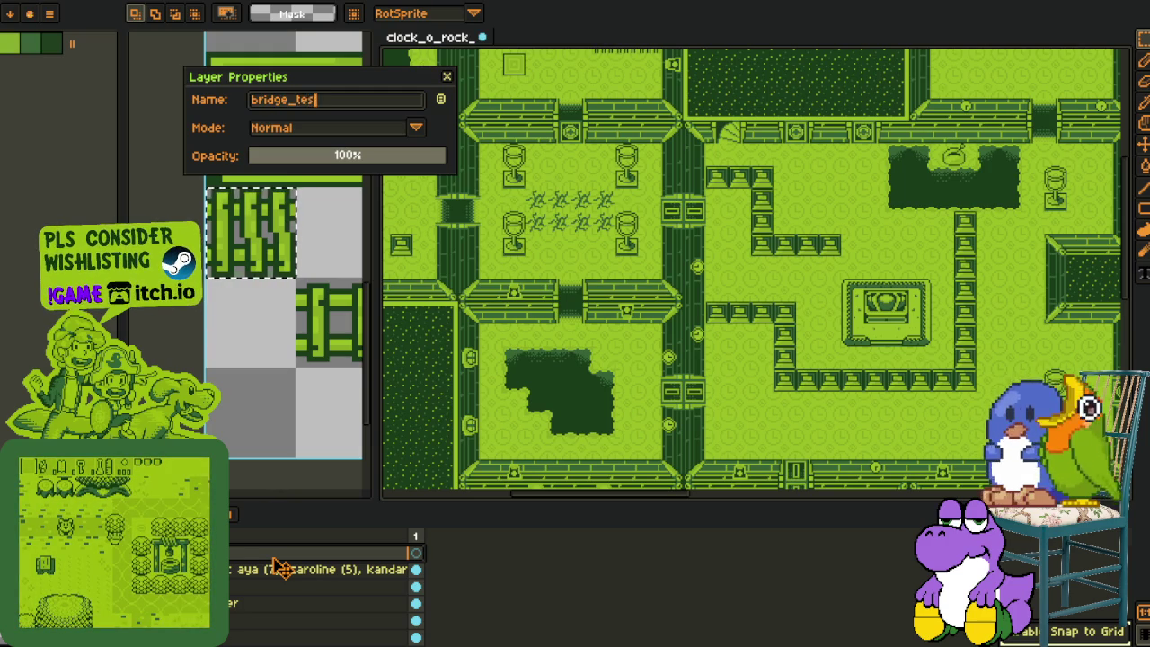
type("t")
key("Return")
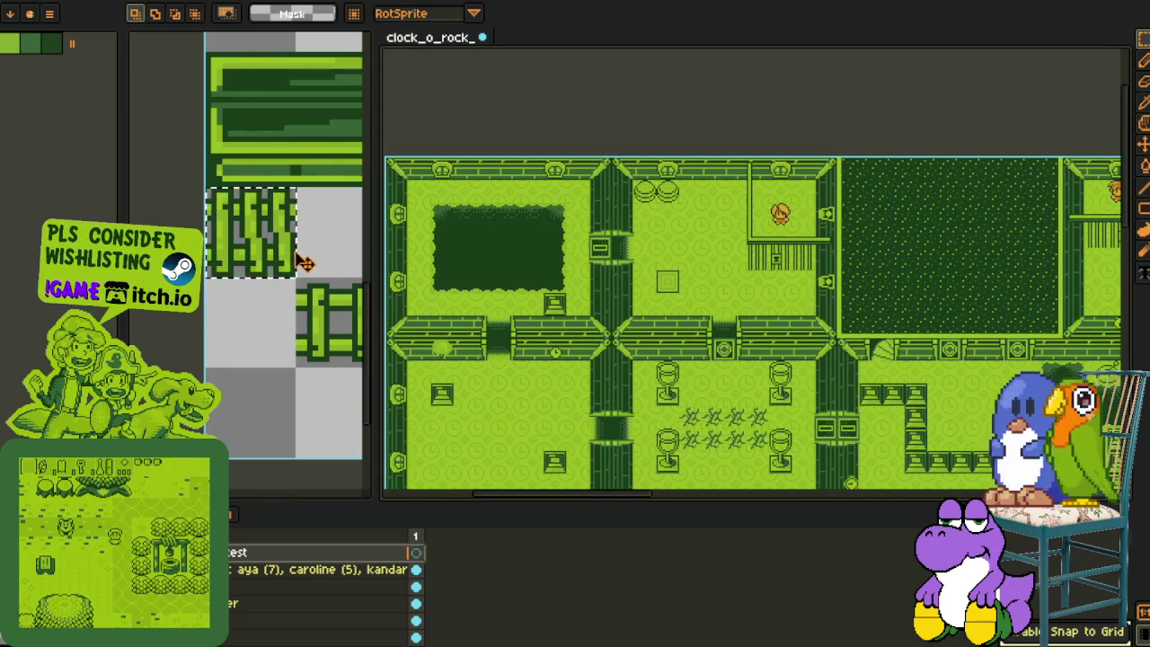
Paste the fence tile and drop it at the dark pit's top-left on the new layer.
left_click(275, 272)
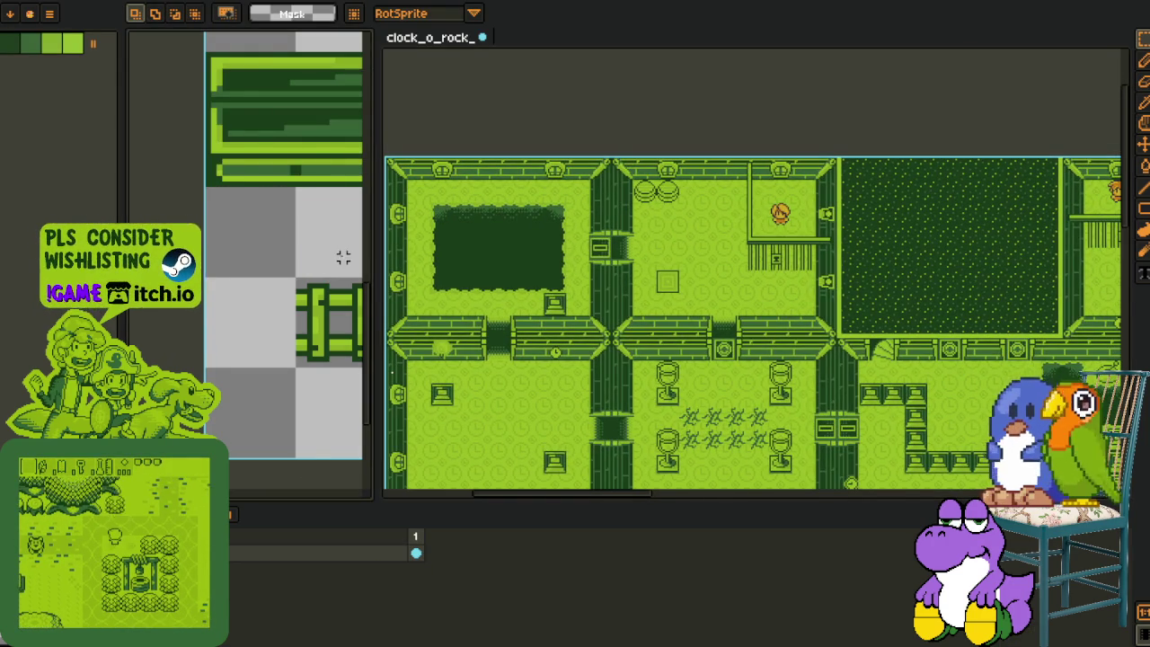
scroll(482, 249, "up", 5)
left_click_drag(602, 321, 686, 321)
key("ctrl+v")
mouse_move(791, 297)
left_mouse_down()
mouse_move(579, 262)
mouse_move(632, 241)
mouse_move(981, 262)
left_mouse_up()
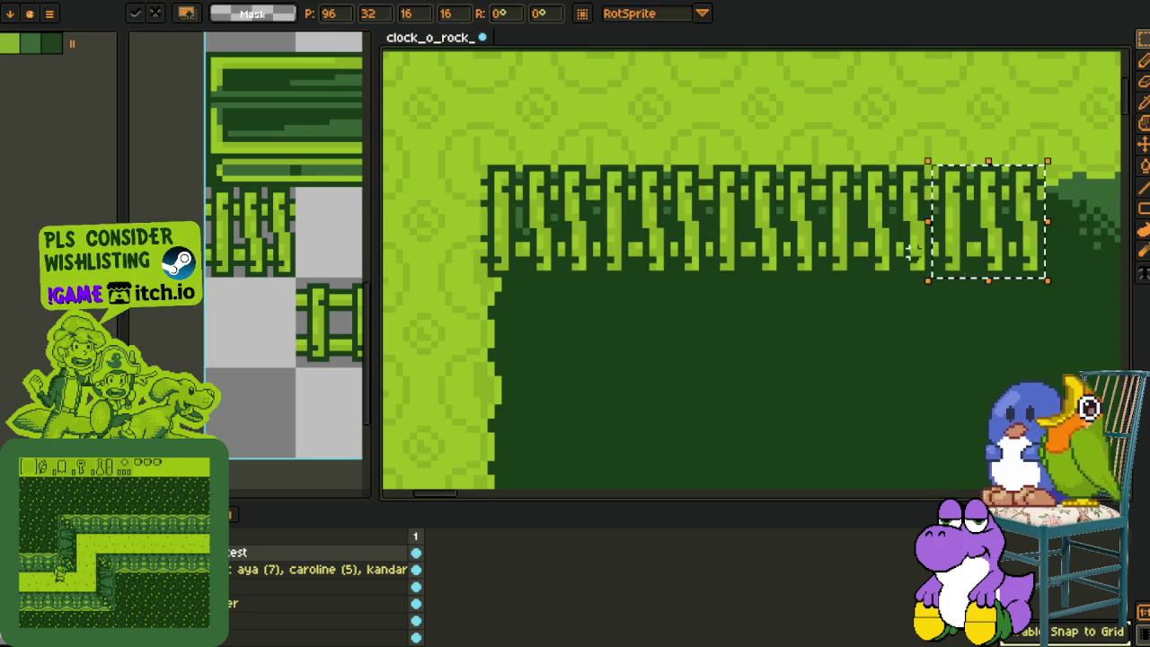
scroll(860, 310, "down", 2)
scroll(814, 249, "up", 1)
left_click_drag(825, 247, 920, 252)
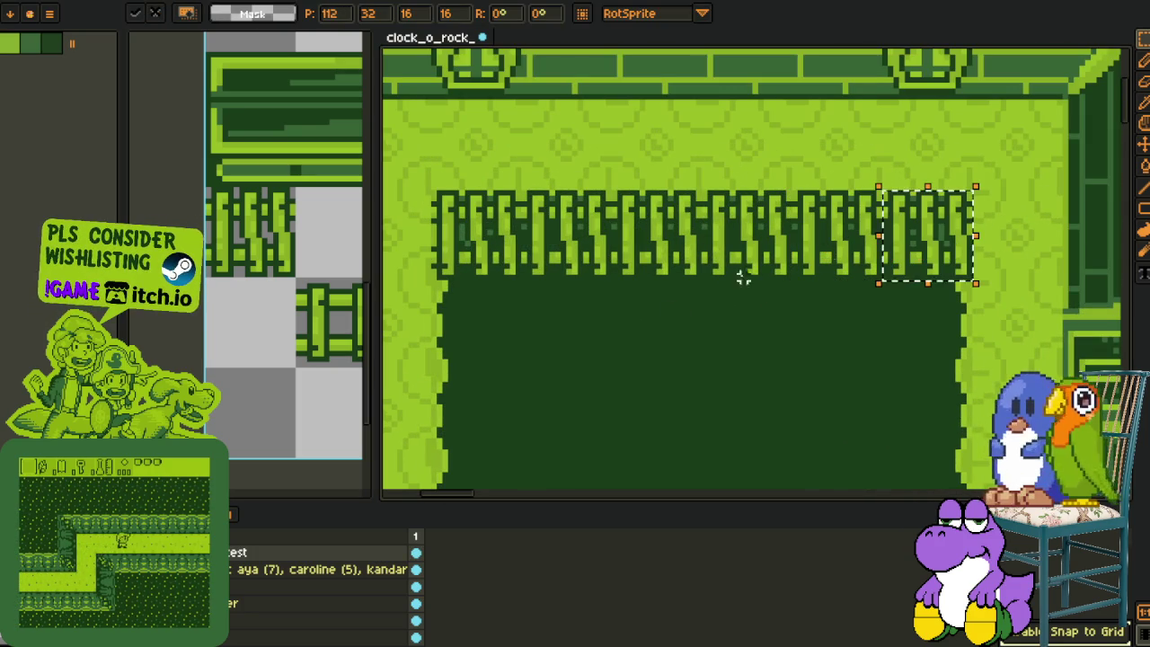
key("ctrl+d")
Move the whole fence block down one tile and clear the selection.
left_click_drag(428, 181, 970, 372)
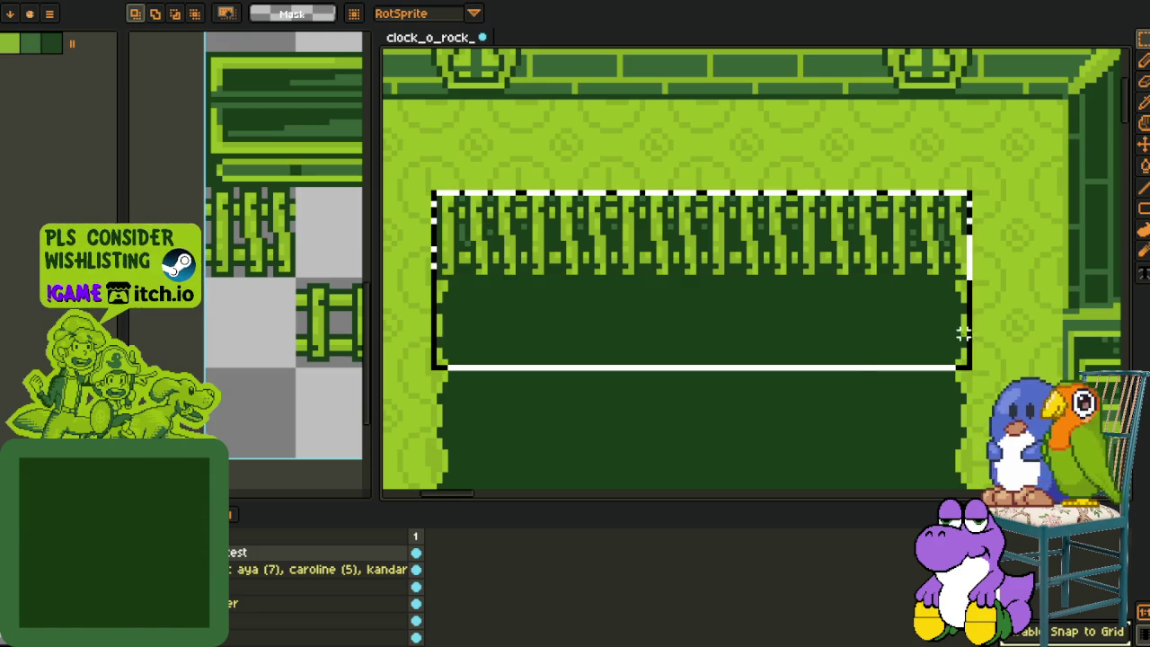
left_click_drag(791, 243, 791, 352)
key("ctrl+d")
scroll(762, 223, "down", 1)
scroll(762, 223, "down", 2)
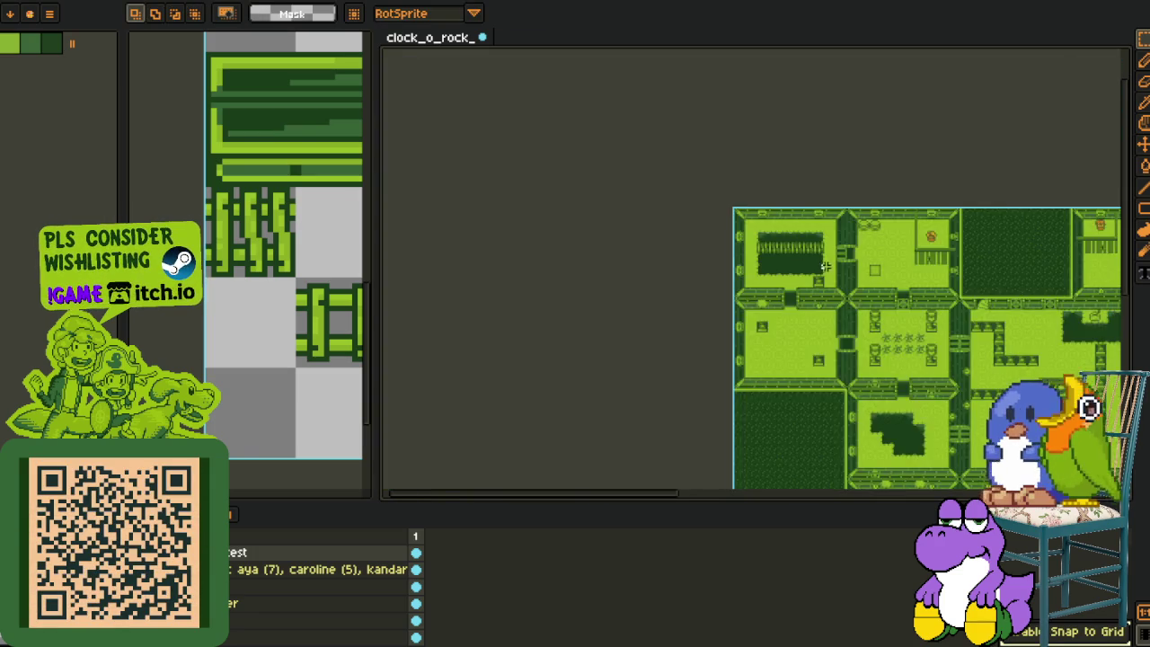
scroll(821, 267, "up", 1)
scroll(820, 266, "up", 1)
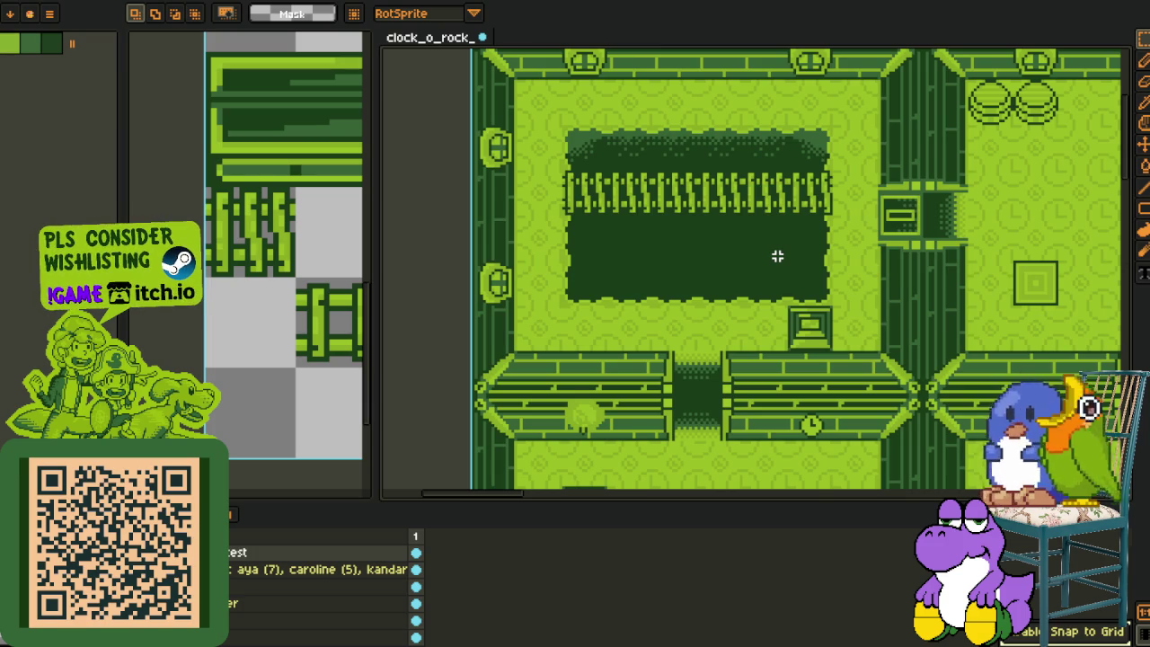
scroll(714, 242, "up", 1)
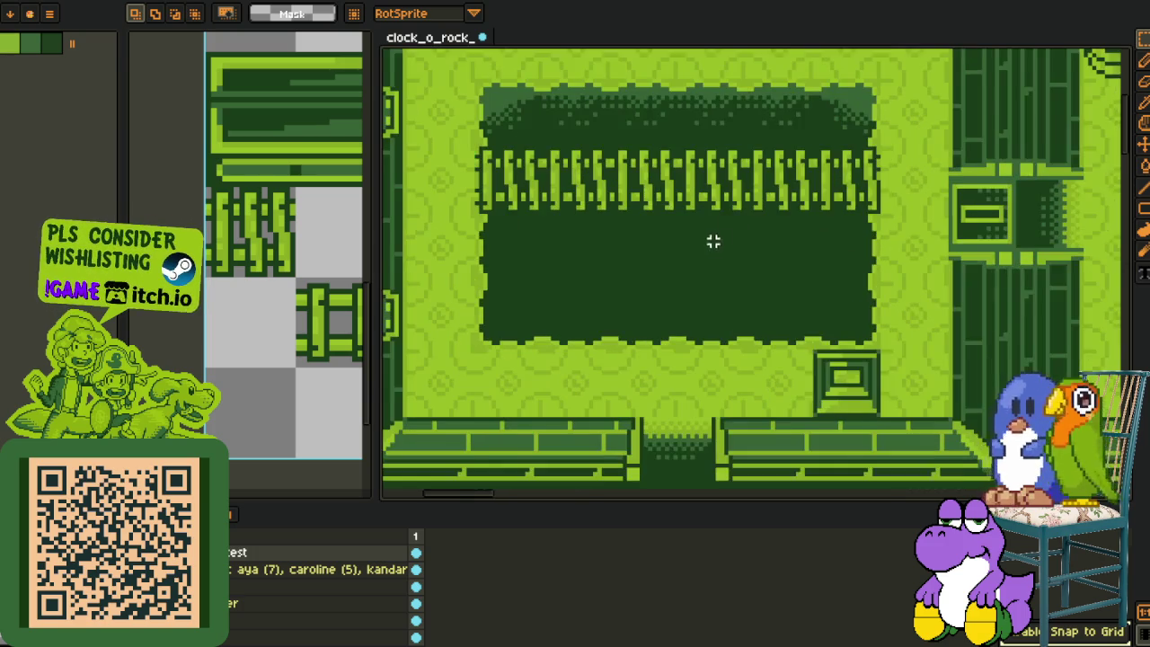
Move the fence strip lower across the middle of the pit and commit it.
left_click_drag(543, 209, 898, 342)
left_click(949, 316)
key("ctrl+z")
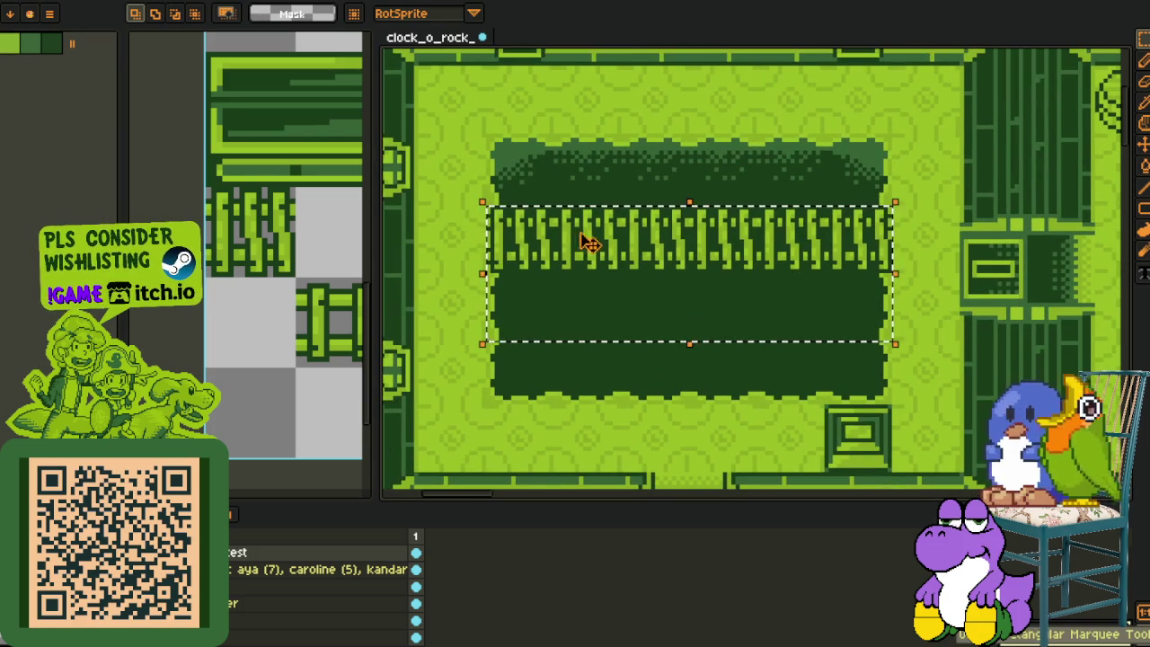
left_click_drag(593, 247, 598, 292)
left_click(623, 208)
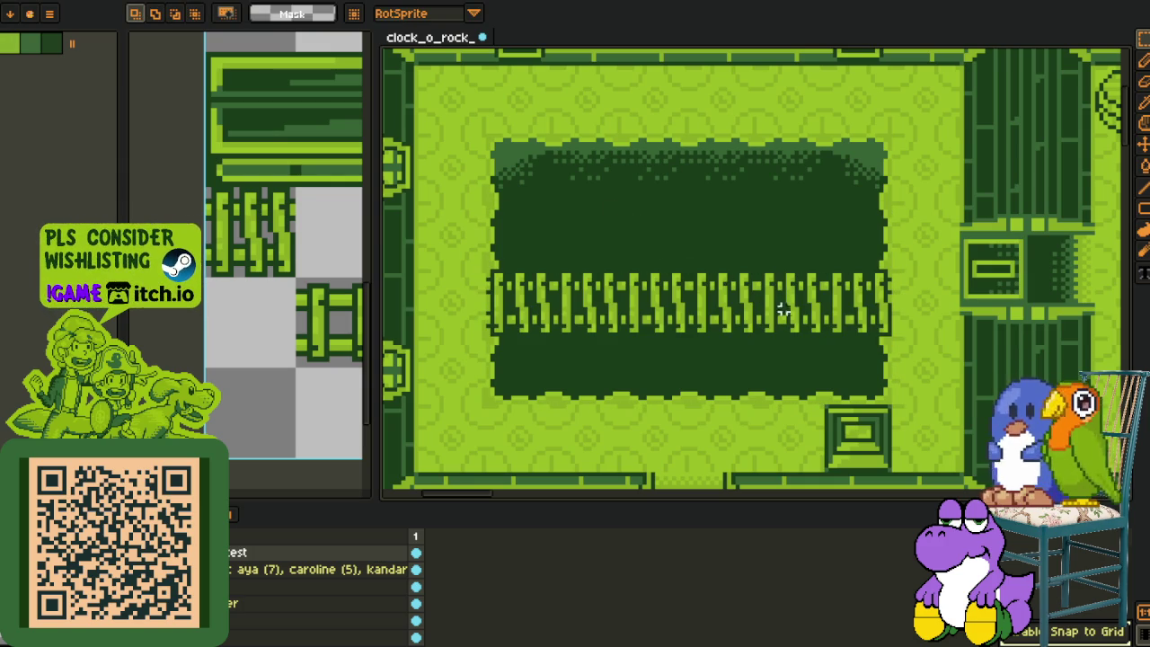
Widen the tileset preview area, then close the clock_o_rock_tower_map document.
scroll(784, 310, "up", 1)
left_click_drag(763, 339, 824, 323)
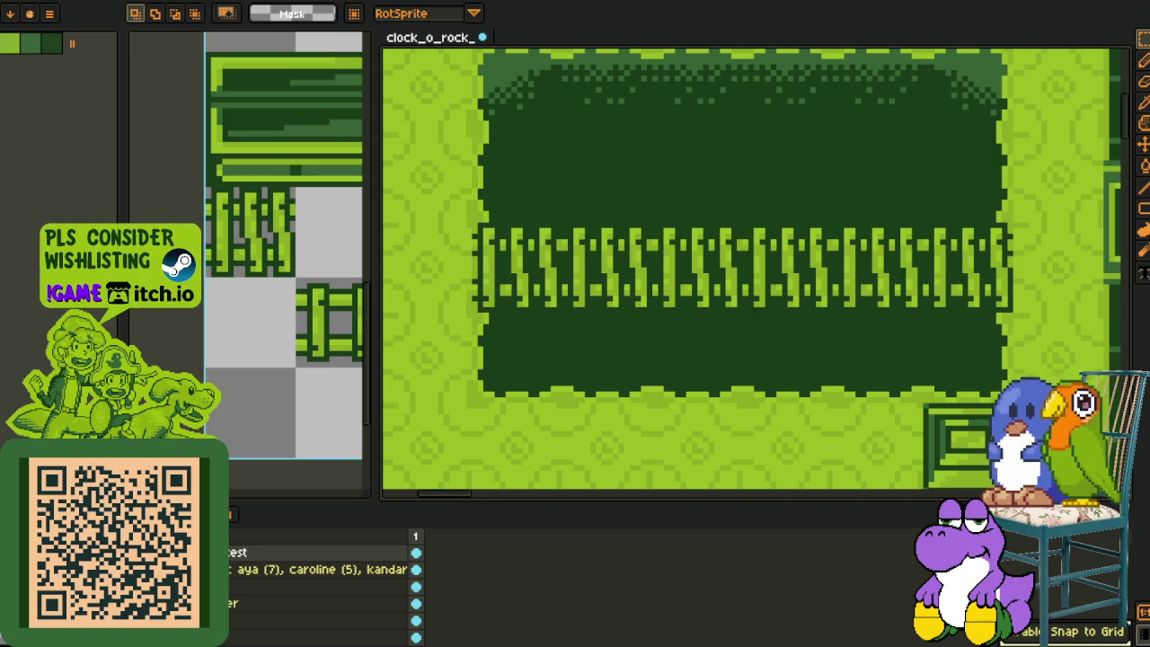
mouse_move(321, 346)
left_mouse_down()
mouse_move(194, 355)
mouse_move(196, 376)
left_mouse_up()
scroll(176, 370, "up", 1)
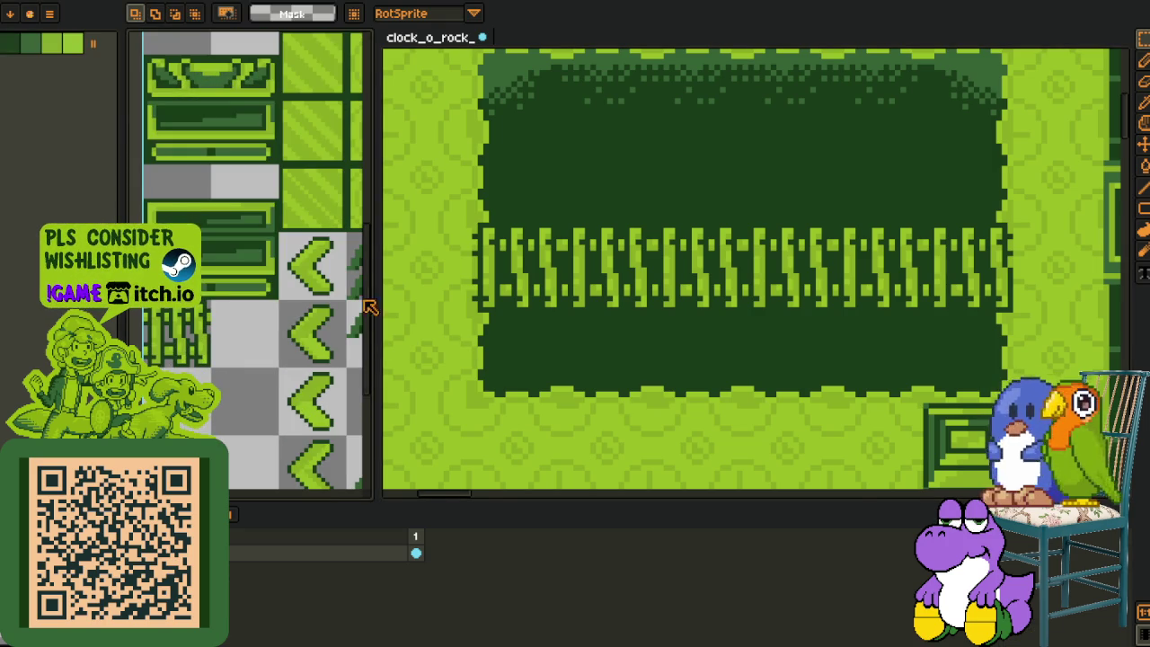
left_click(482, 37)
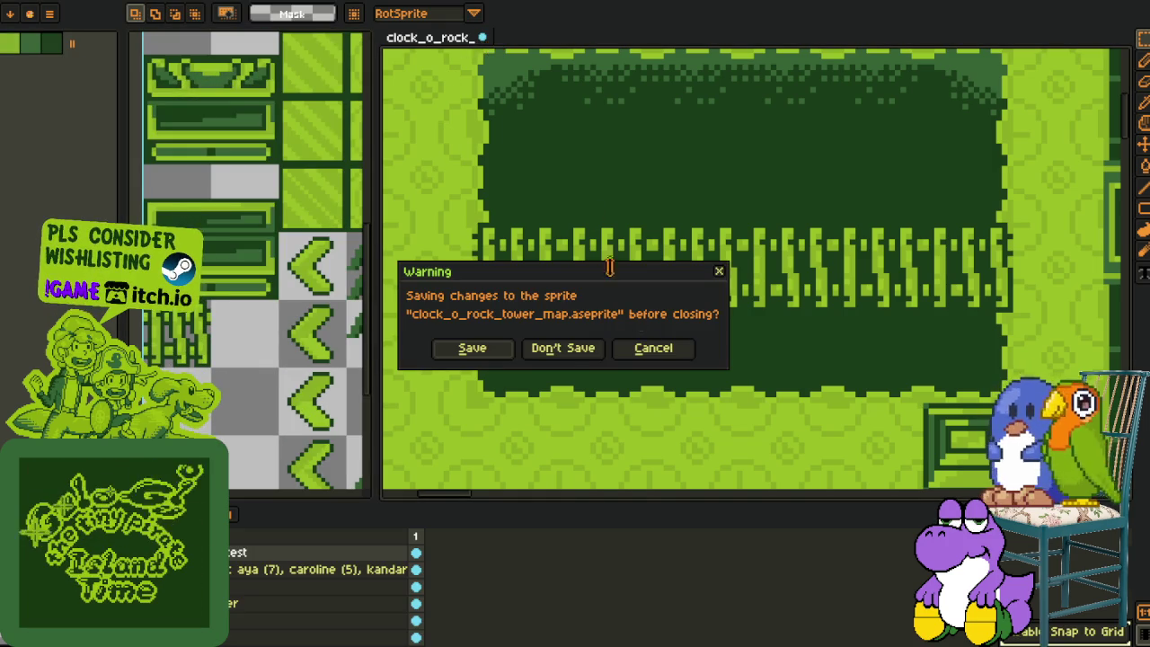
Close the tower map without saving and view the green tileset at 100%.
left_click(562, 348)
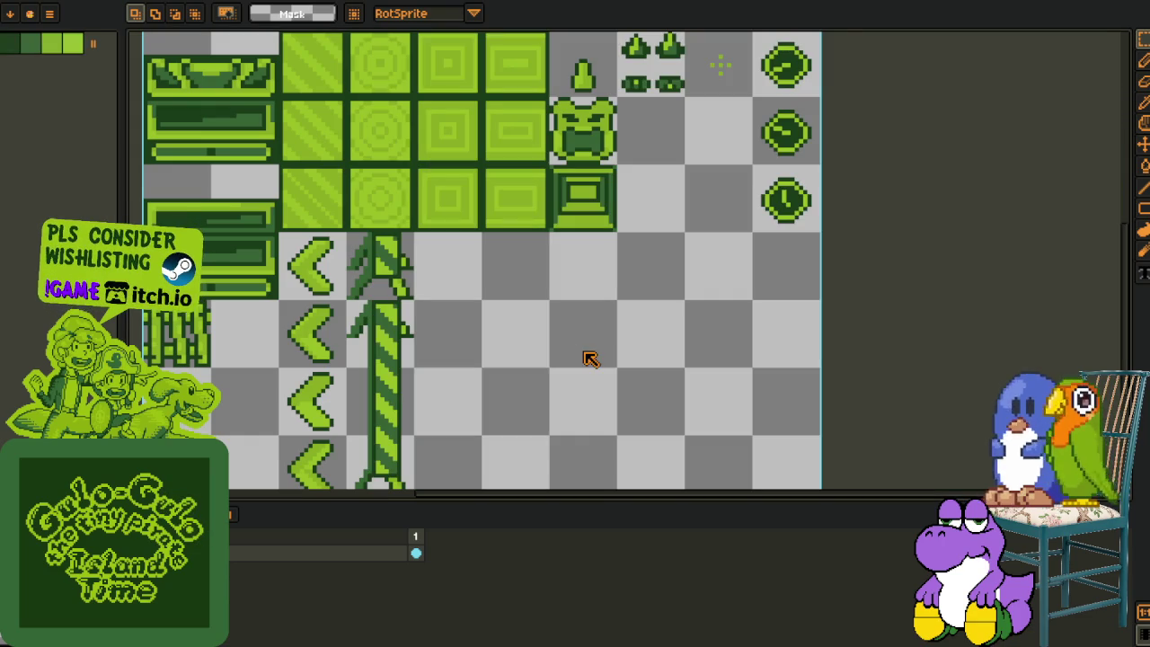
scroll(413, 359, "left", 3)
key("ctrl+s")
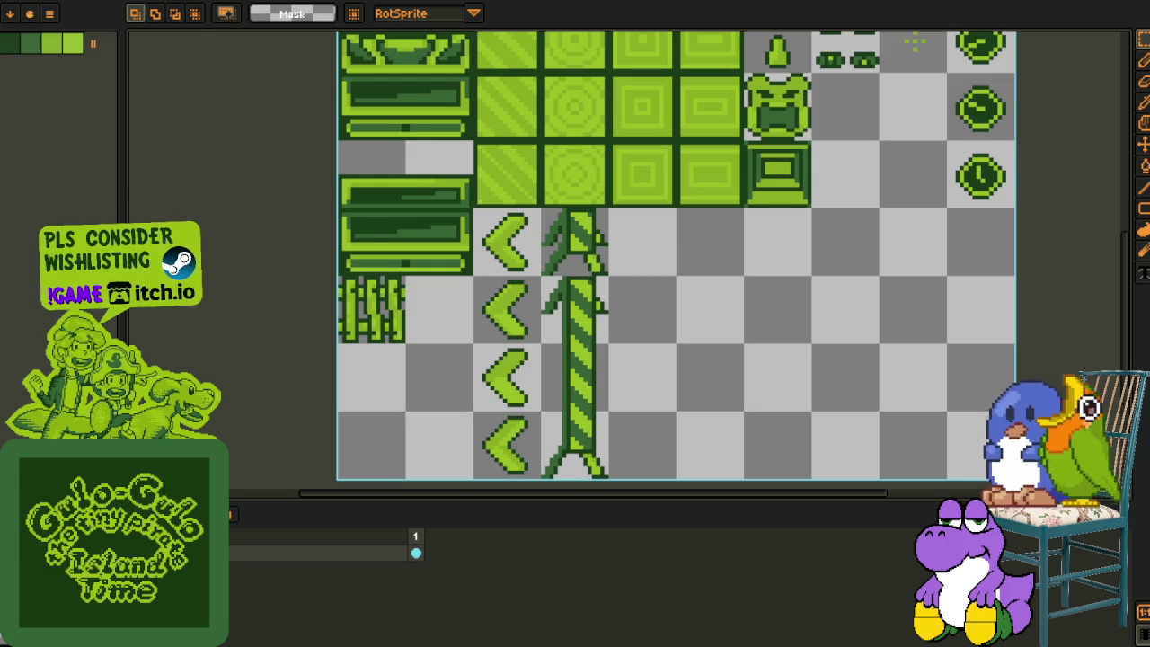
key("1")
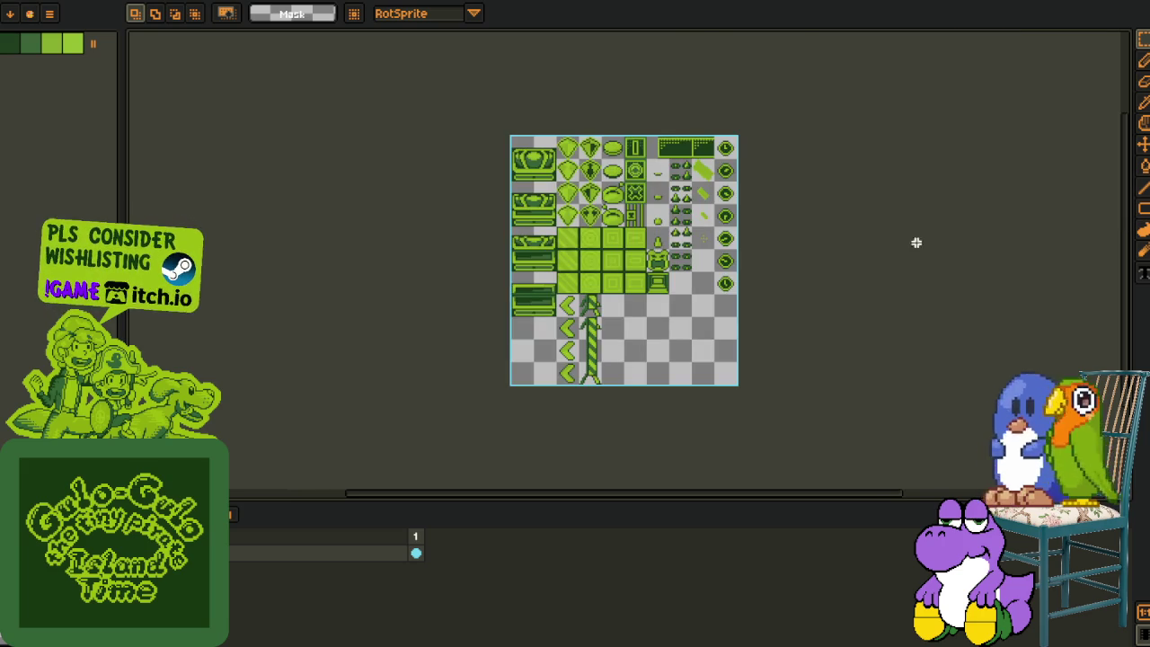
scroll(590, 263, "up", 1)
key("alt+r")
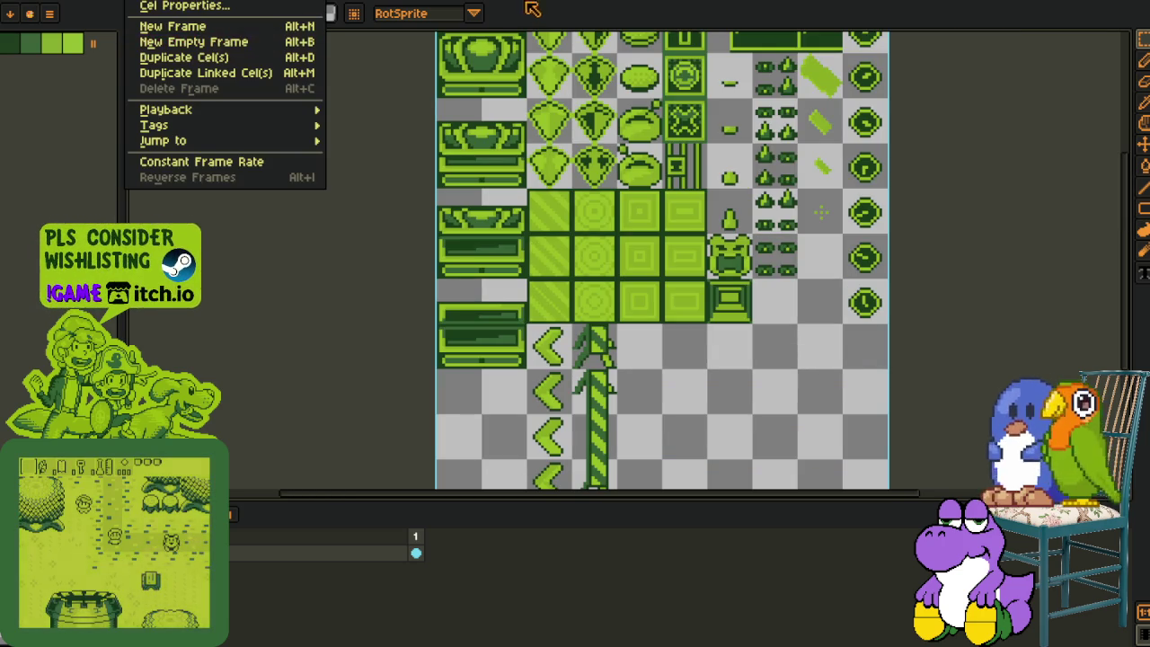
key("Escape")
Close the other tileset sprite without saving its changes.
key("ctrl+Tab")
key("1")
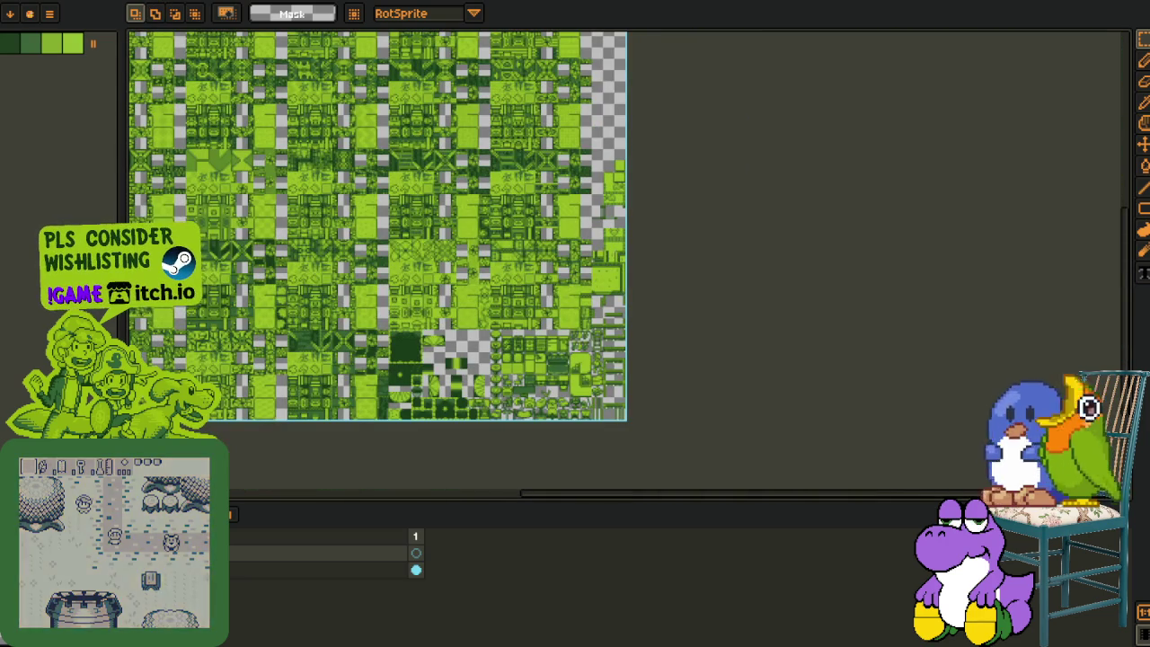
key("ctrl+w")
left_click(545, 346)
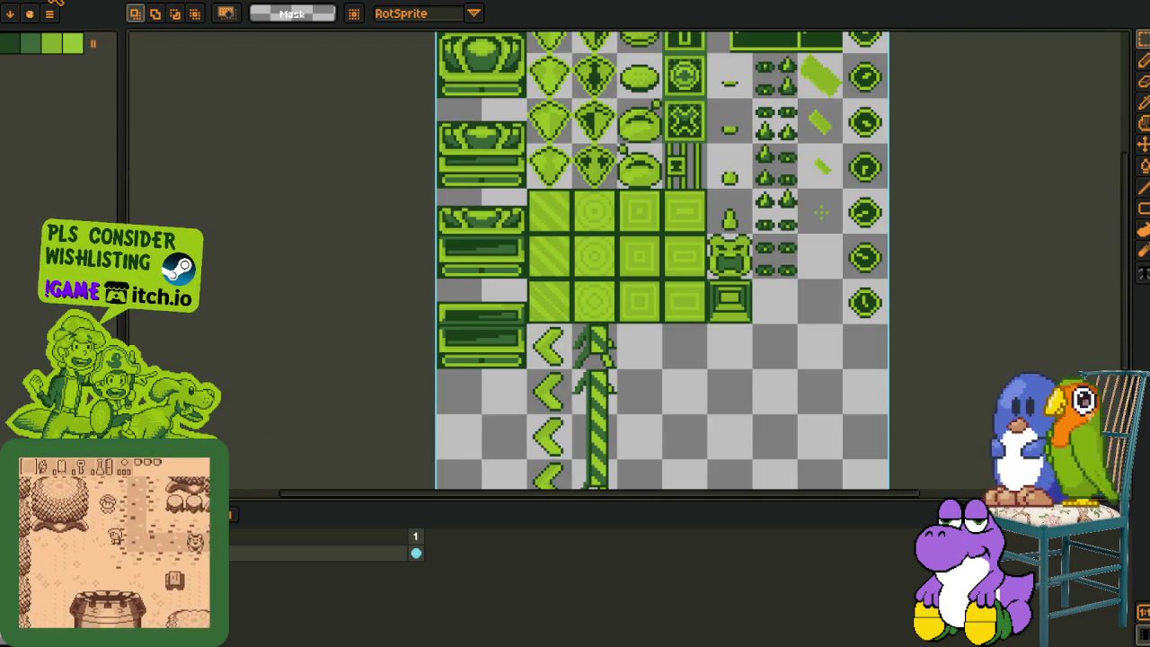
scroll(218, 208, "up", 1)
scroll(275, 175, "down", 2)
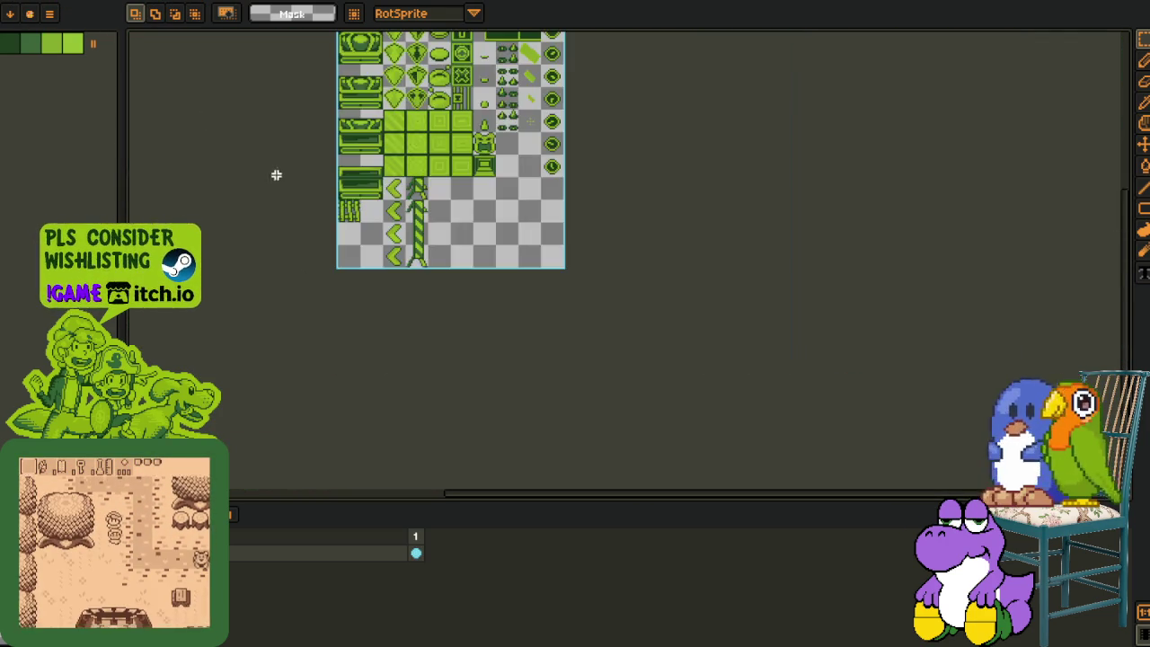
left_click_drag(276, 174, 333, 288)
Paste the tileset graphics into a new empty sprite.
key("ctrl+w")
key("ctrl+v")
scroll(321, 108, "up", 1)
scroll(629, 239, "down", 4)
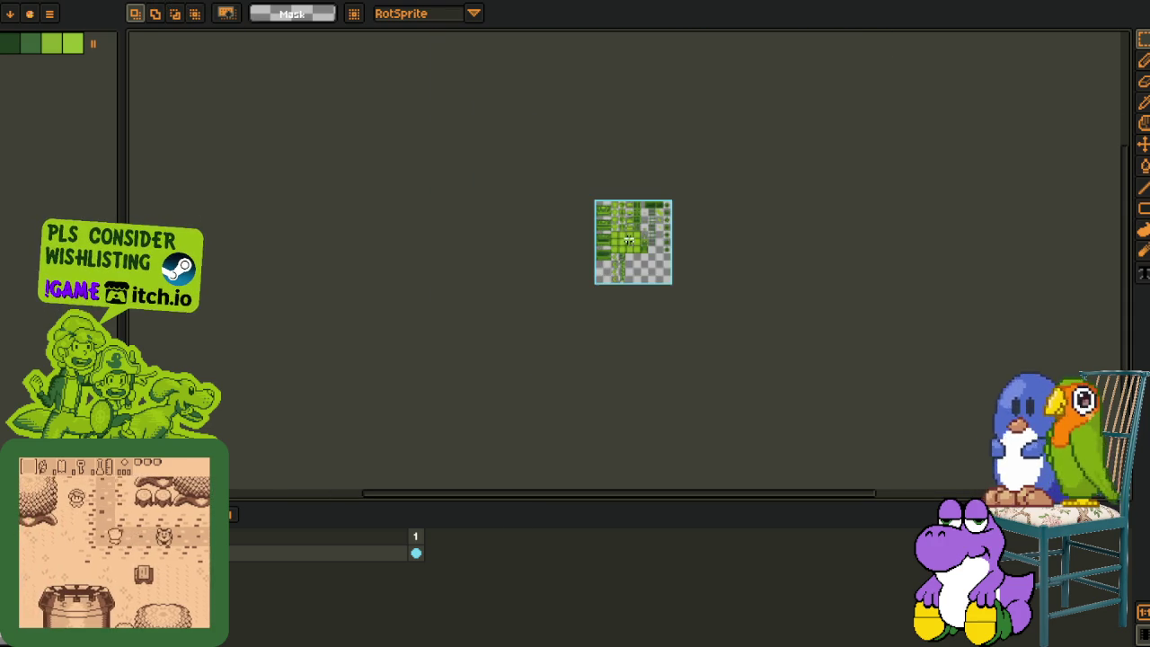
scroll(611, 269, "up", 3)
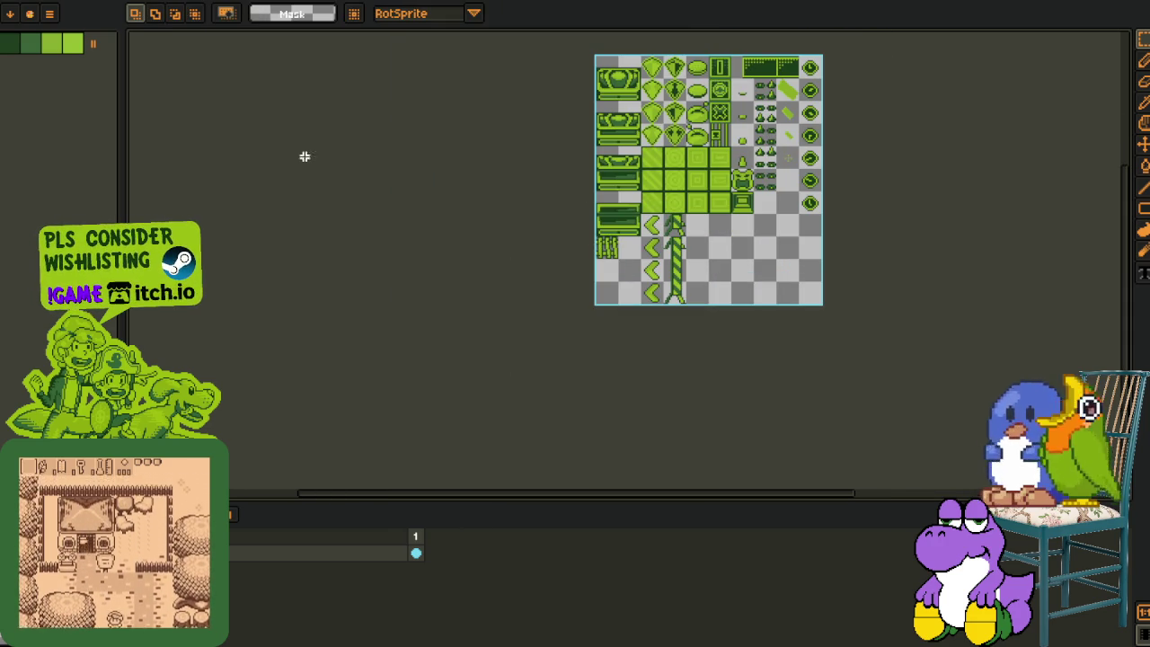
scroll(473, 197, "up", 3)
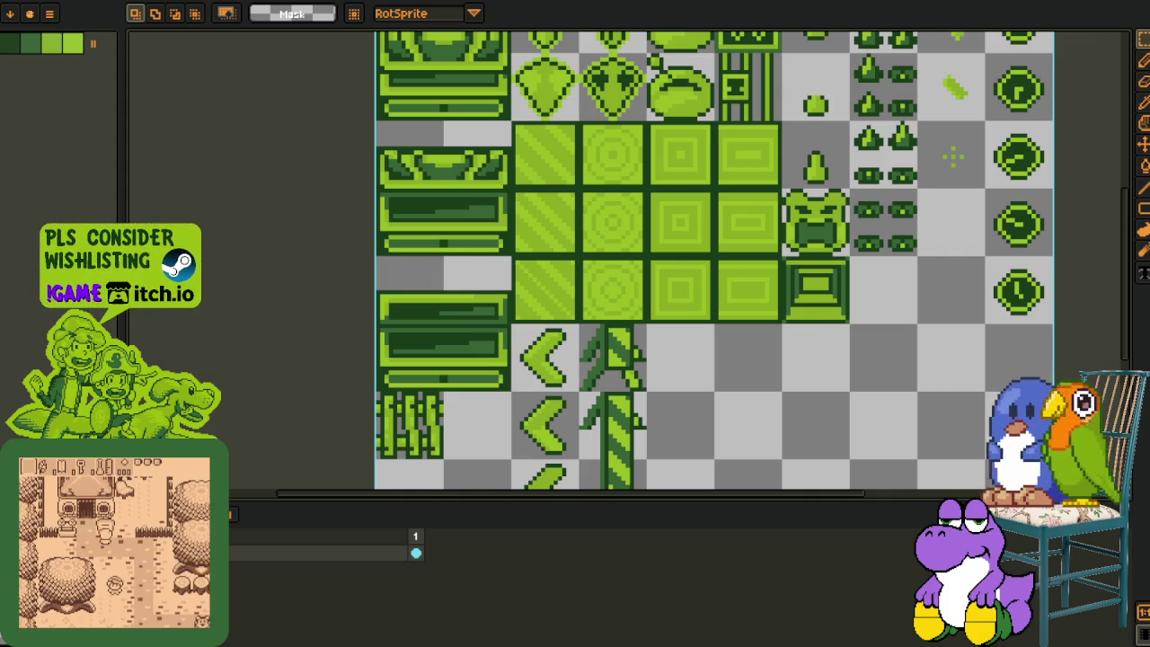
key("alt+Tab")
Inspect the green room map, then save and run ActivatableTestScene with F6.
left_click_drag(656, 372, 622, 379)
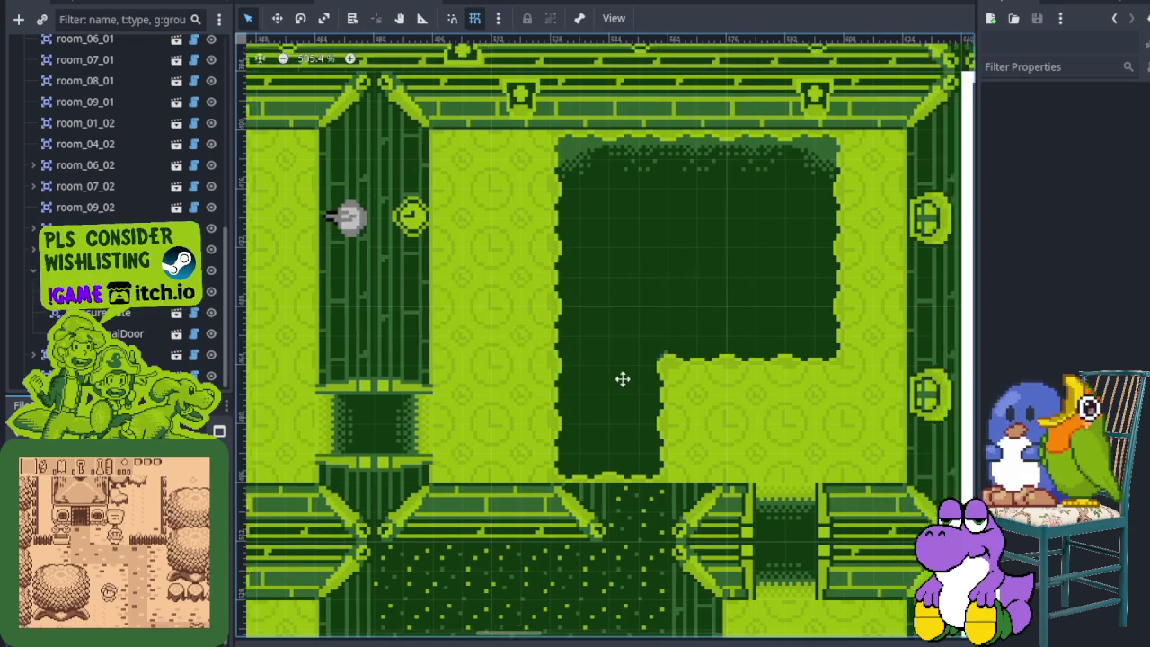
scroll(622, 379, "up", 3)
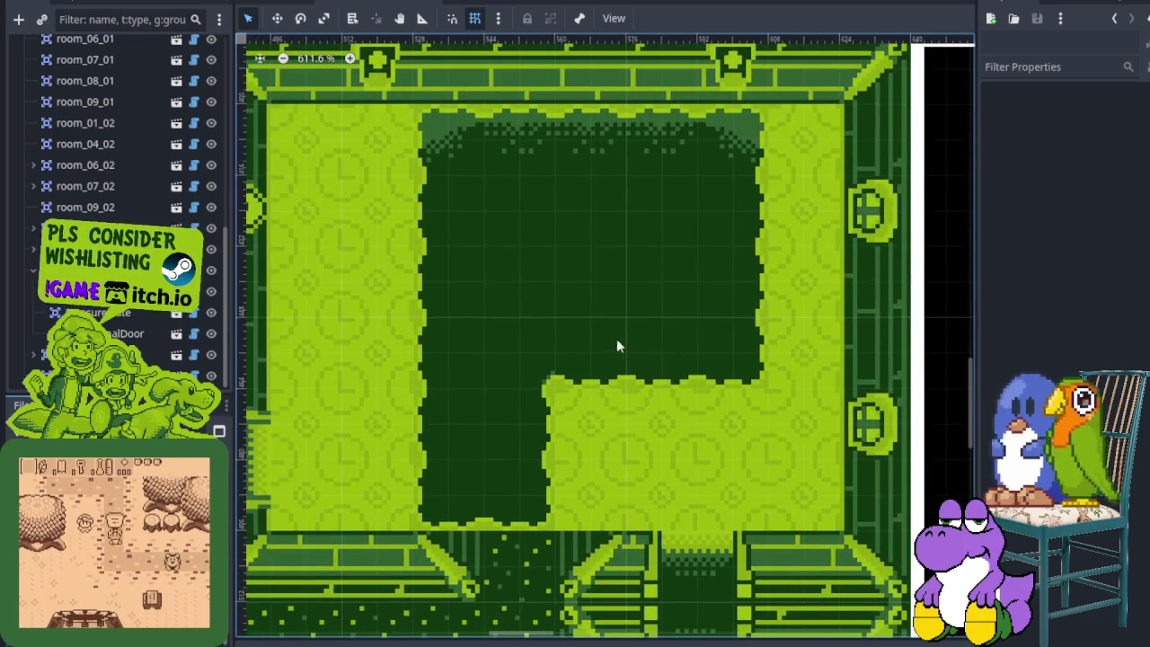
scroll(521, 247, "up", 1)
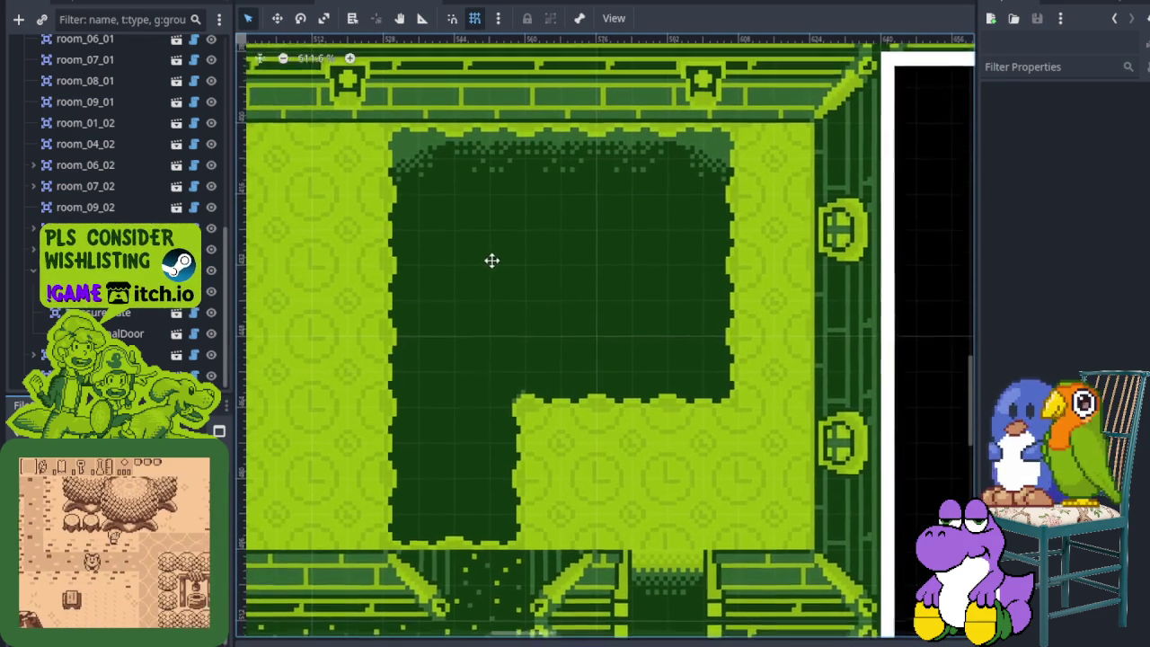
scroll(446, 315, "up", 1)
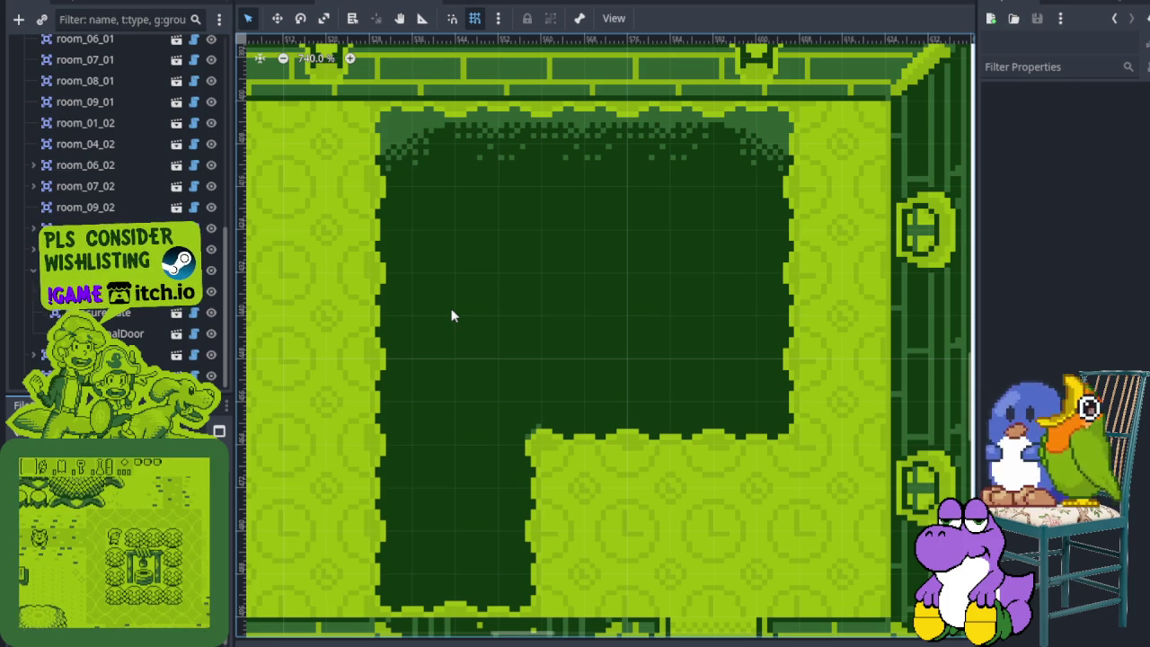
scroll(324, 506, "left", 5)
scroll(521, 405, "right", 5)
scroll(521, 405, "up", 2)
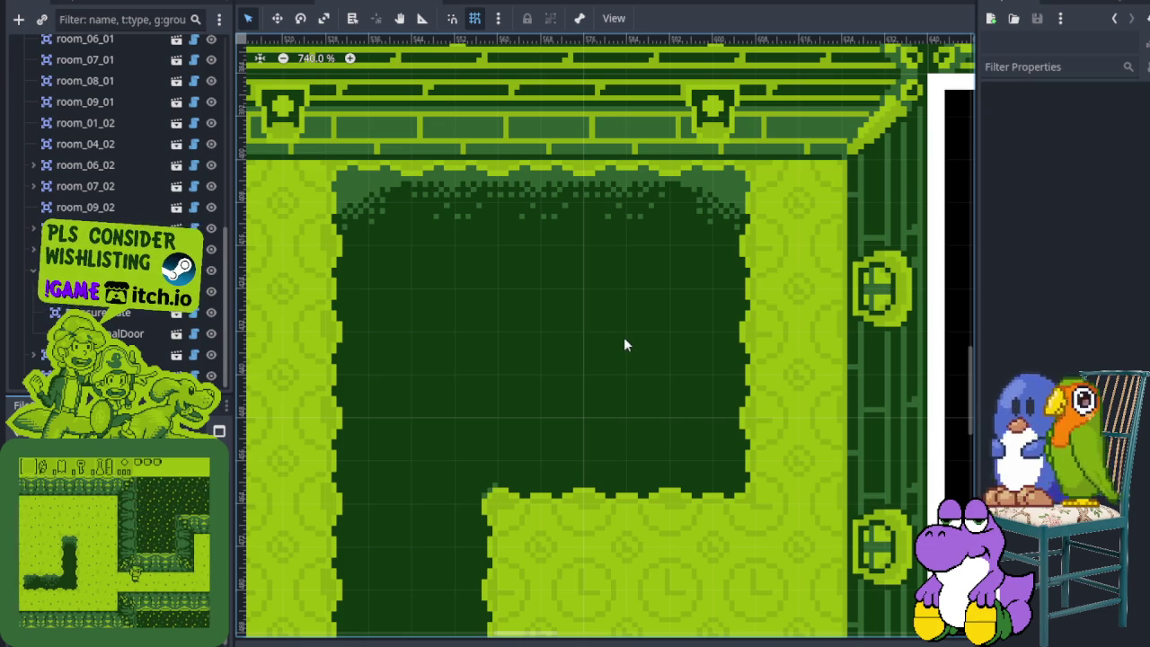
left_click_drag(616, 339, 585, 349)
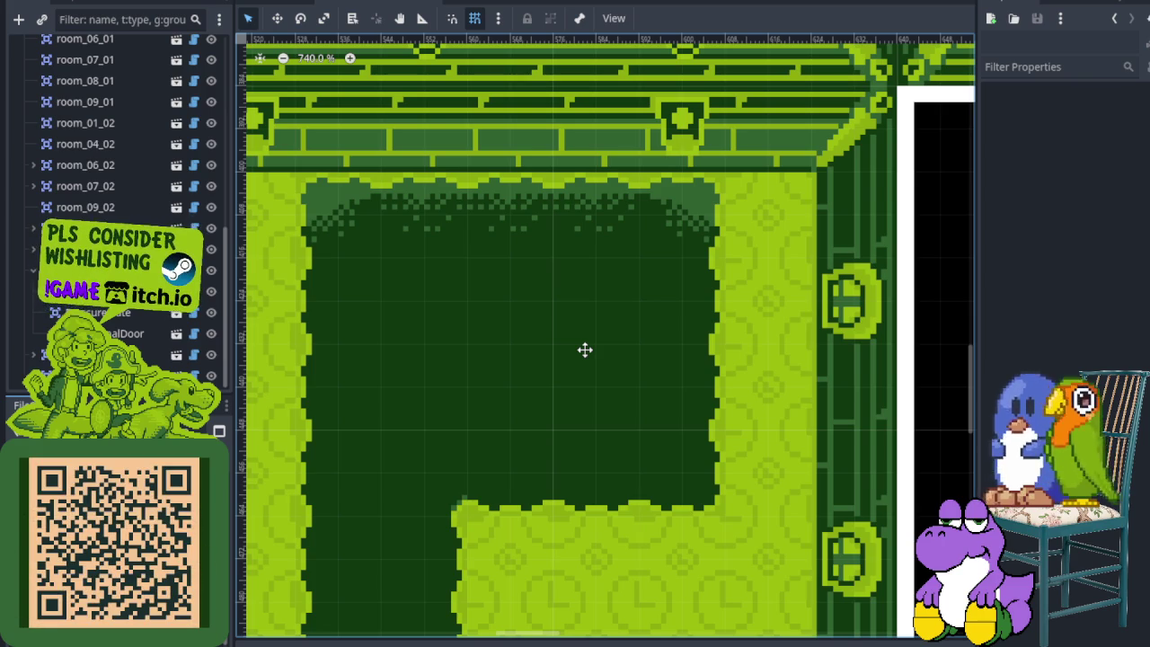
left_click(493, 4)
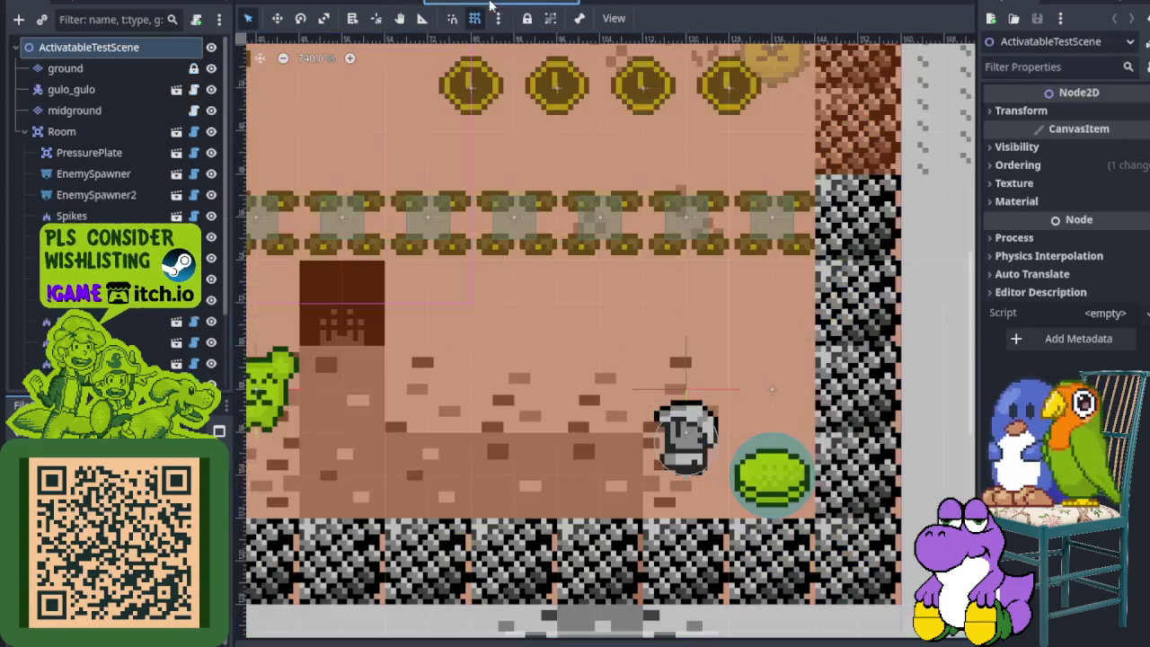
left_click_drag(462, 268, 596, 367)
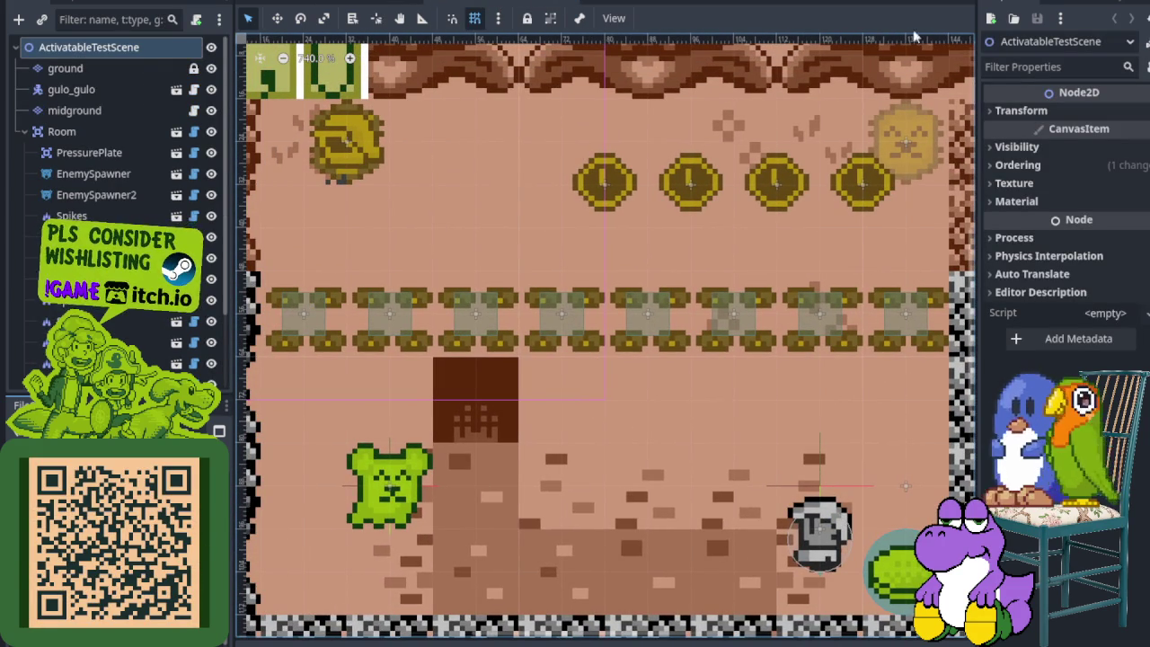
key("F6")
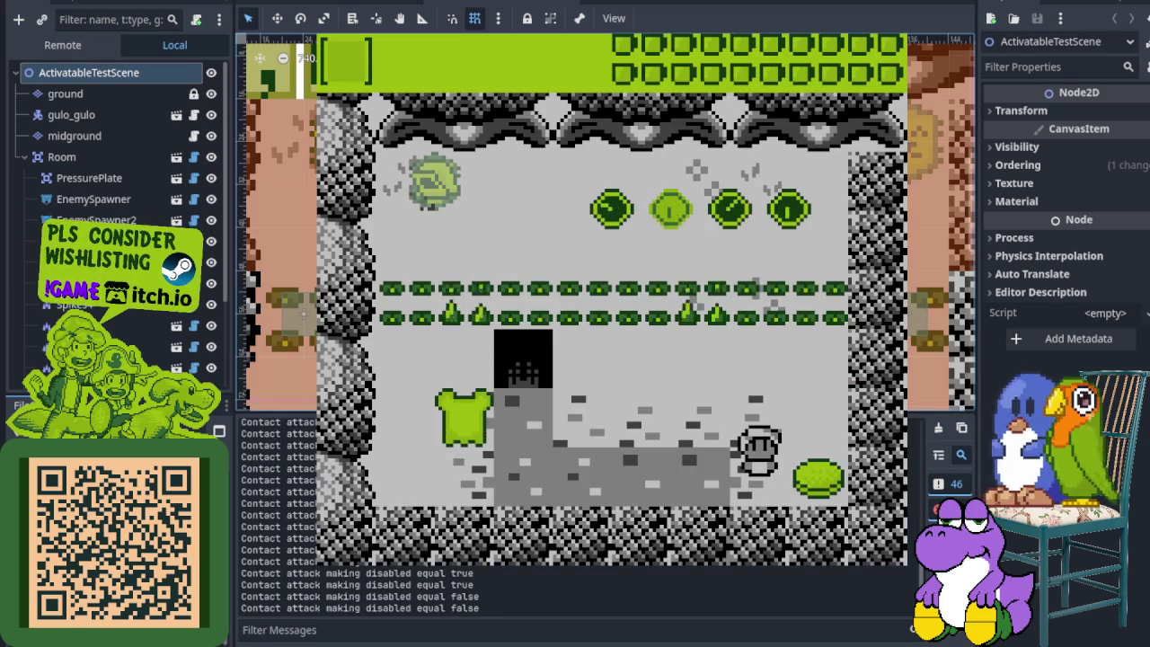
Walk the player left, up and down through the test room, then close the game with F8.
key("Left")
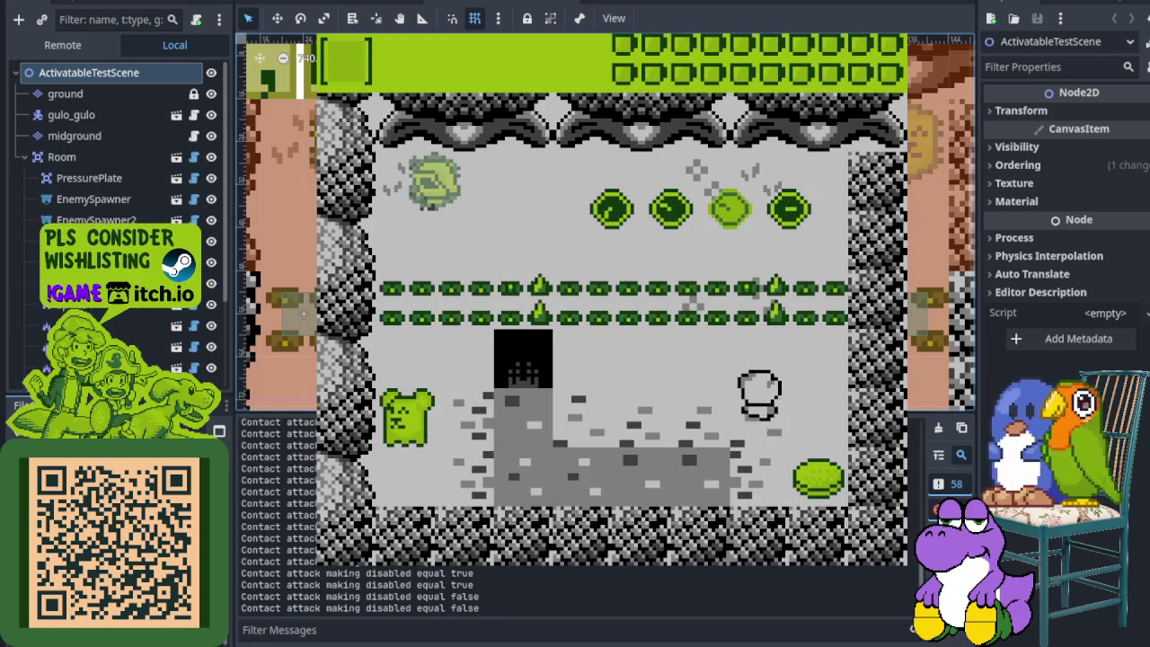
key("Up")
key("Up")
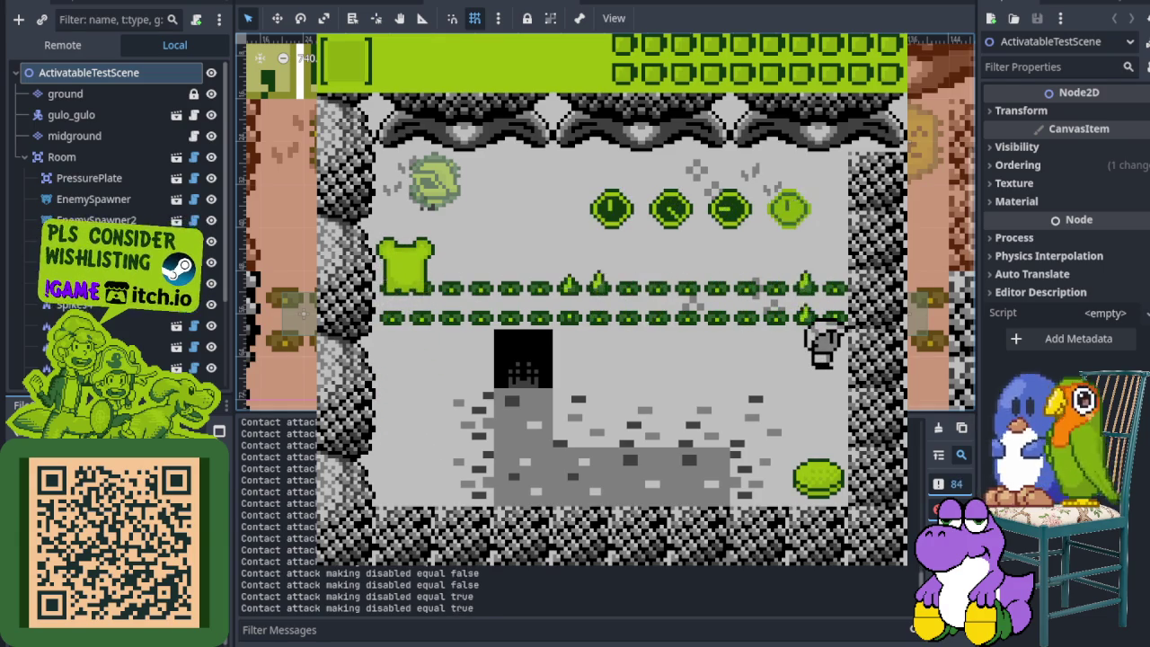
key("Down")
key("Down")
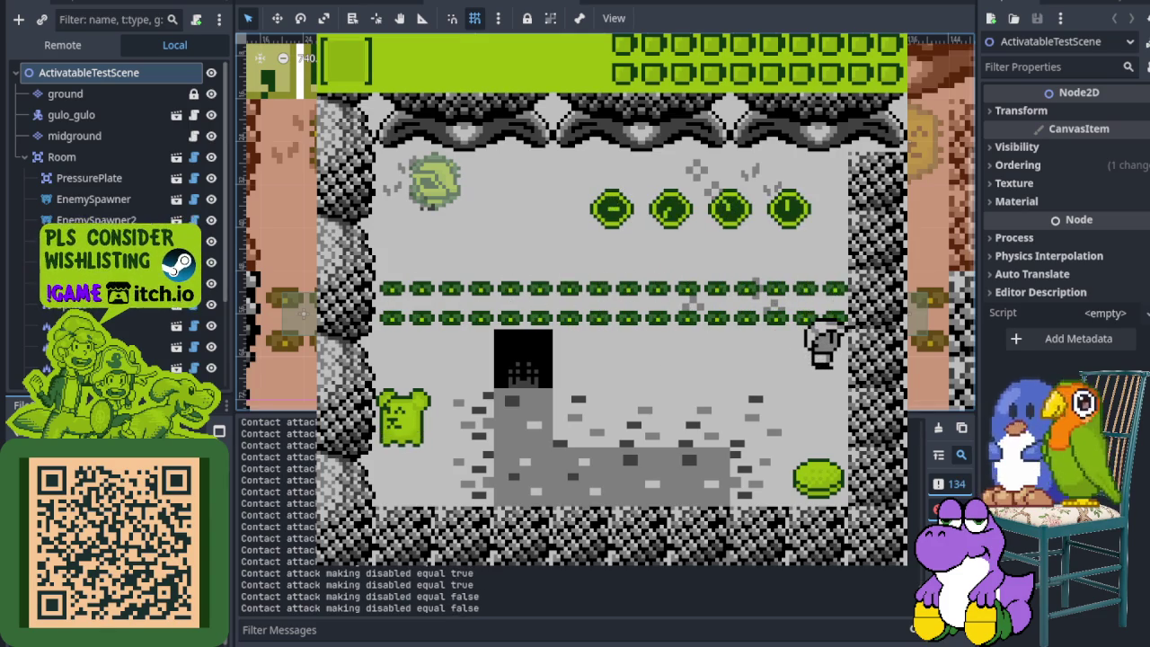
key("Down")
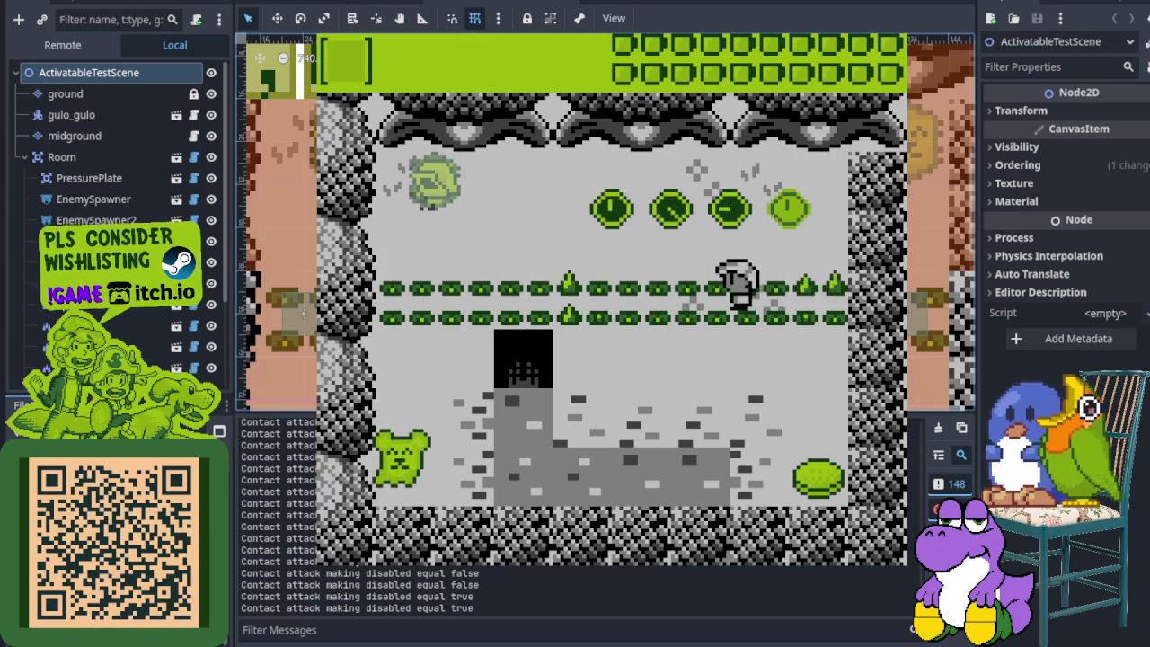
key("Down")
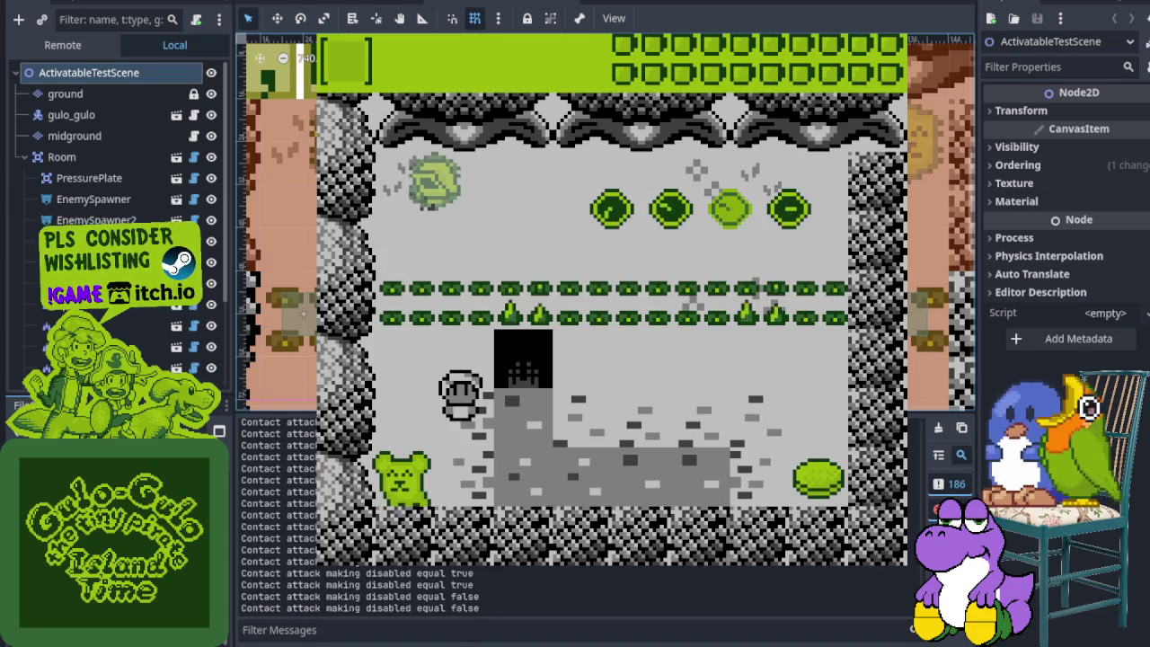
key("F8")
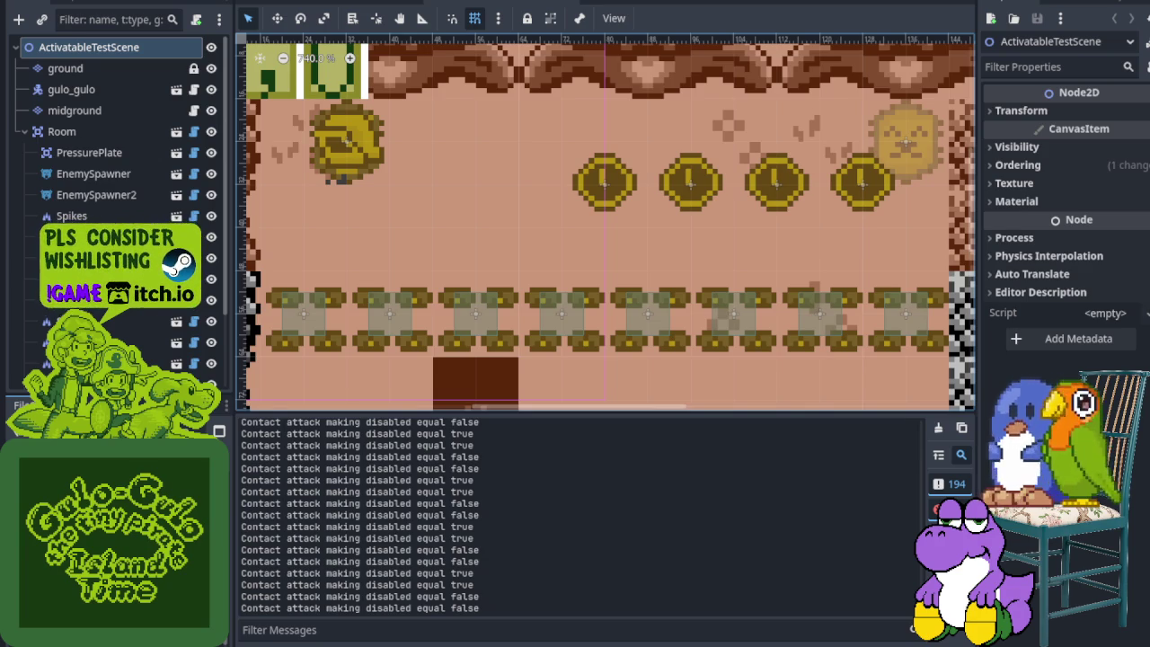
Open the green-tiled room map scene and hide the TileMap panel.
scroll(606, 346, "down", 3)
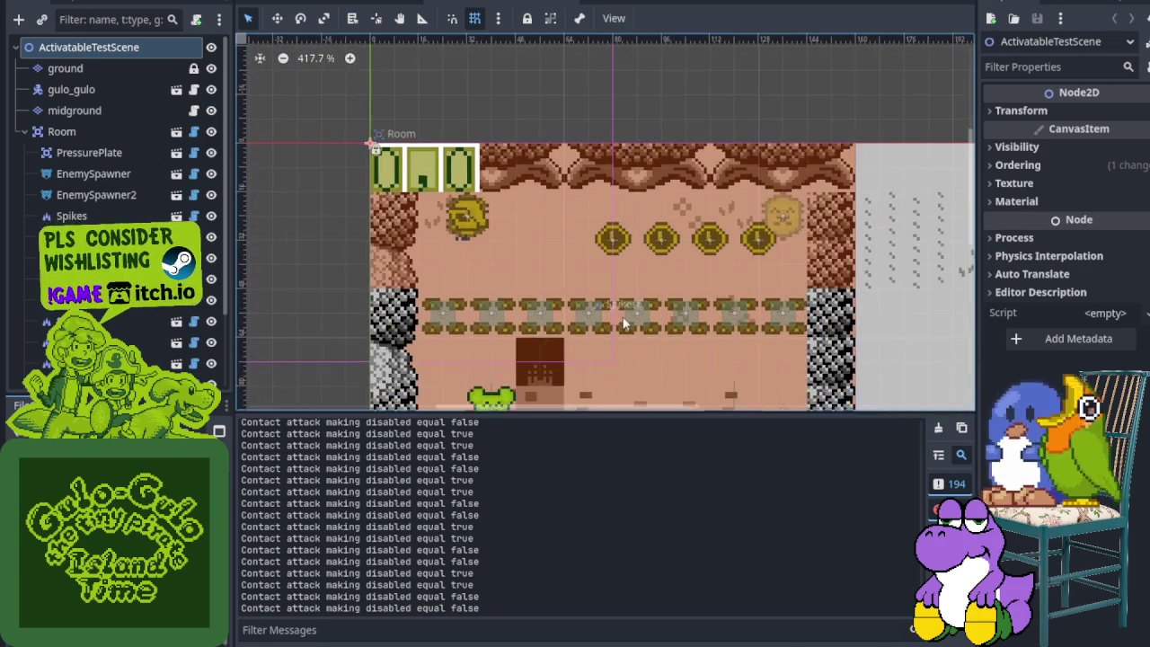
left_click(377, 18)
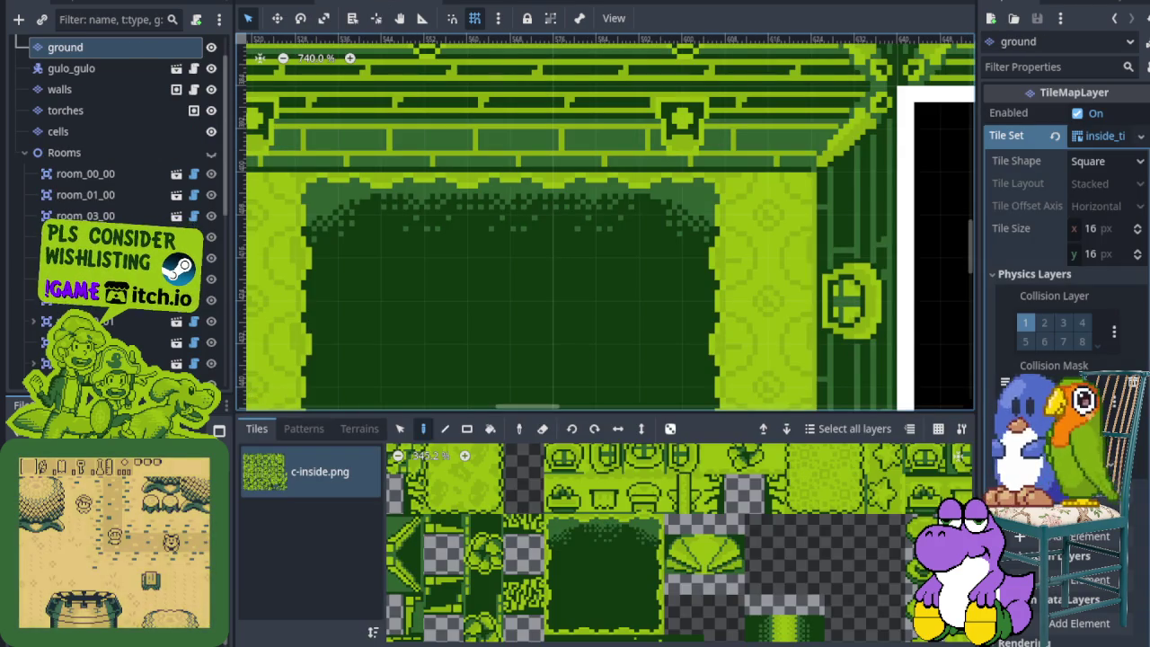
key("ctrl+j")
left_click_drag(539, 449, 663, 404)
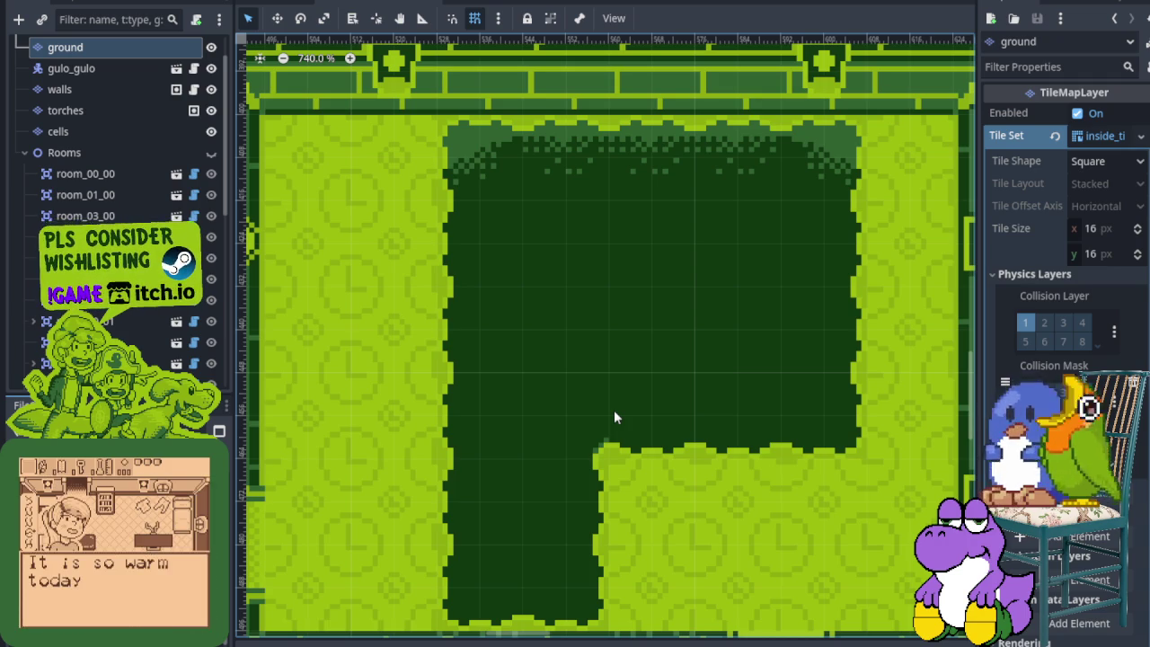
Look over the rooms and the L-shaped dark floor, then save the room map scene.
scroll(608, 410, "down", 3)
scroll(478, 391, "up", 3)
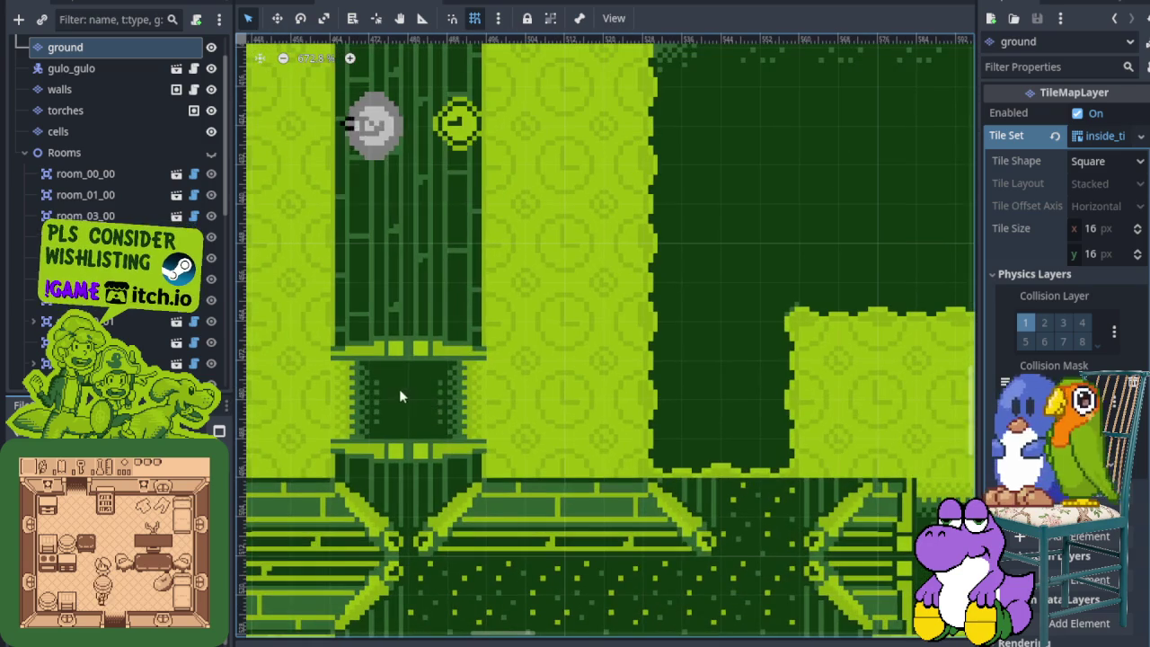
scroll(627, 350, "up", 1)
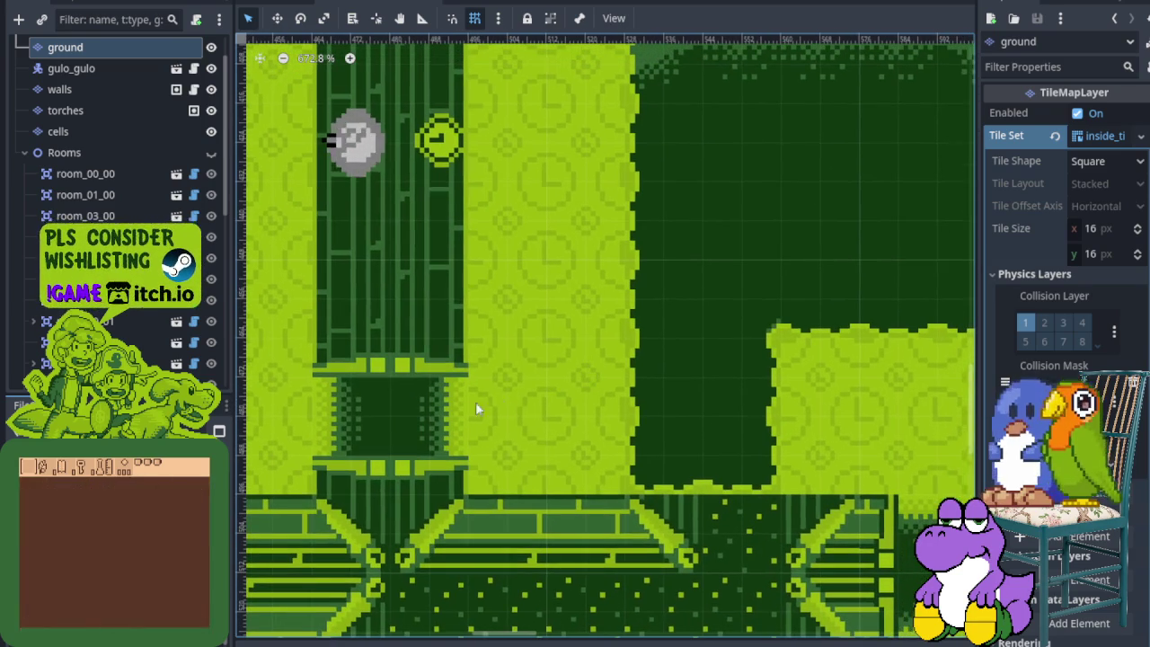
scroll(509, 366, "down", 1)
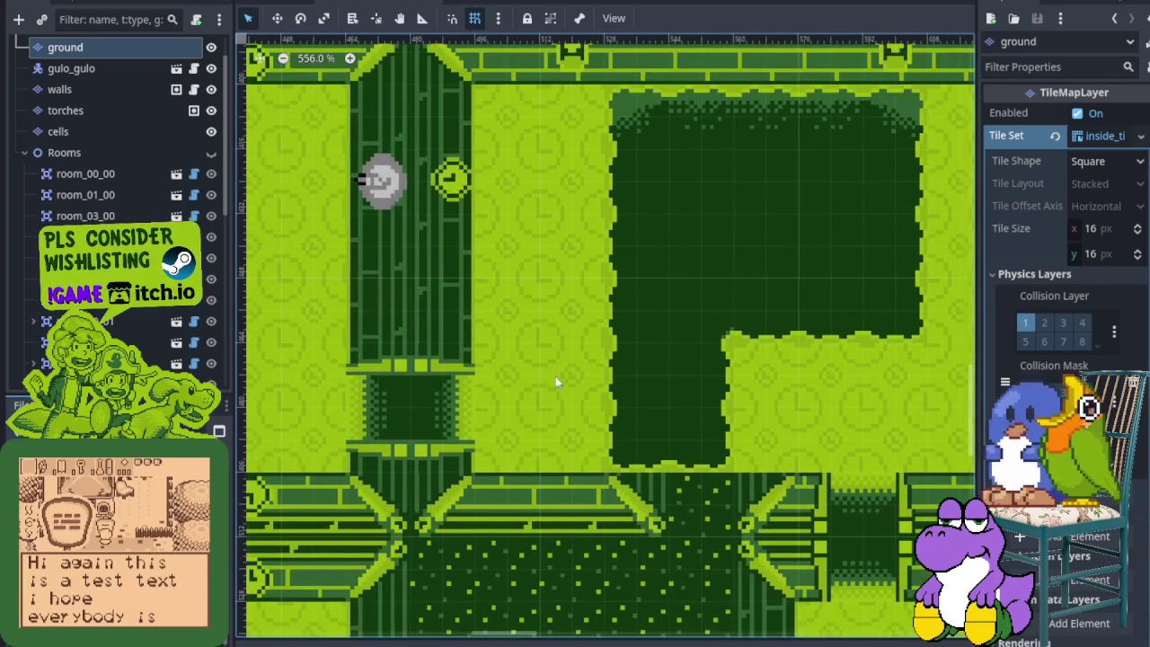
scroll(555, 382, "right", 4)
scroll(540, 405, "up", 2)
scroll(576, 285, "down", 2)
scroll(611, 279, "left", 3)
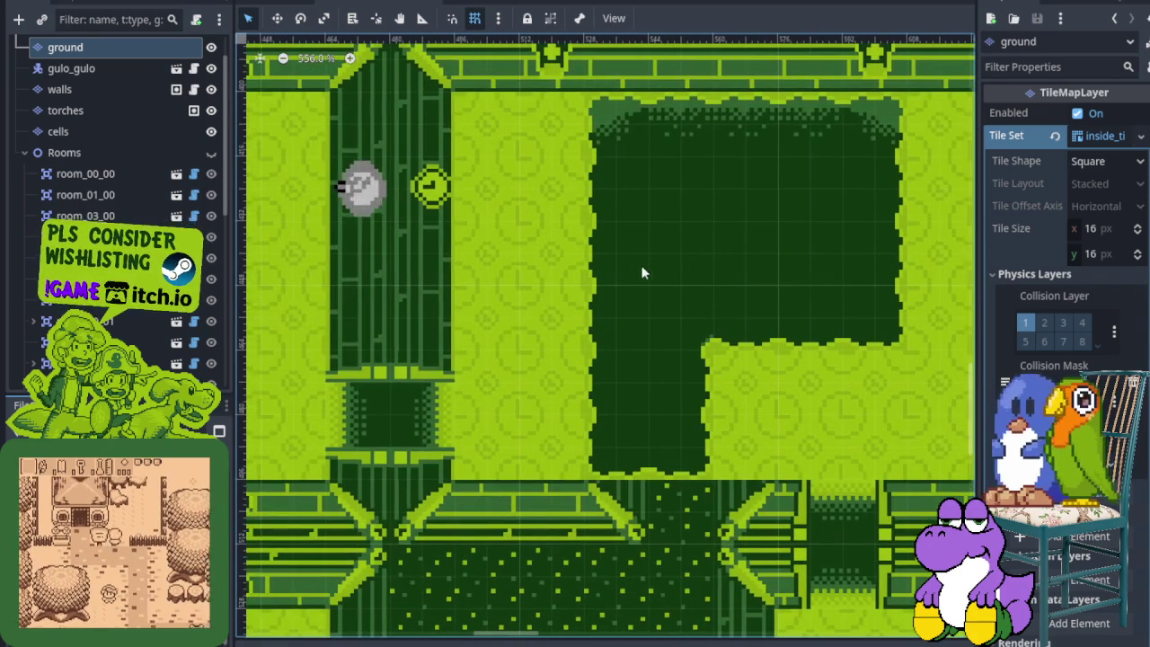
left_click_drag(481, 389, 504, 361)
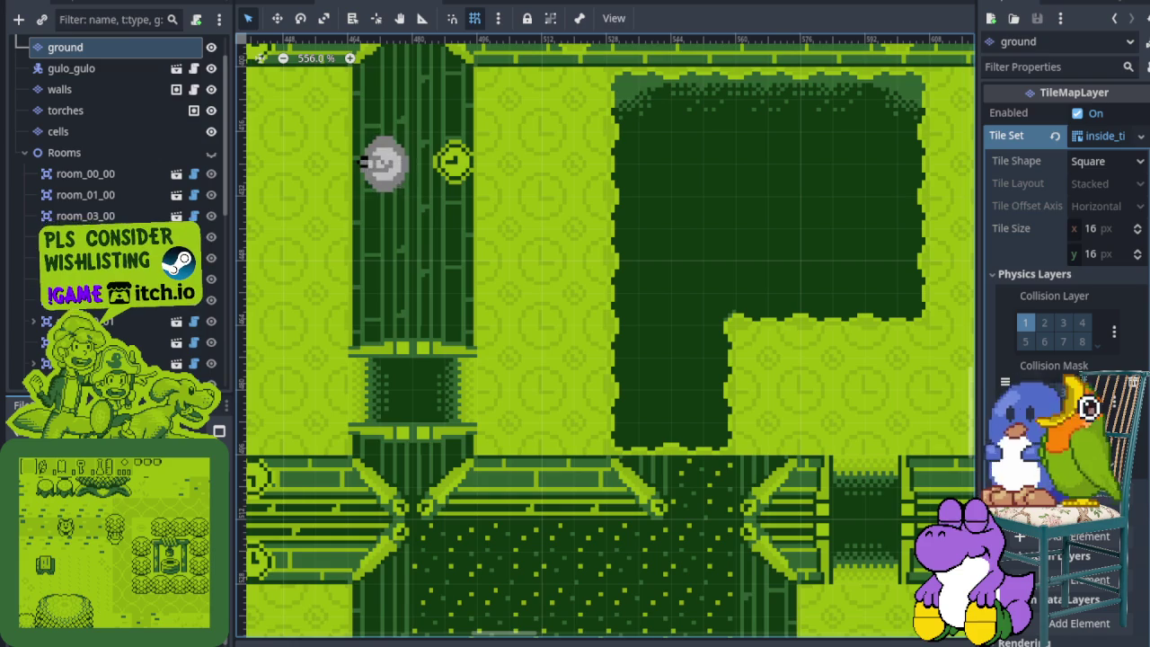
key("ctrl+s")
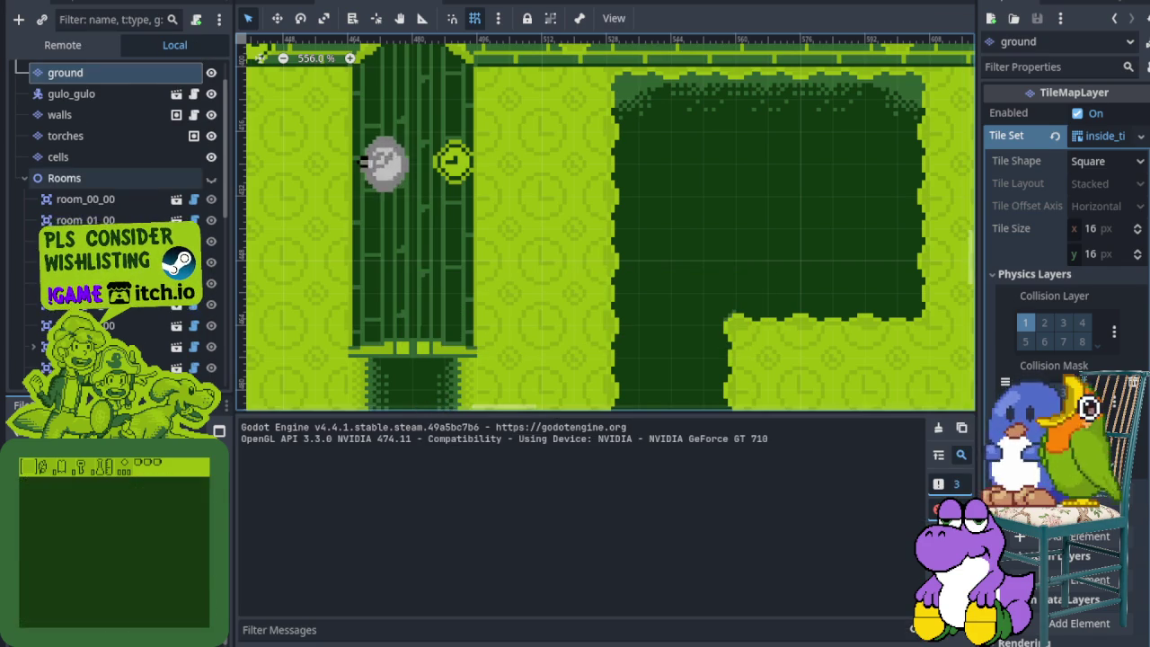
Select the Rooms group, close the running game and save the scene.
left_click(64, 177)
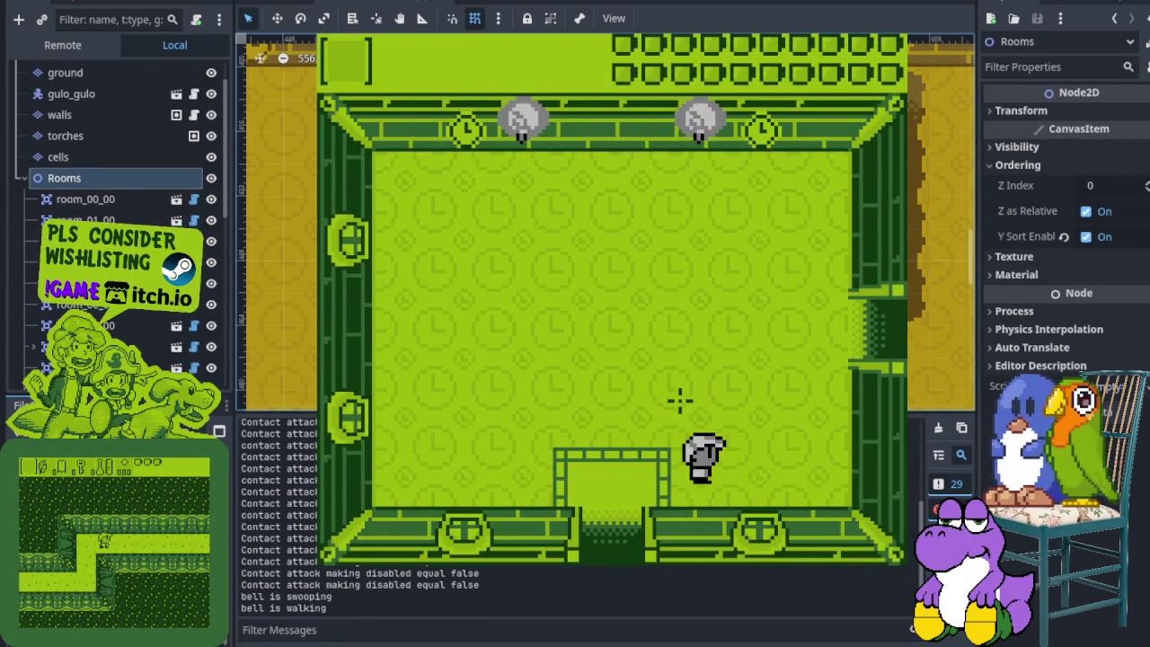
key("F8")
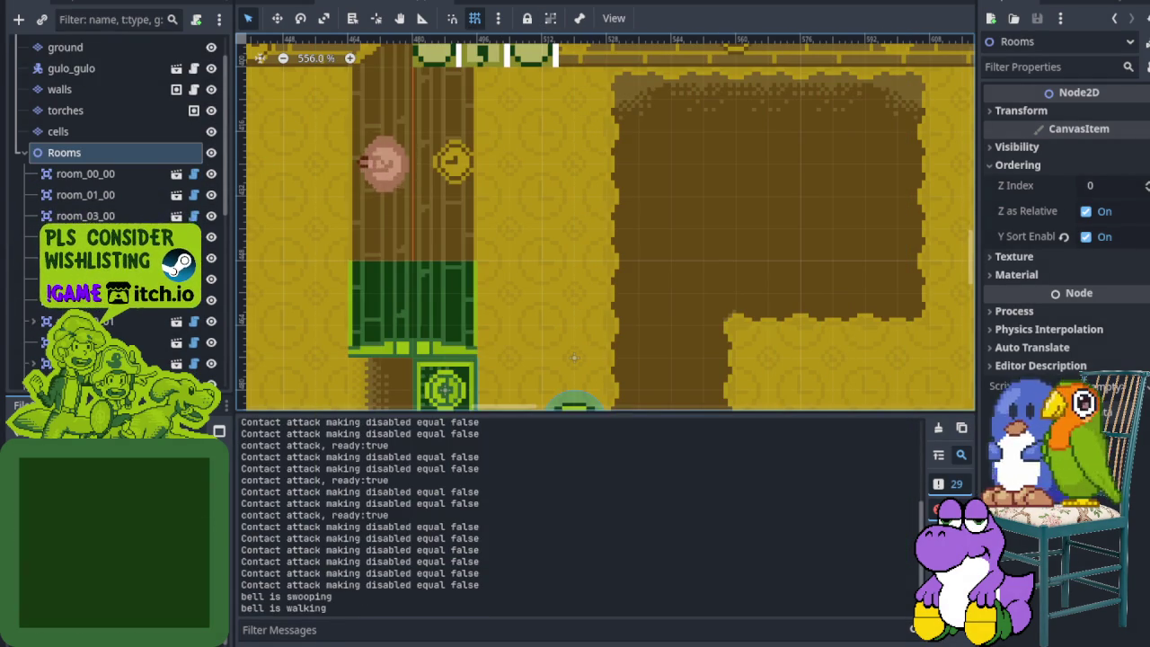
key("ctrl+s")
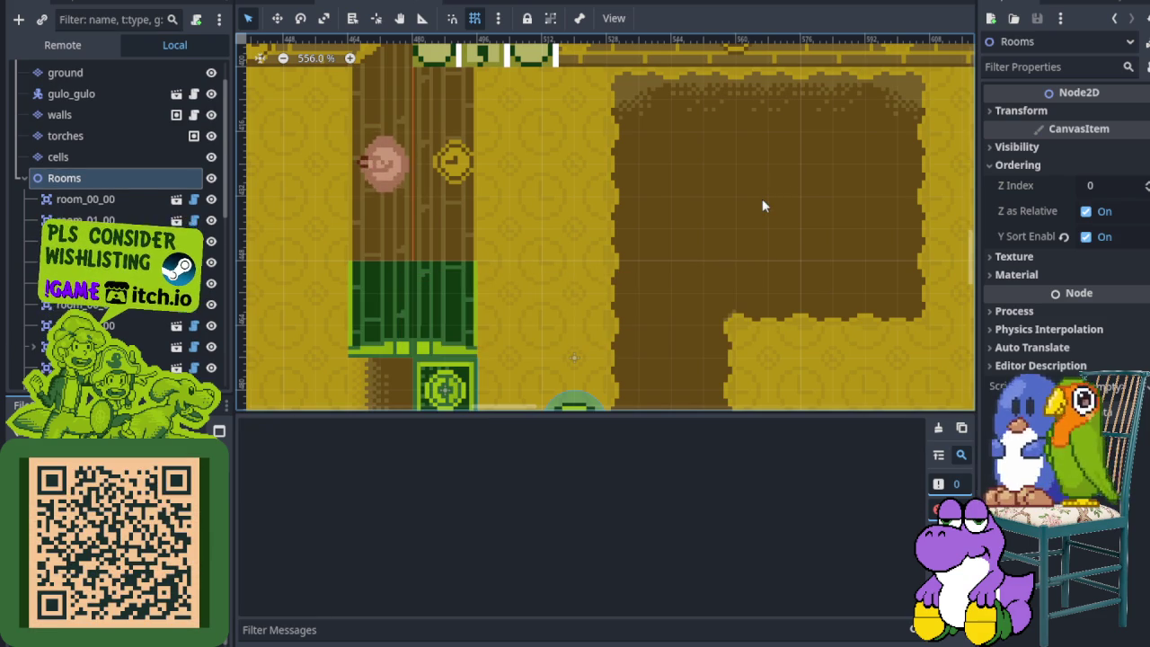
Walk the player through the cave, onto the trophy pedestal and along the top wall.
key("Right")
key("Up")
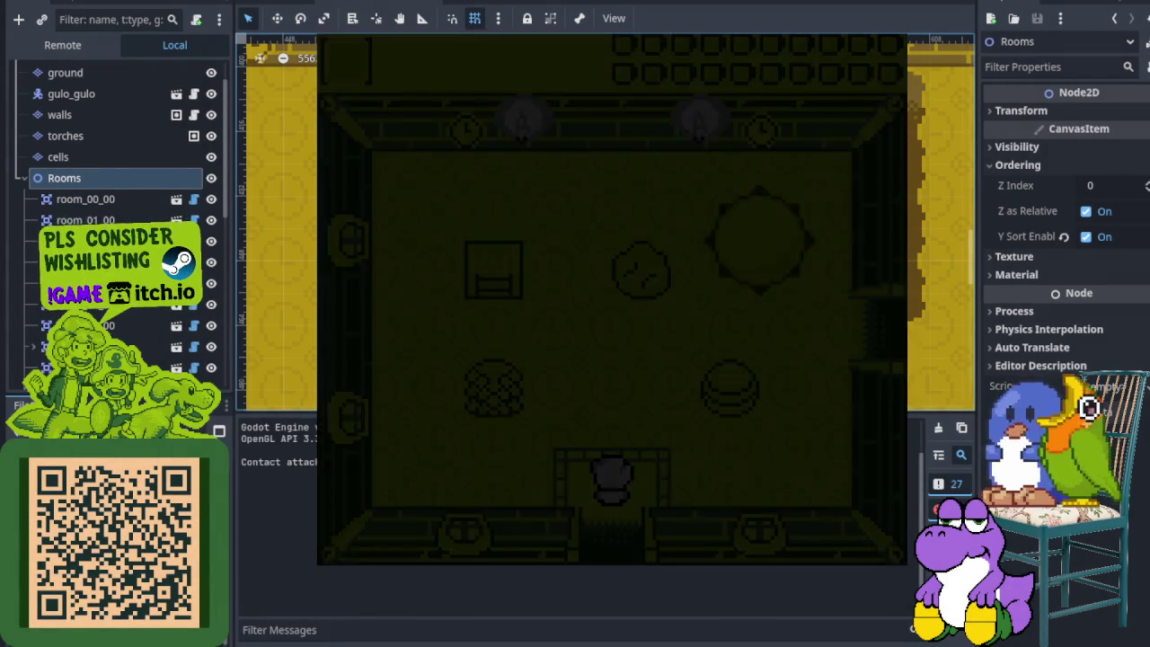
key("Right")
key("Up")
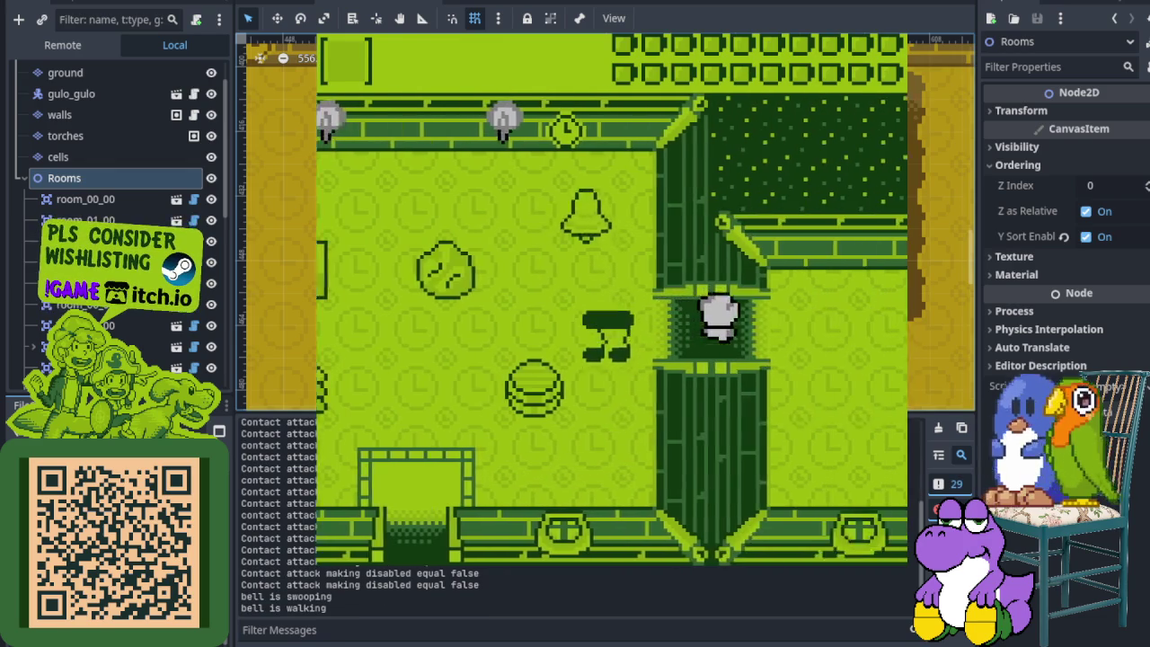
key("Right")
key("Down")
key("Right")
key("Up")
key("Up")
key("Left")
key("Left")
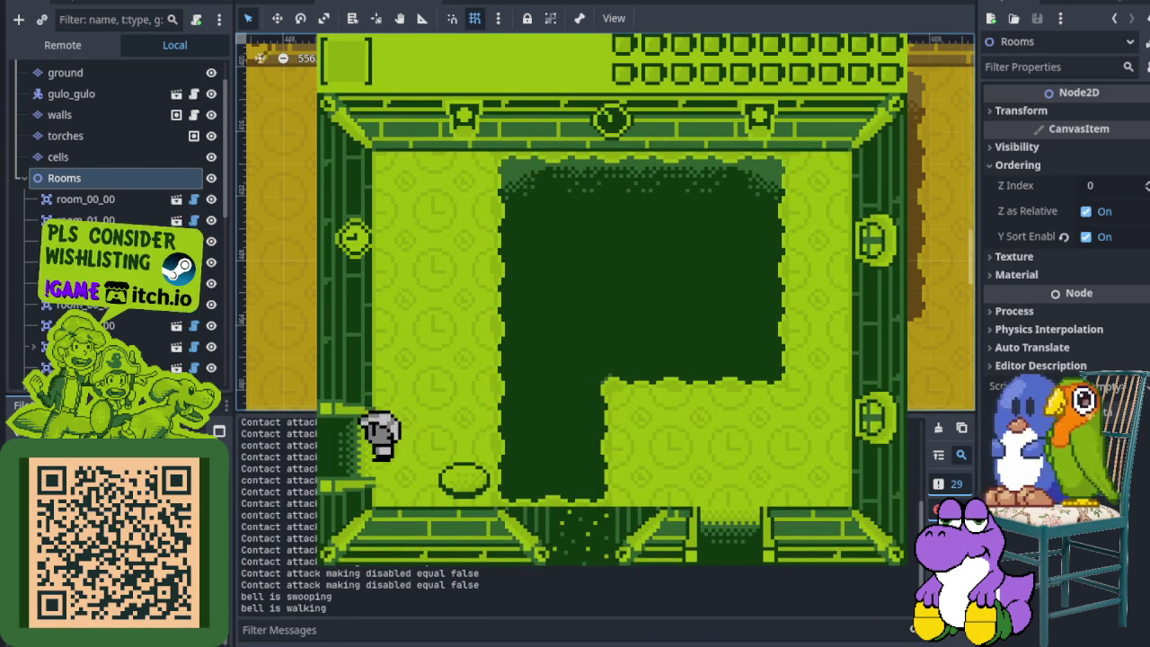
key("Right")
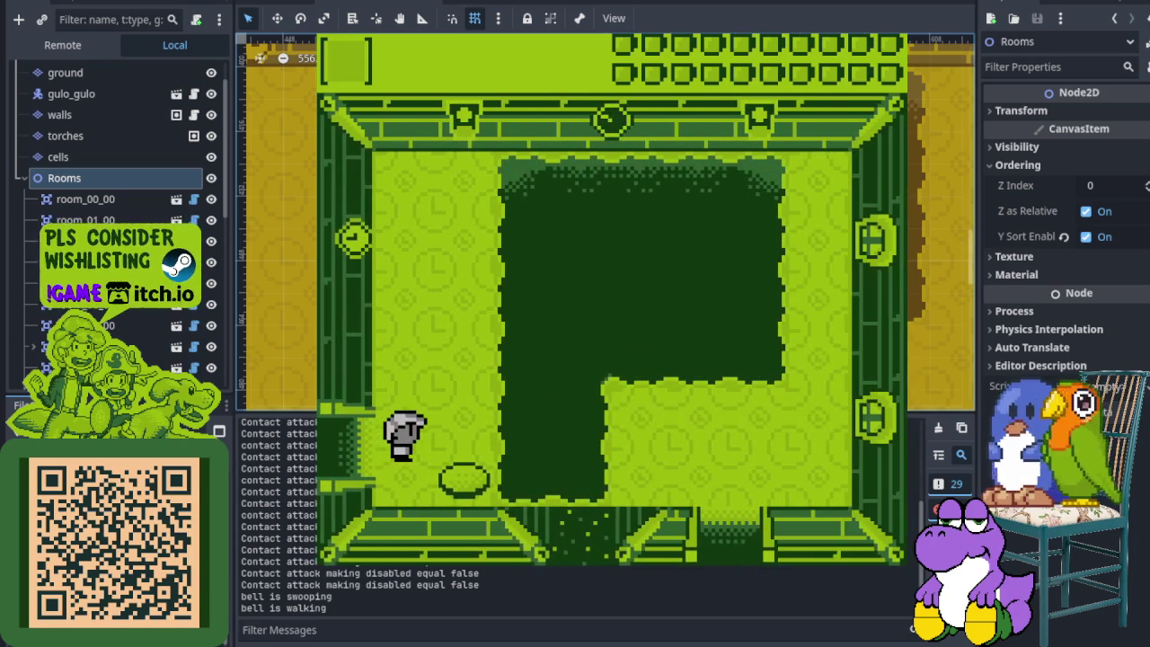
key("Up")
key("Right")
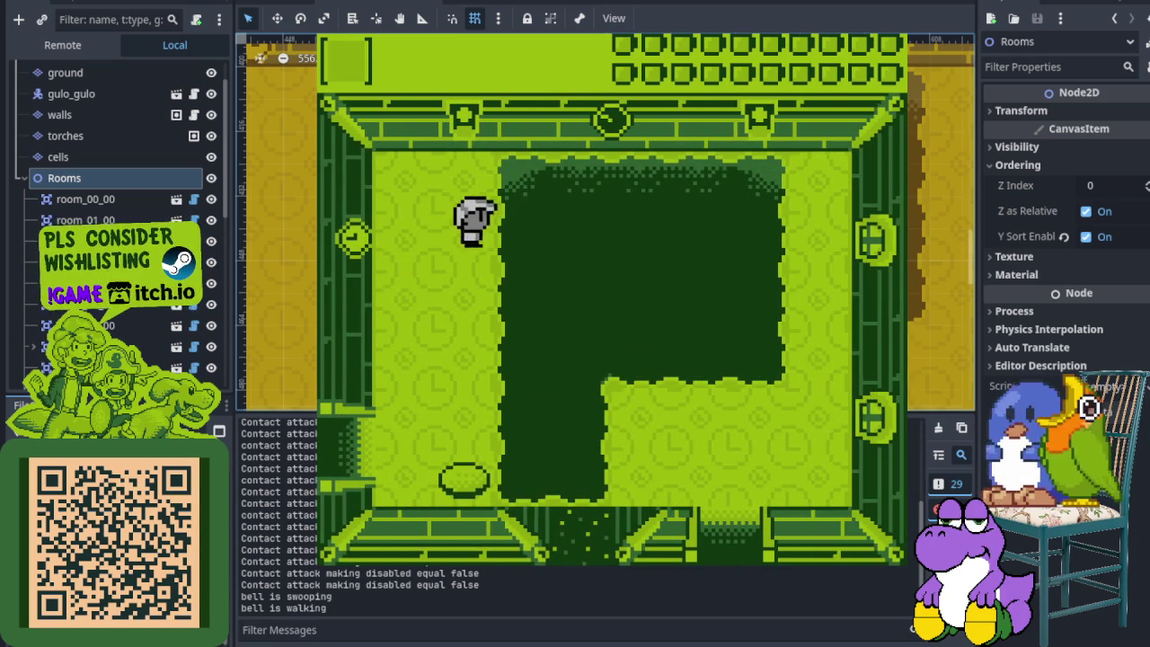
key("Left")
key("Left")
Walk the player back down and across the room to stand by the left doorway.
key("Down")
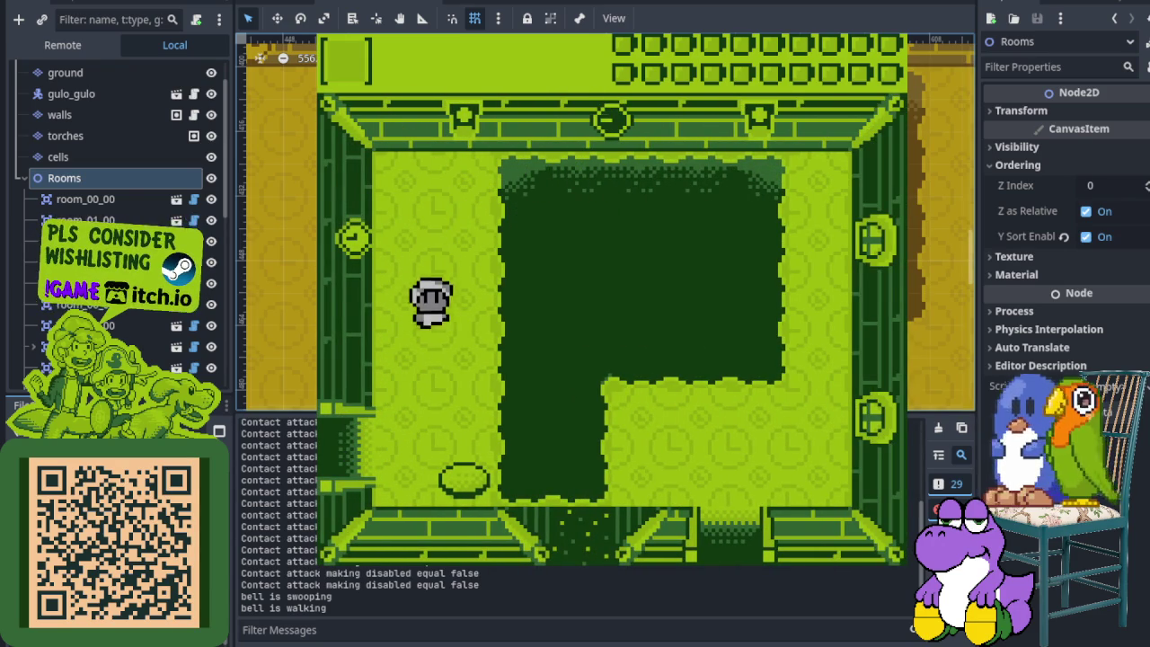
key("Right")
key("Right")
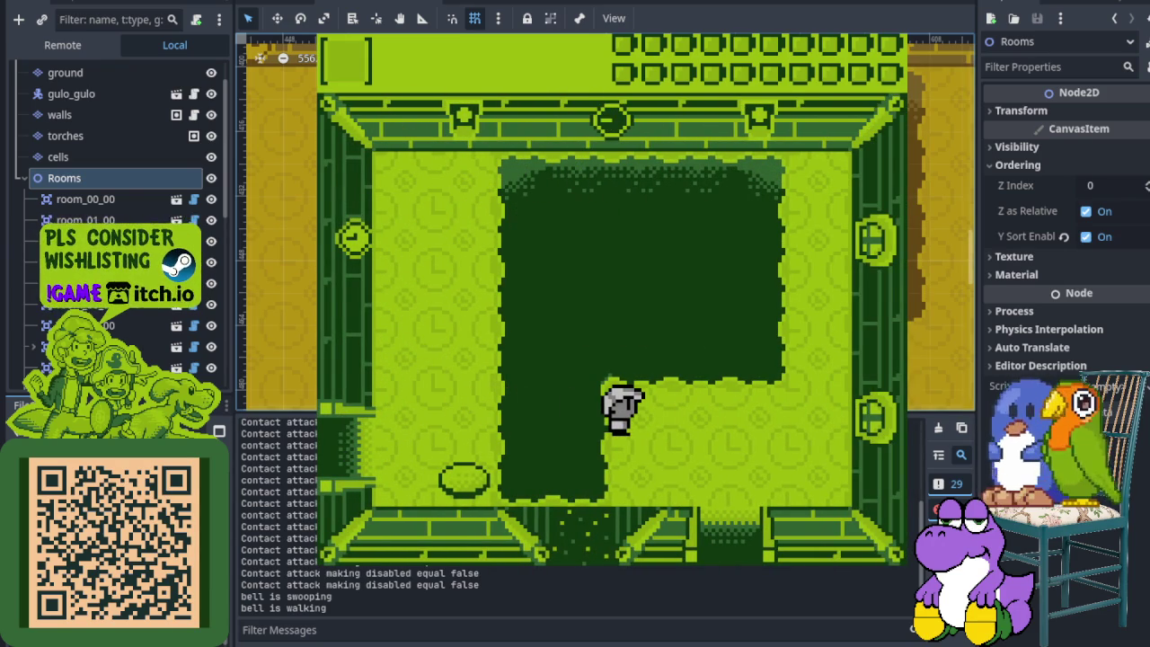
key("Left")
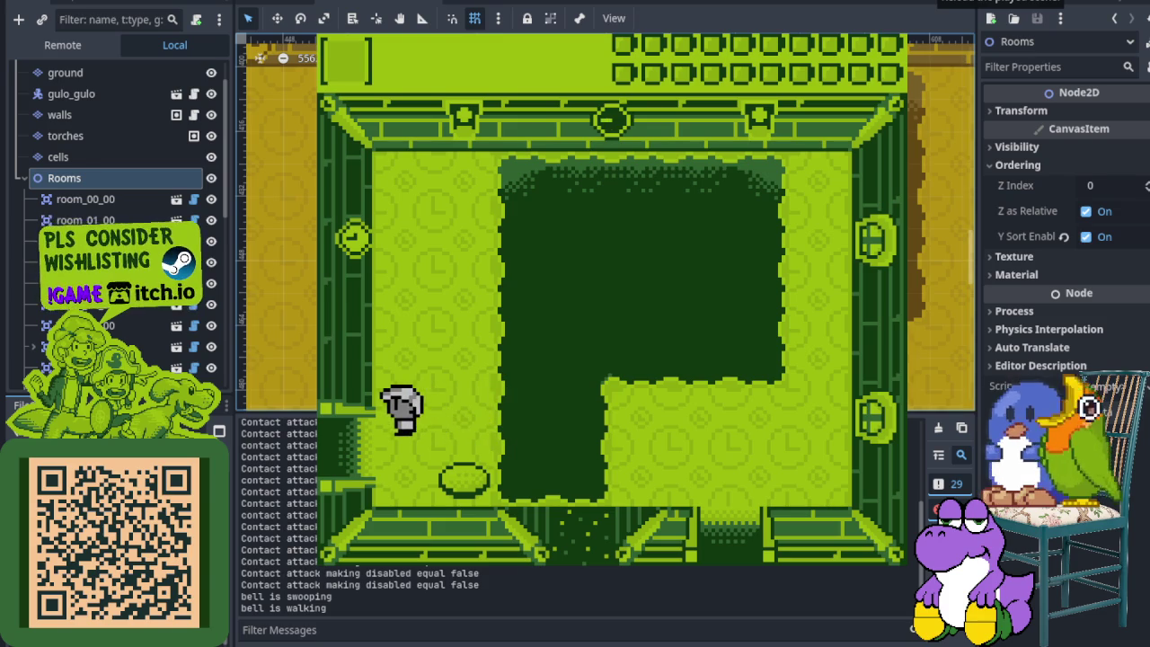
key("Up")
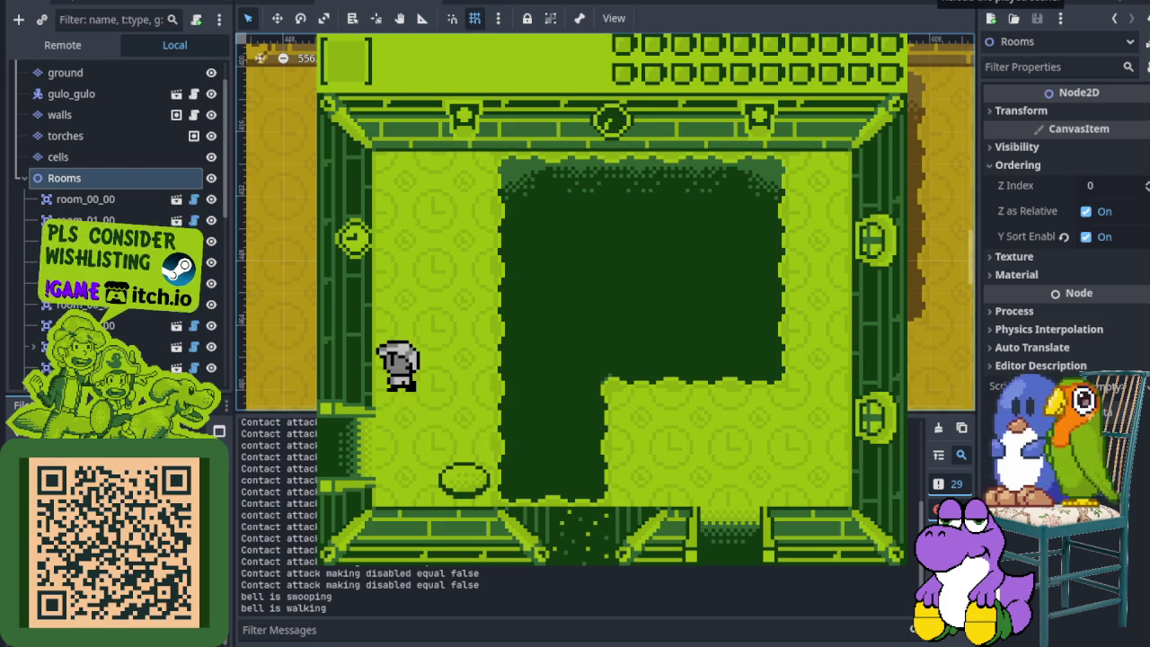
key("Down")
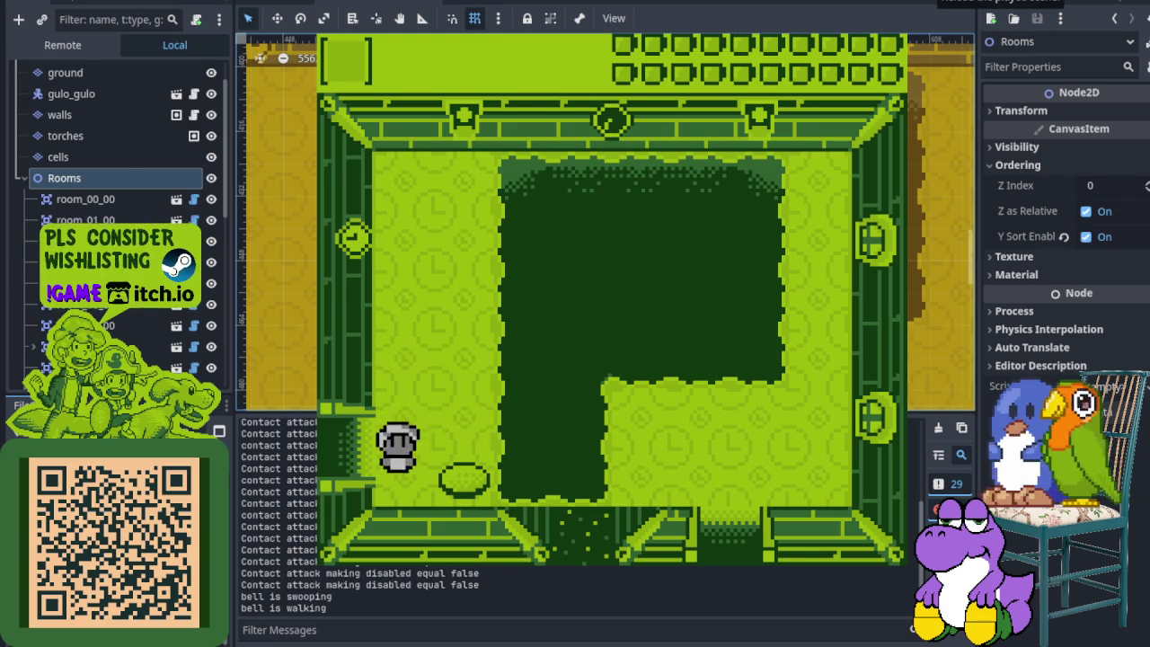
key("Left")
key("Right")
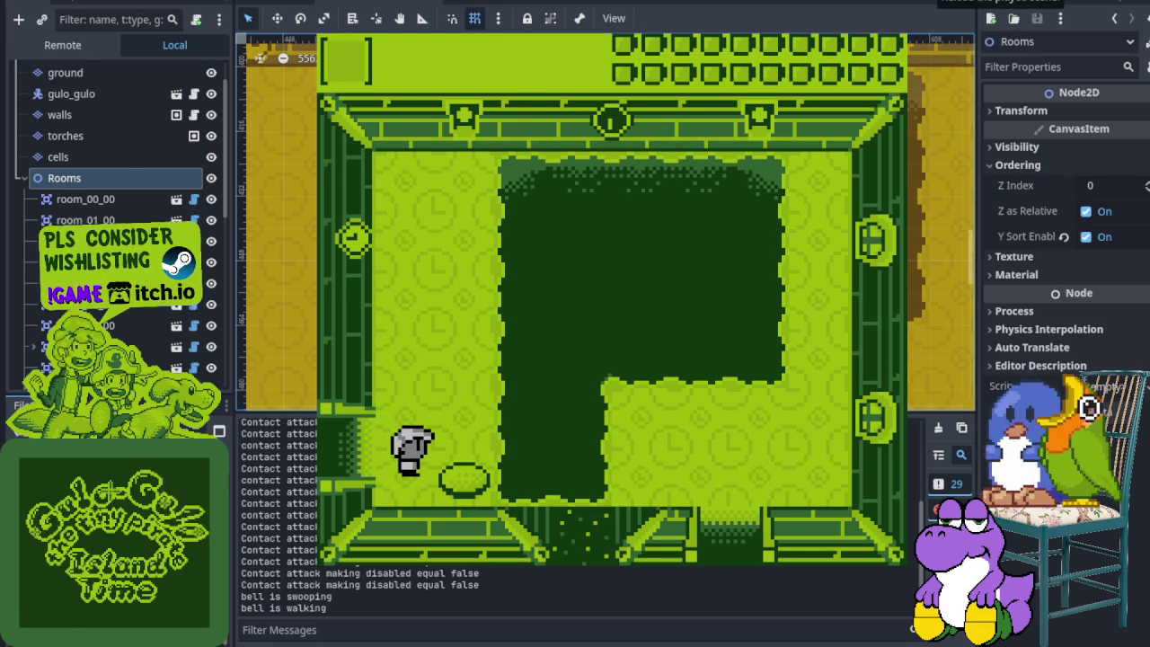
key("Left")
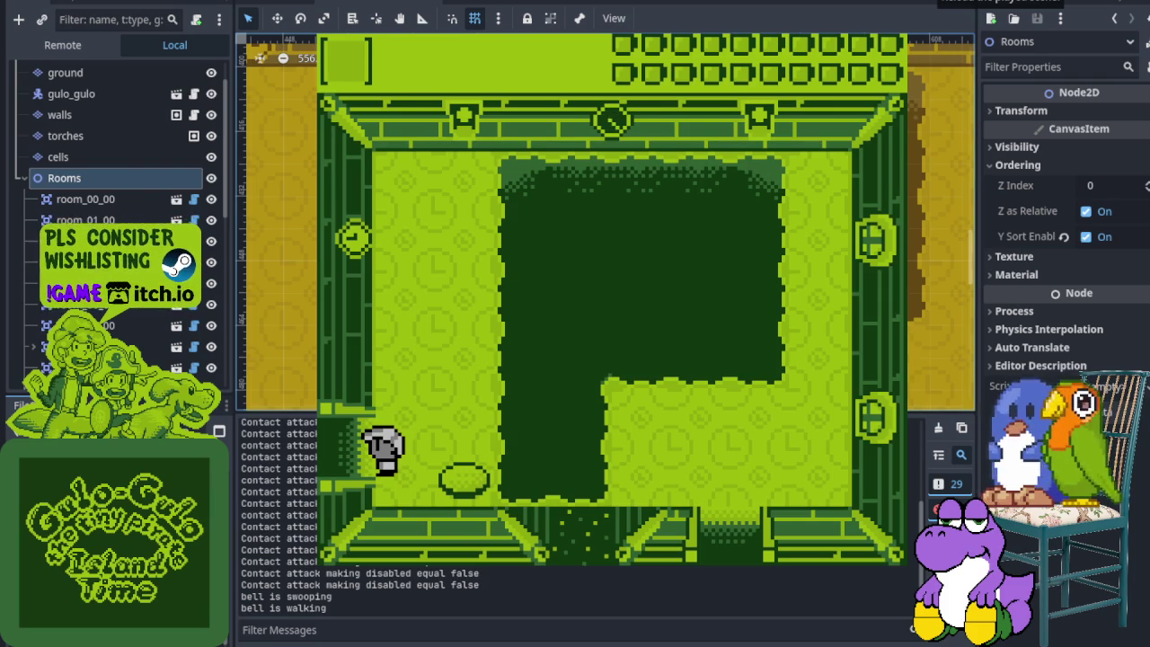
key("Right")
key("Up")
key("Left")
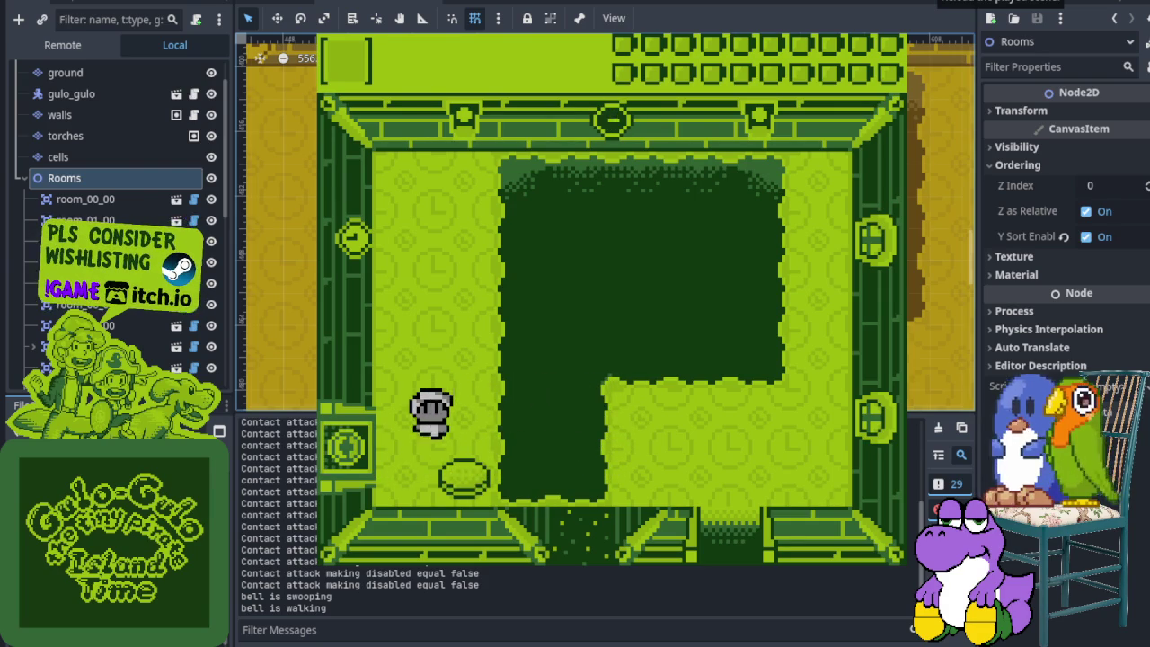
key("Down")
key("Left")
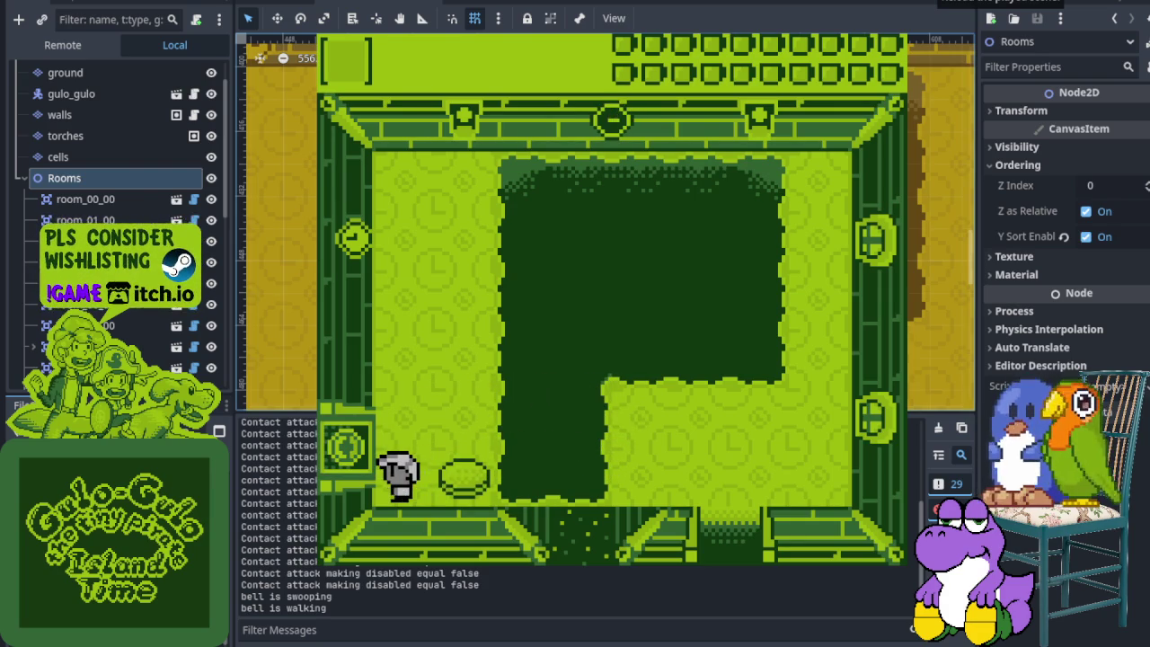
key("Up")
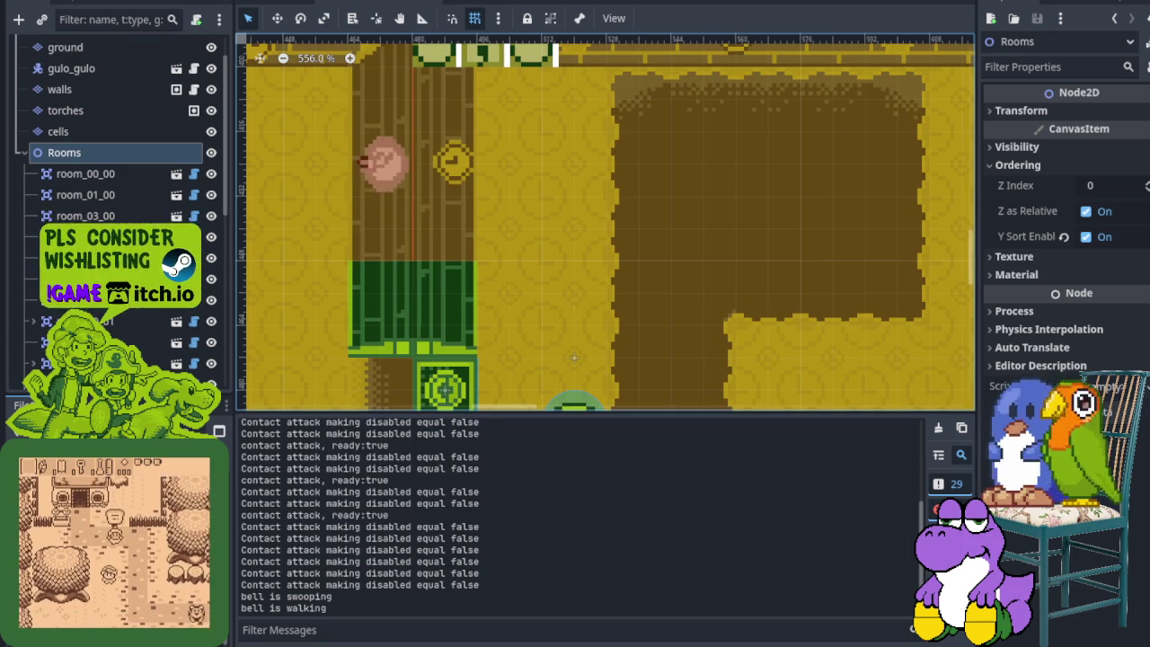
Hide the Output log and centre the enlarged map view on the green door tile.
key("ctrl+j")
scroll(710, 329, "down", 2)
mouse_move(693, 341)
left_mouse_down()
mouse_move(524, 452)
mouse_move(510, 425)
left_mouse_up()
scroll(511, 425, "up", 2)
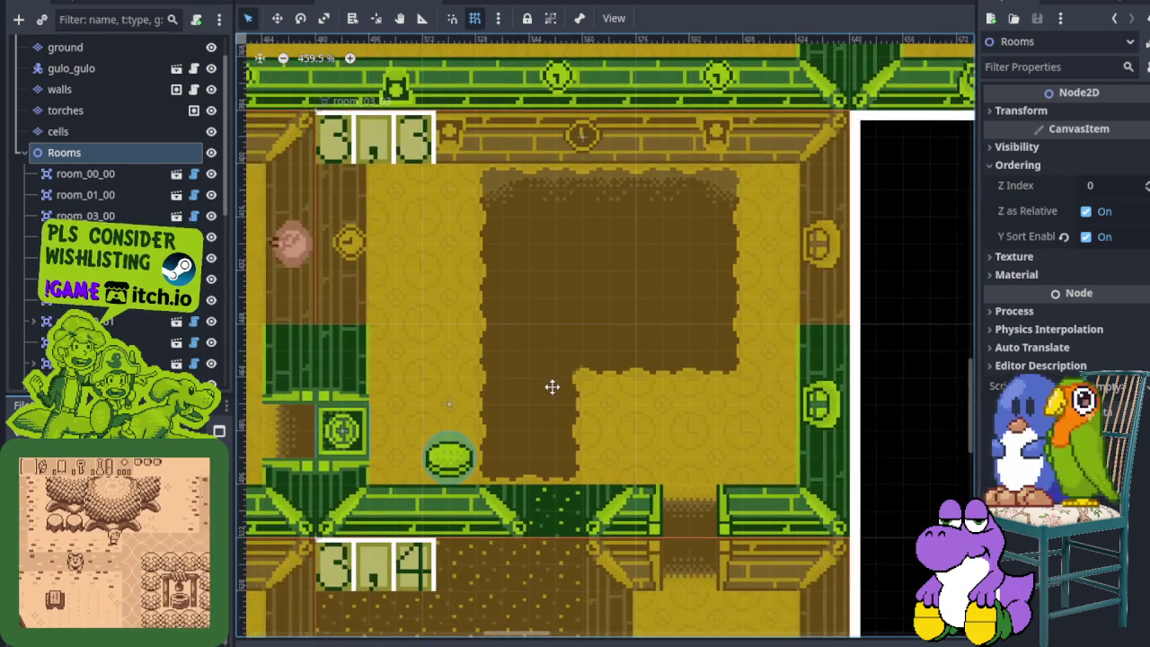
scroll(431, 400, "up", 2)
scroll(332, 435, "up", 9)
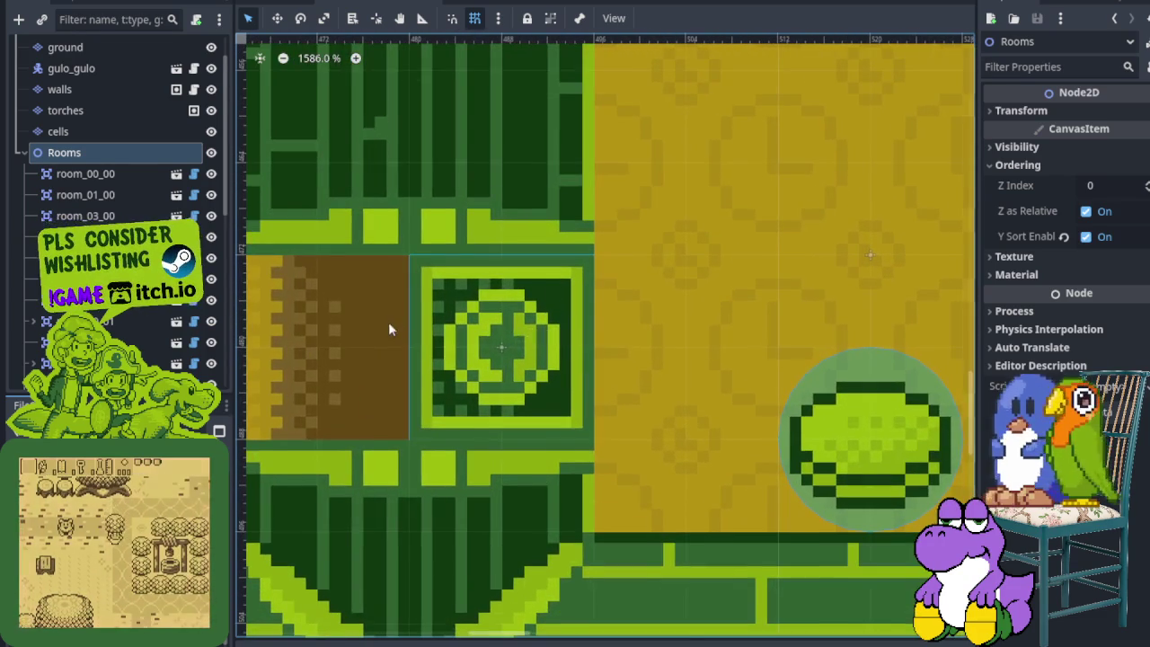
left_click_drag(389, 330, 456, 332)
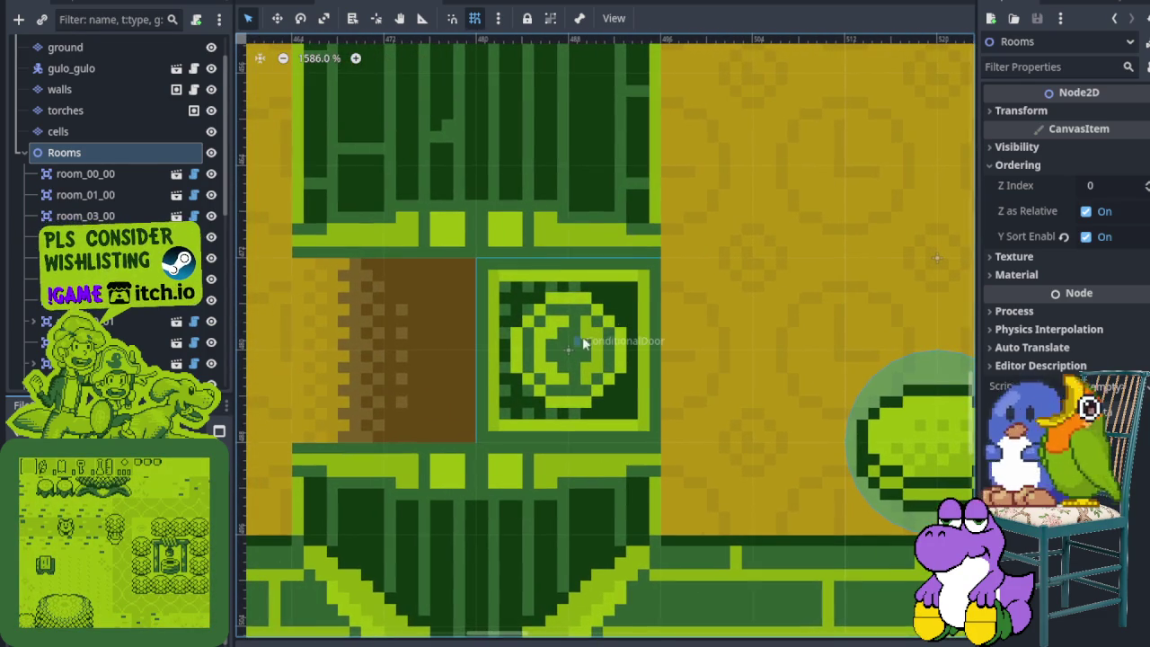
Zoom out across the neighbouring rooms, then switch over to Aseprite.
scroll(585, 341, "down", 3)
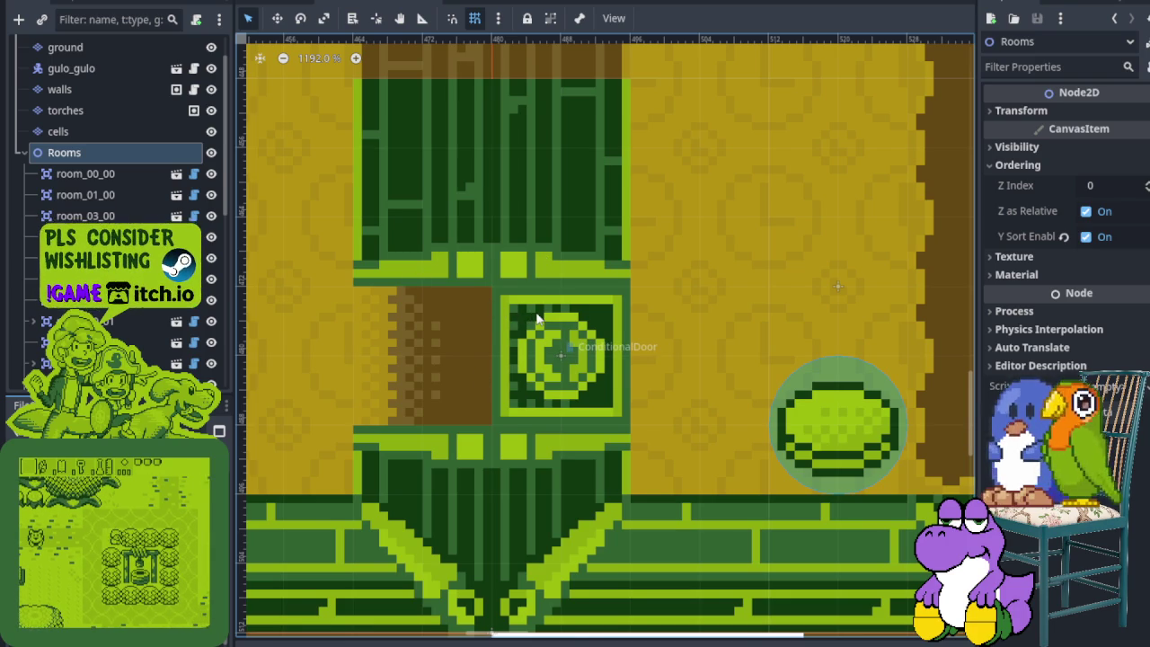
scroll(538, 319, "down", 4)
left_click_drag(579, 292, 511, 340)
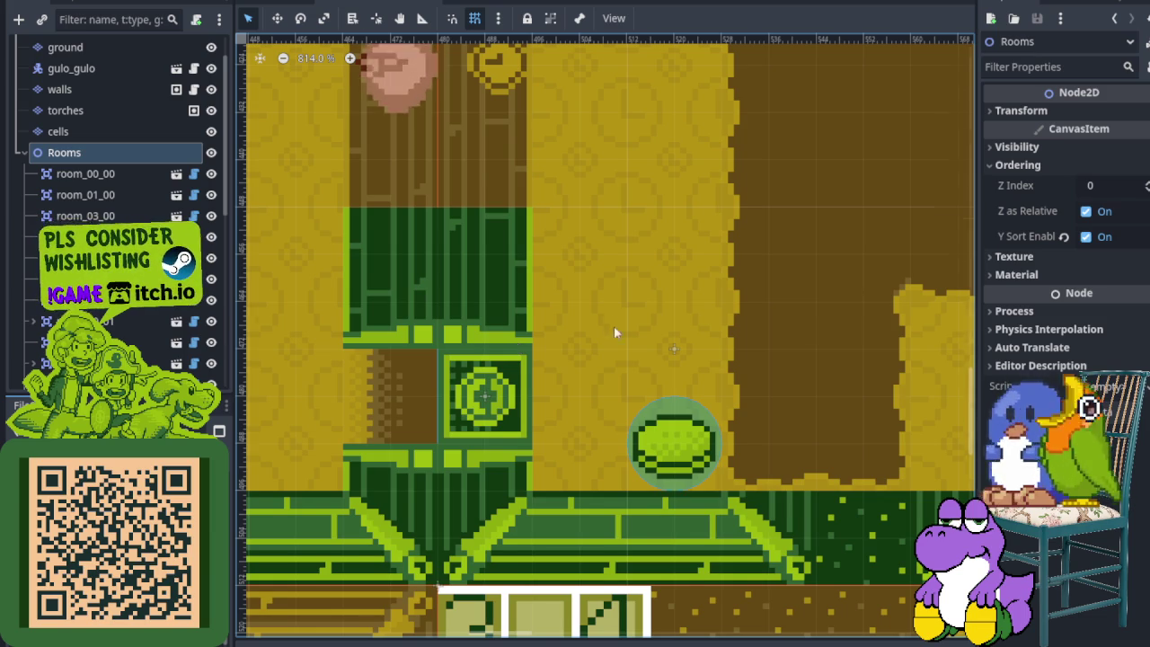
scroll(665, 355, "down", 3)
scroll(729, 390, "down", 1)
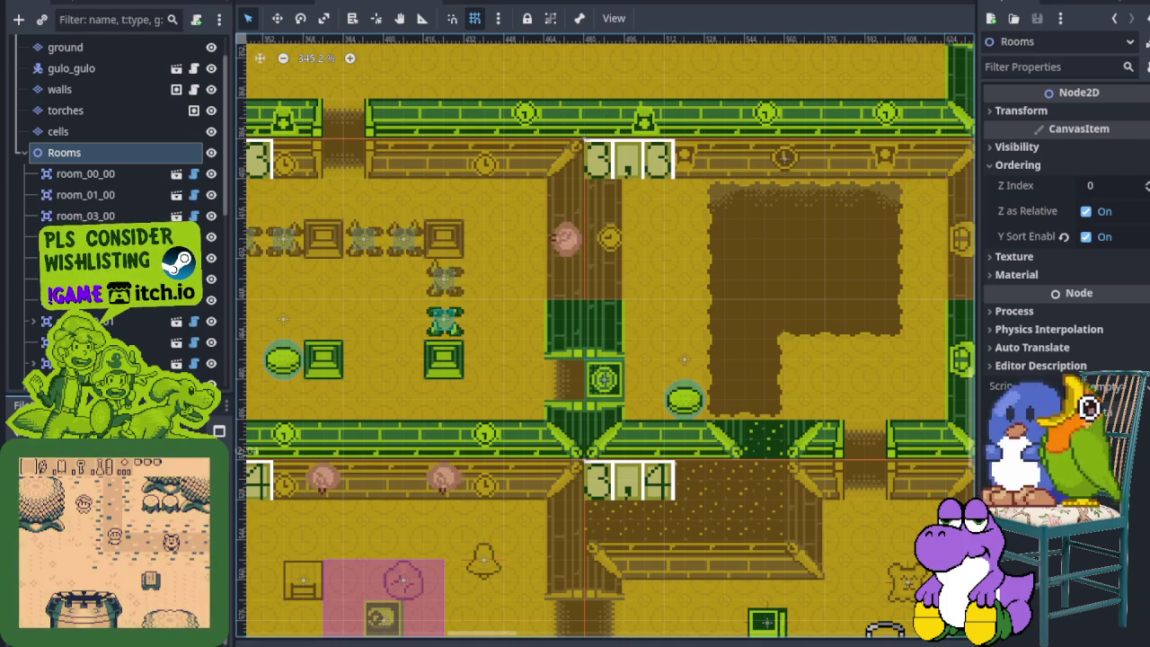
key("alt+Tab")
Move the striped fence tile into the tileset's left column below the wall pieces.
scroll(481, 364, "up", 3)
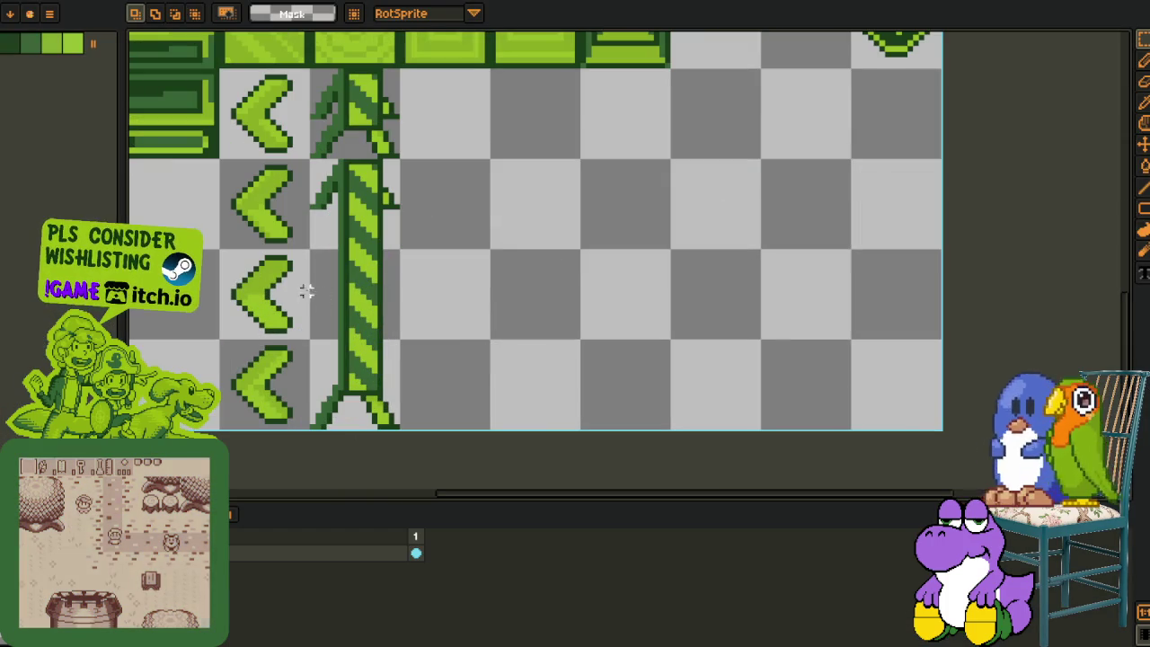
scroll(359, 324, "left", 3)
left_click(245, 280)
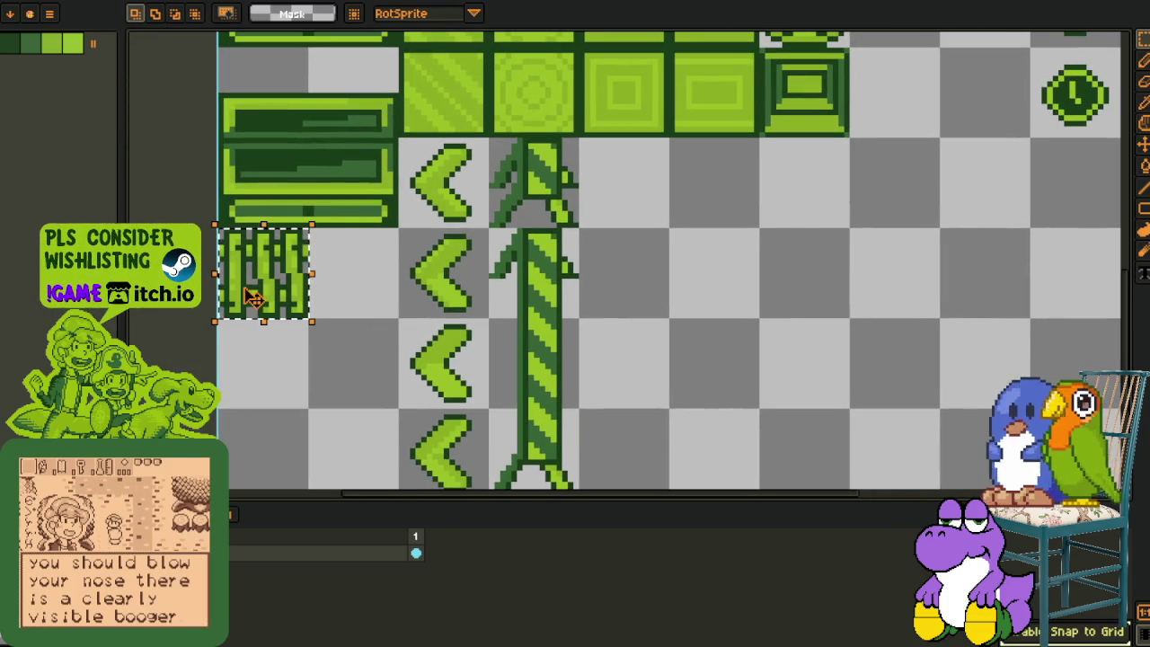
mouse_move(268, 299)
left_mouse_down()
mouse_move(674, 358)
mouse_move(693, 329)
mouse_move(495, 390)
mouse_move(515, 371)
mouse_move(600, 342)
mouse_move(813, 350)
mouse_move(521, 344)
mouse_move(532, 339)
mouse_move(778, 352)
mouse_move(503, 352)
mouse_move(778, 368)
mouse_move(501, 365)
mouse_move(768, 368)
mouse_move(526, 369)
mouse_move(740, 364)
mouse_move(633, 367)
left_mouse_up()
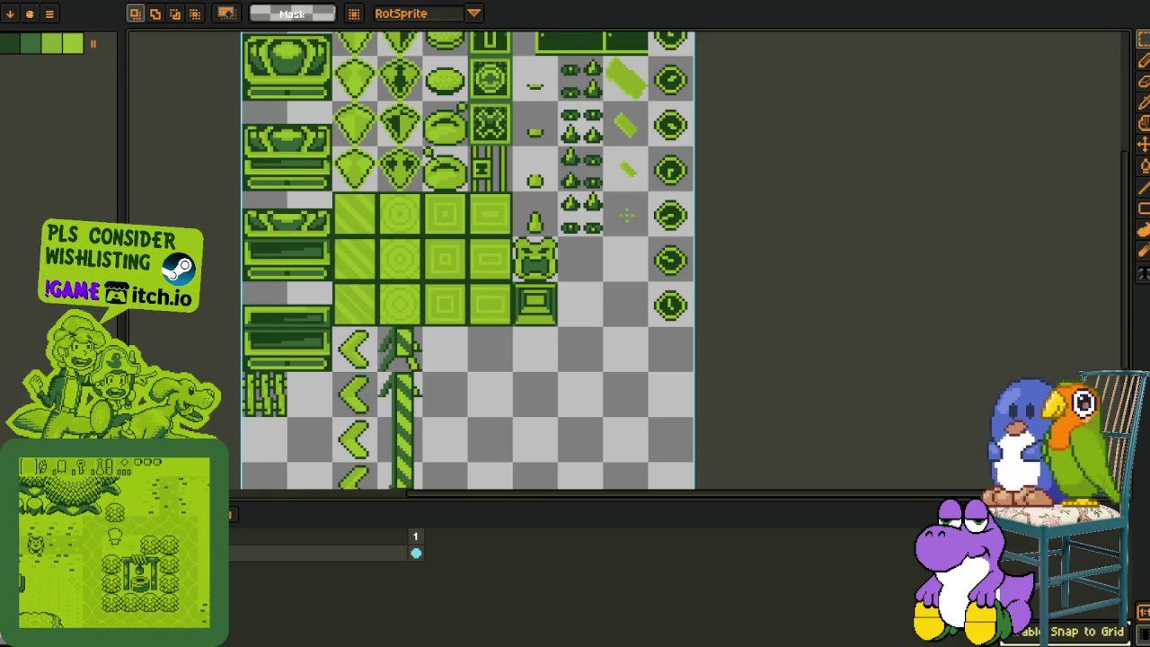
key("alt+Tab")
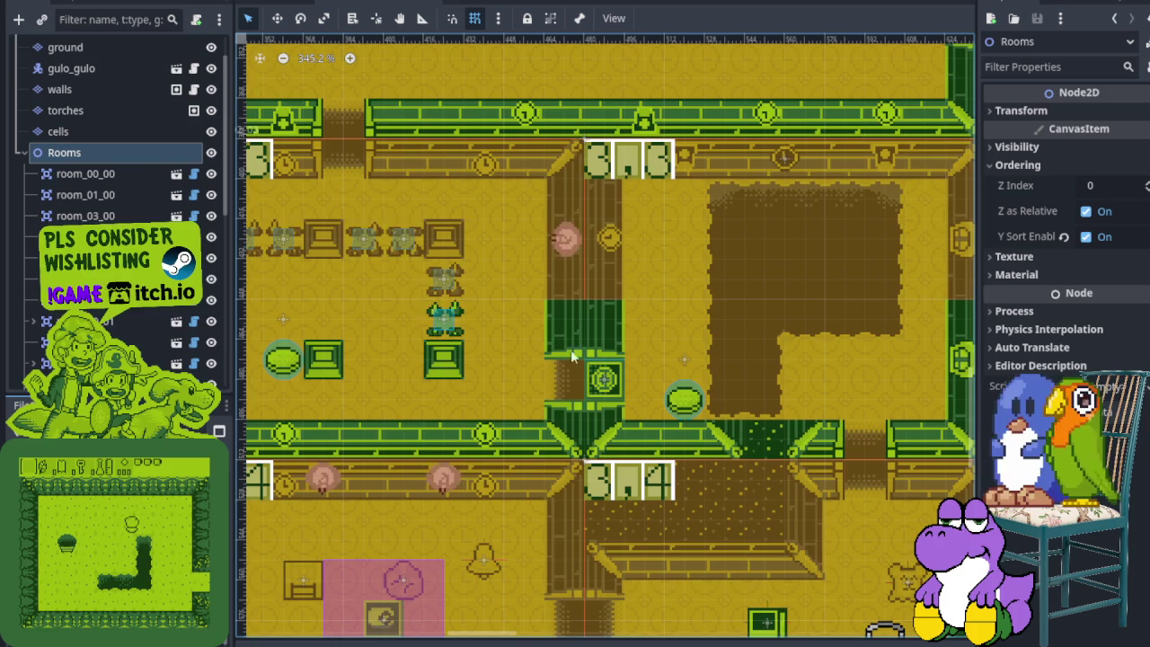
mouse_move(655, 336)
left_mouse_down()
mouse_move(275, 303)
mouse_move(433, 356)
mouse_move(462, 349)
left_mouse_up()
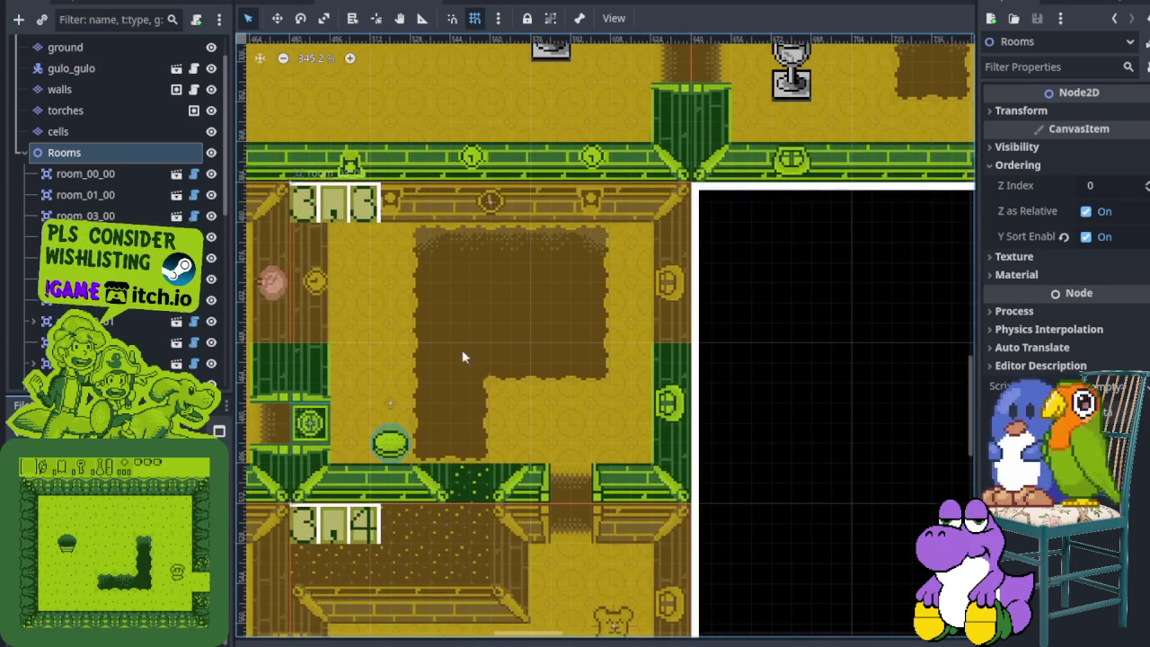
scroll(459, 312, "up", 3)
scroll(458, 311, "down", 2)
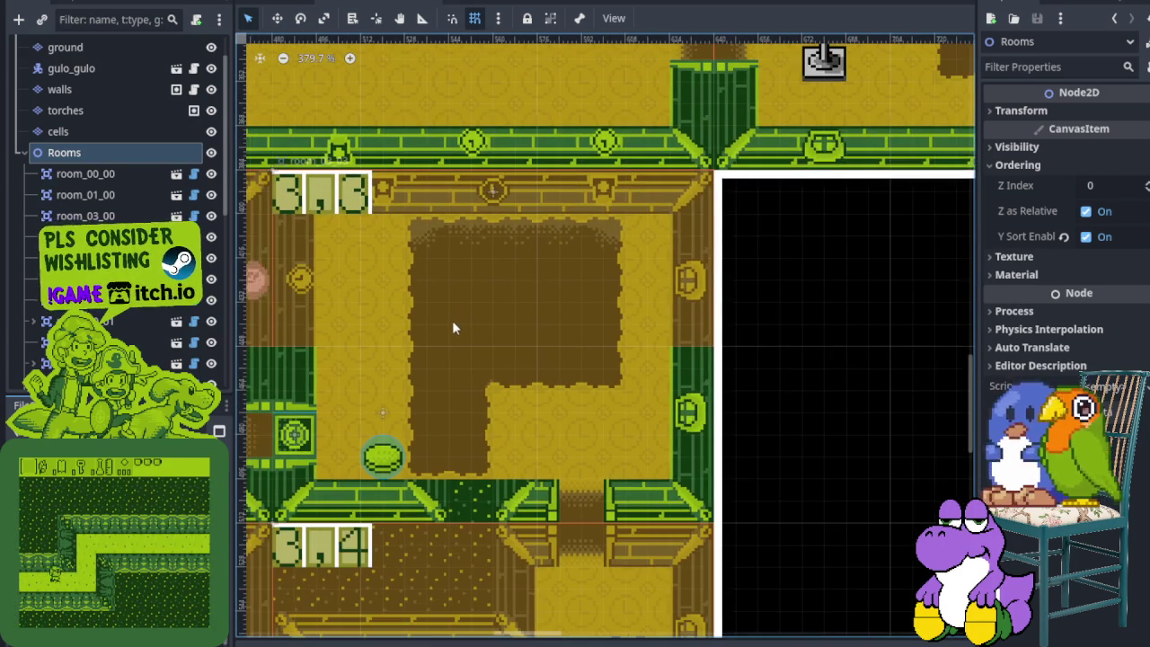
left_click_drag(482, 318, 554, 321)
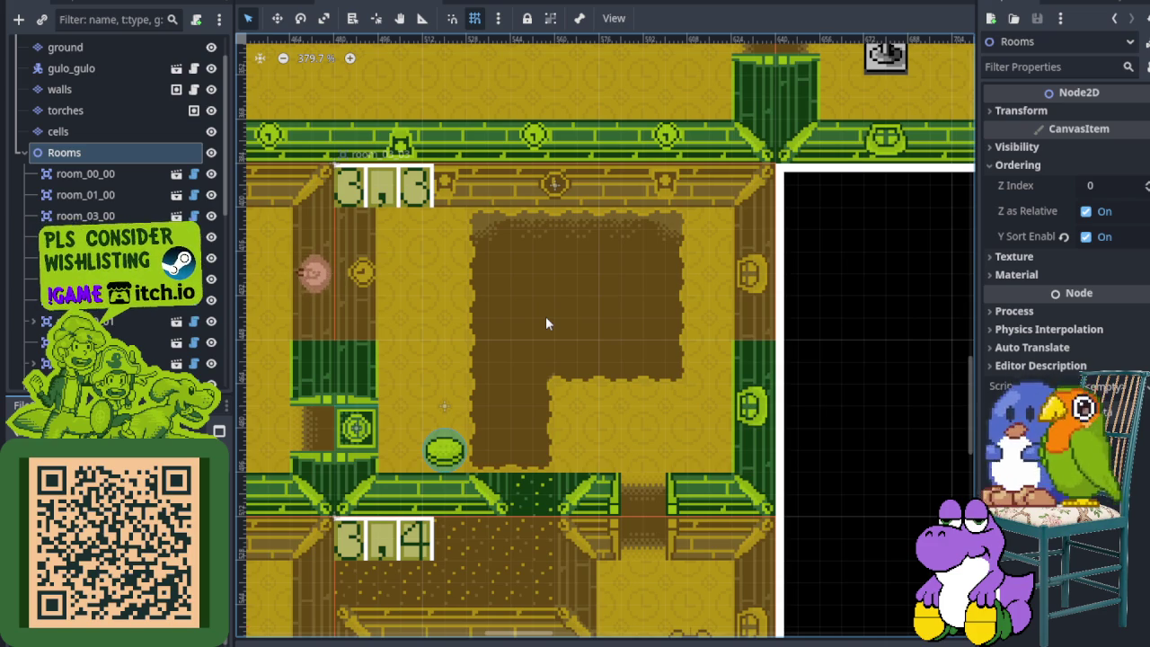
scroll(497, 238, "up", 1)
scroll(532, 168, "up", 2)
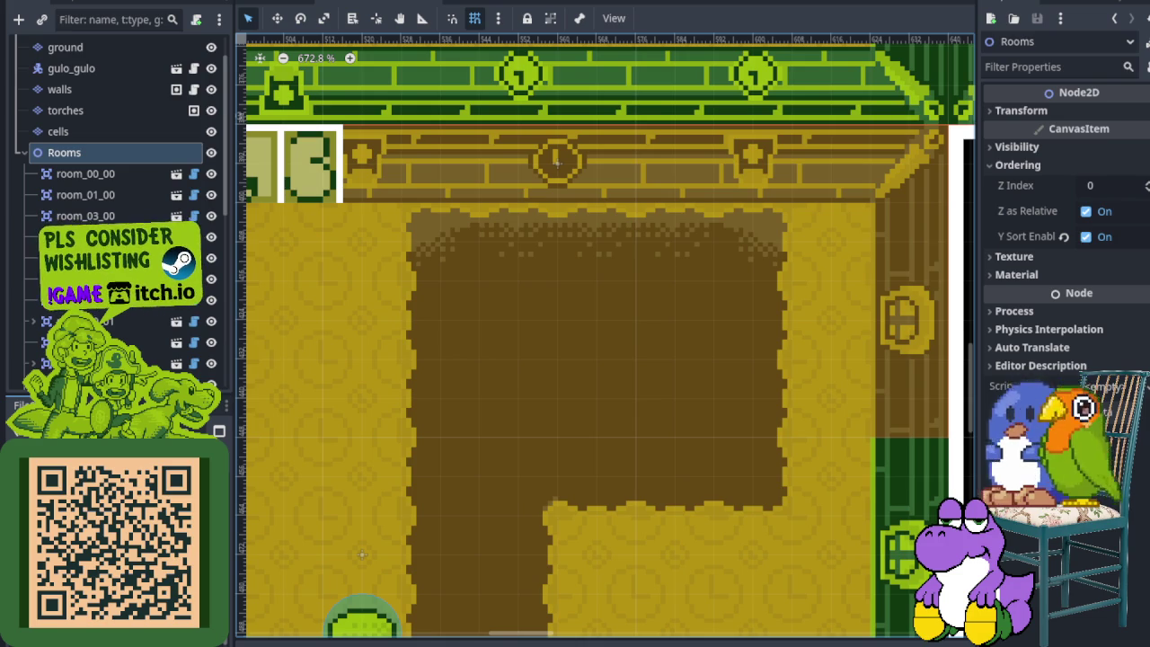
Recentre the view on room 3,3 and hide the Rooms node's yellow overlay.
mouse_move(388, 368)
left_mouse_down()
mouse_move(467, 323)
mouse_move(541, 380)
mouse_move(458, 461)
mouse_move(401, 469)
left_mouse_up()
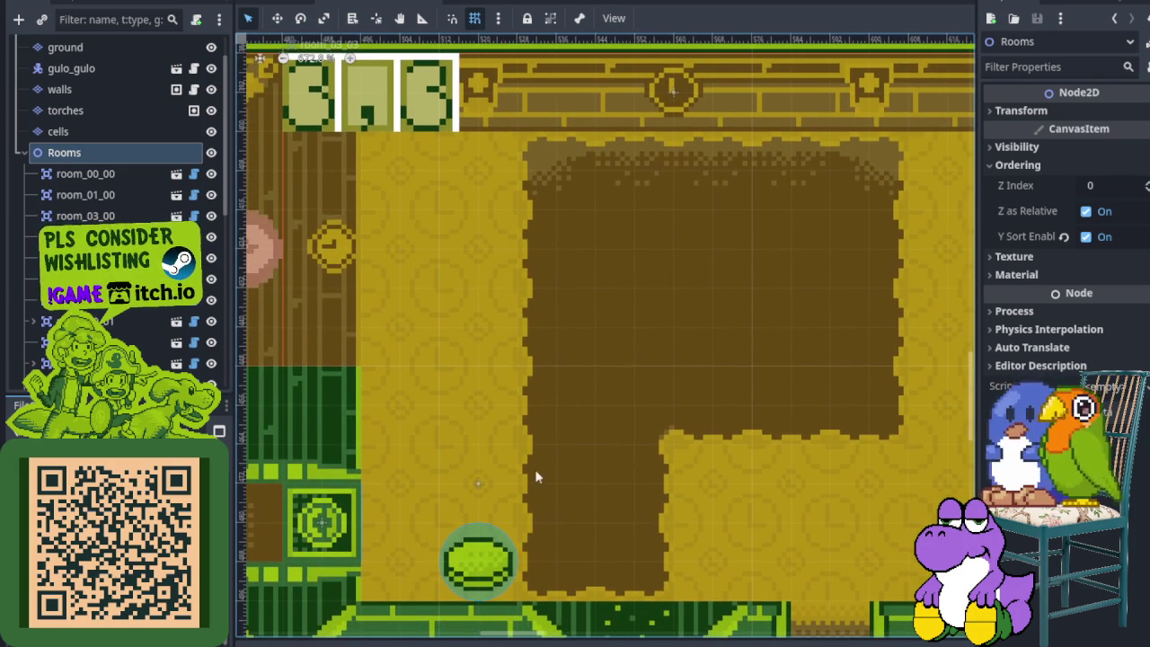
left_click_drag(601, 493, 532, 446)
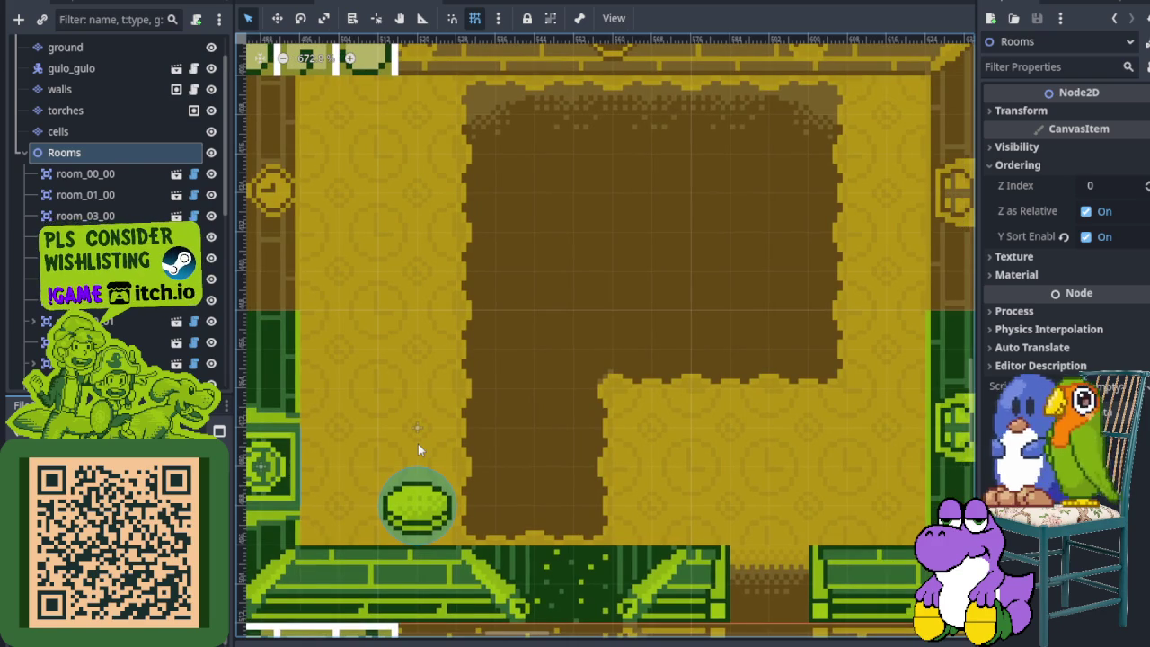
left_click_drag(580, 341, 543, 419)
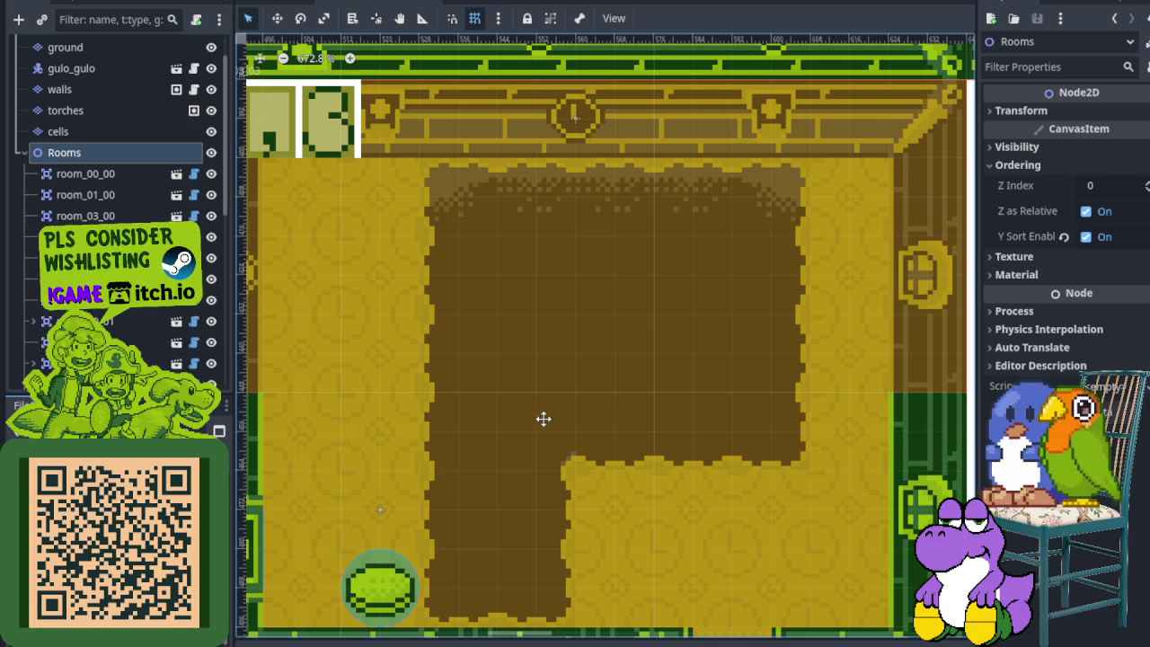
left_click_drag(544, 419, 552, 390)
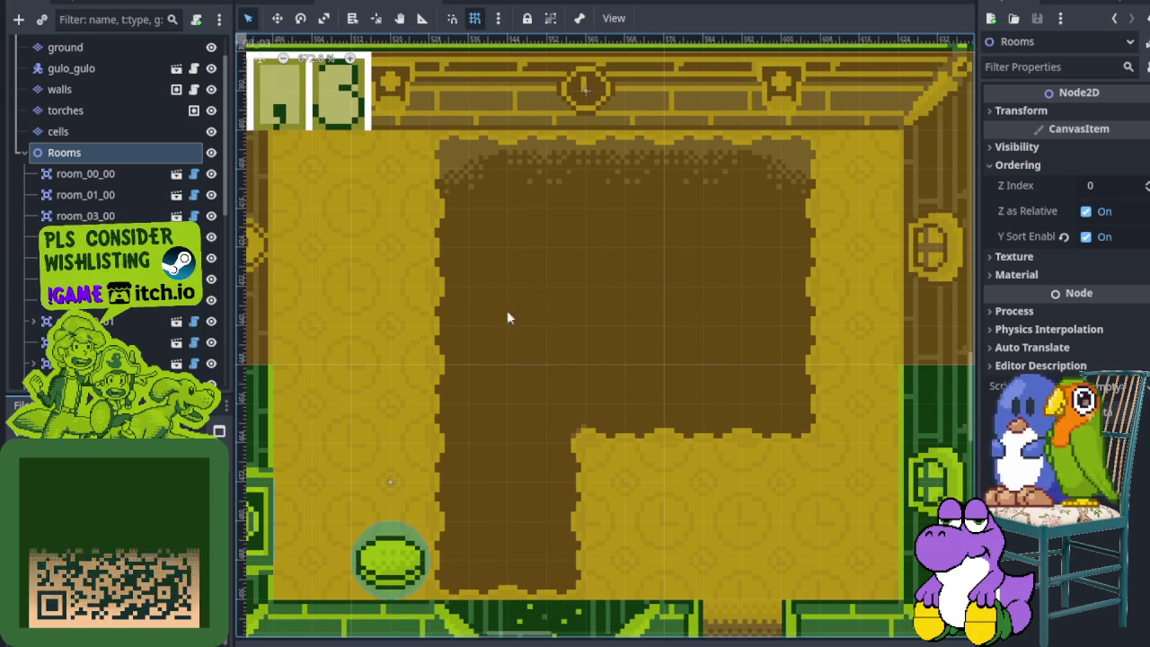
scroll(503, 310, "down", 1)
left_click(208, 153)
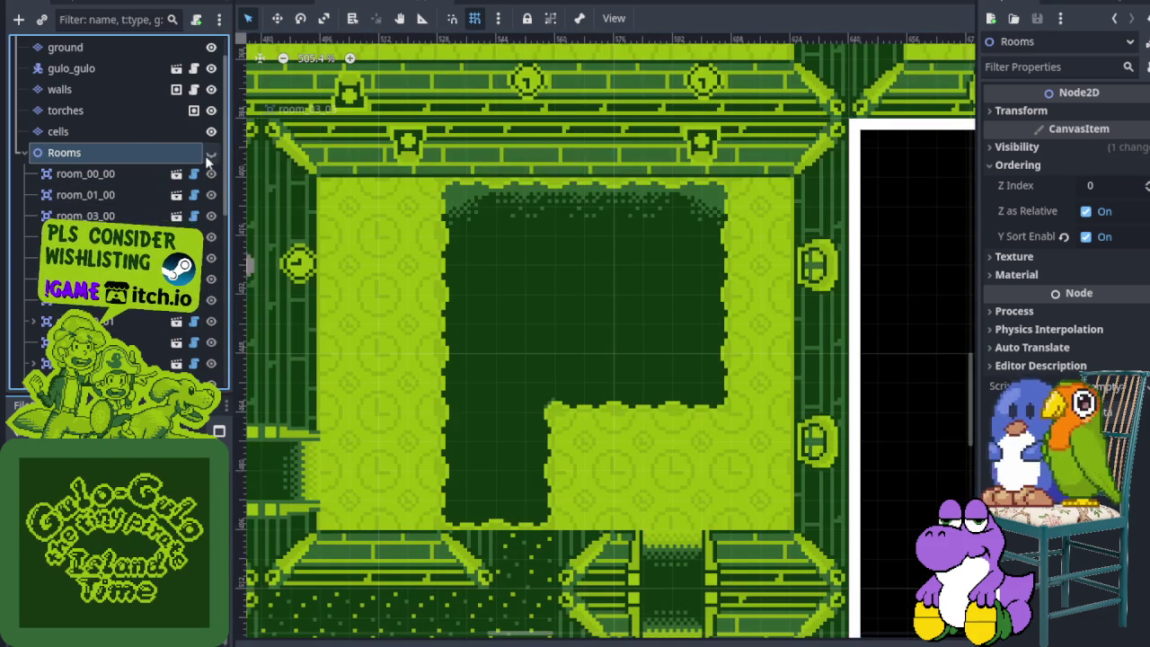
Show the Rooms overlay again and drag the pressure plate to the carpet's centre.
left_click(209, 153)
scroll(157, 217, "down", 5)
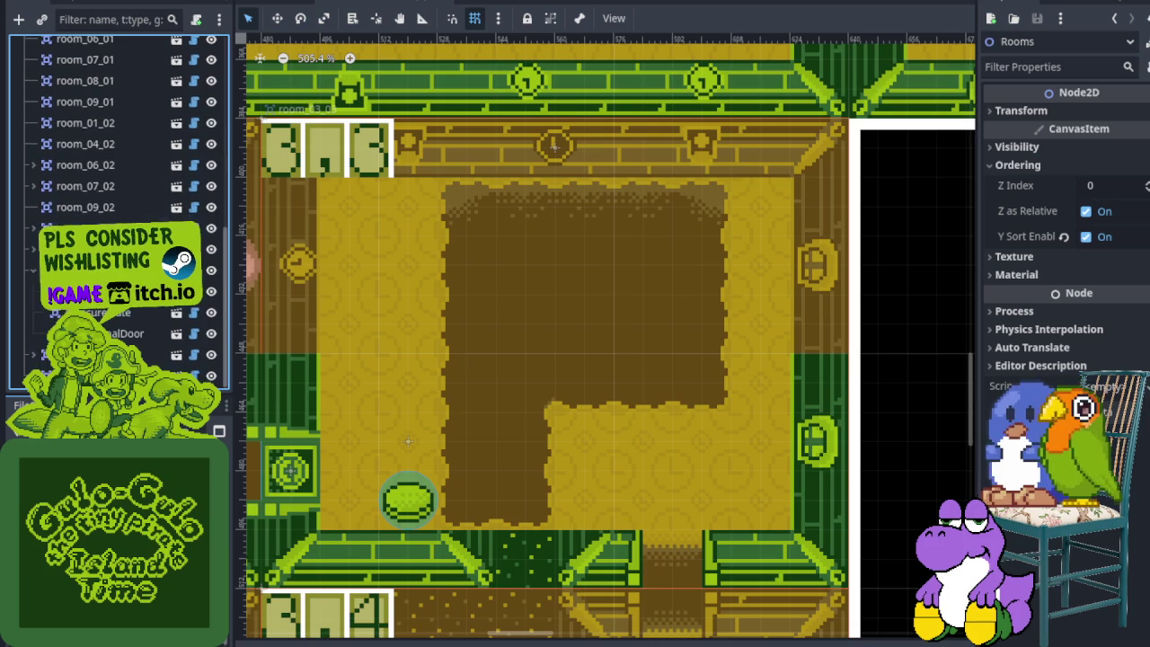
left_click(99, 313)
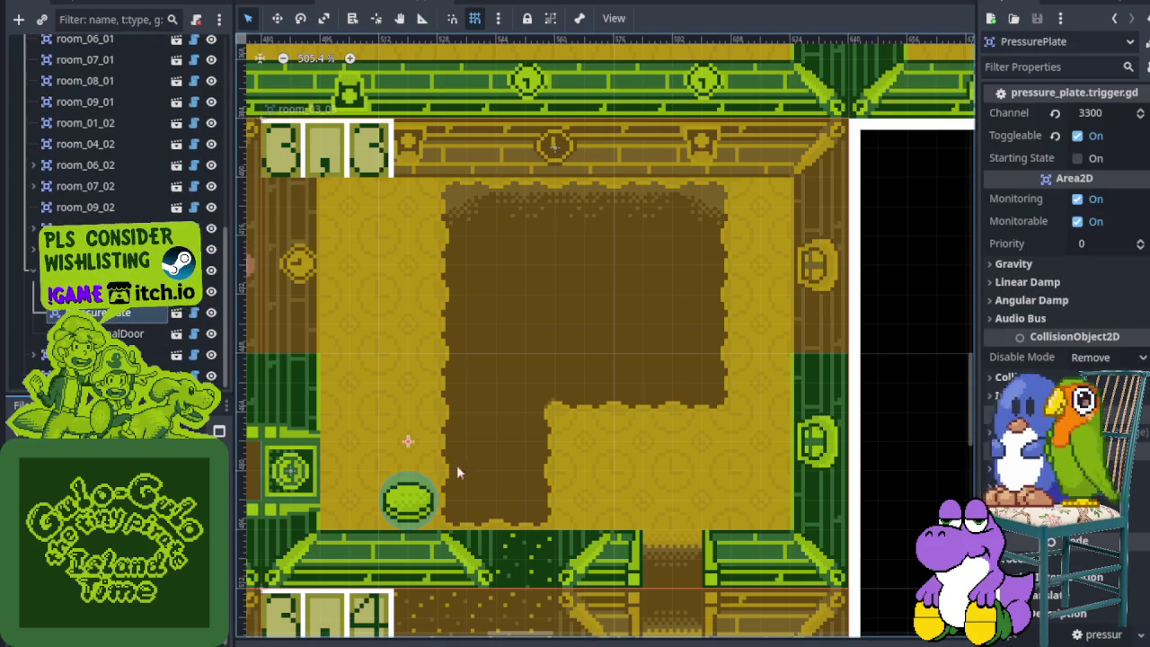
left_click_drag(420, 480, 579, 325)
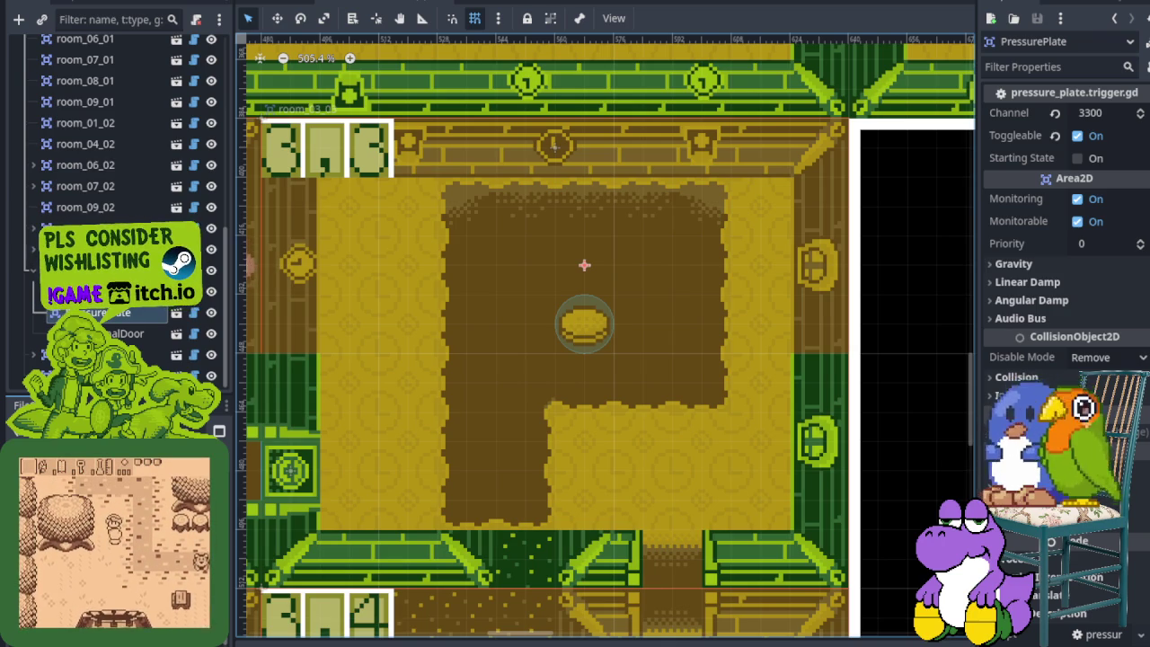
Toggle the ground layer's visibility off and back on, then select the ground TileMapLayer.
scroll(117, 207, "up", 6)
scroll(117, 180, "up", 2)
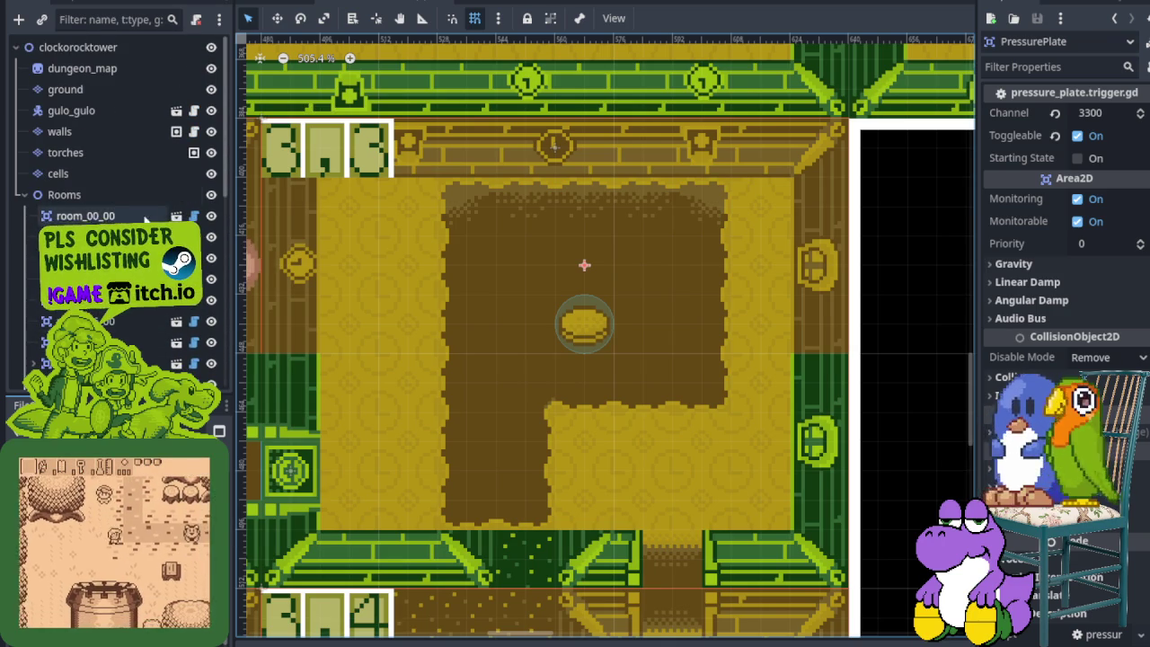
left_click(211, 90)
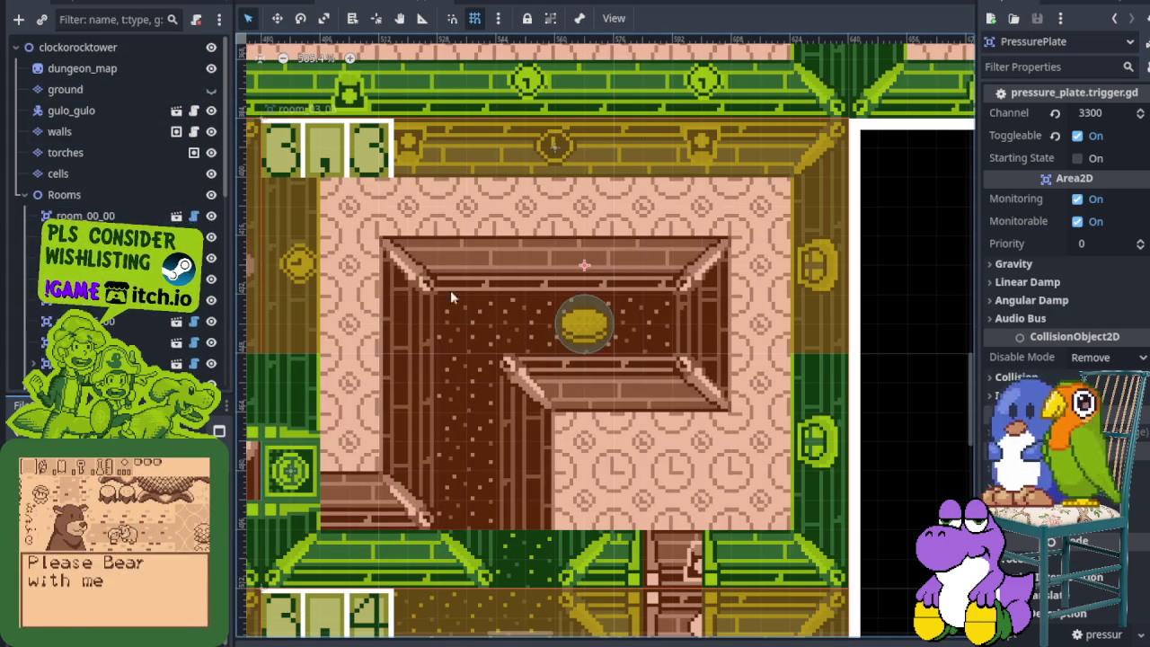
left_click(211, 90)
scroll(548, 207, "up", 1)
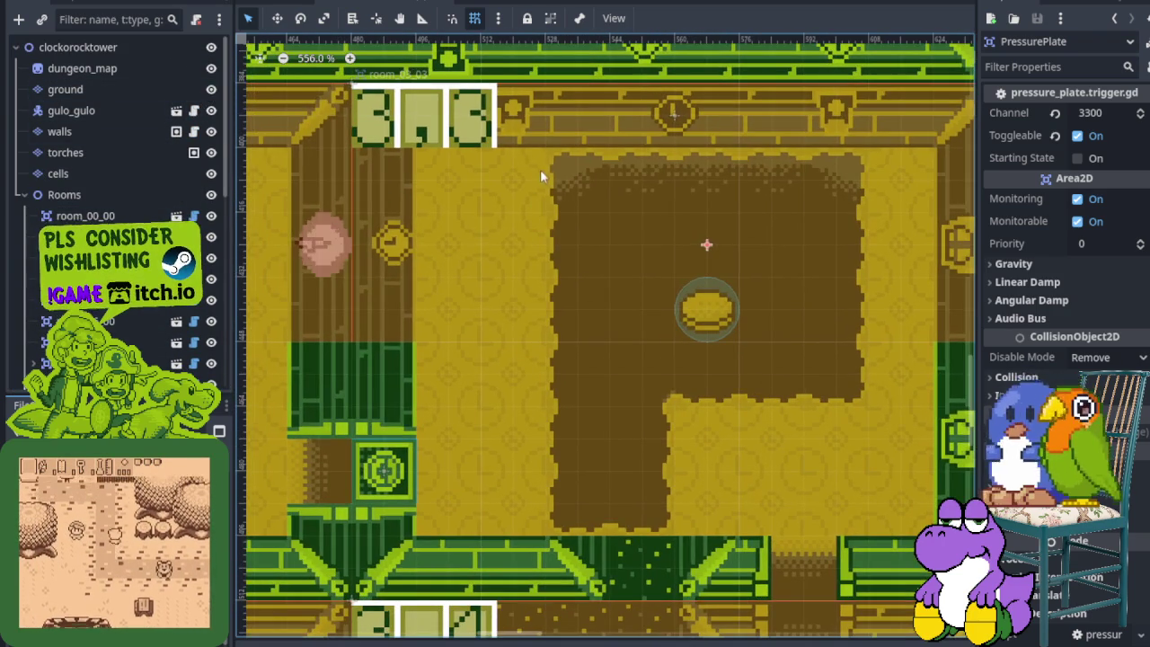
right_click(540, 169)
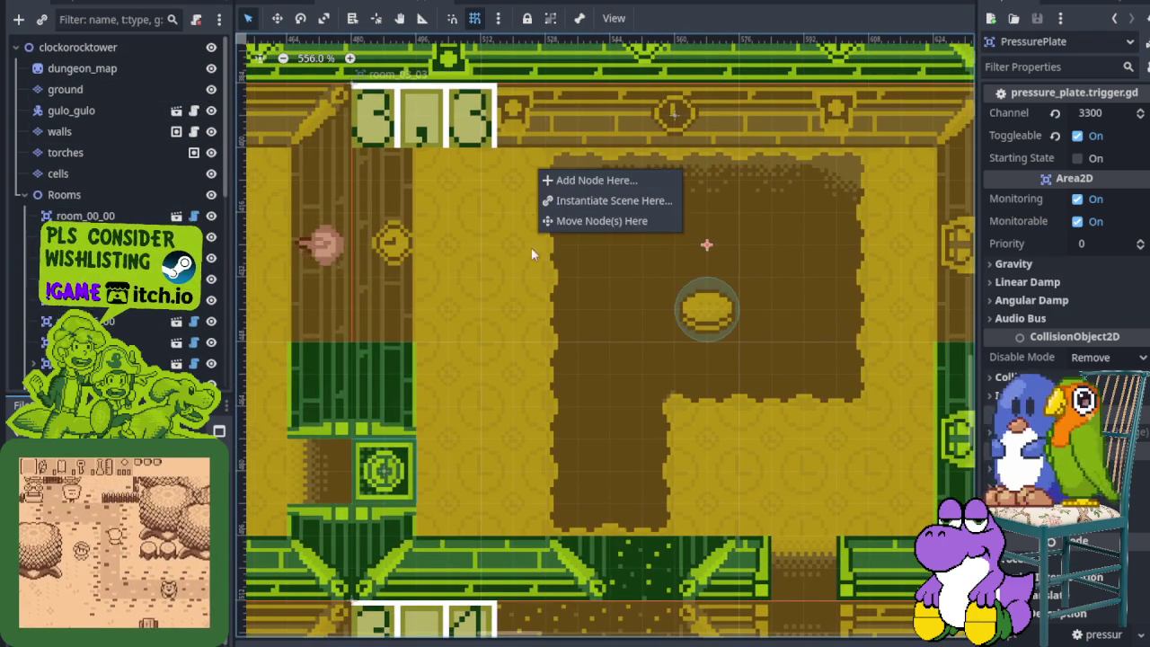
left_click(118, 90)
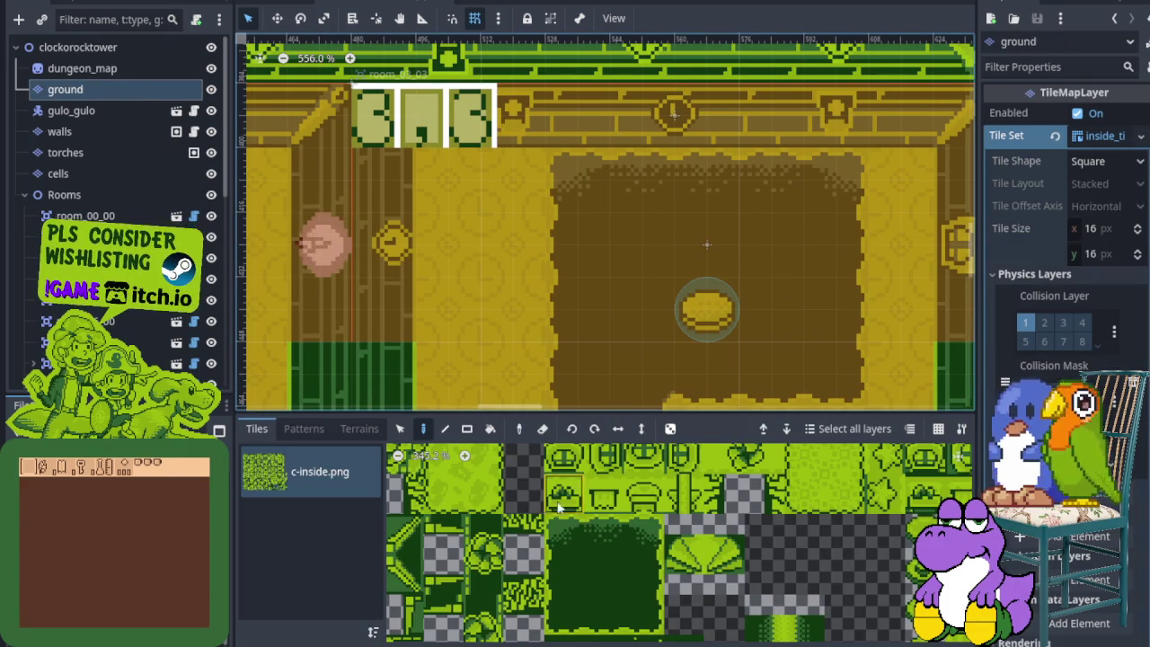
Paint a two-tile carpet-edge block from c-inside.png onto the room floor.
scroll(554, 545, "down", 1)
left_click_drag(555, 539, 554, 561)
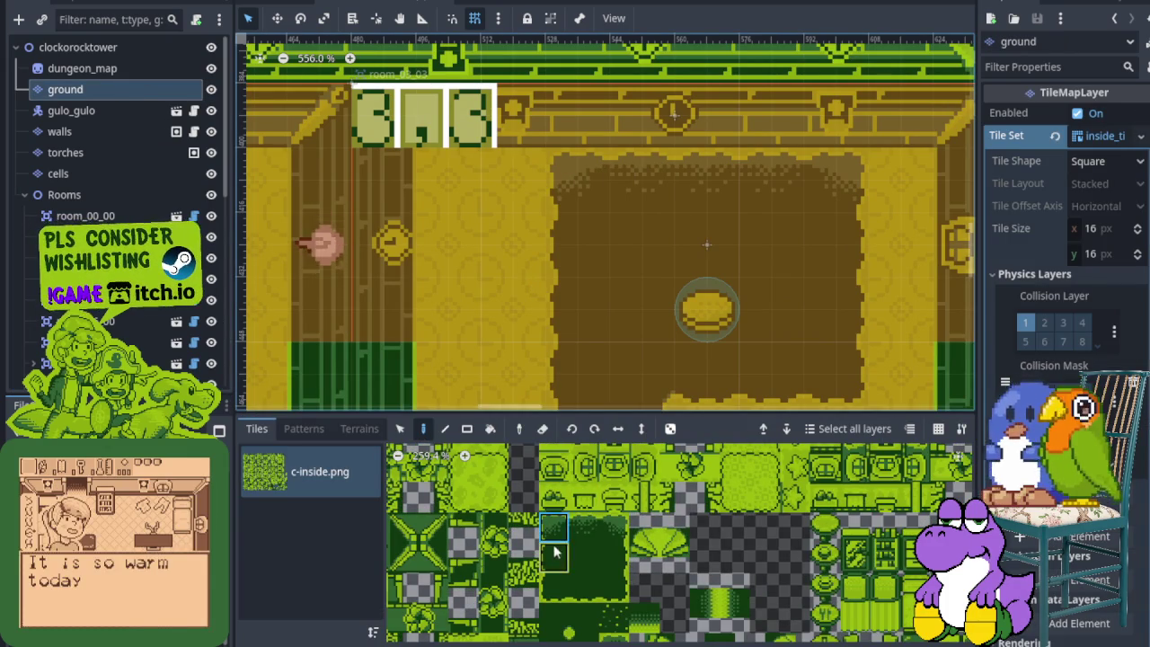
left_click(510, 187)
Choose a lower carpet-edge tile and paint two edge tiles along the carpet's lower border.
left_click(554, 557)
scroll(507, 288, "down", 3)
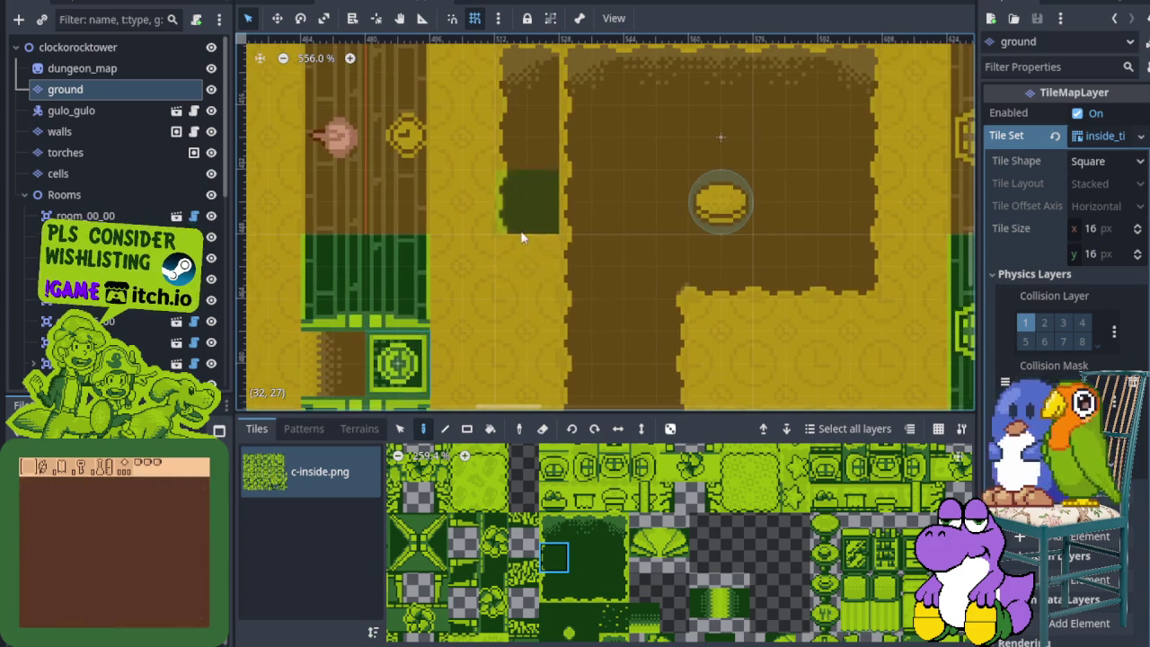
scroll(519, 267, "down", 2)
left_click(554, 586)
scroll(534, 350, "down", 1)
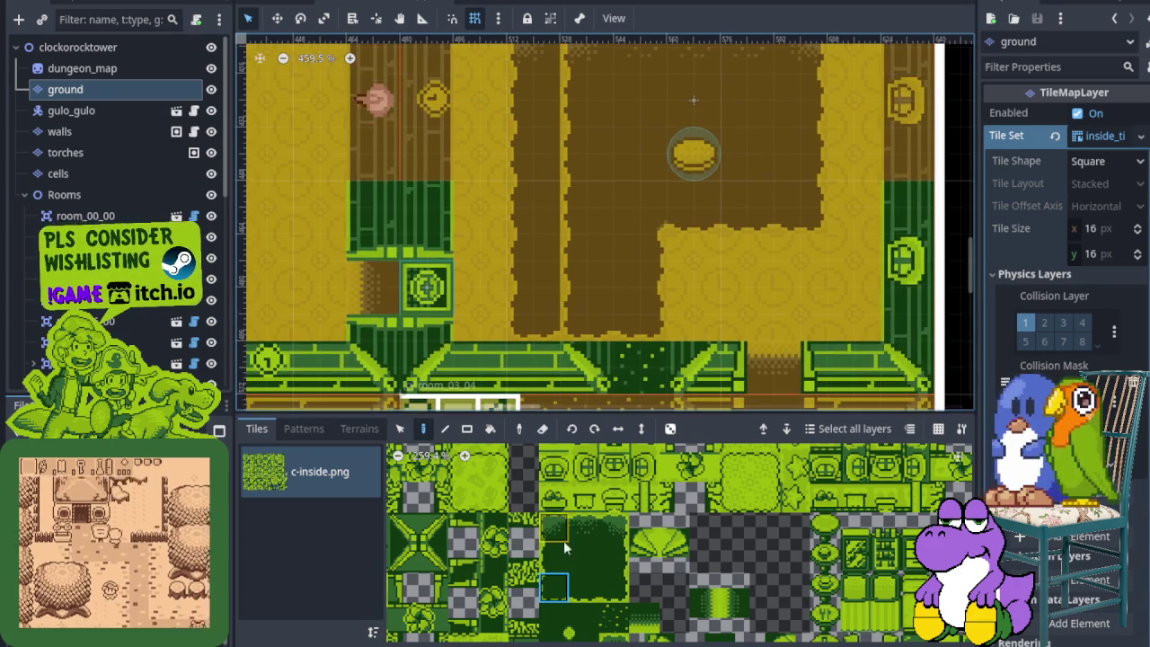
left_click(585, 587)
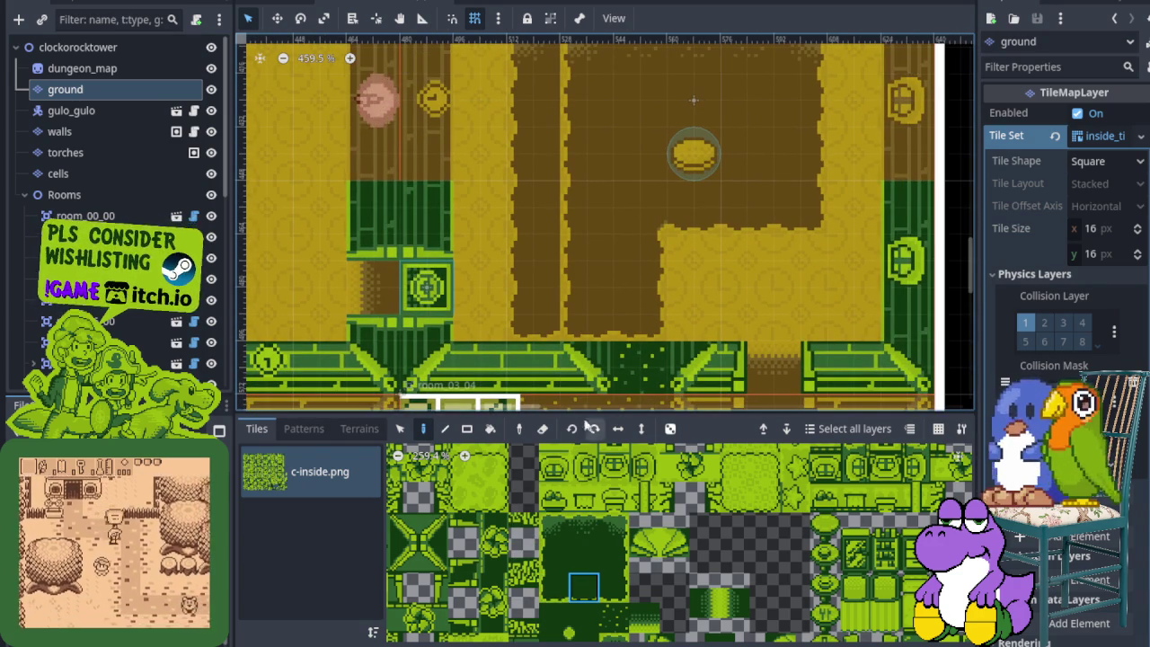
left_click(588, 555)
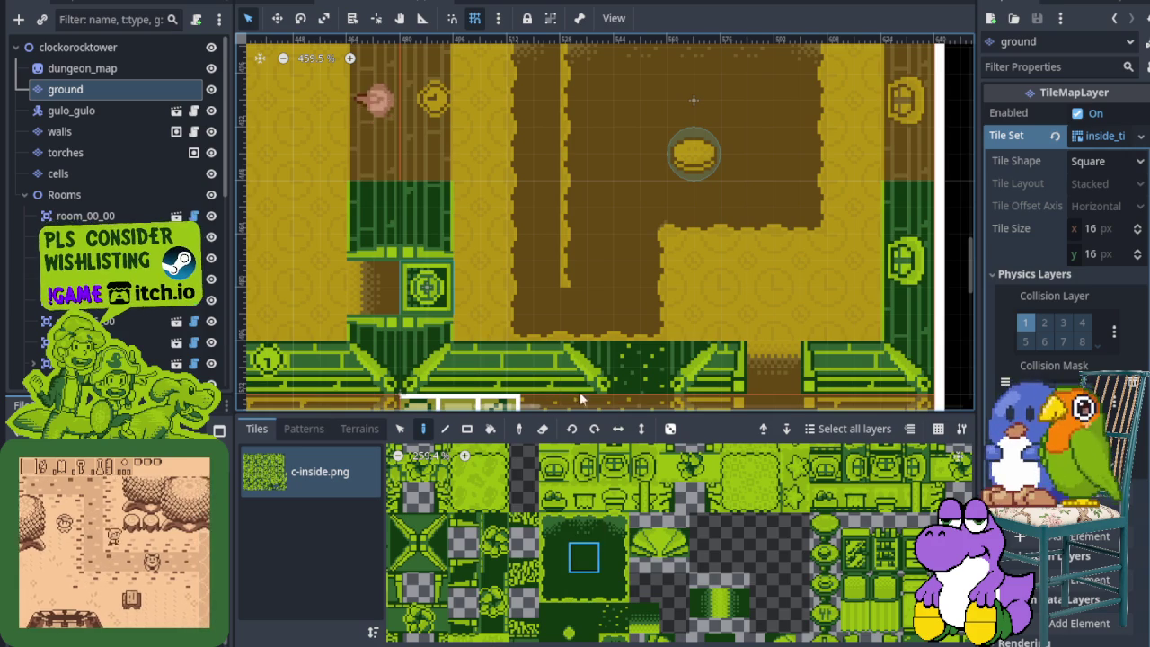
scroll(578, 194, "up", 3)
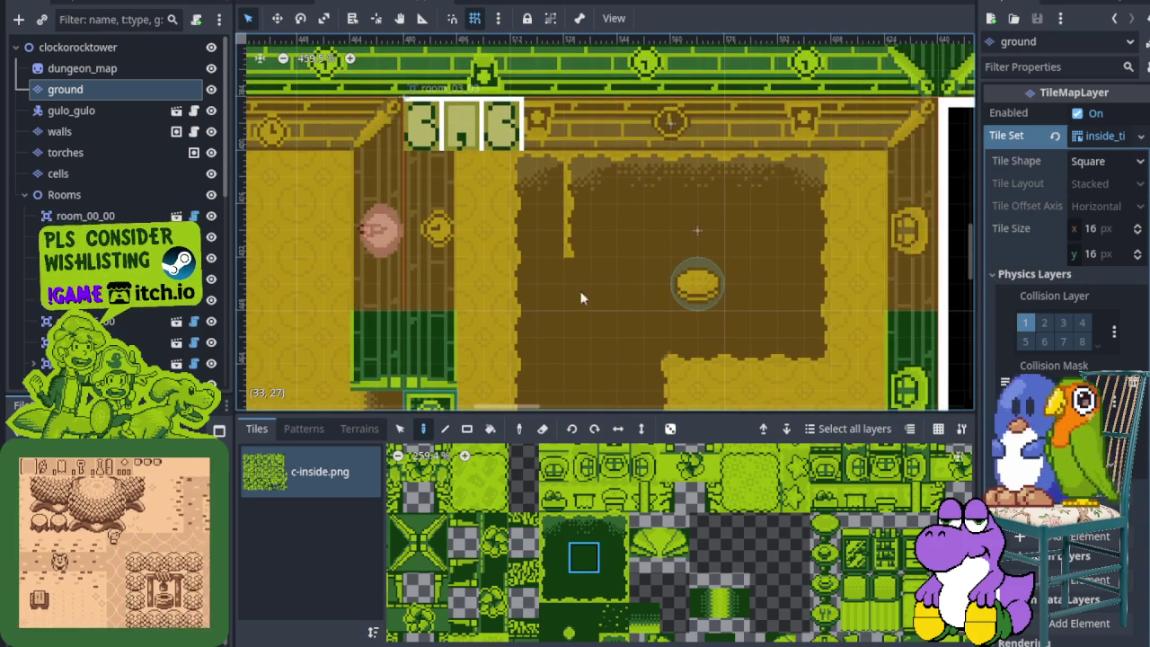
left_click(584, 527)
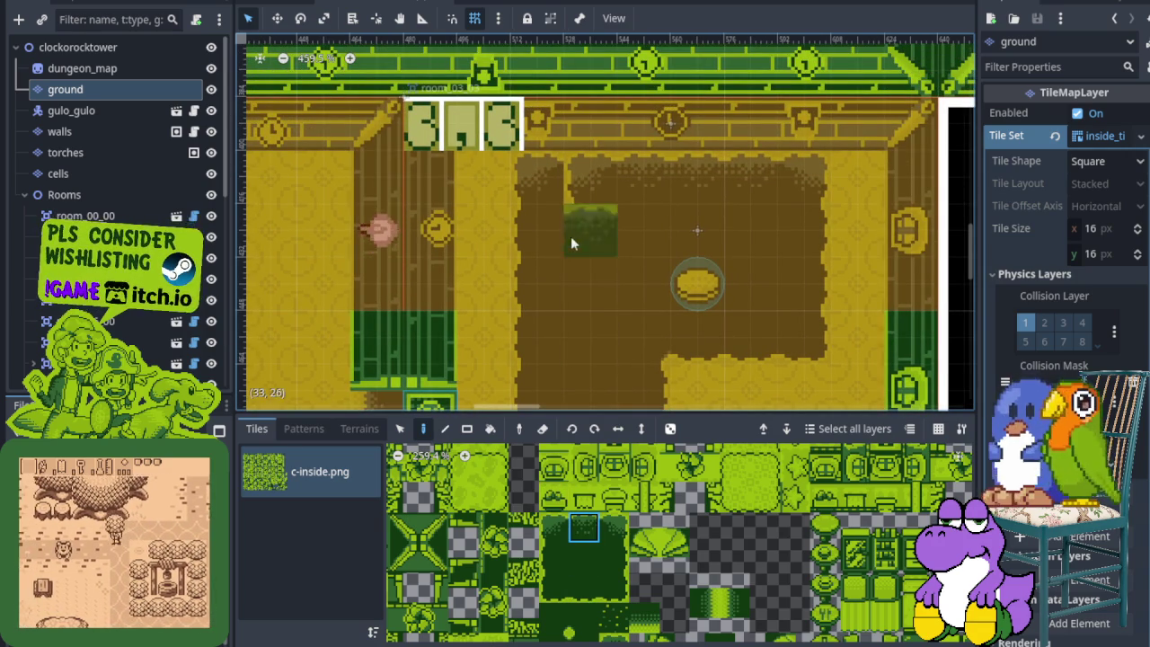
scroll(577, 259, "down", 3)
scroll(577, 259, "down", 1)
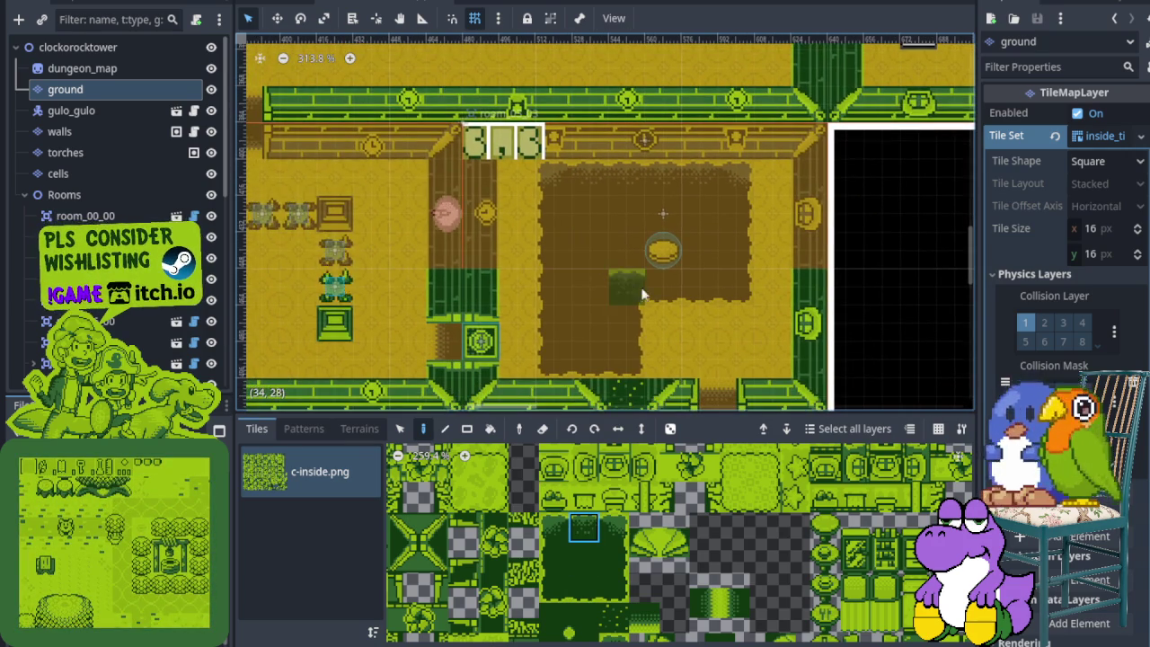
scroll(583, 254, "up", 1)
scroll(594, 280, "down", 1)
scroll(594, 281, "up", 1)
left_click(584, 588)
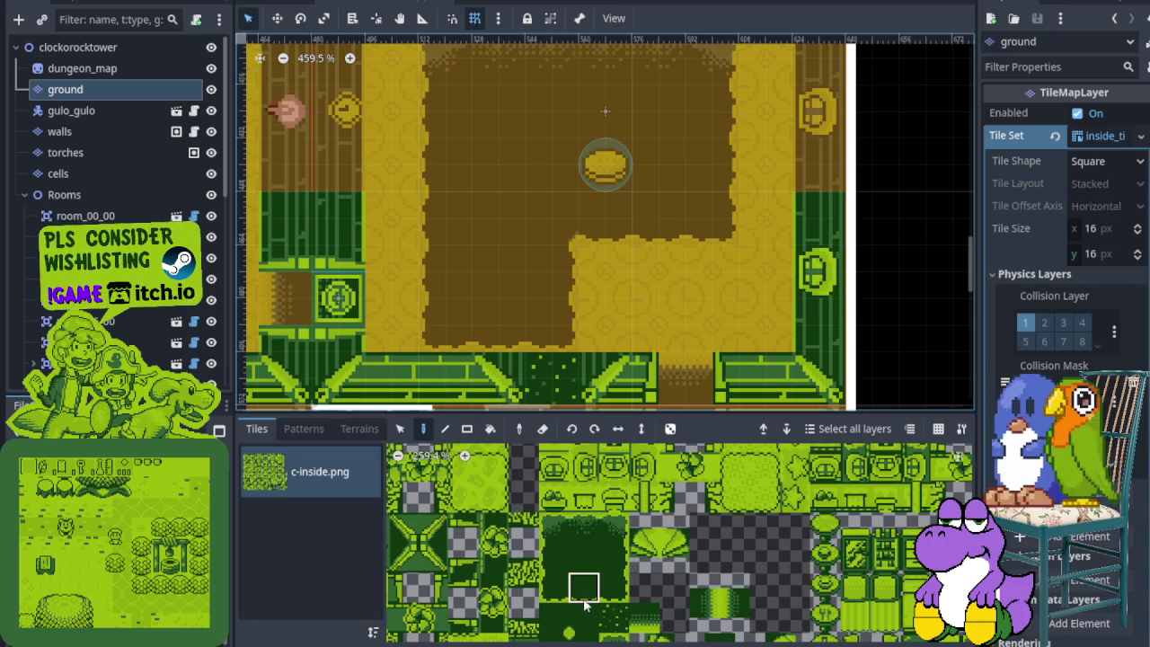
left_click_drag(605, 279, 678, 267)
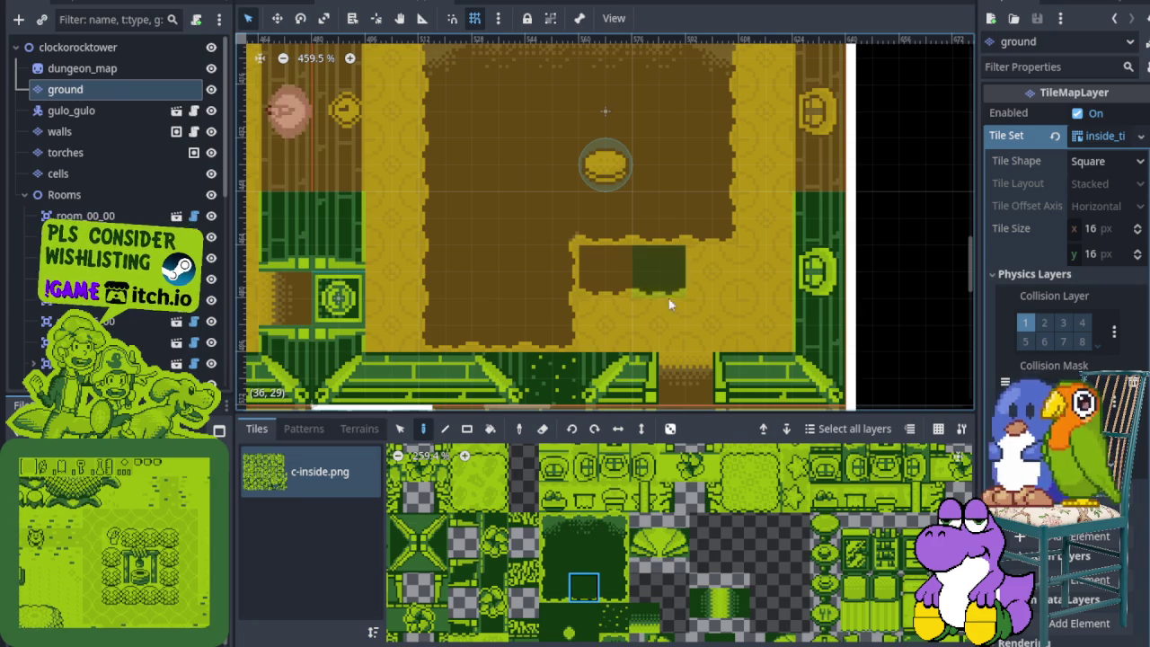
Paint a carpet corner tile beside the new edge and fill a floor cell with dark carpet.
left_click(614, 585)
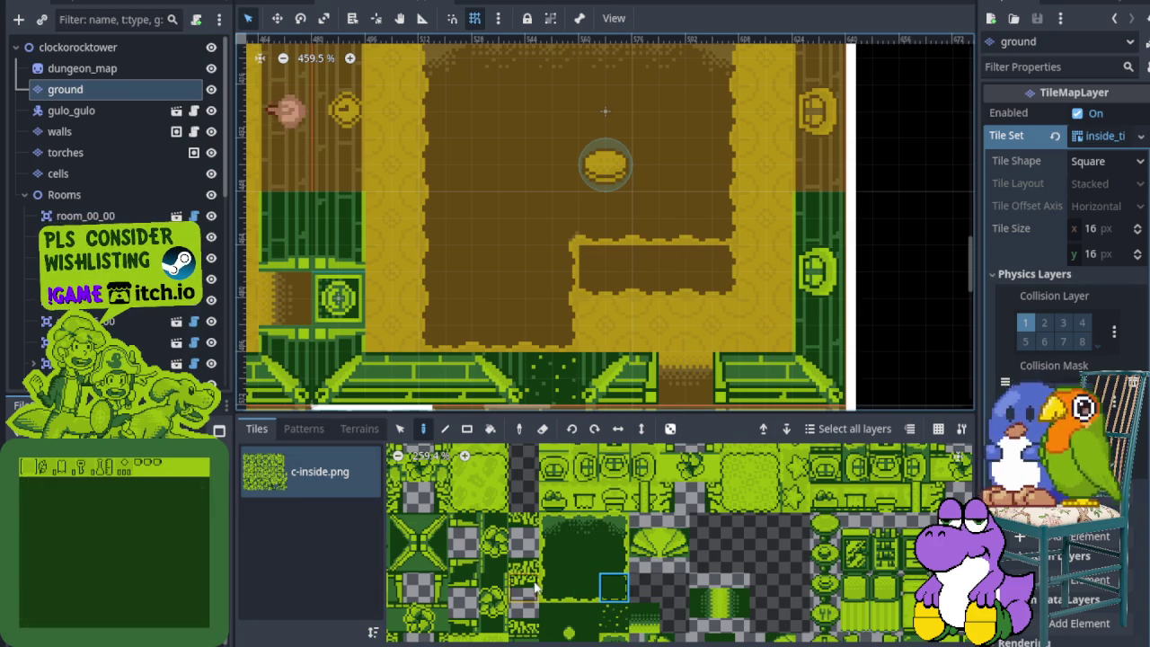
left_click(555, 618)
left_click(577, 270)
left_click(585, 563)
left_click(593, 237)
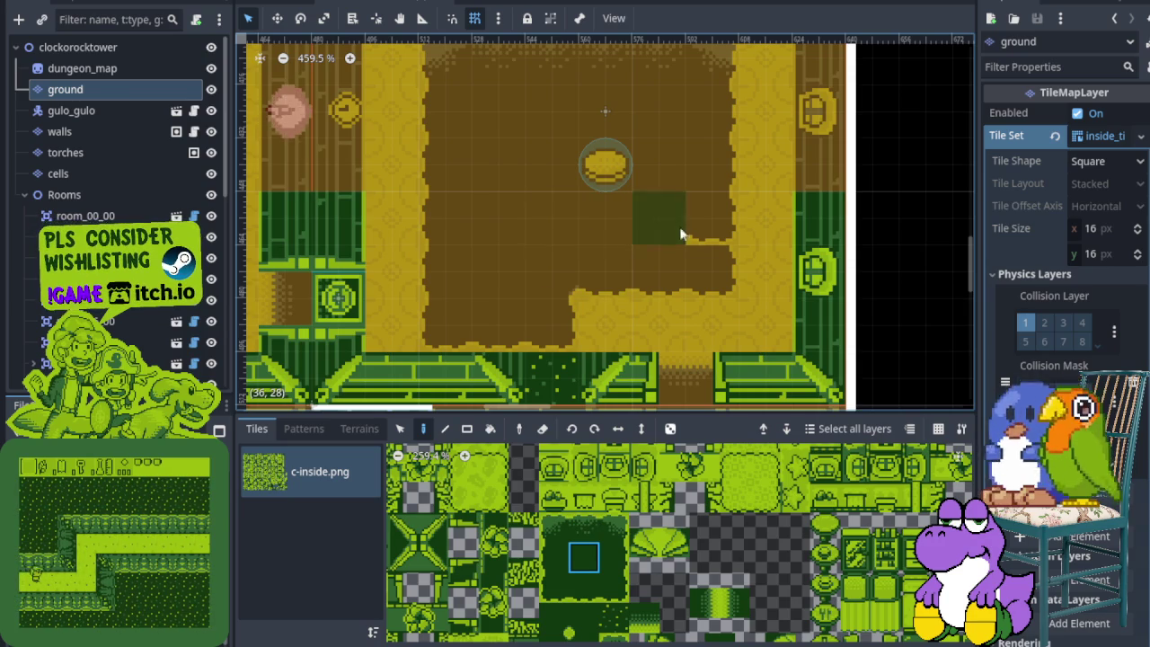
Paint more plain dark carpet tiles to widen the carpet block.
left_click(645, 497)
left_click(614, 557)
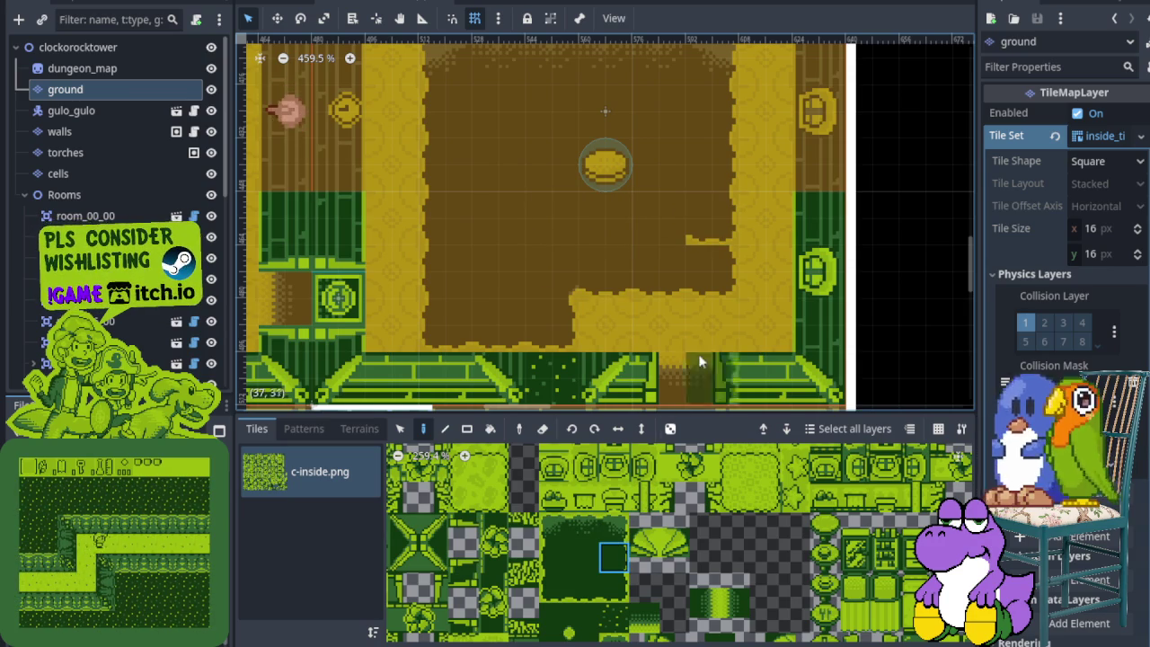
scroll(680, 264, "down", 2)
left_click_drag(692, 324, 700, 280)
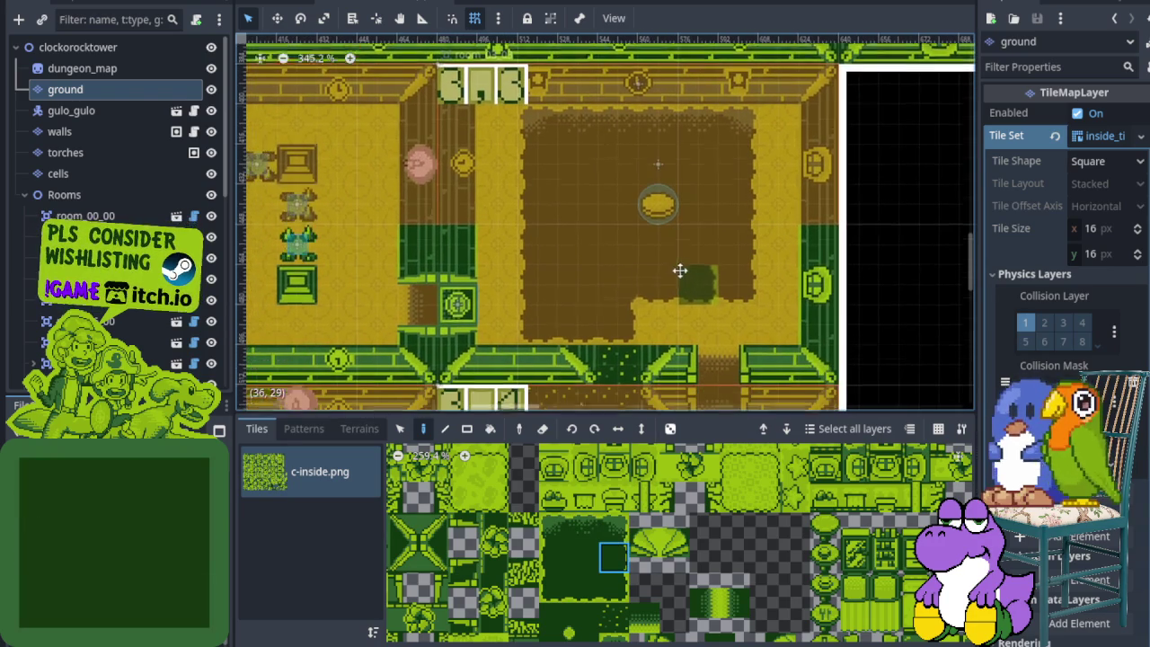
scroll(117, 126, "down", 5)
scroll(117, 207, "down", 5)
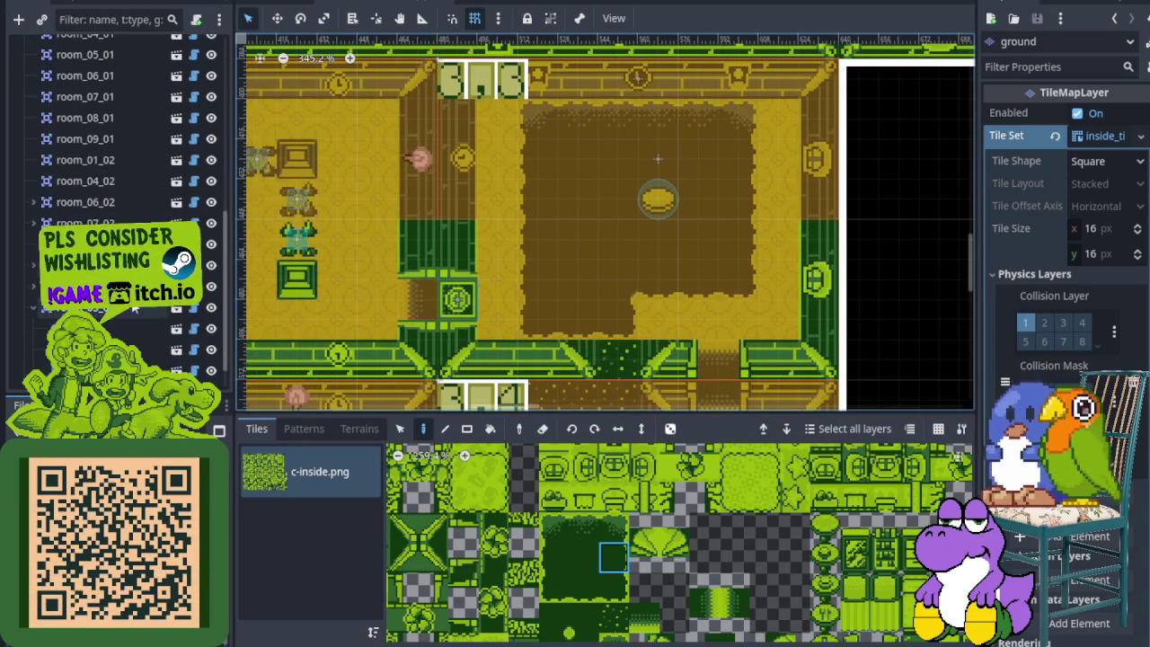
Move the pressure plate one tile down inside the carpet.
left_click(89, 312)
left_click(90, 334)
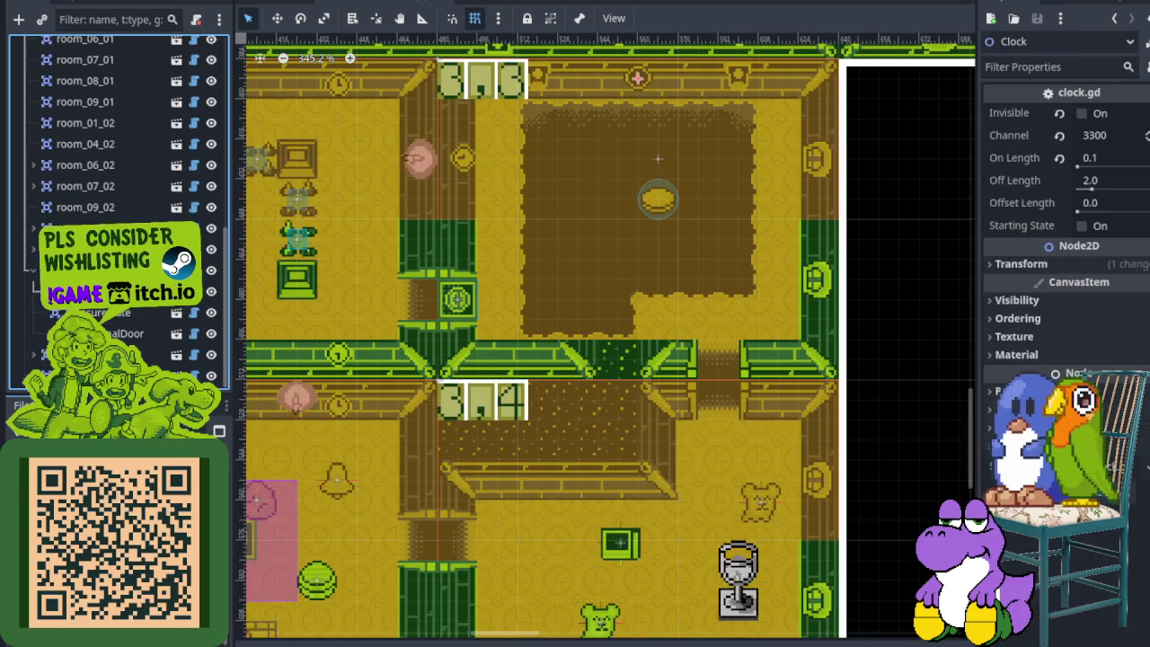
scroll(664, 243, "up", 3)
left_click(658, 196)
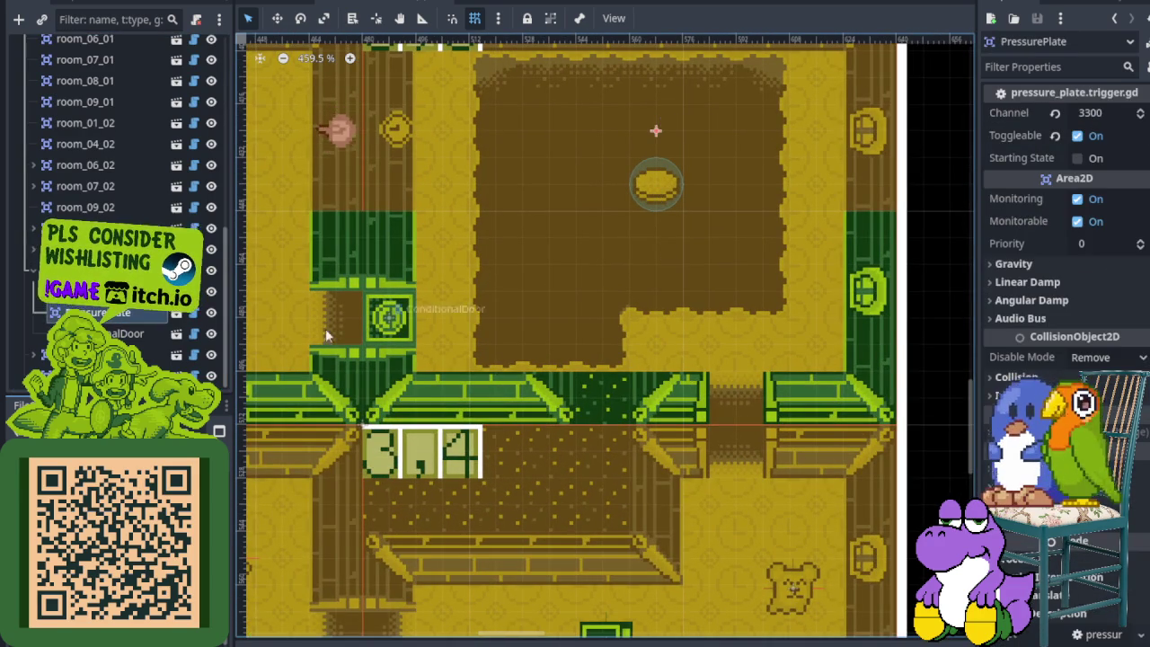
left_click(636, 169)
left_click_drag(652, 189, 656, 241)
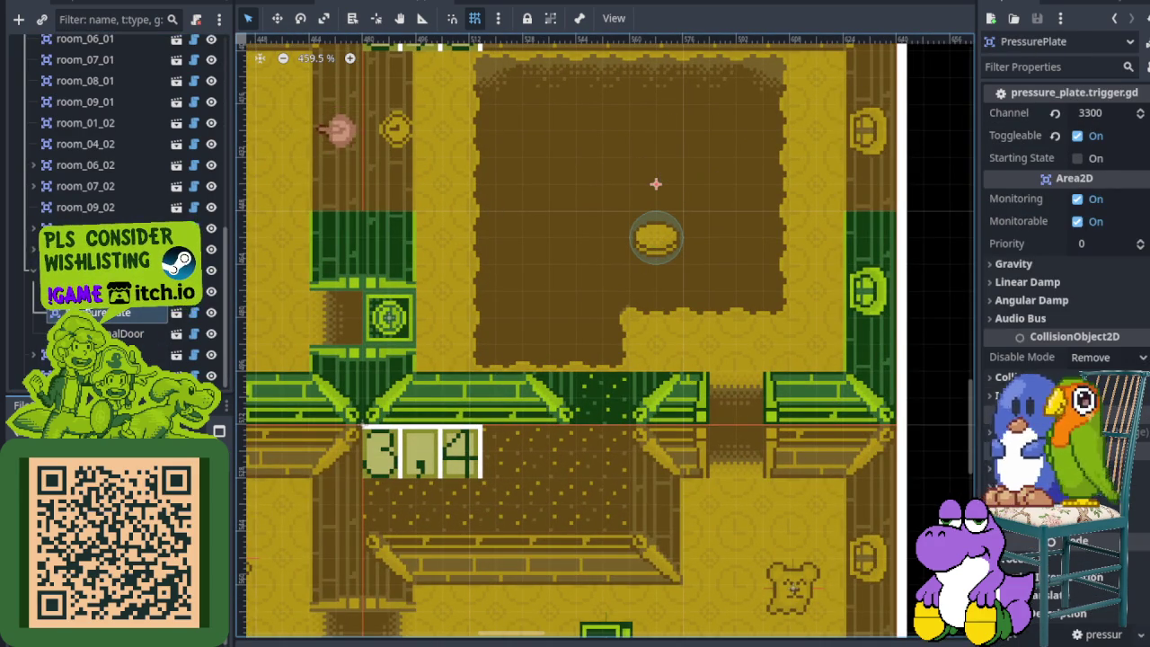
Select the ground TileMapLayer to bring up its c-inside.png tile palette.
left_click(90, 293)
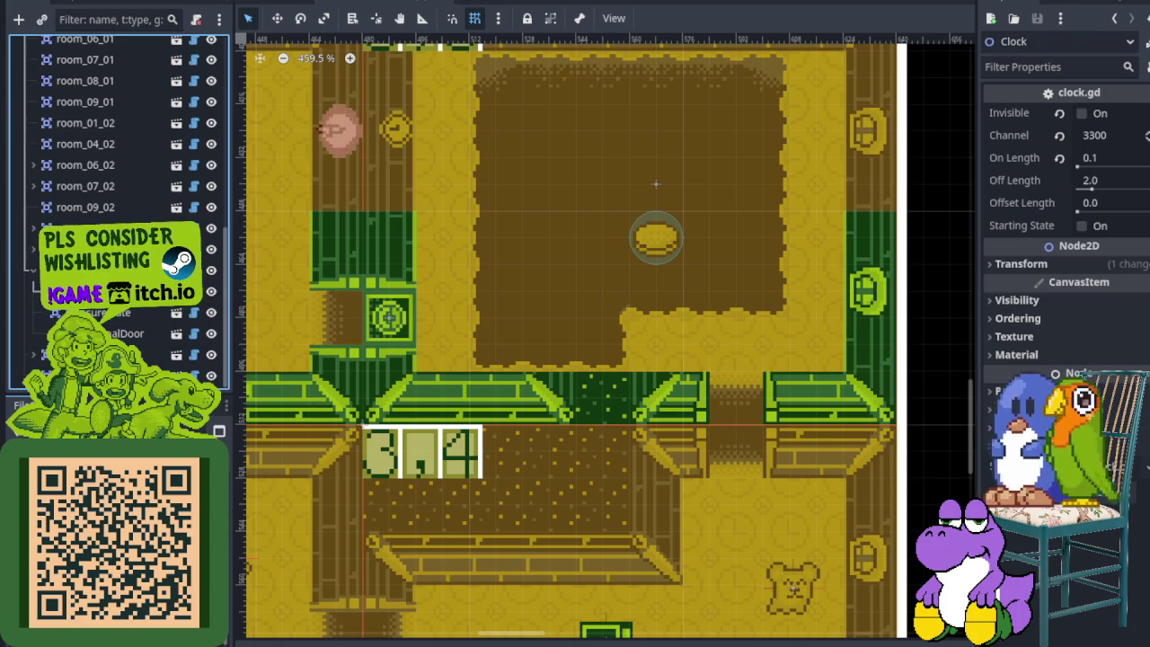
scroll(627, 288, "up", 5)
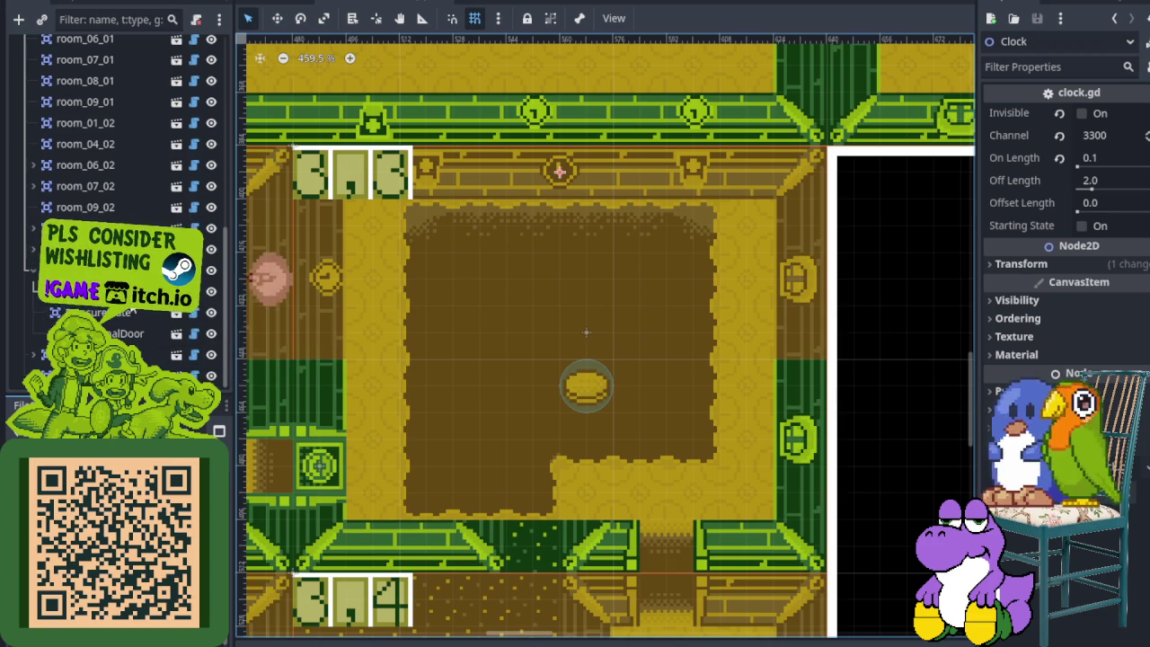
scroll(131, 180, "up", 10)
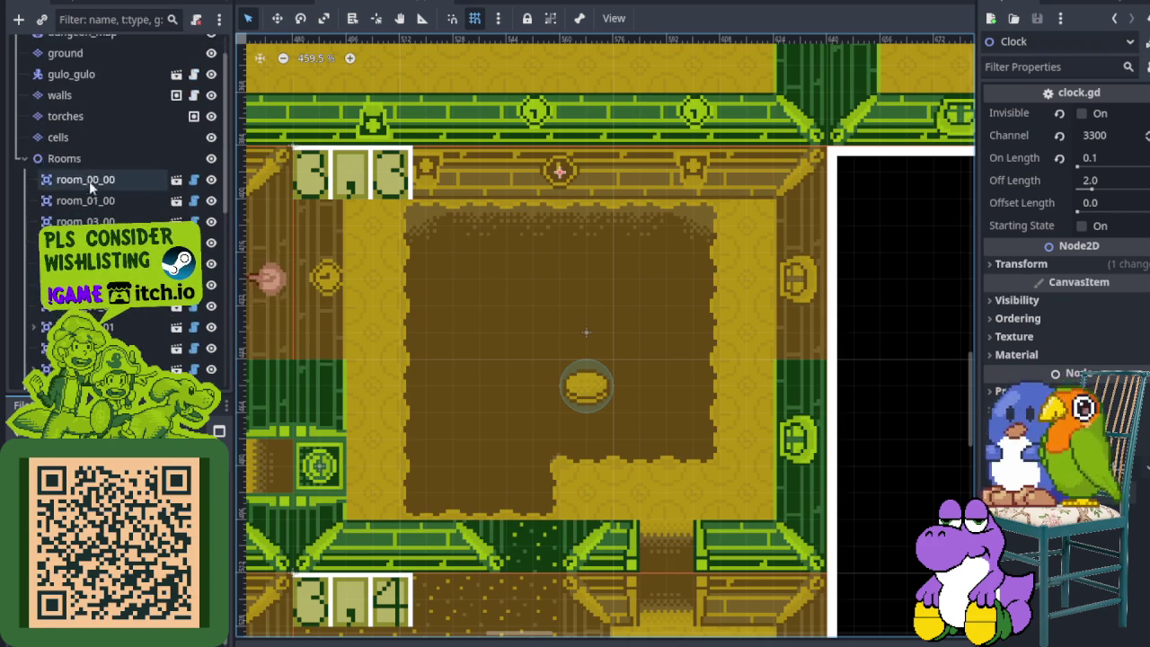
left_click(96, 87)
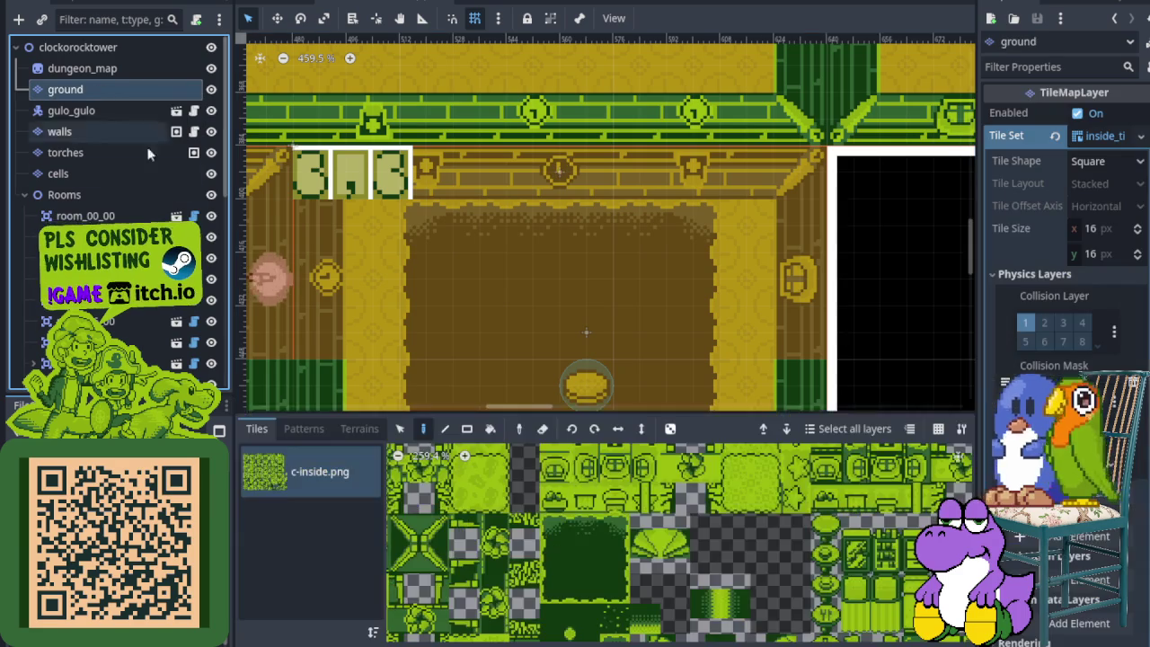
Paint a light floor tile in the dark pit just above the pressure plate.
scroll(616, 543, "up", 3)
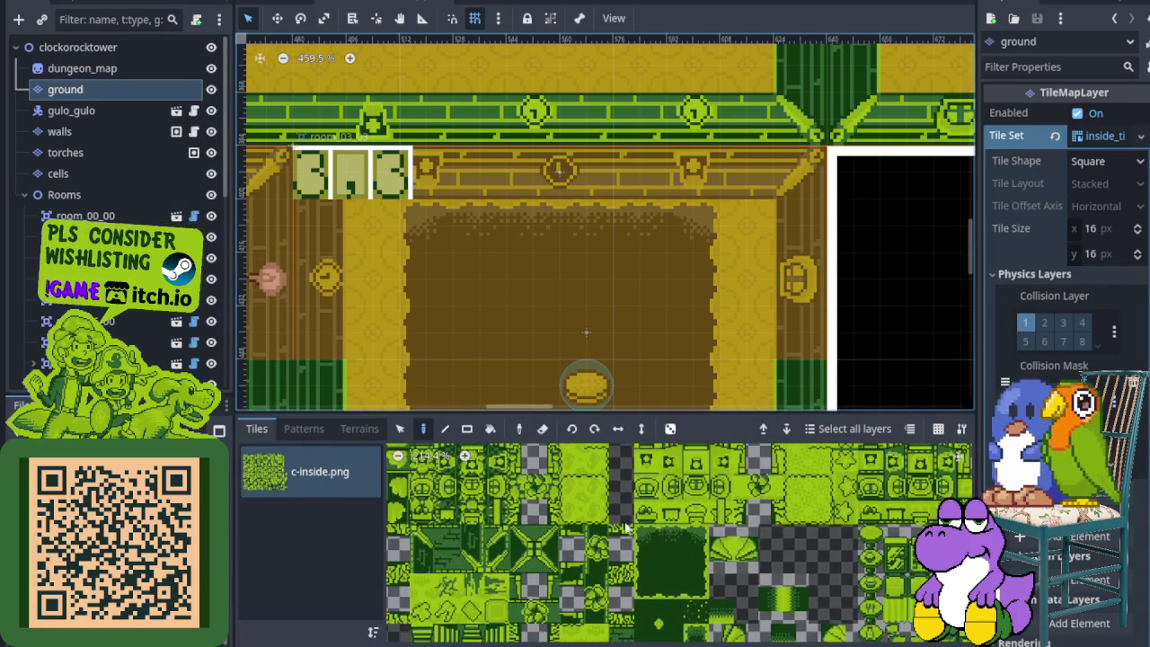
scroll(634, 562, "up", 5)
scroll(649, 575, "up", 5)
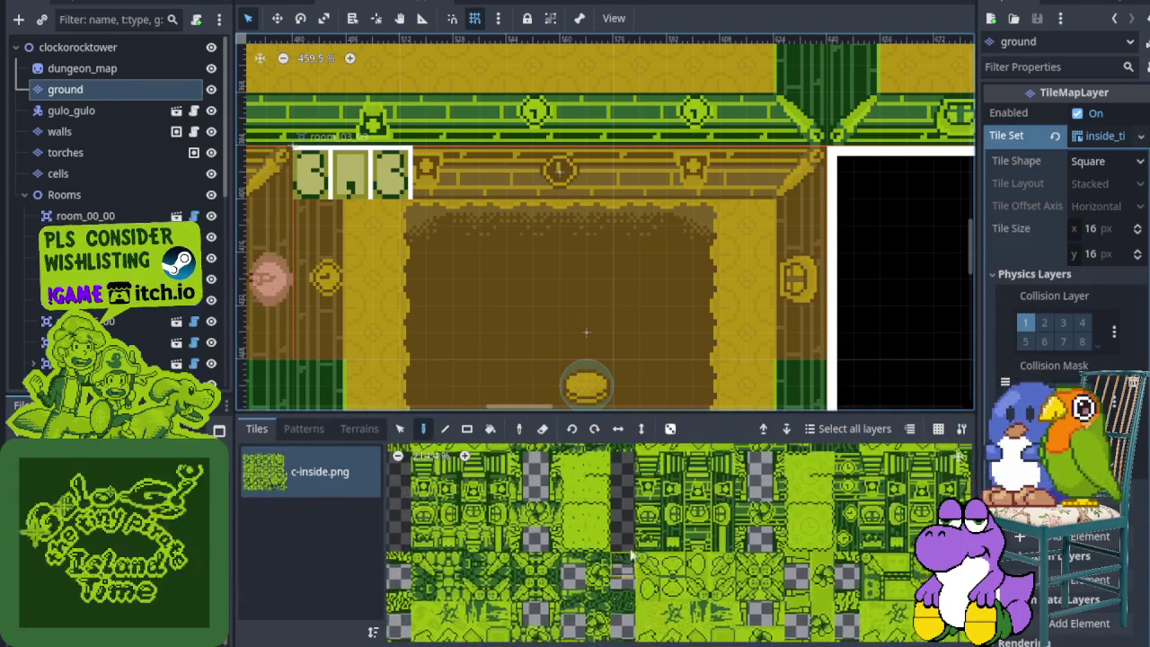
scroll(671, 524, "up", 3)
scroll(670, 524, "up", 3)
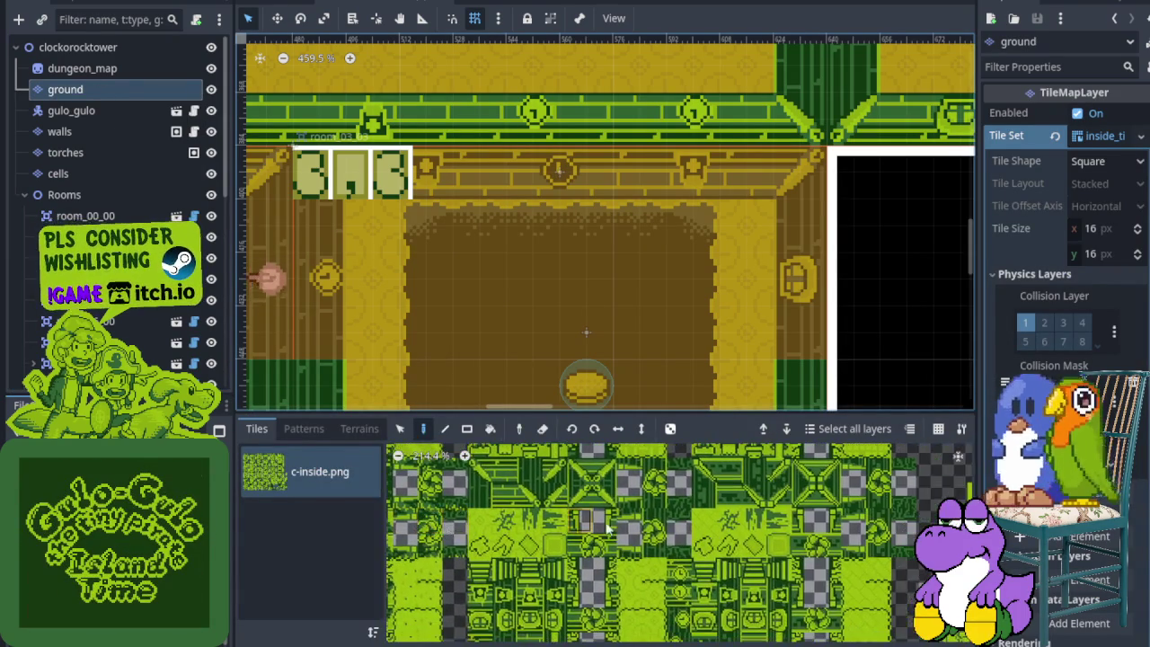
left_click(522, 563)
left_click_drag(579, 359, 577, 253)
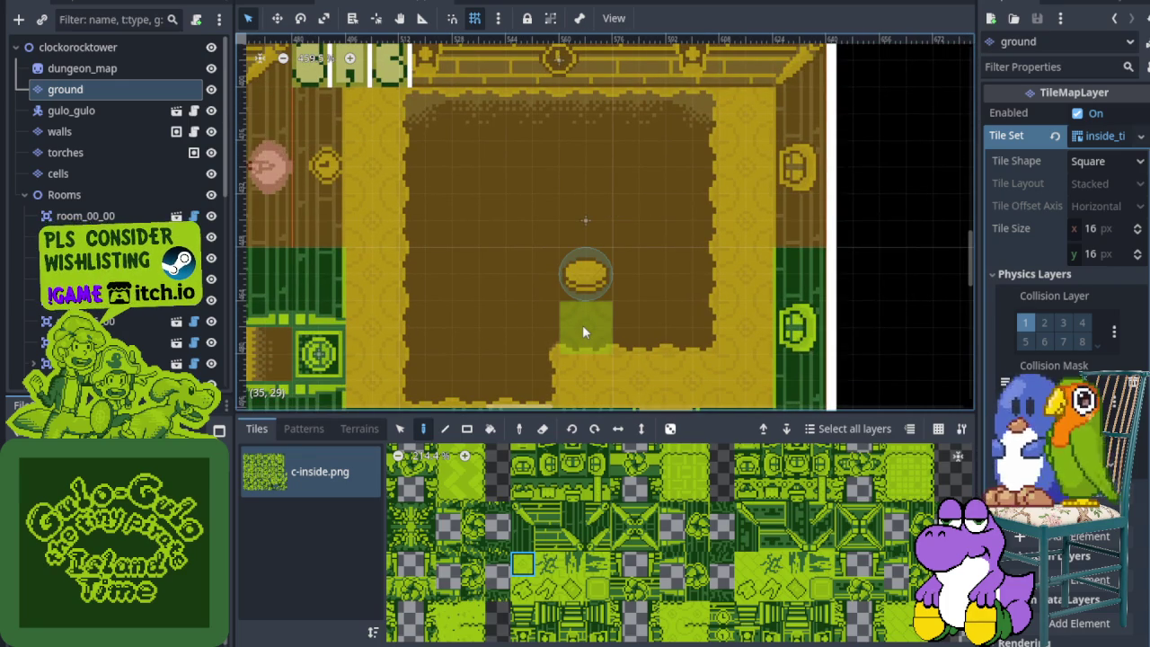
left_click(580, 237)
scroll(598, 519, "down", 1)
scroll(598, 519, "down", 10)
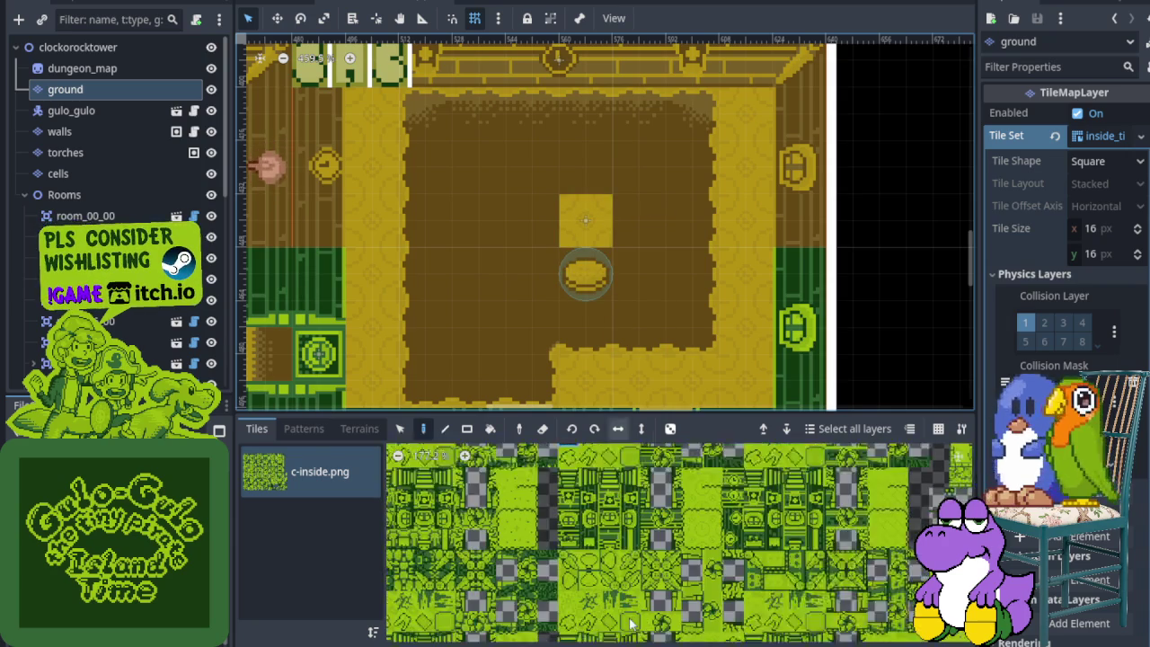
scroll(647, 530, "up", 3)
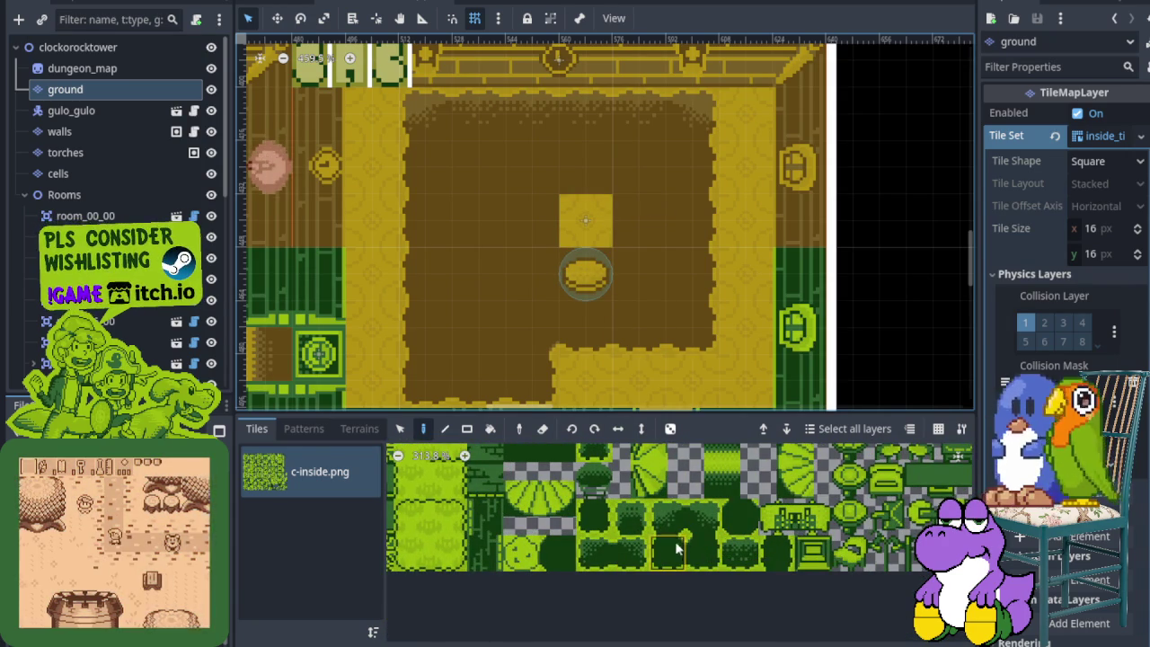
Try different floor and rounded edge tiles from c-inside.png for the patch.
left_click(735, 553)
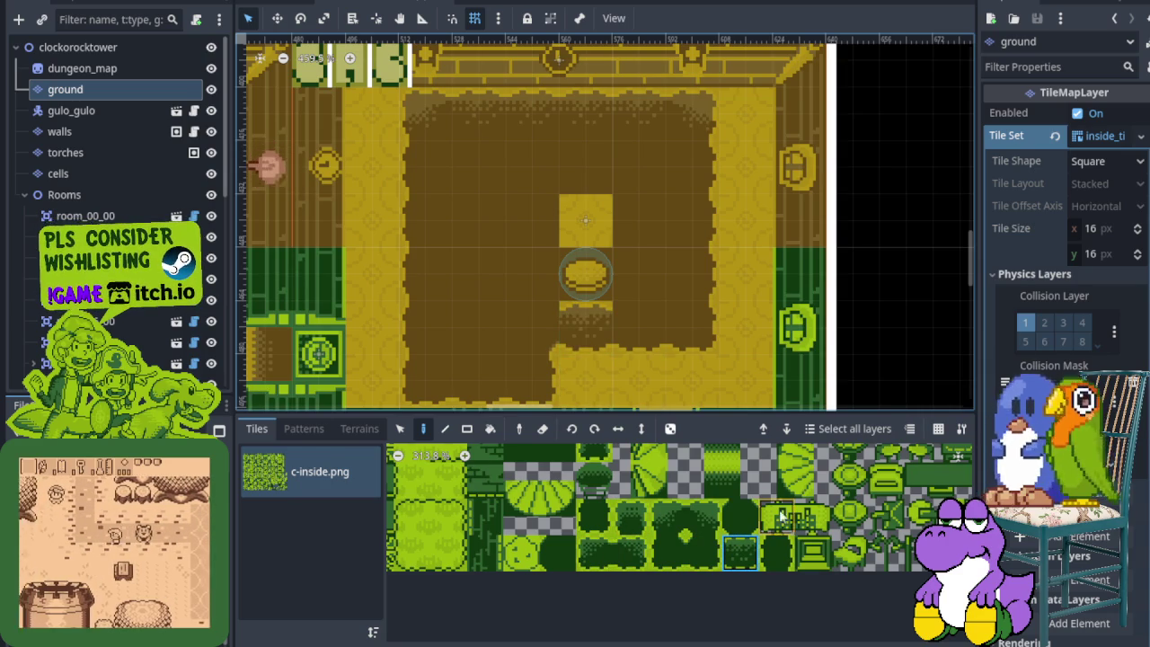
scroll(643, 493, "up", 2)
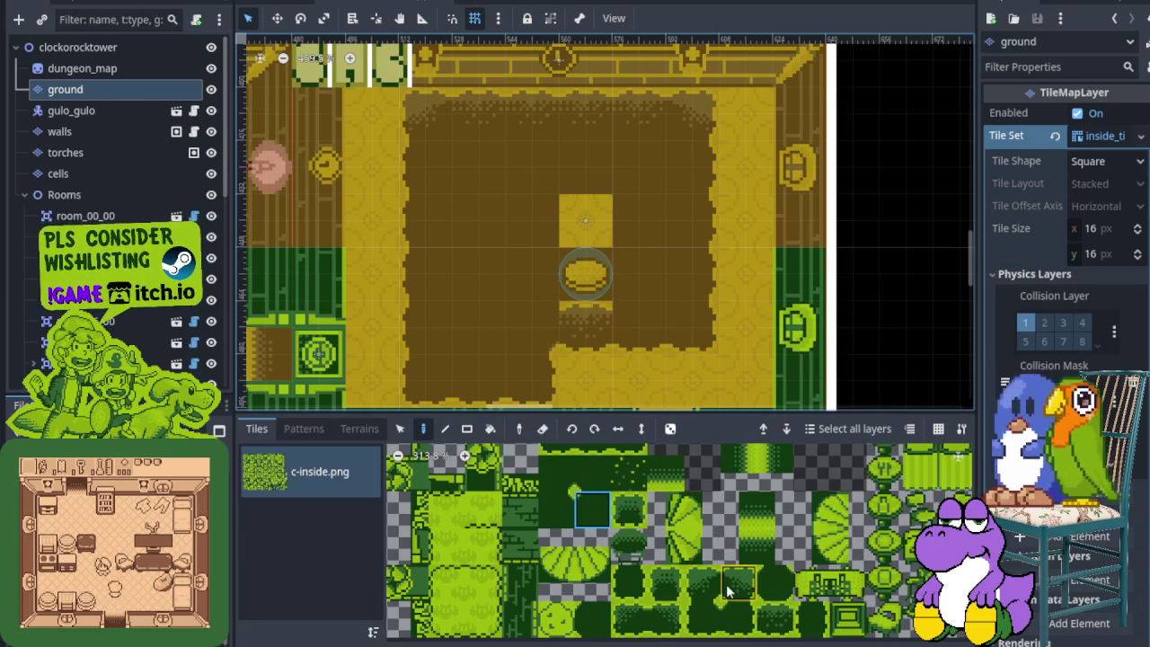
scroll(727, 590, "down", 2)
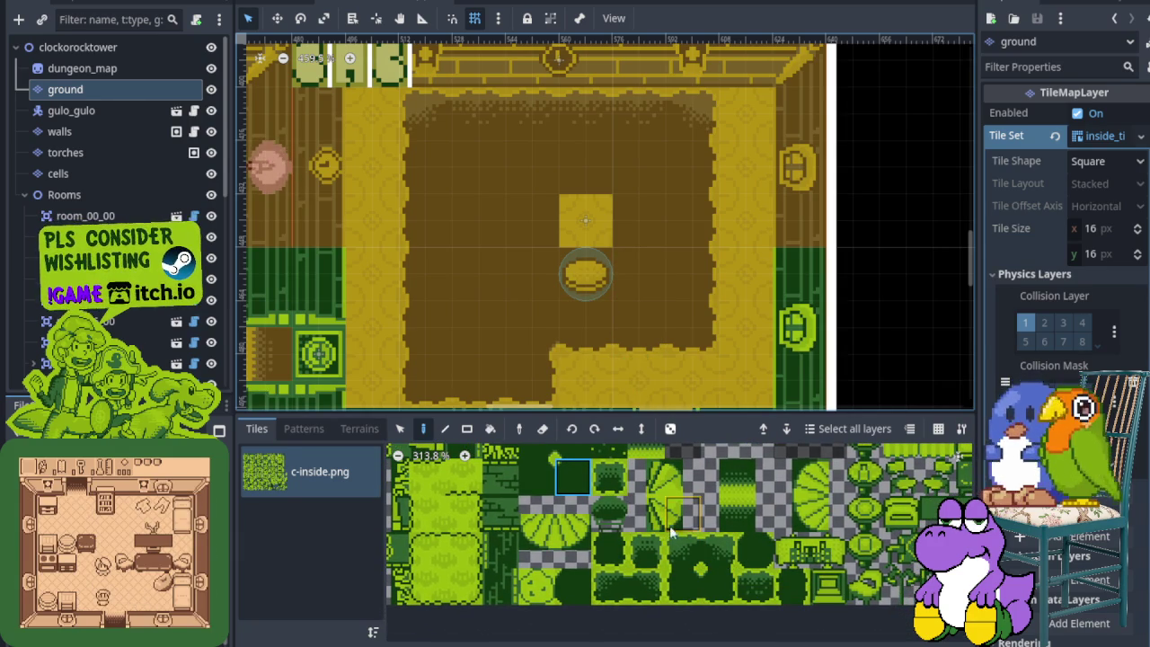
scroll(628, 530, "up", 5)
scroll(628, 530, "up", 2)
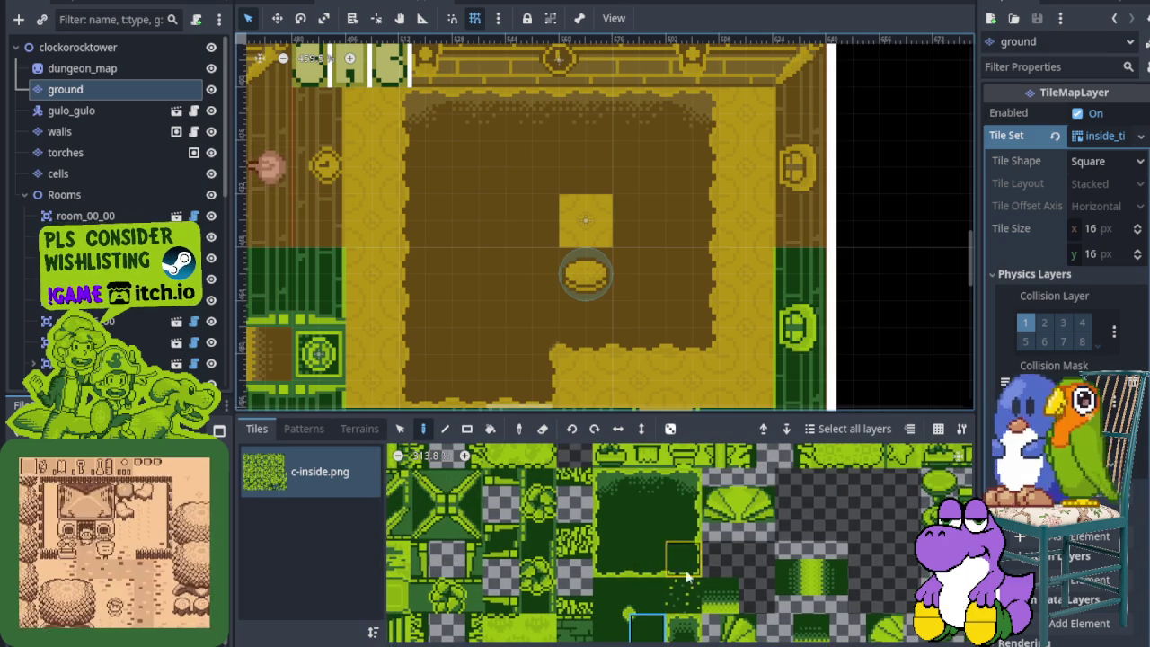
scroll(687, 577, "down", 3)
scroll(666, 589, "down", 2)
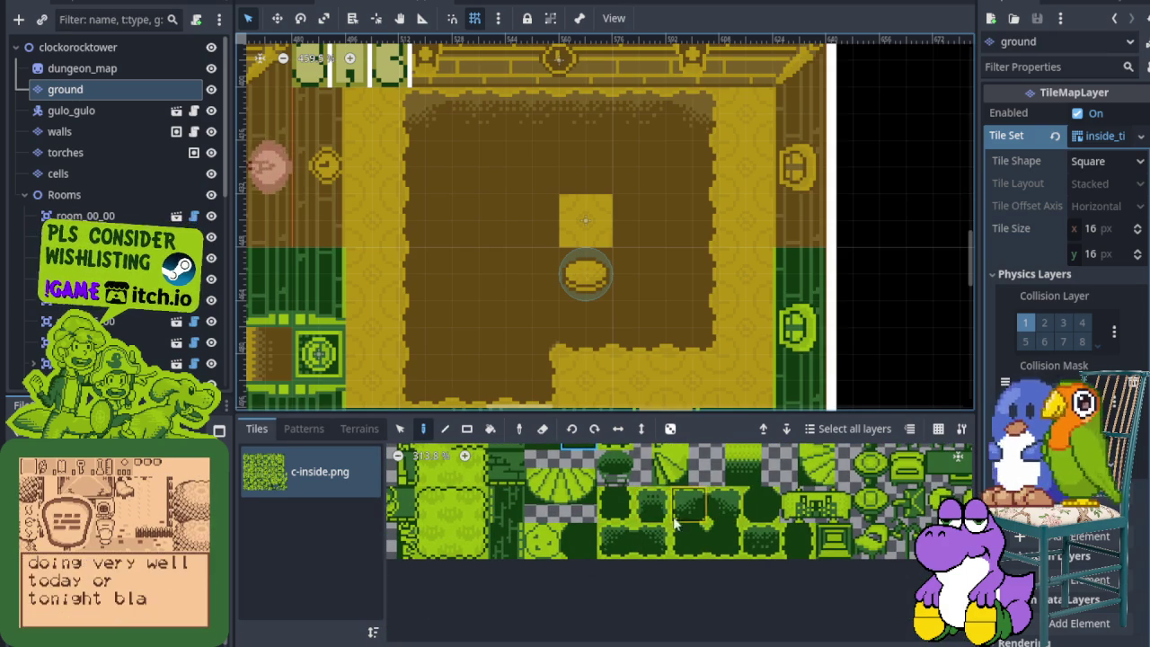
scroll(709, 535, "up", 5)
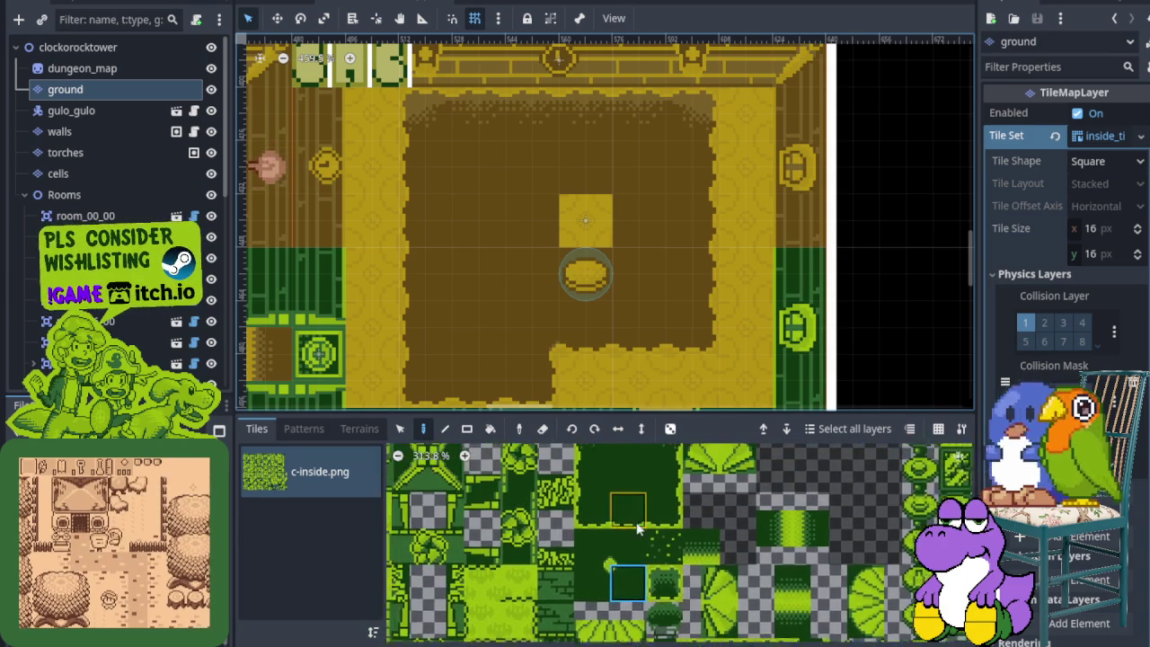
left_click(633, 580)
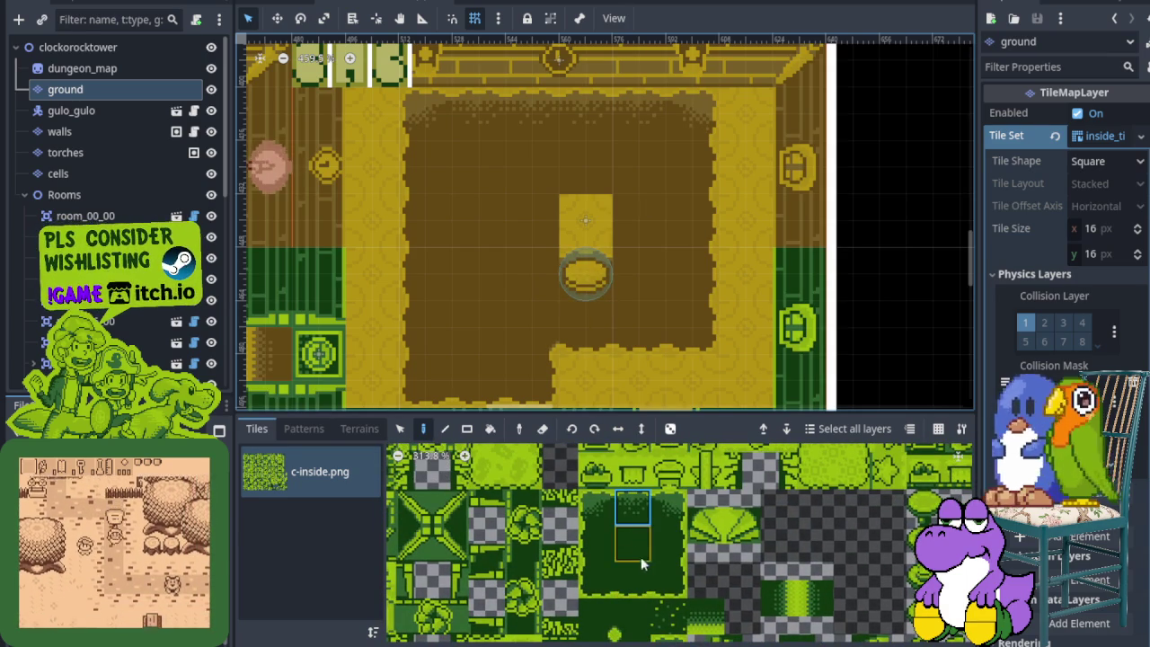
left_click(633, 617)
left_click(597, 616)
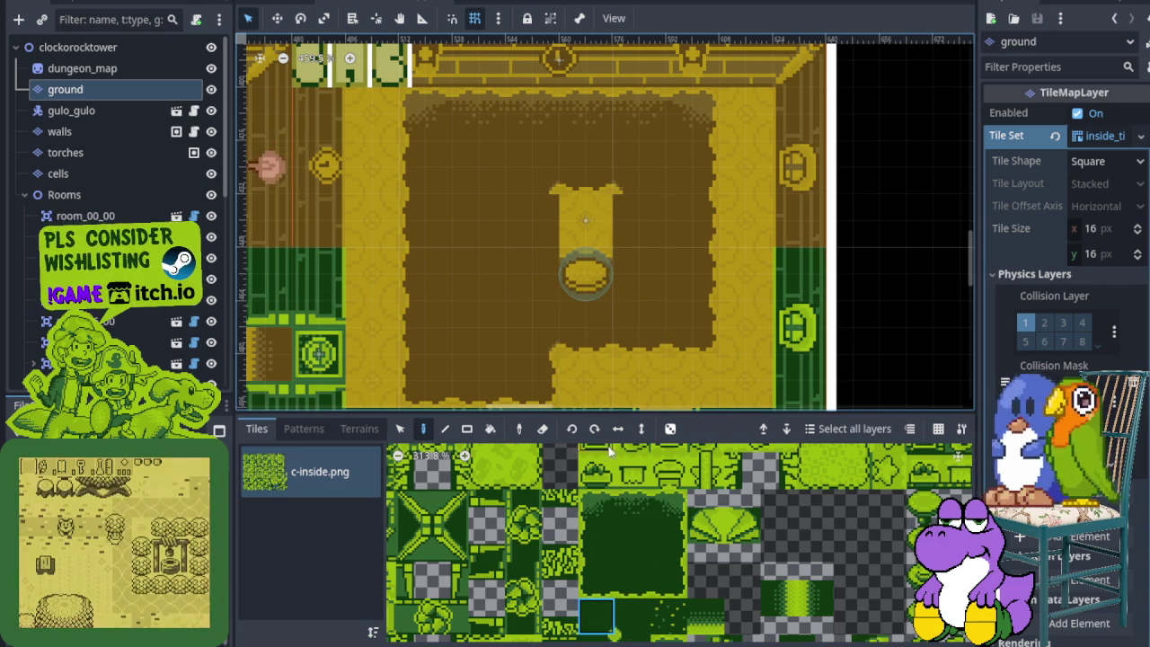
Pick the right-edge and top-row corner tiles to round off the light floor patch.
scroll(643, 541, "down", 1)
scroll(643, 541, "down", 2)
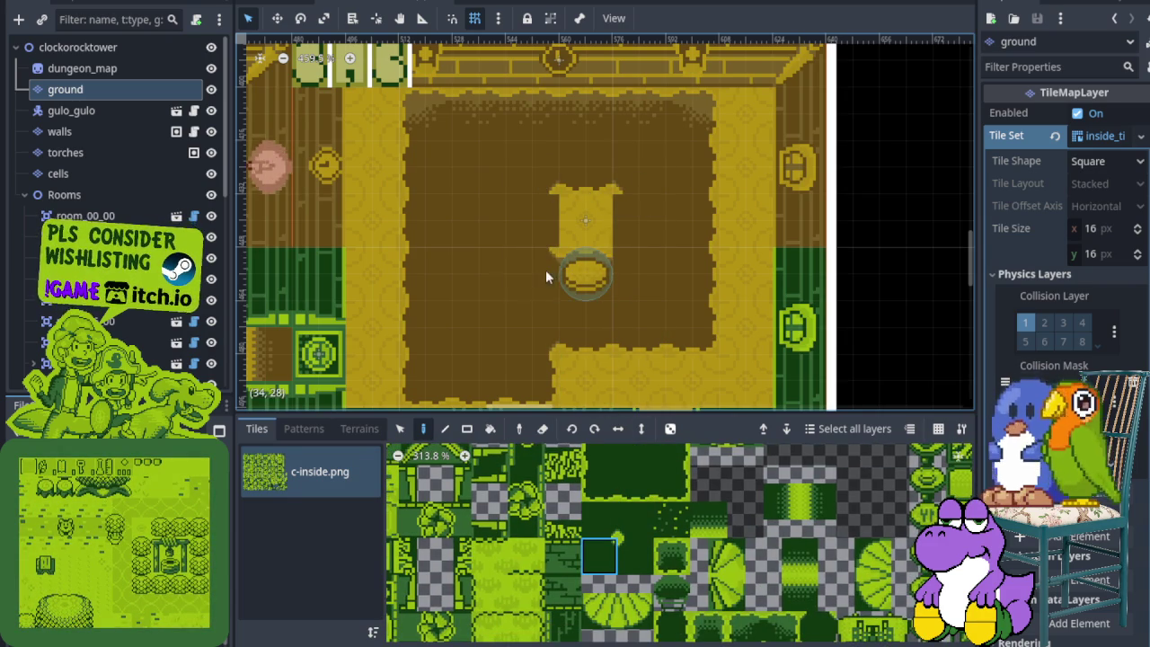
left_click(634, 540)
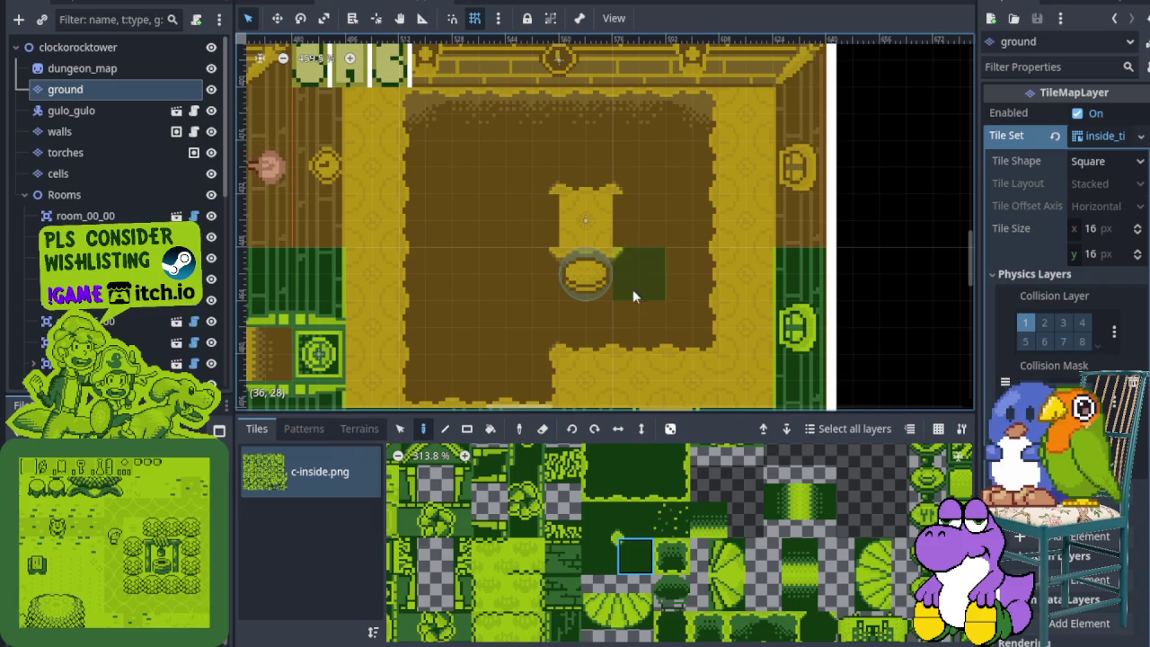
left_click(674, 456)
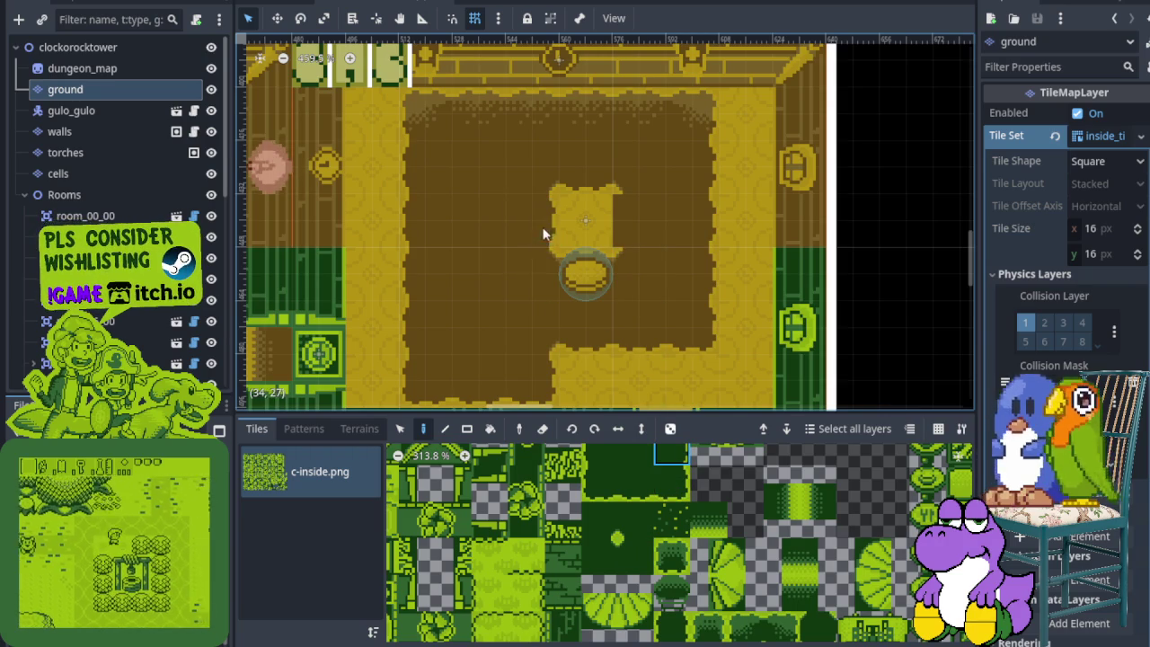
left_click(600, 455)
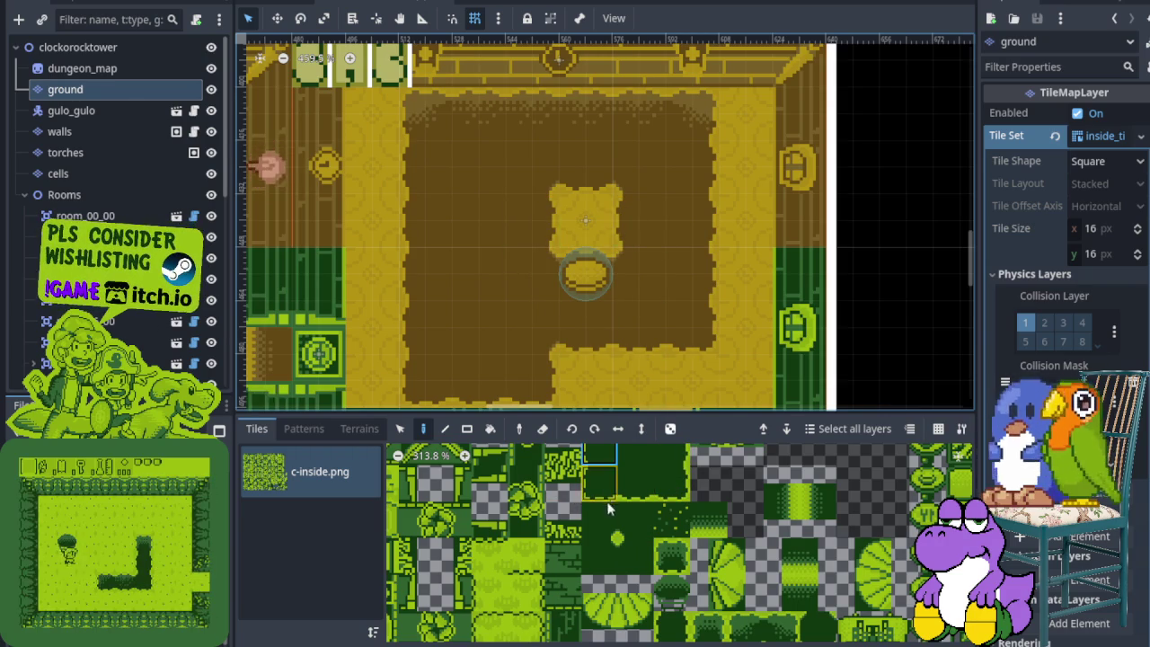
scroll(162, 219, "down", 10)
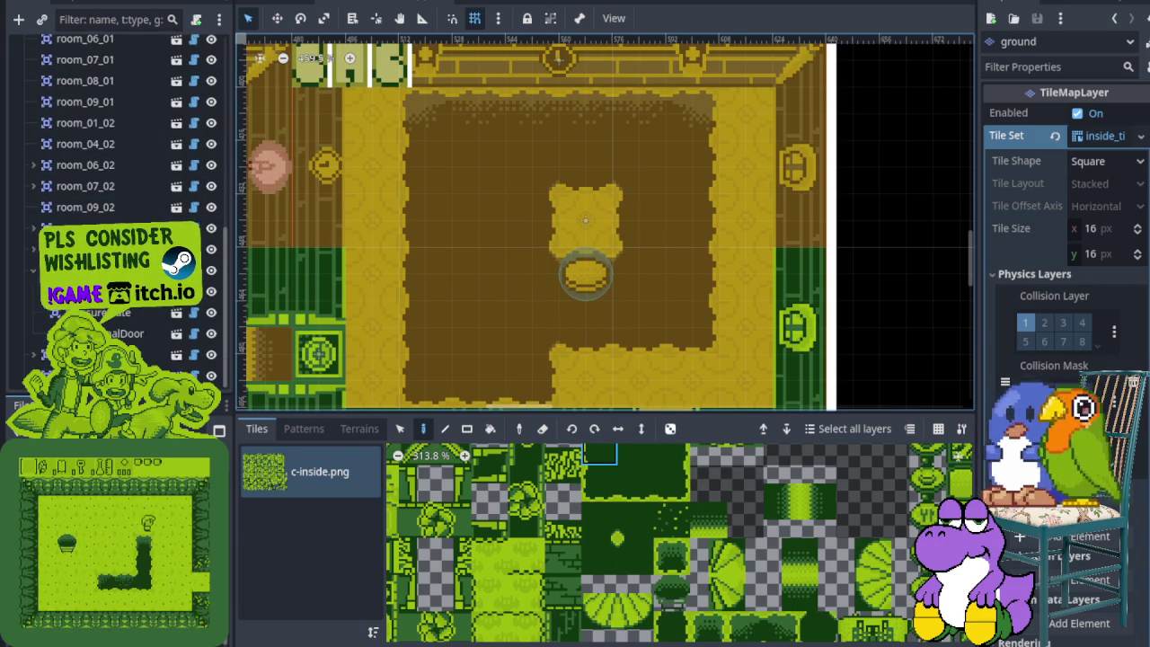
View the PressurePlate's channel 3300 Toggleable settings and inspect the room around it.
left_click(586, 272)
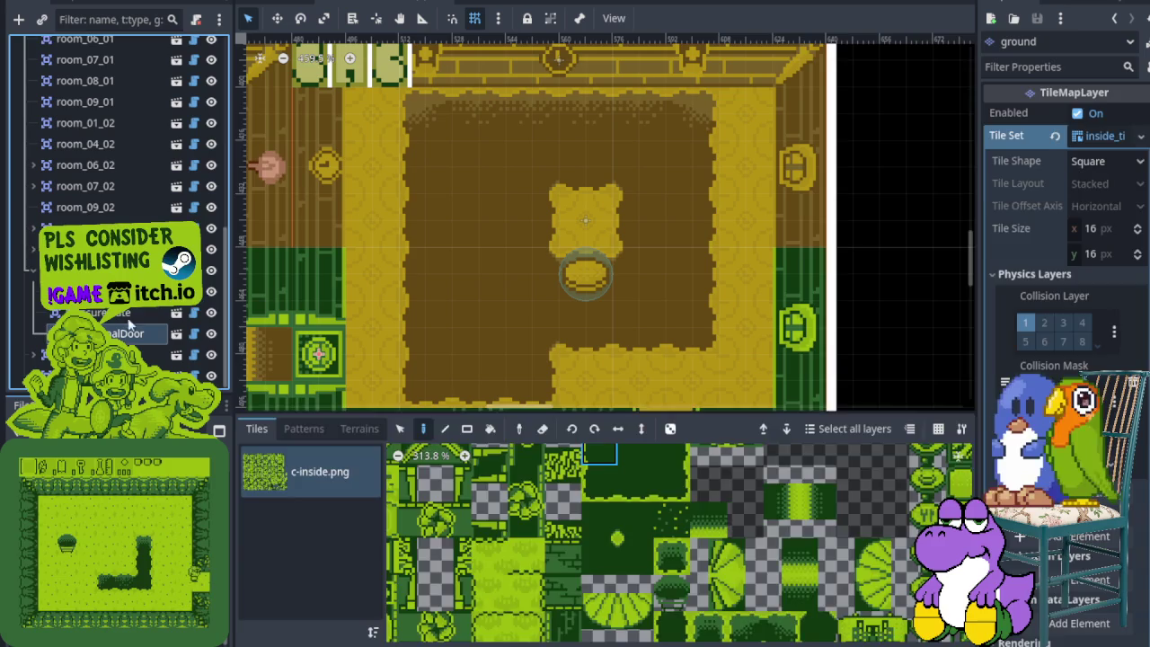
left_click(585, 220)
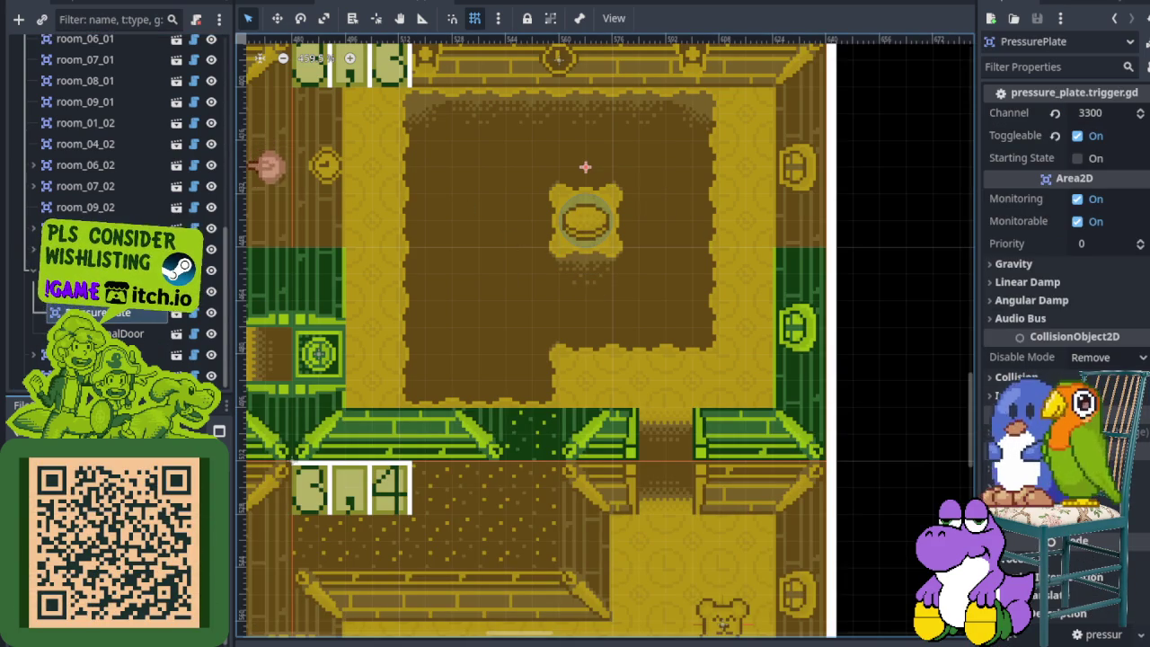
scroll(539, 350, "up", 3)
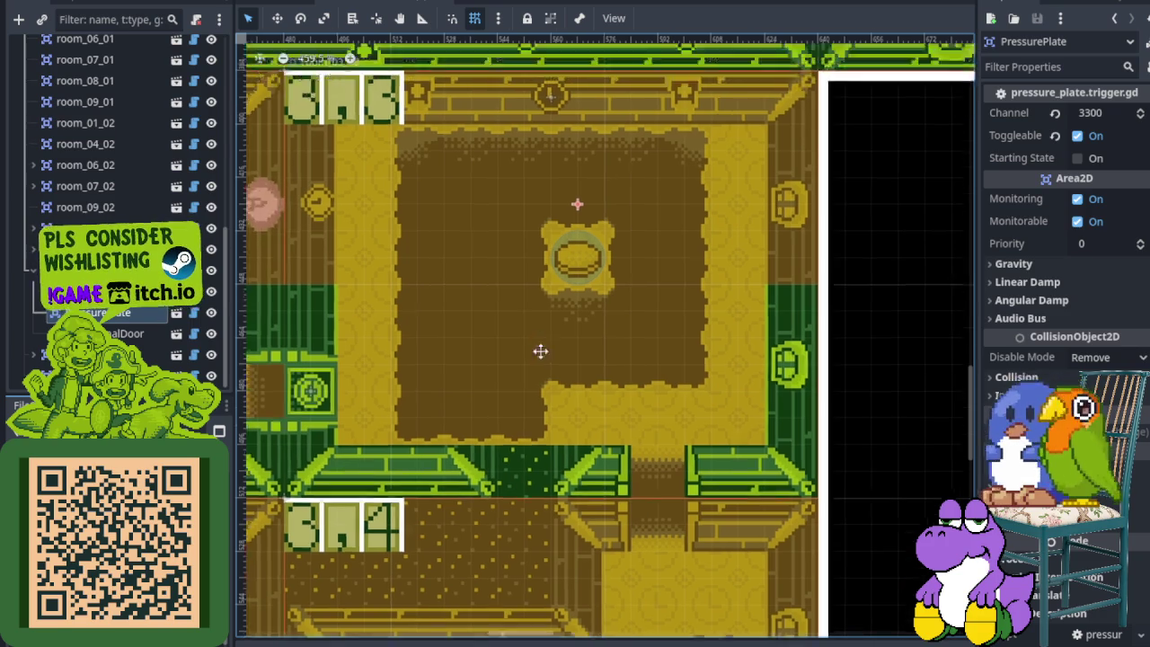
left_click_drag(533, 437, 531, 405)
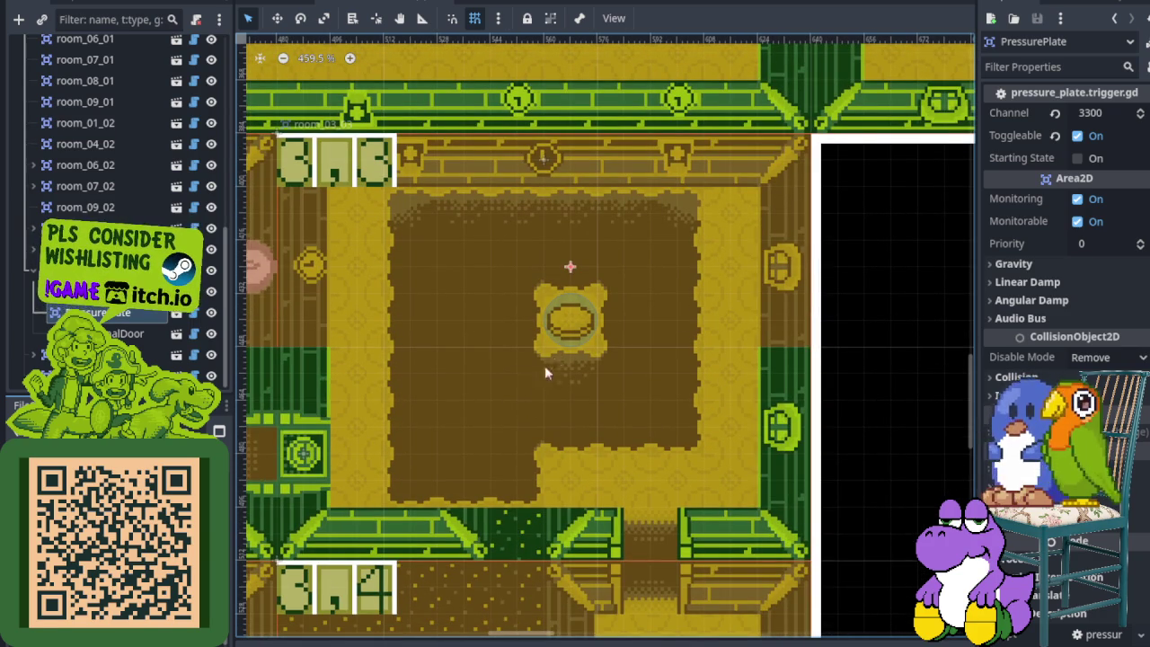
scroll(540, 310, "up", 2)
scroll(627, 260, "up", 1)
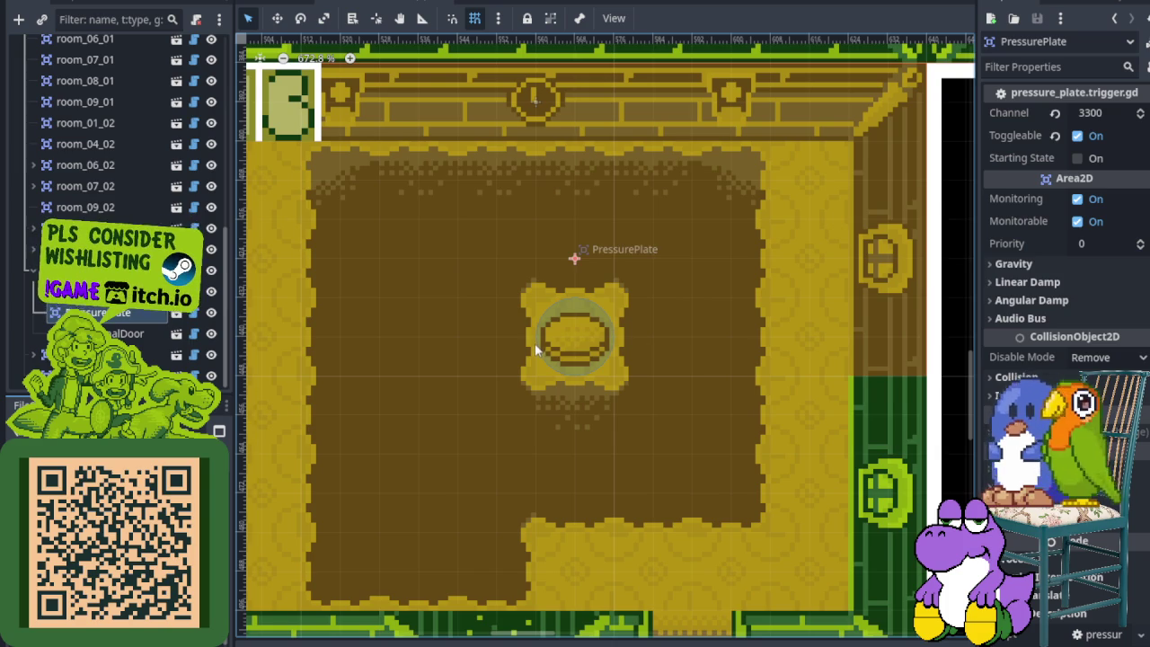
scroll(535, 343, "down", 3)
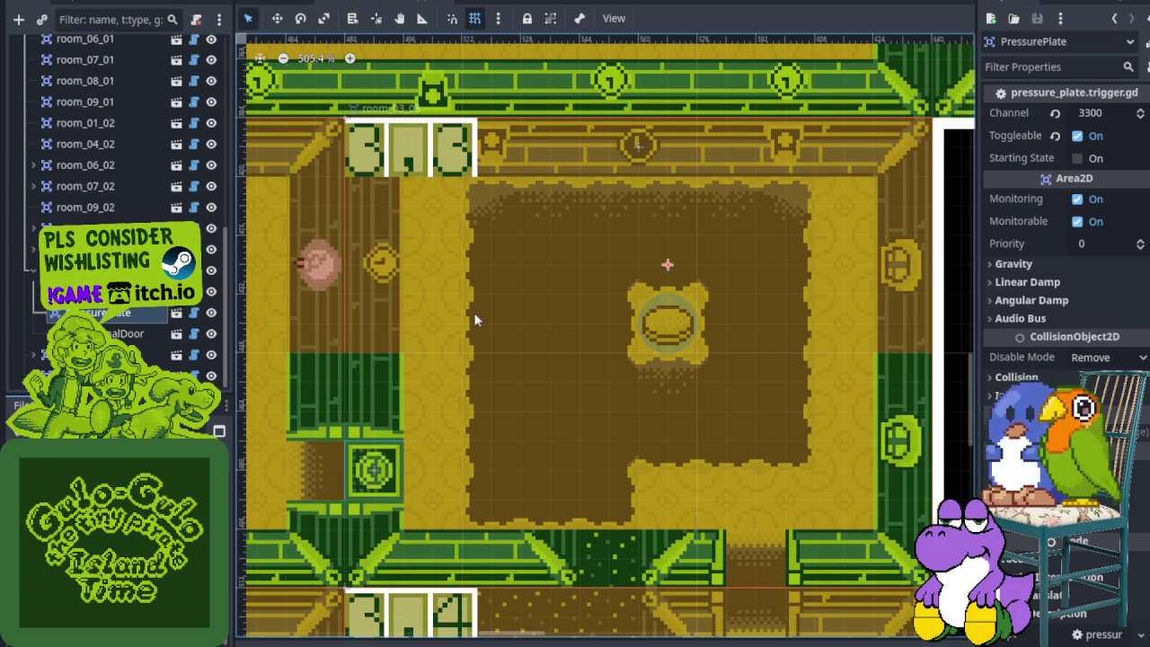
scroll(454, 286, "up", 1)
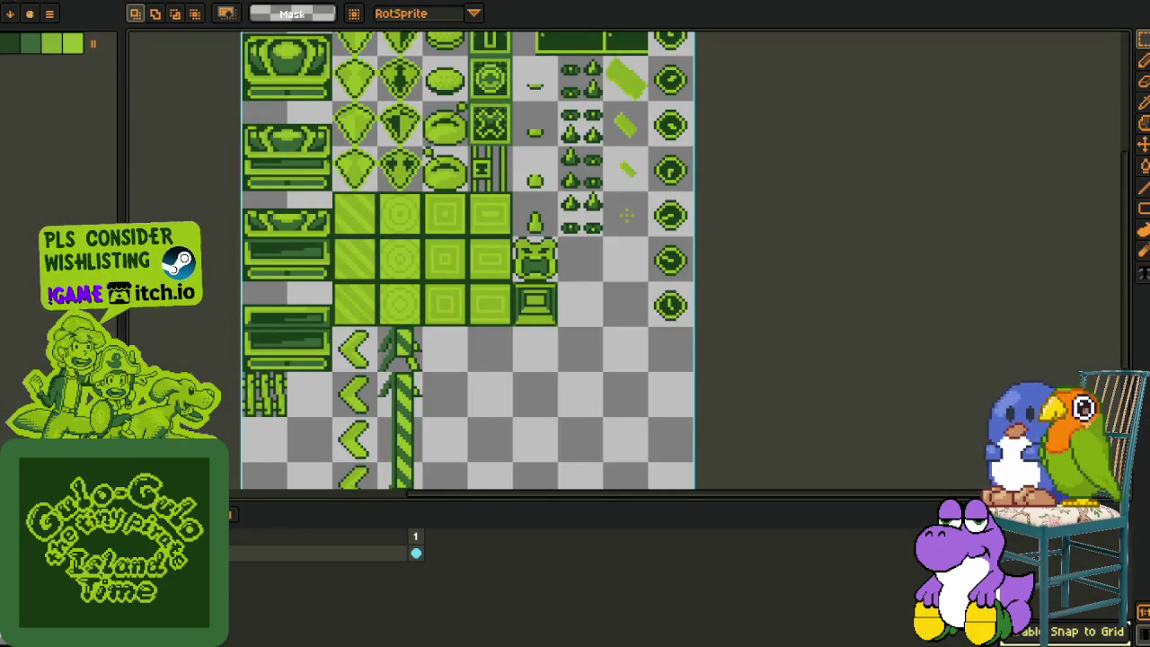
Create a new sprite and paste the room screenshot into it.
key("alt+f")
key("n")
left_click(521, 442)
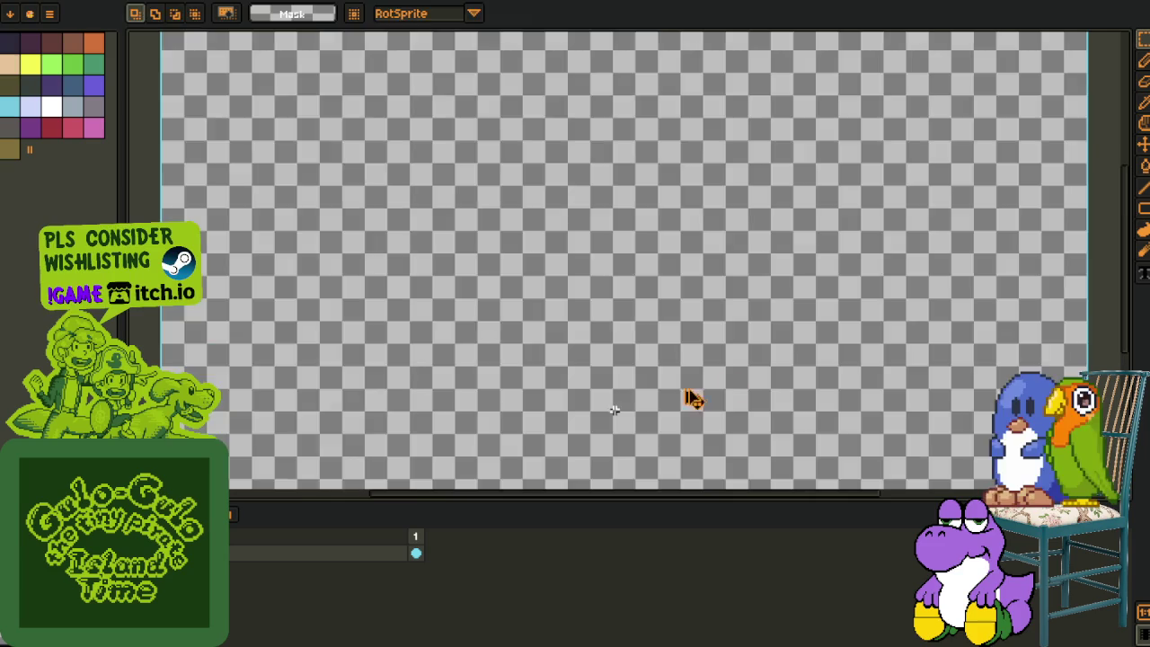
key("ctrl+v")
scroll(739, 342, "down", 3)
key("Return")
Add an empty layer above the screenshot and hide the timeline.
right_click(339, 535)
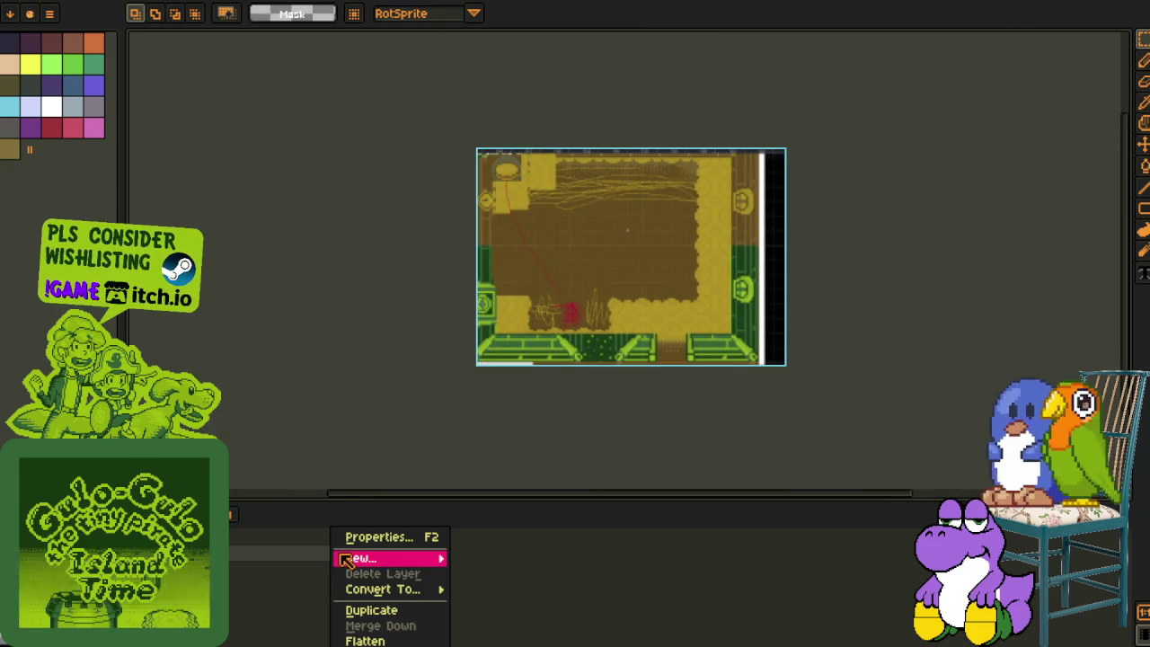
mouse_move(347, 559)
left_click(498, 557)
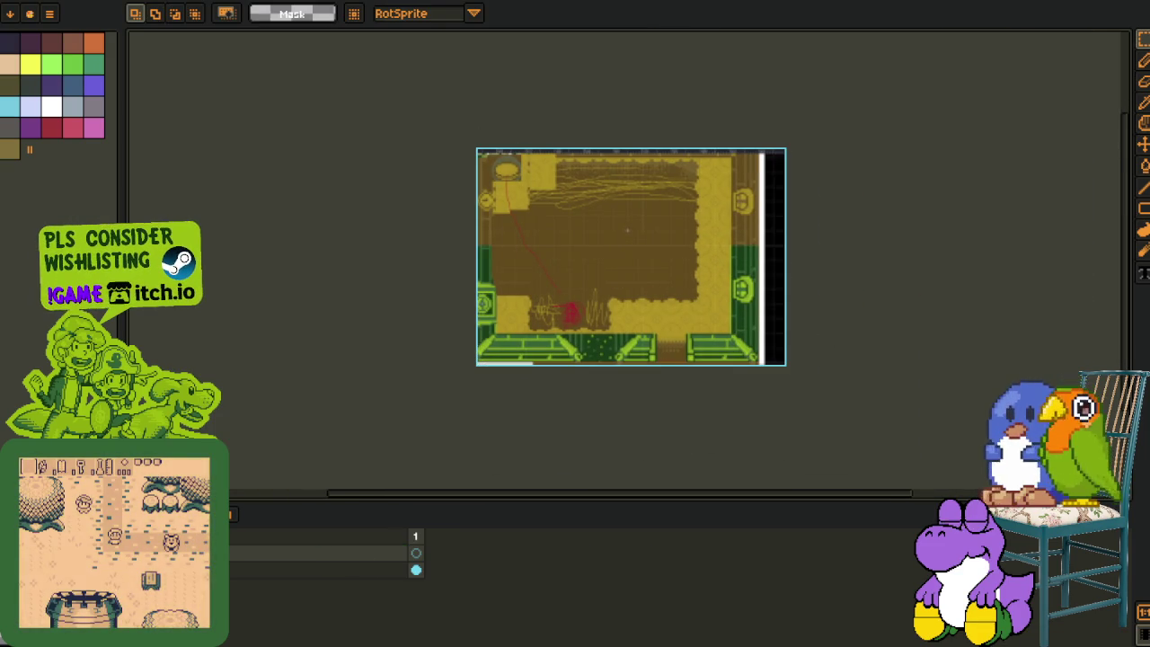
key("Tab")
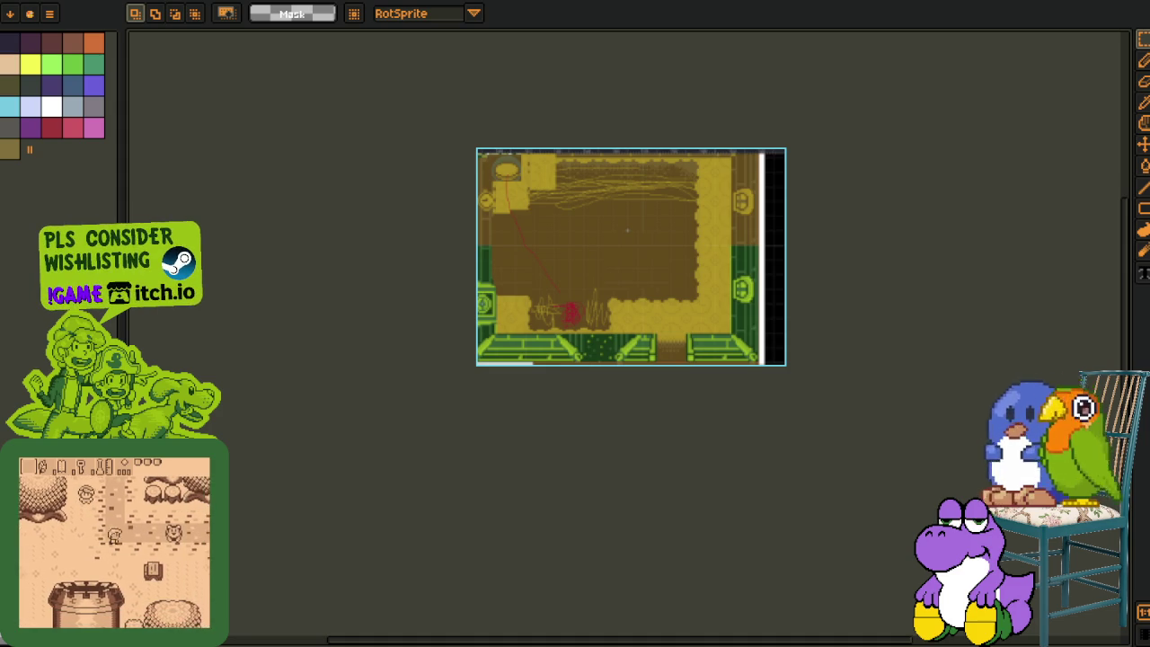
Zoom in and marquee-select the scribbles near the room's bottom.
scroll(583, 305, "up", 5)
key("b")
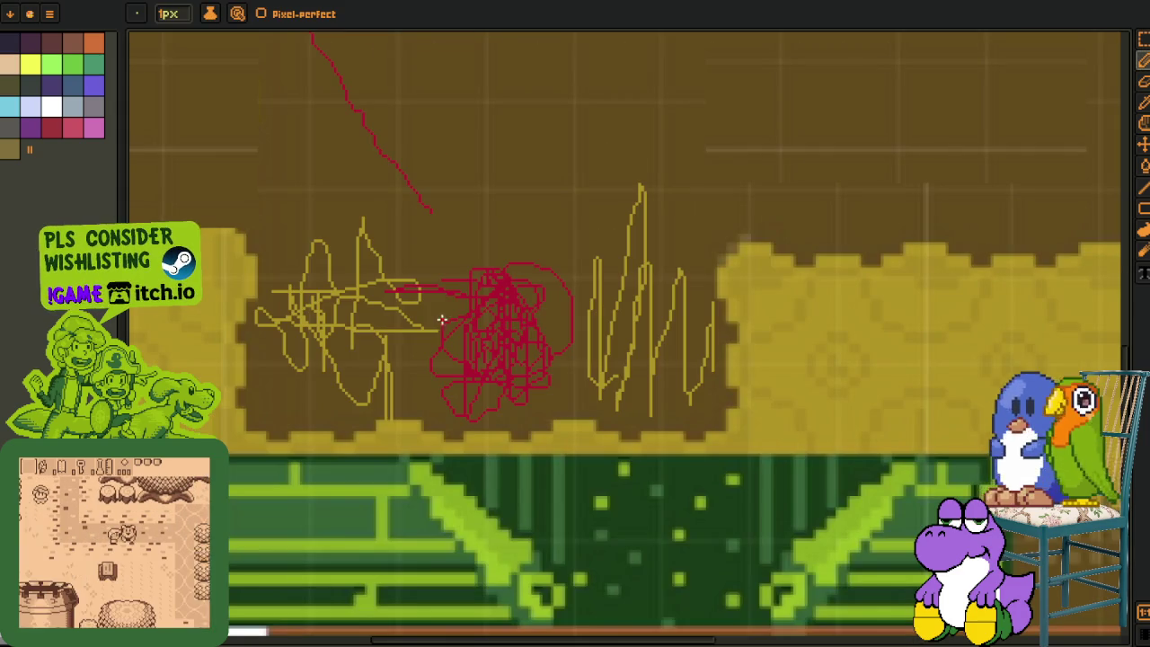
scroll(354, 321, "up", 1)
key("m")
mouse_move(231, 185)
left_mouse_down()
mouse_move(888, 487)
mouse_move(911, 485)
left_mouse_up()
Pan and zoom across the room sketch to inspect the selected scribbles.
scroll(875, 482, "down", 3)
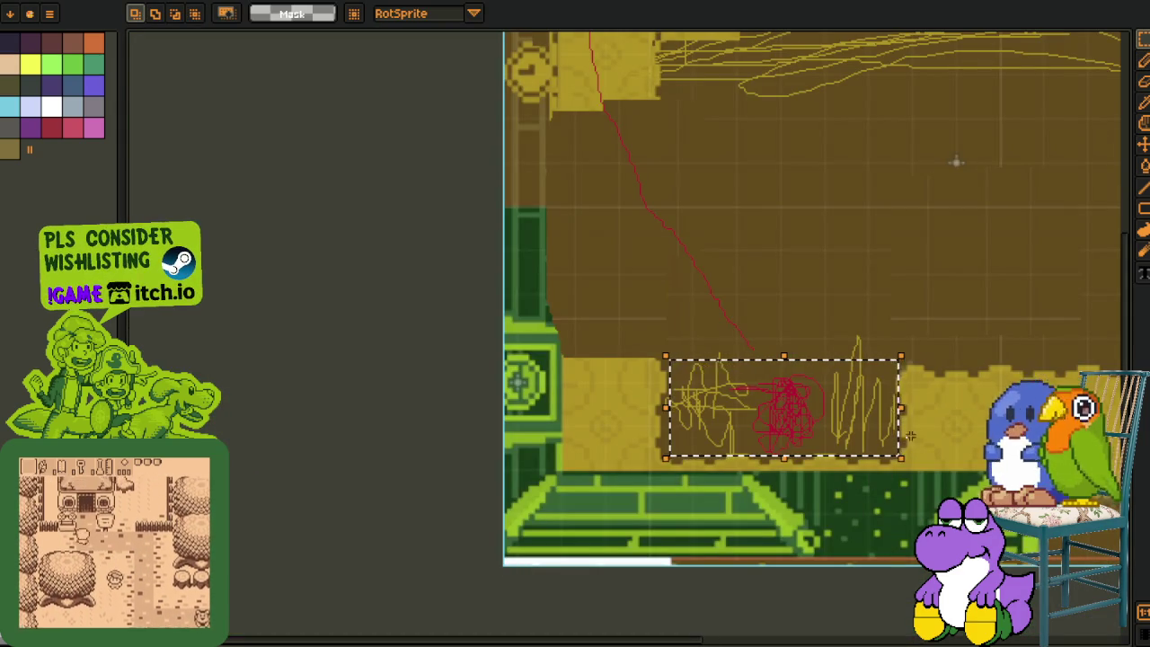
scroll(868, 449, "right", 4)
scroll(875, 427, "down", 1)
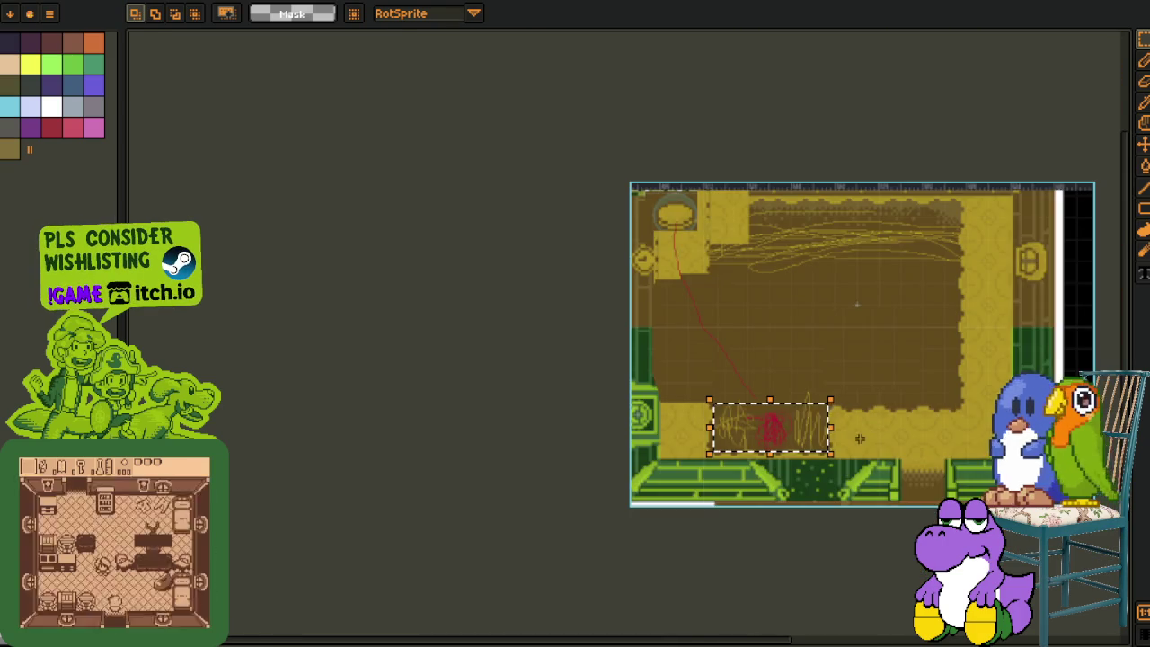
scroll(874, 428, "up", 1)
left_click_drag(898, 398, 866, 431)
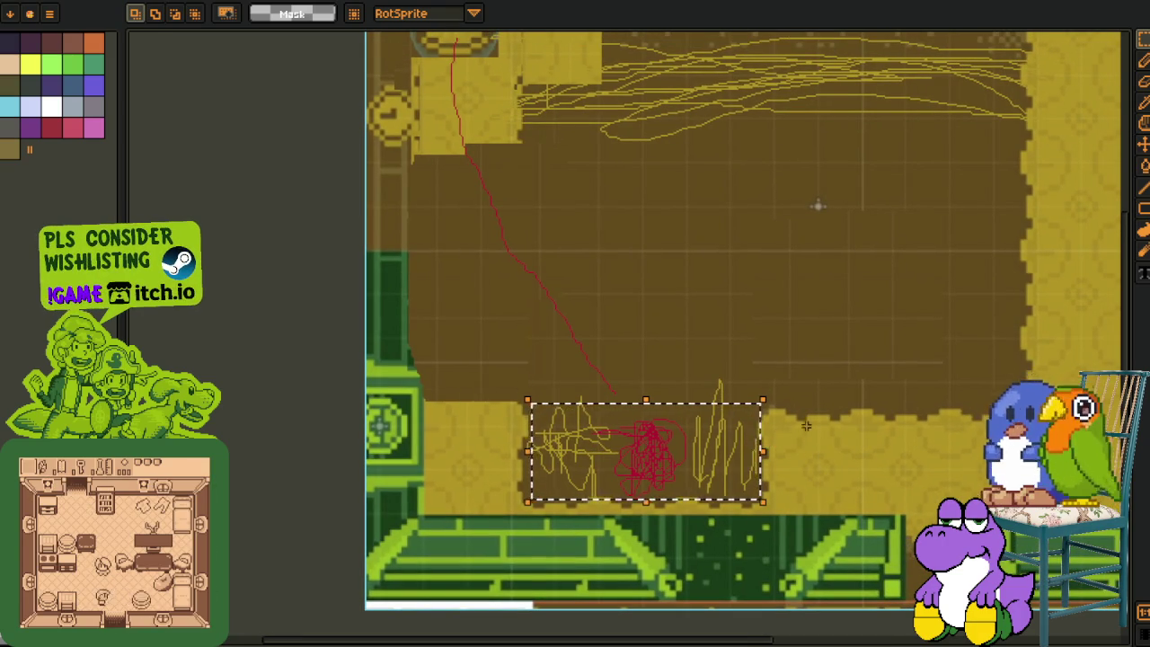
scroll(805, 423, "down", 1)
mouse_move(870, 418)
left_mouse_down()
mouse_move(806, 467)
mouse_move(797, 454)
left_mouse_up()
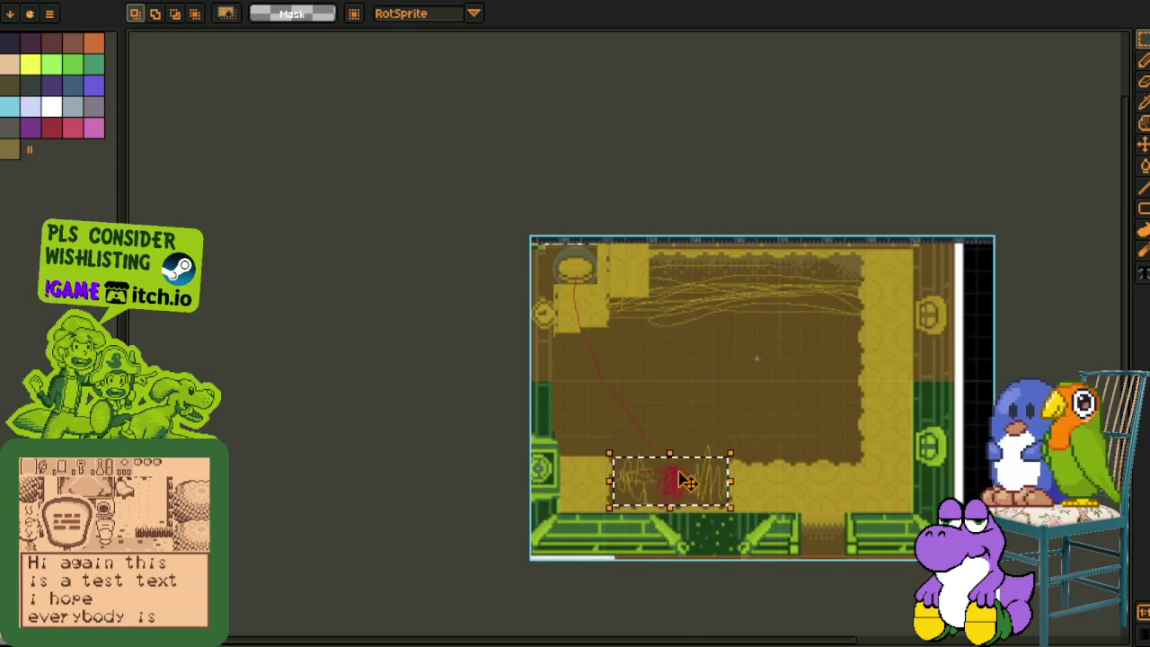
scroll(674, 477, "up", 2)
Deselect the scribbles and set the Pencil brush size to 17 px.
left_click_drag(737, 489, 736, 440)
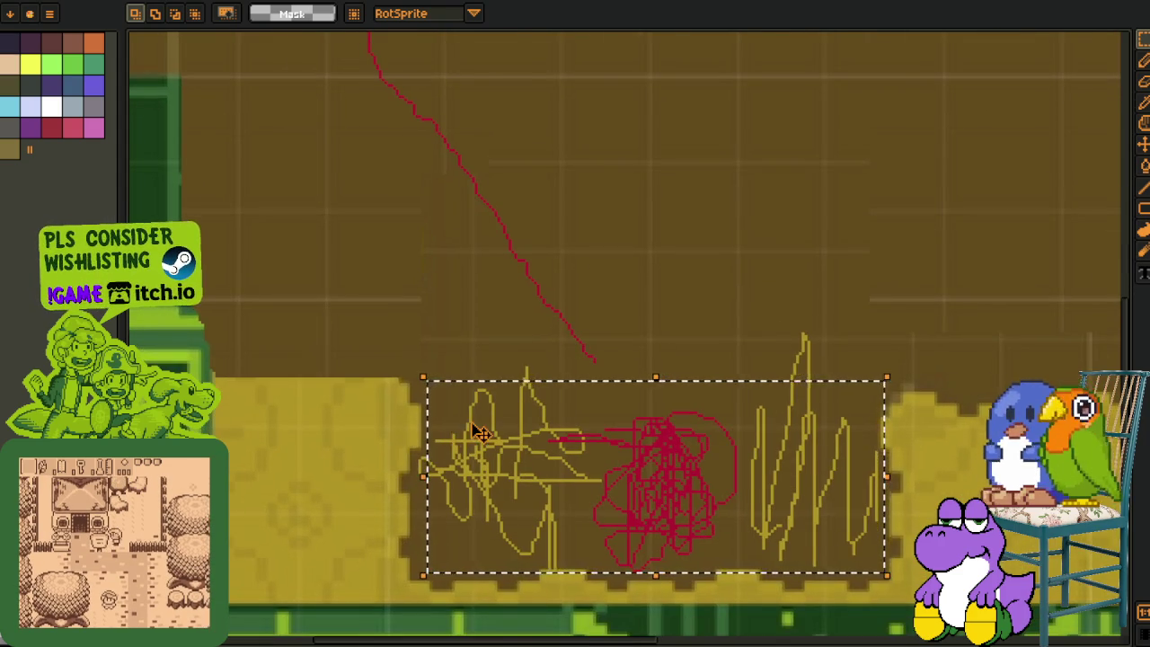
scroll(482, 433, "down", 1)
left_click_drag(533, 431, 523, 451)
left_click(485, 395)
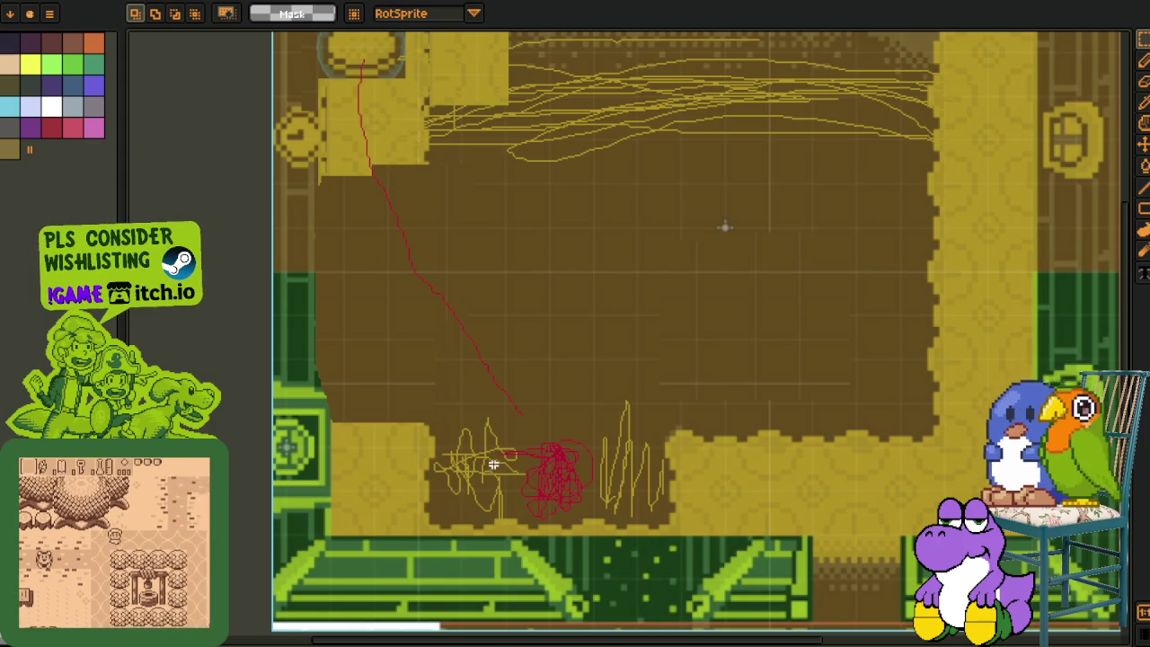
key("b")
key("plus")
key("plus")
key("plus")
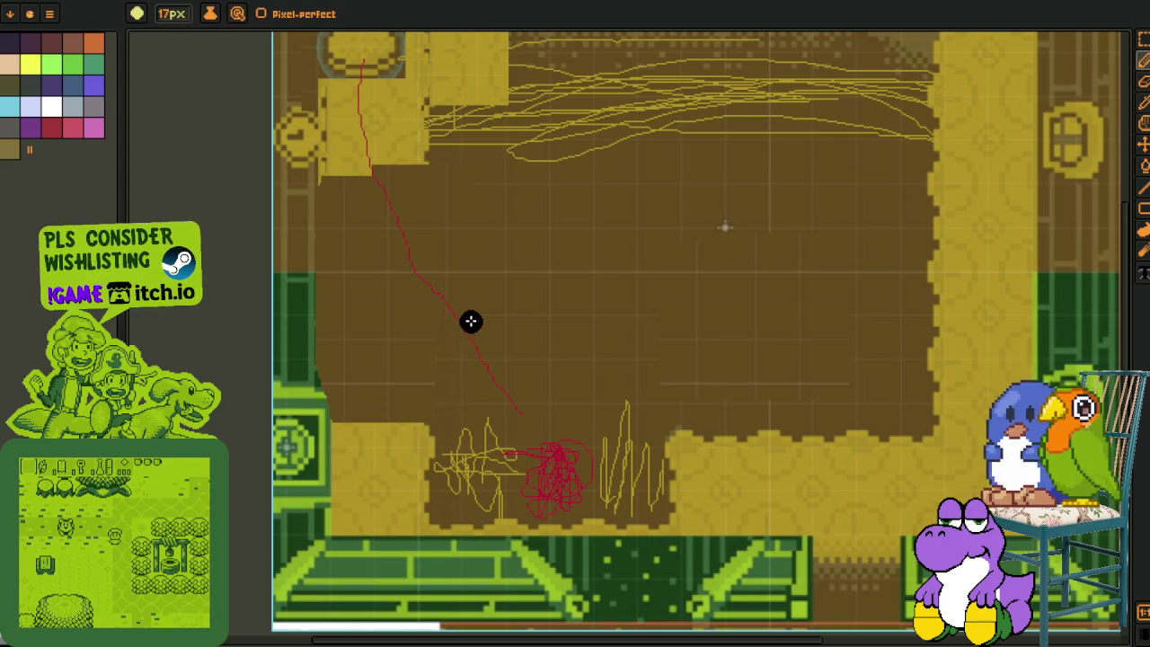
left_click_drag(471, 318, 470, 390)
left_click_drag(641, 309, 641, 378)
mouse_move(532, 334)
left_mouse_down()
mouse_move(549, 378)
mouse_move(587, 377)
left_mouse_up()
scroll(485, 351, "up", 2)
mouse_move(560, 321)
left_mouse_down()
mouse_move(645, 345)
mouse_move(590, 326)
mouse_move(641, 422)
left_mouse_up()
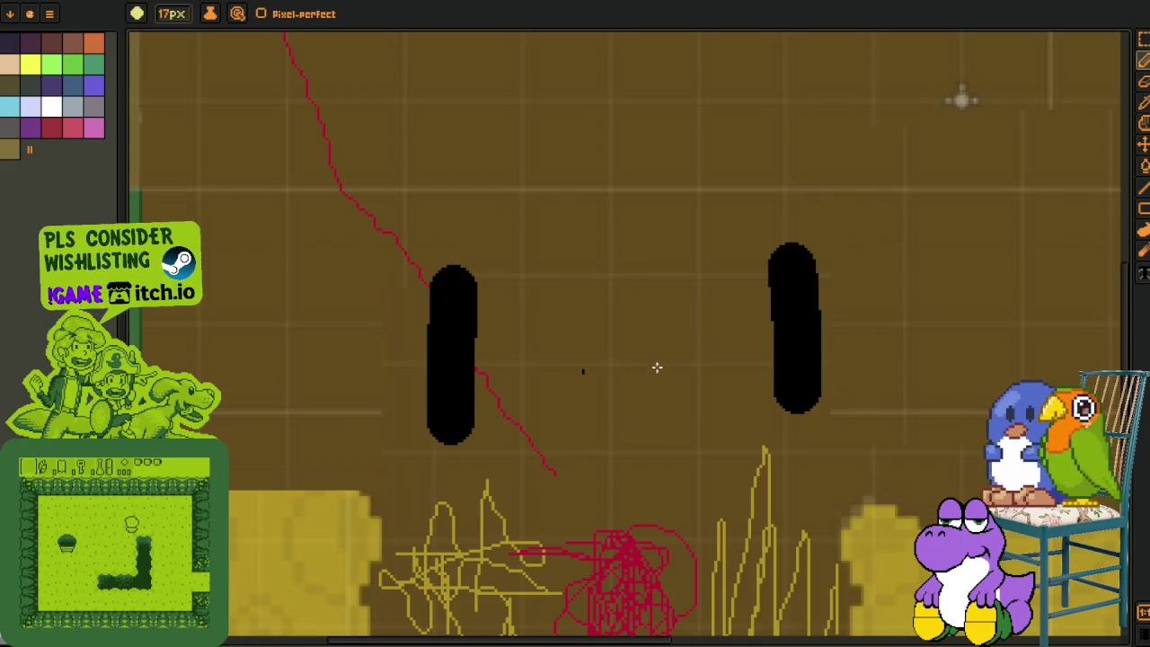
left_click_drag(598, 352, 649, 332)
scroll(641, 359, "down", 2)
scroll(584, 377, "up", 2)
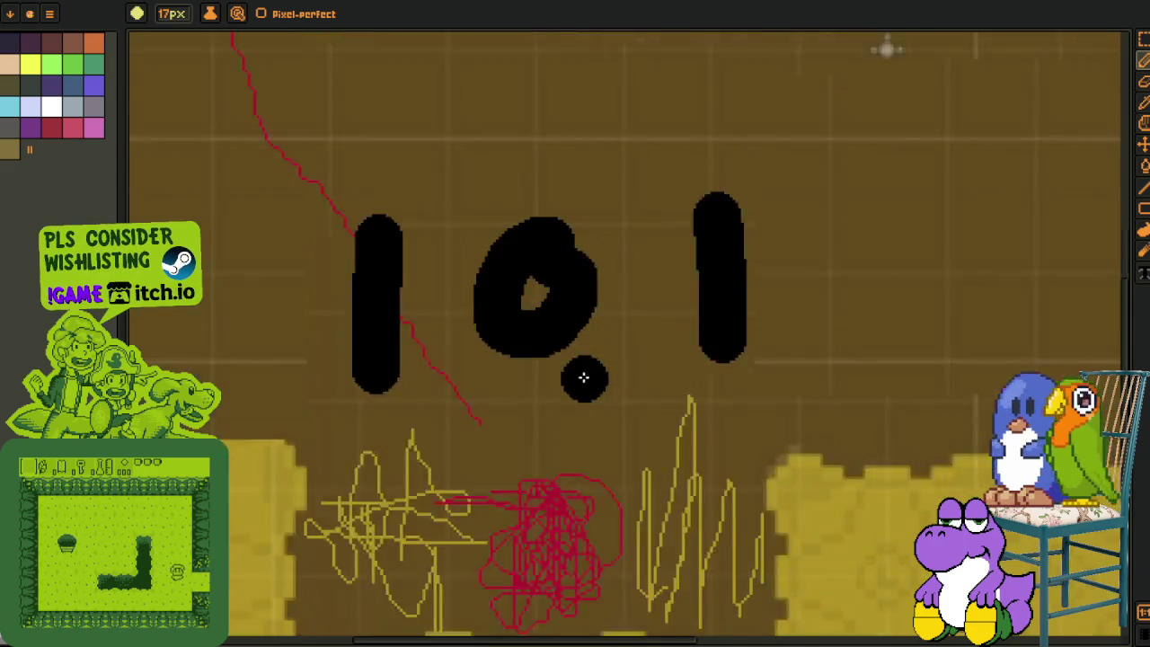
scroll(584, 377, "up", 1)
scroll(521, 400, "down", 1)
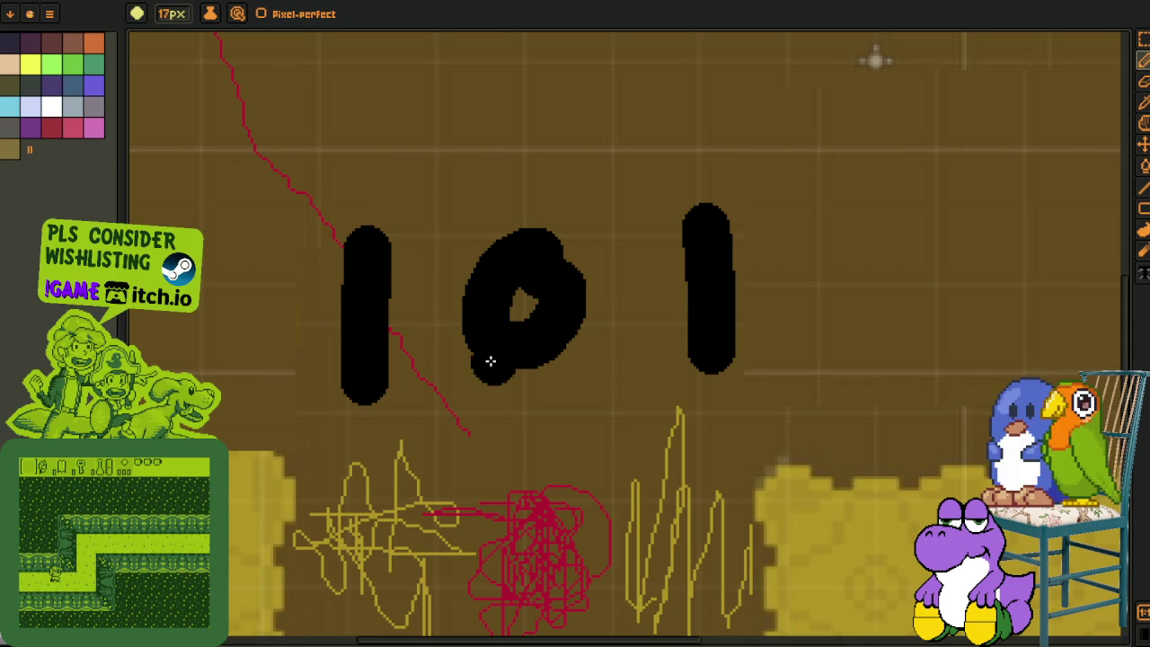
scroll(650, 410, "down", 2)
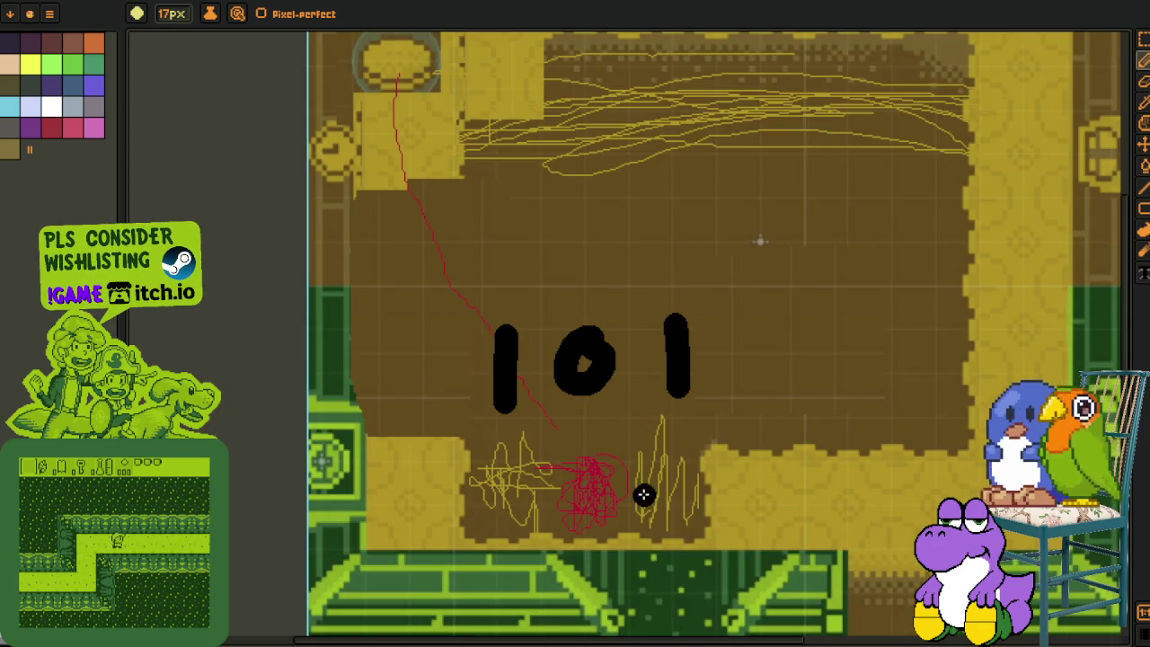
scroll(644, 494, "up", 2)
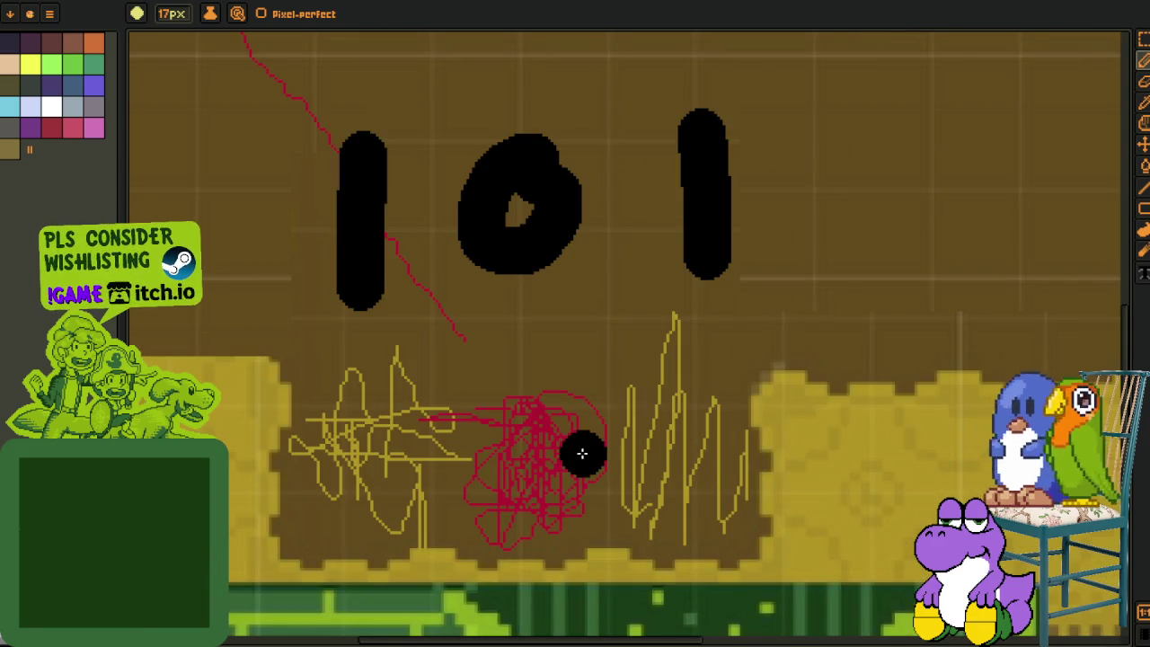
mouse_move(310, 436)
left_mouse_down()
mouse_move(380, 424)
mouse_move(402, 405)
left_mouse_up()
scroll(248, 431, "down", 2)
scroll(327, 422, "down", 2)
scroll(402, 404, "up", 1)
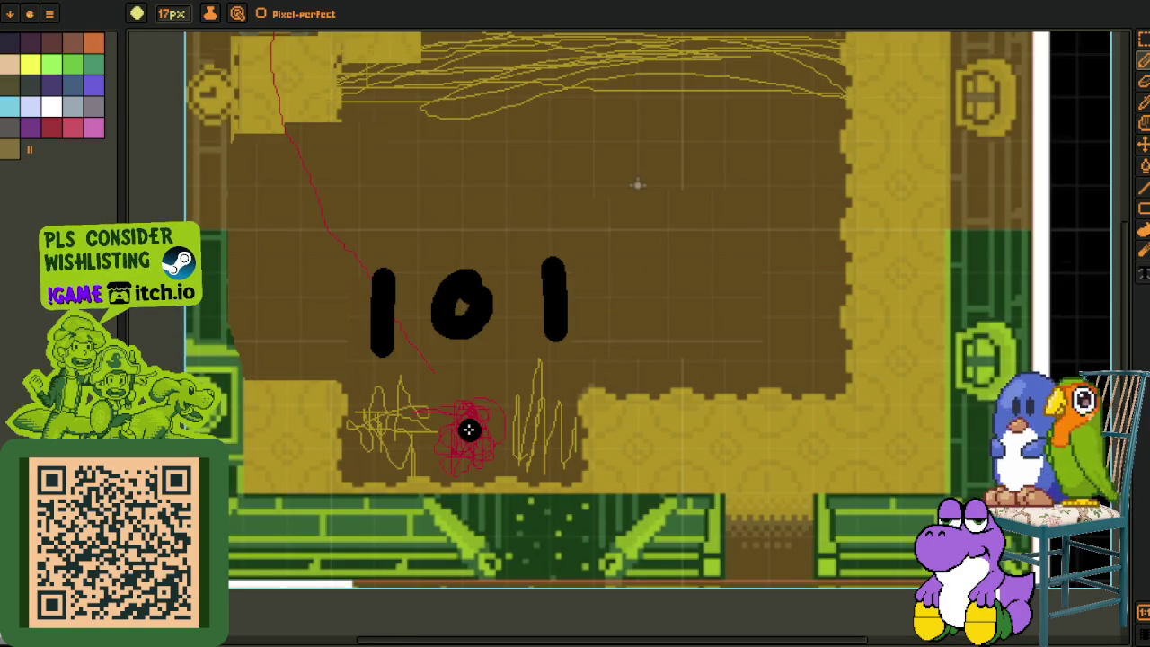
scroll(314, 423, "down", 2)
scroll(337, 382, "up", 2)
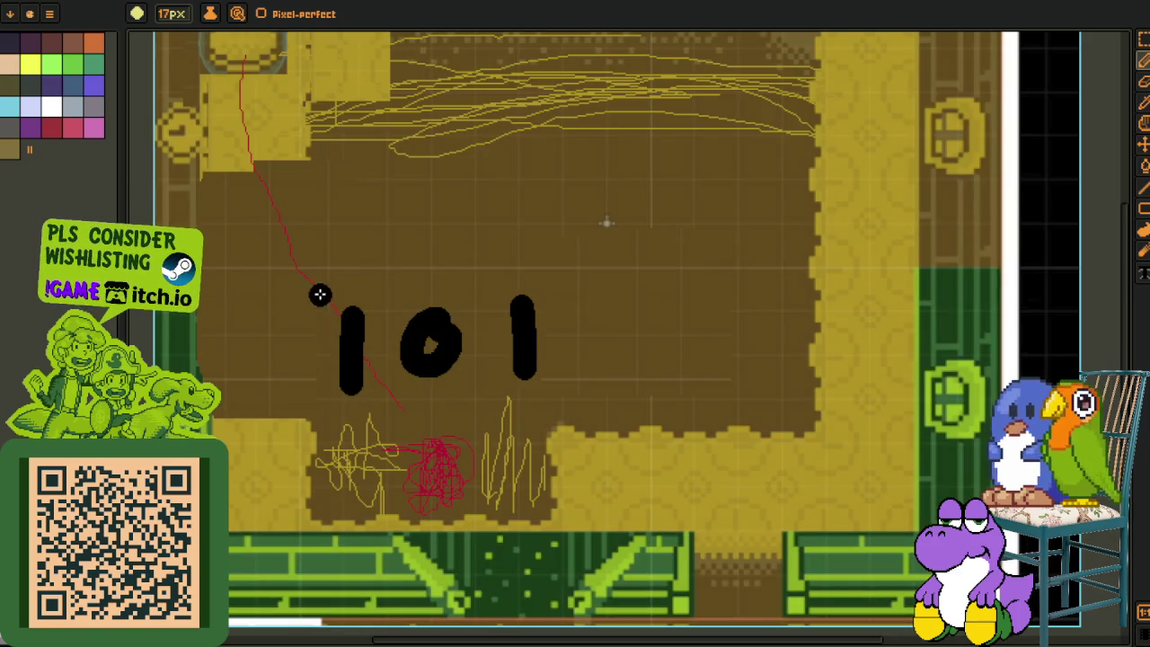
key("m")
left_click_drag(320, 294, 609, 440)
key("Delete")
left_click_drag(439, 473, 500, 444)
left_click_drag(372, 396, 608, 491)
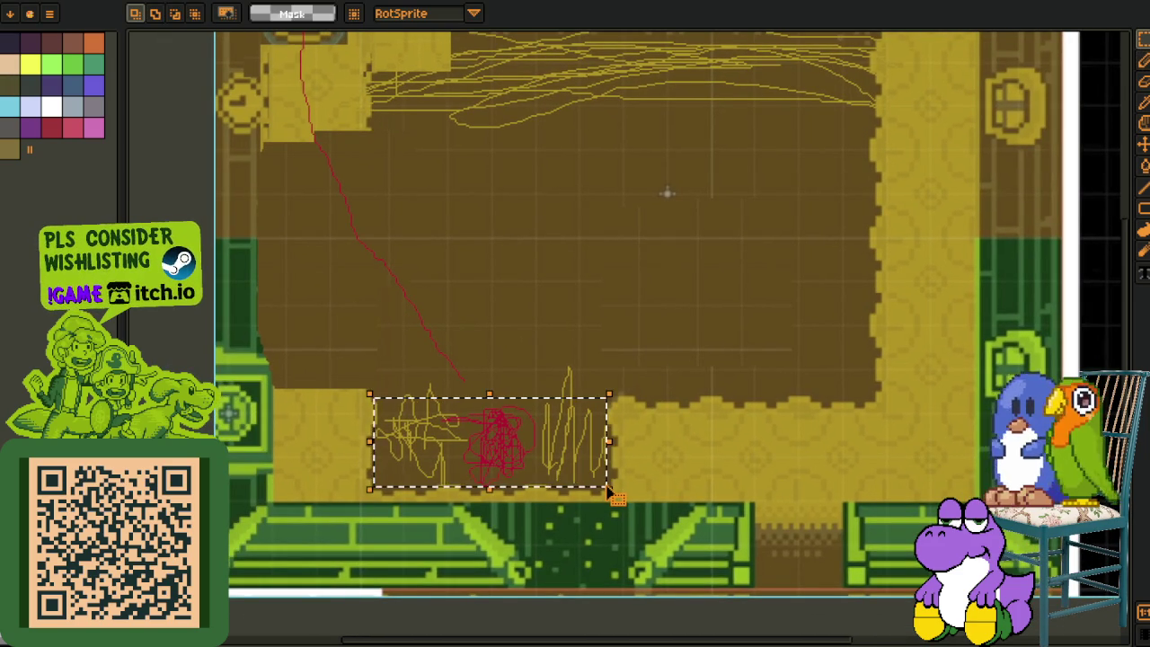
key("Tab")
key("Delete")
scroll(604, 405, "down", 2)
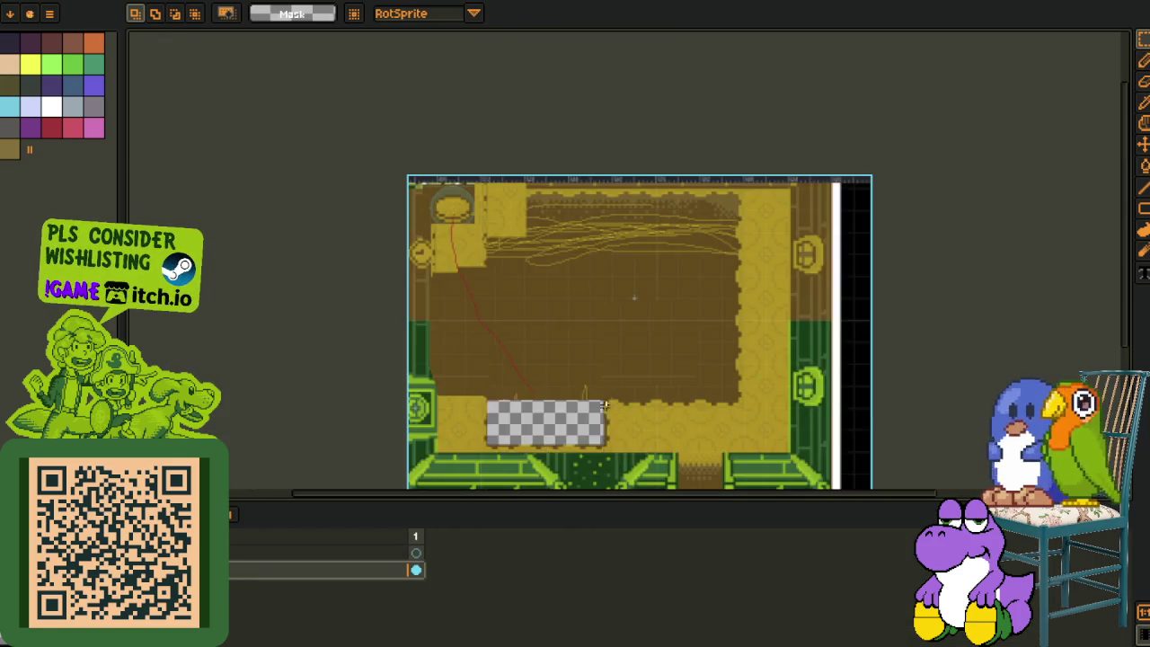
scroll(604, 405, "up", 3)
key("Tab")
mouse_move(532, 398)
left_mouse_down()
mouse_move(616, 475)
mouse_move(662, 554)
mouse_move(615, 521)
left_mouse_up()
scroll(598, 477, "down", 1)
key("r")
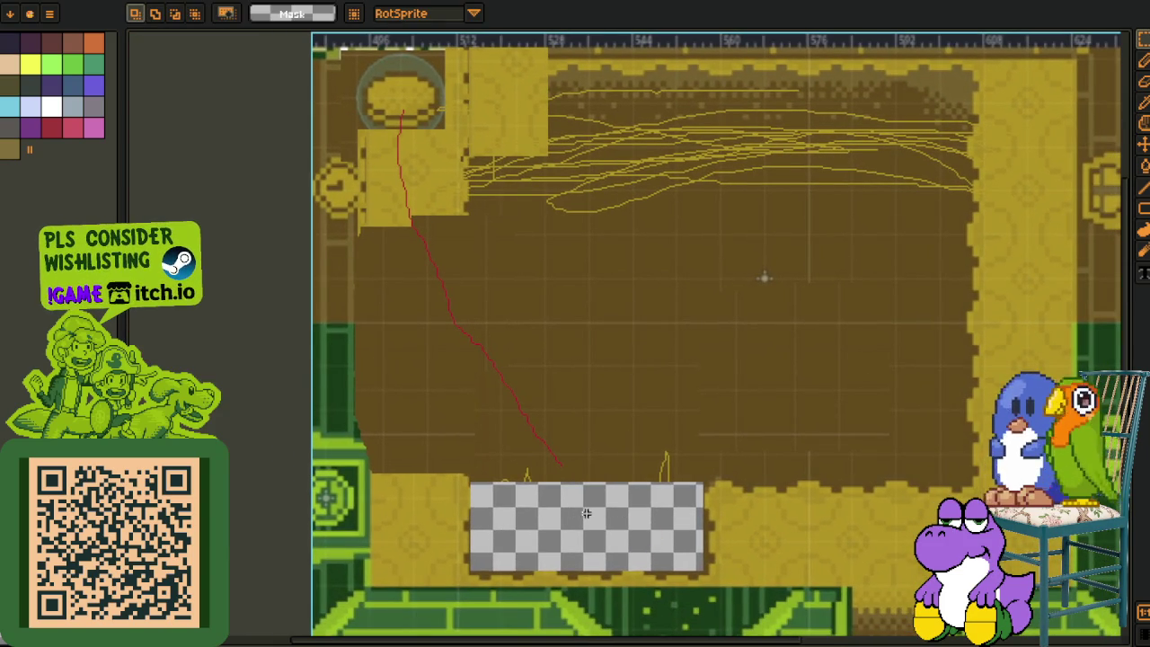
key("ctrl+z")
scroll(769, 398, "down", 3)
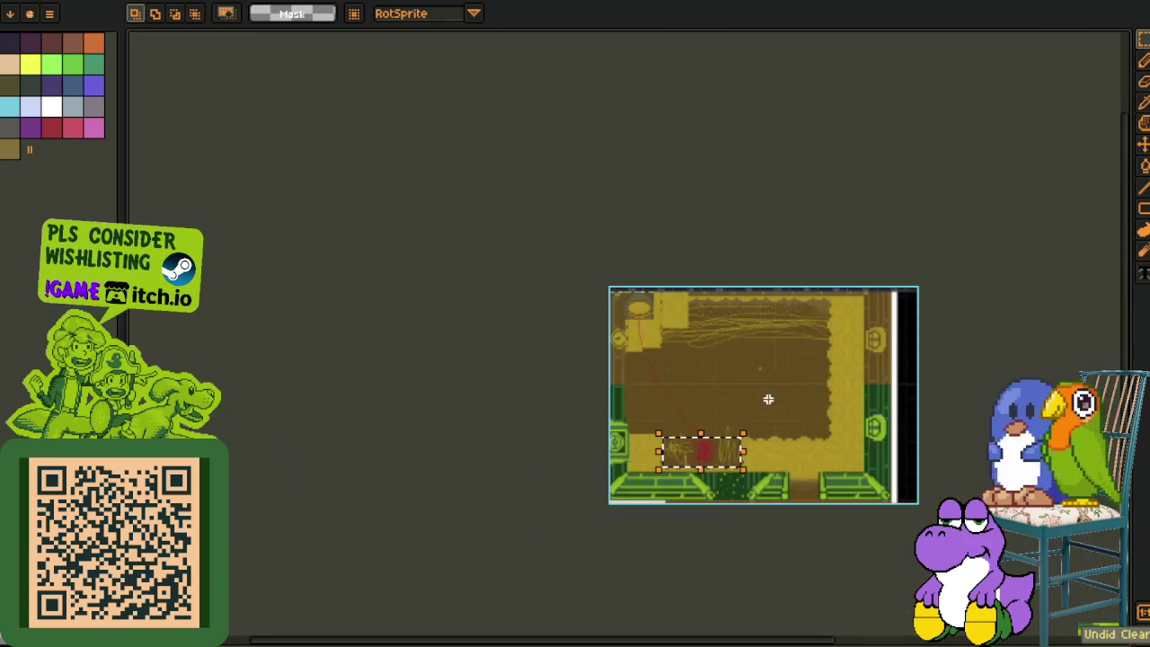
scroll(770, 402, "up", 1)
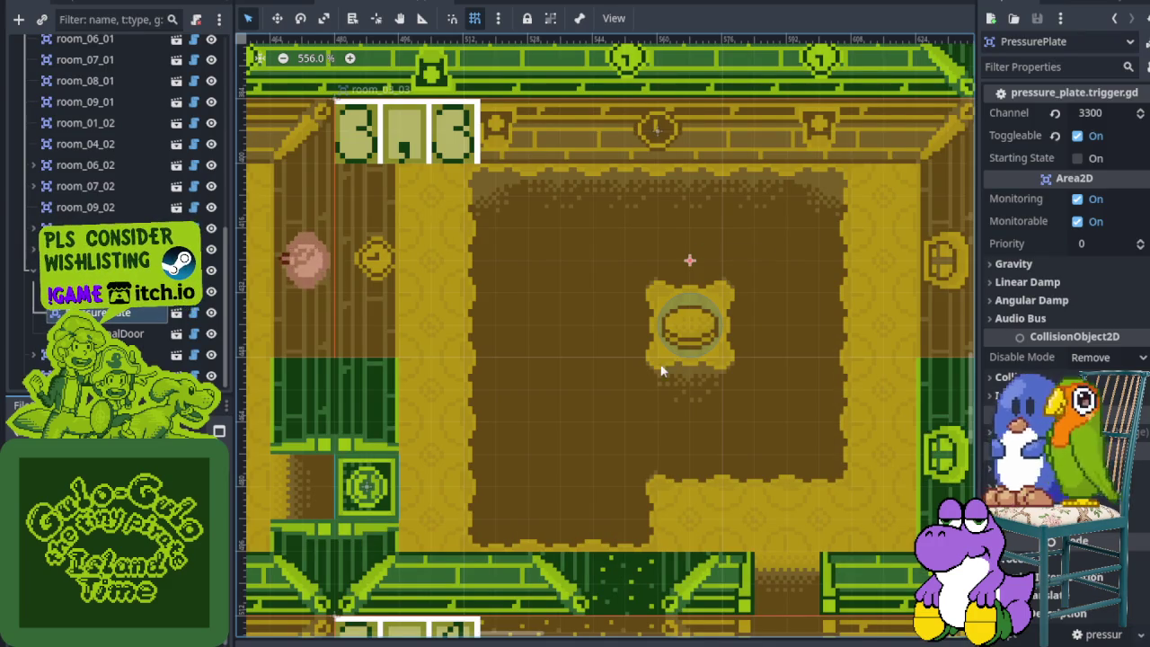
Move the pressure plate from the room centre into the light strip below the upper-left numbered tiles.
scroll(661, 370, "right", 2)
scroll(508, 400, "up", 3)
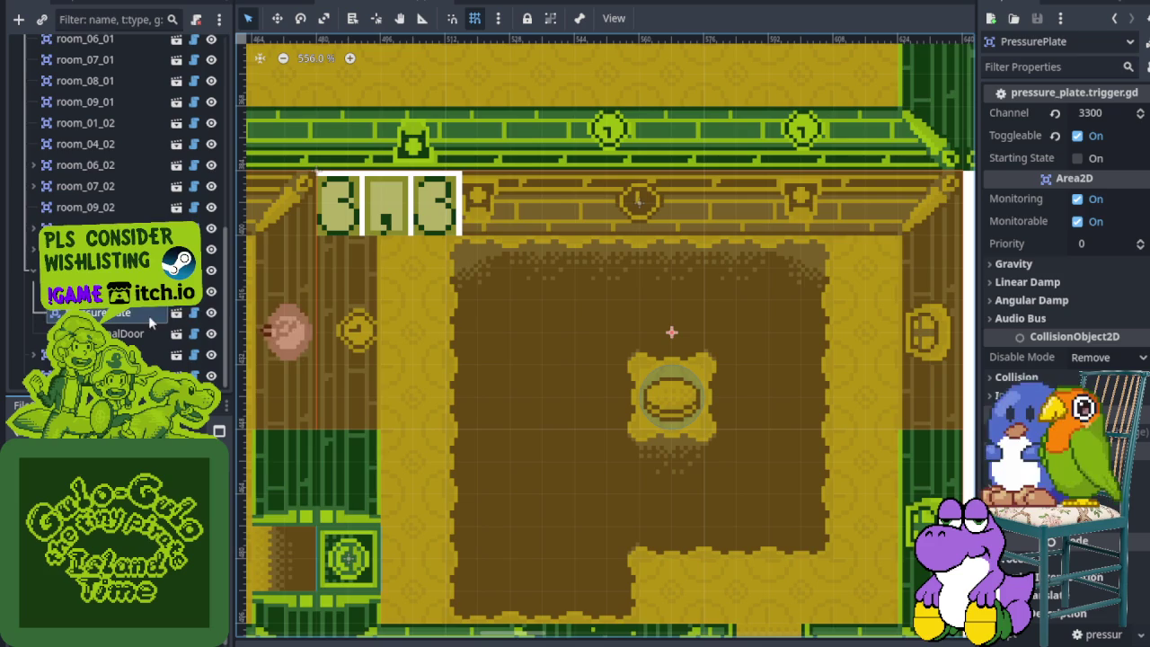
scroll(157, 325, "up", 5)
scroll(158, 325, "down", 5)
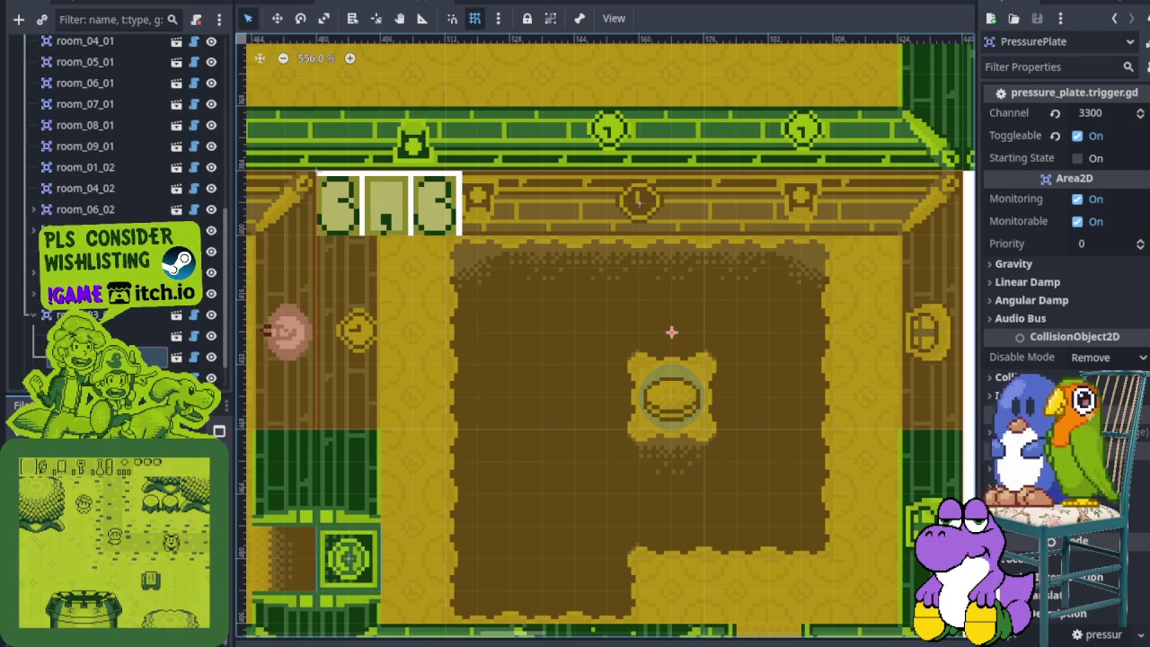
mouse_move(668, 404)
left_mouse_down()
mouse_move(438, 307)
mouse_move(410, 273)
left_mouse_up()
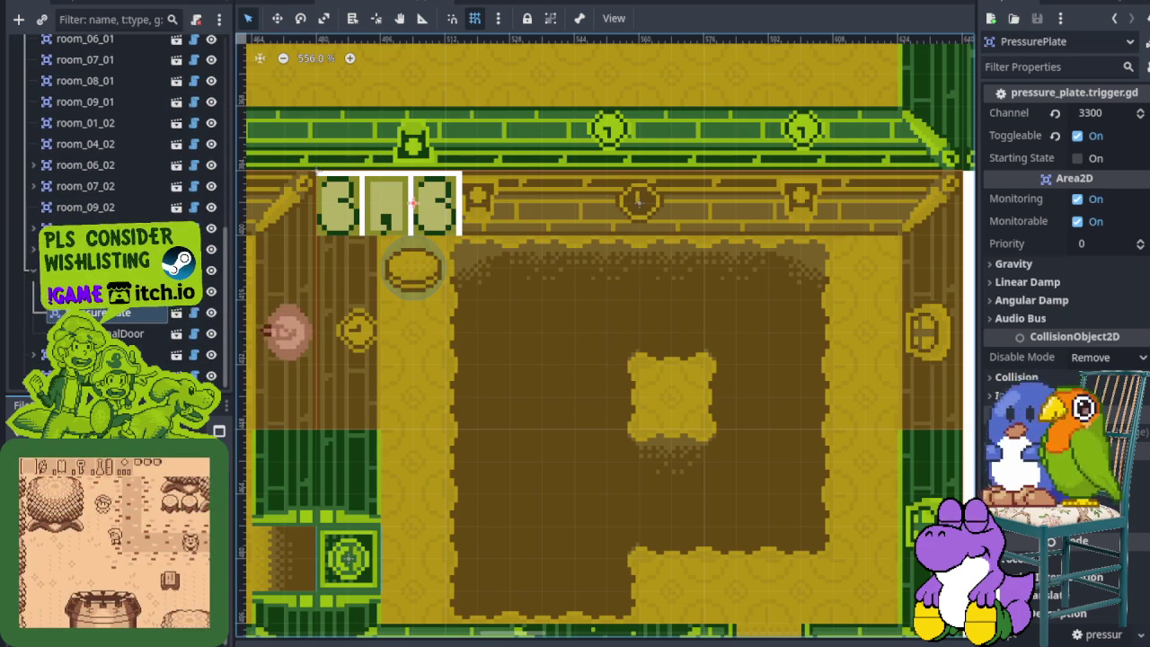
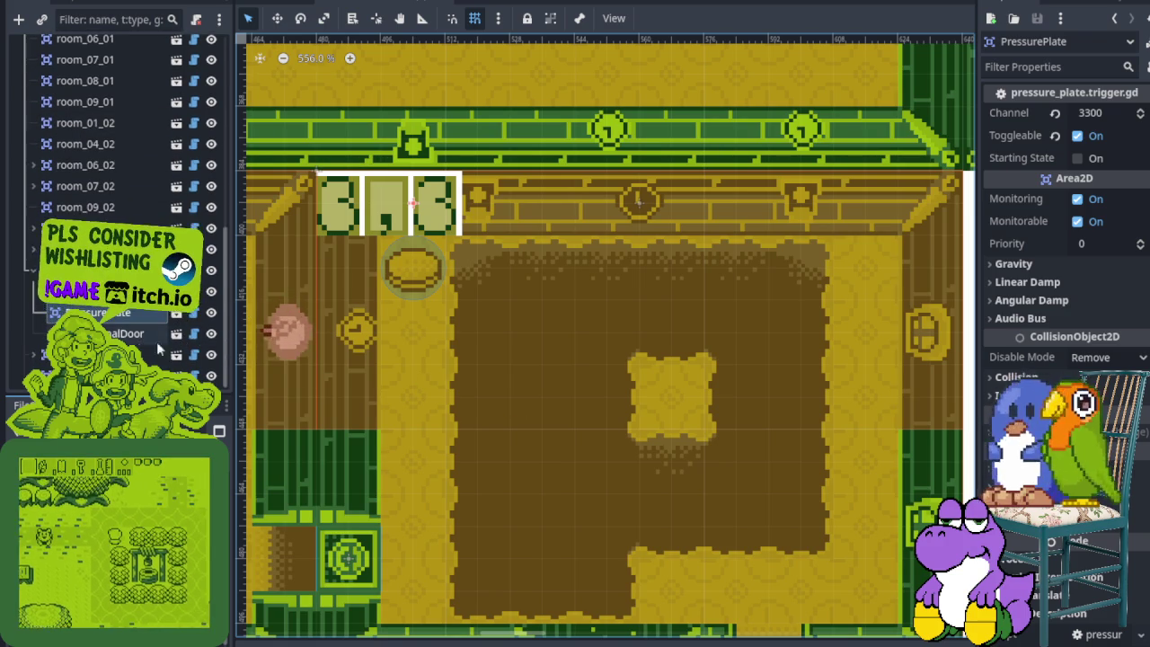
Clear the room selection and select the ground TileMapLayer for editing.
scroll(188, 337, "up", 10)
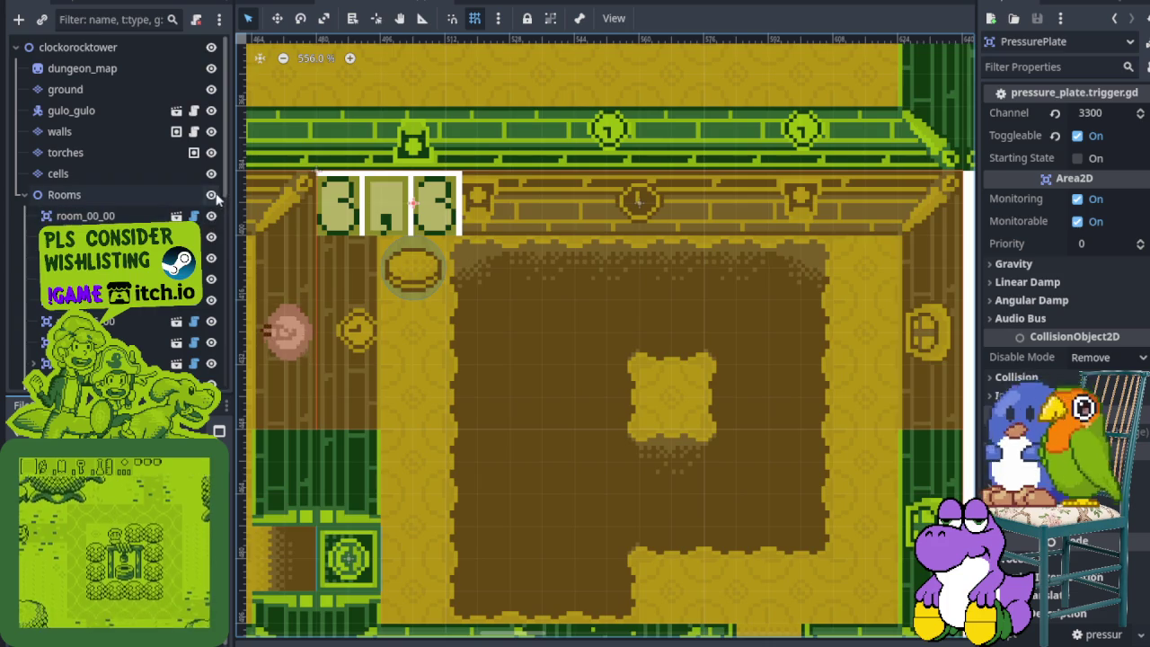
left_click(190, 87)
left_click(153, 90)
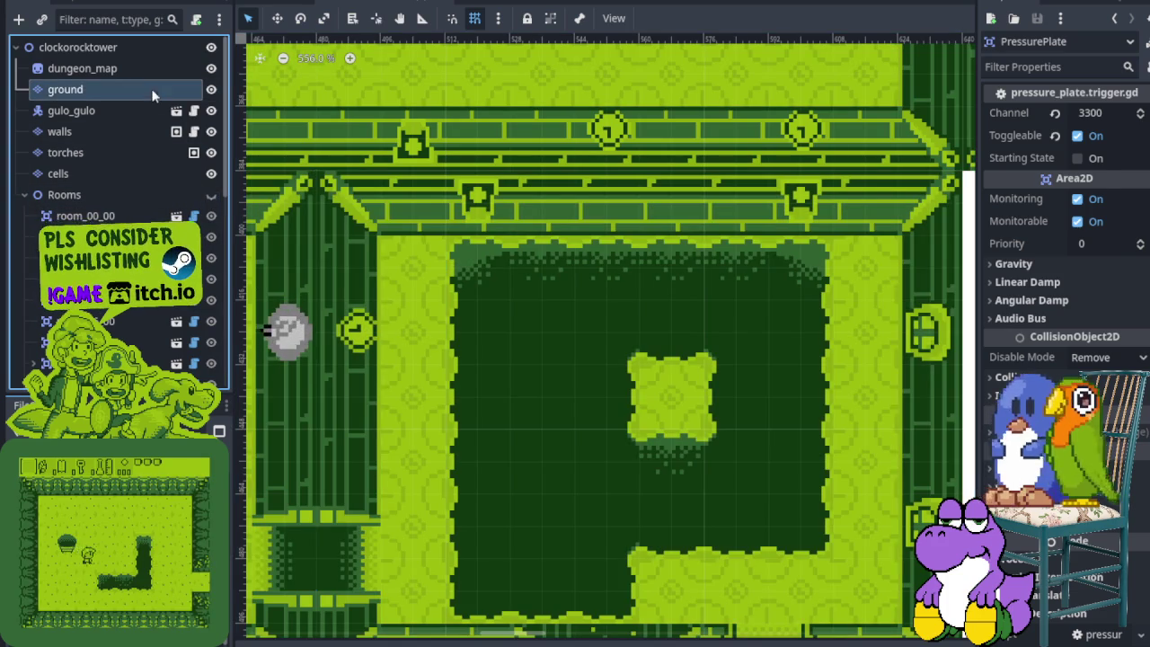
Paint a dark bush-edge tile at the left edge of the room's dark floor.
scroll(493, 315, "down", 3)
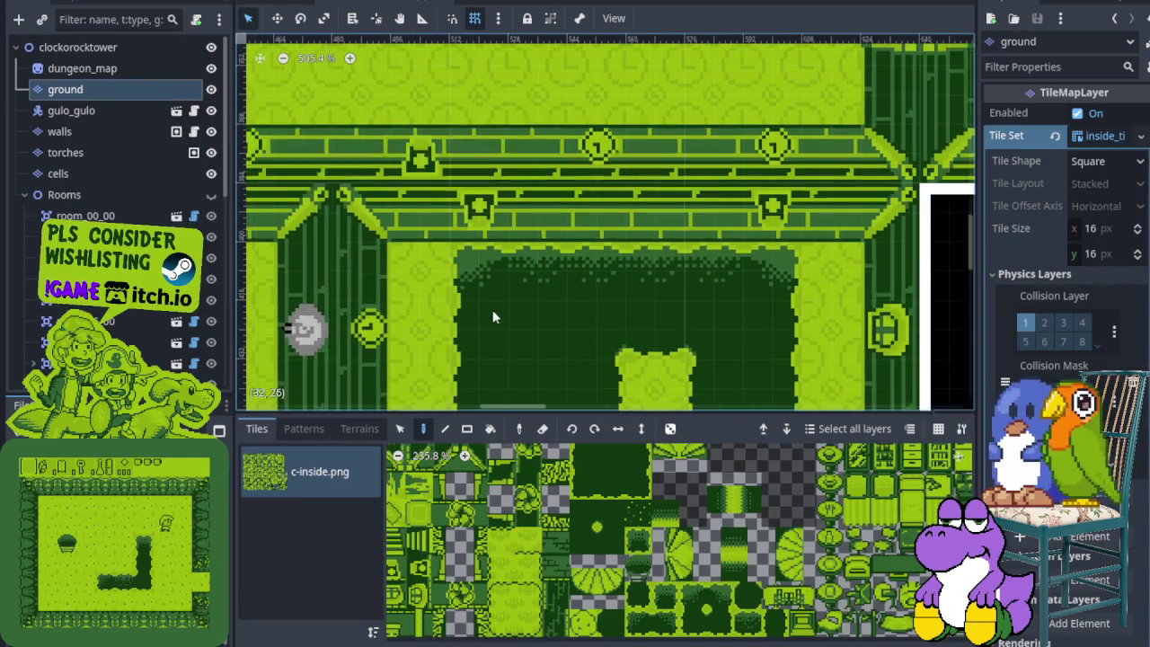
scroll(488, 545, "down", 4)
scroll(562, 489, "down", 5)
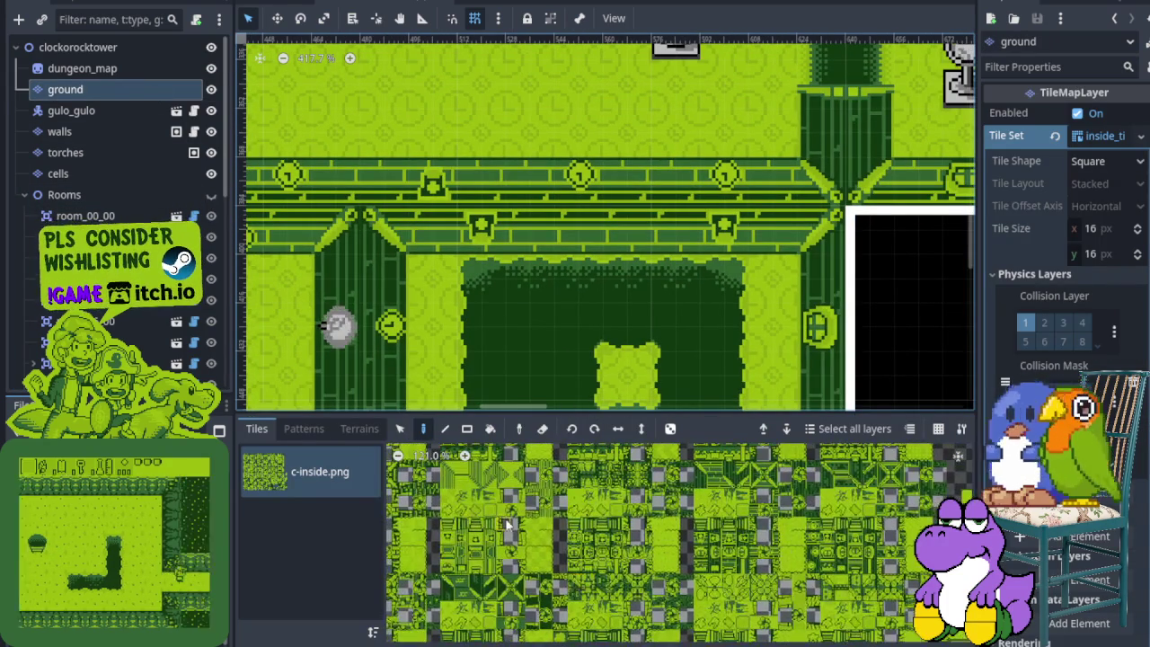
scroll(606, 593, "up", 3)
scroll(603, 580, "up", 4)
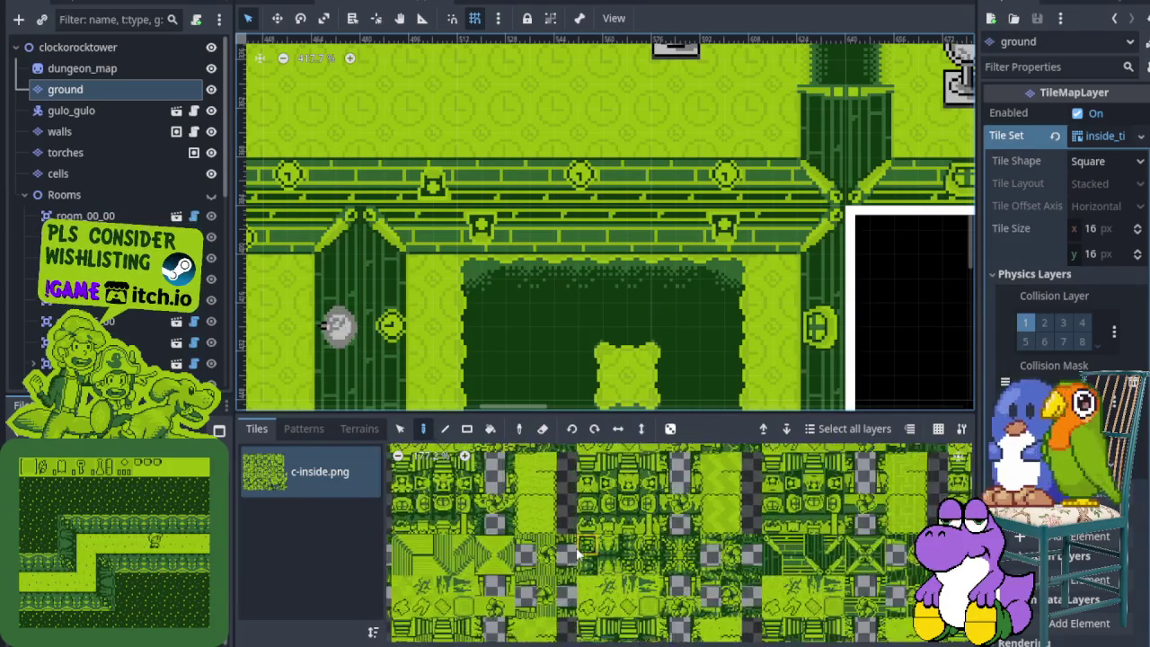
scroll(692, 597, "up", 4)
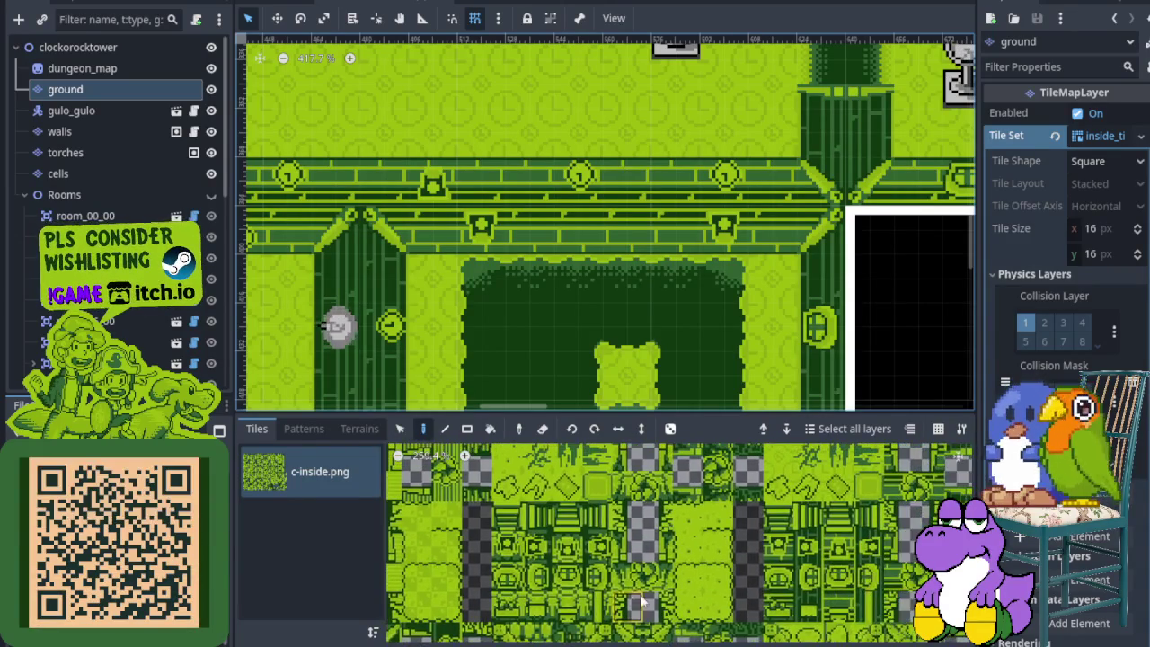
scroll(673, 474, "down", 5)
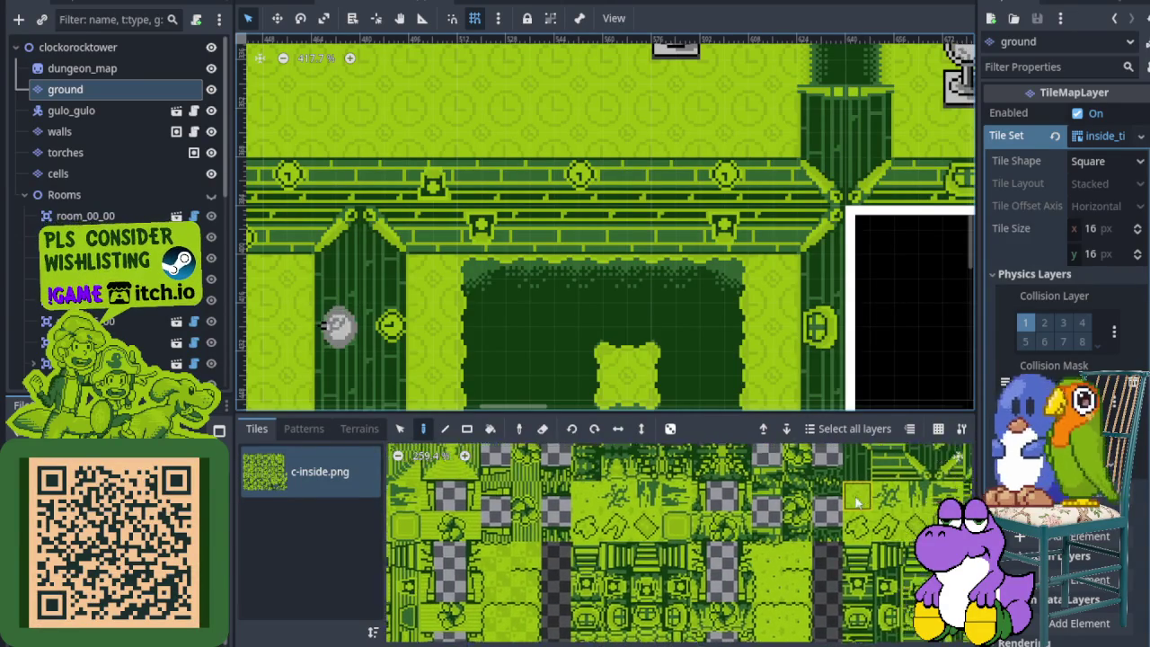
scroll(672, 472, "up", 3)
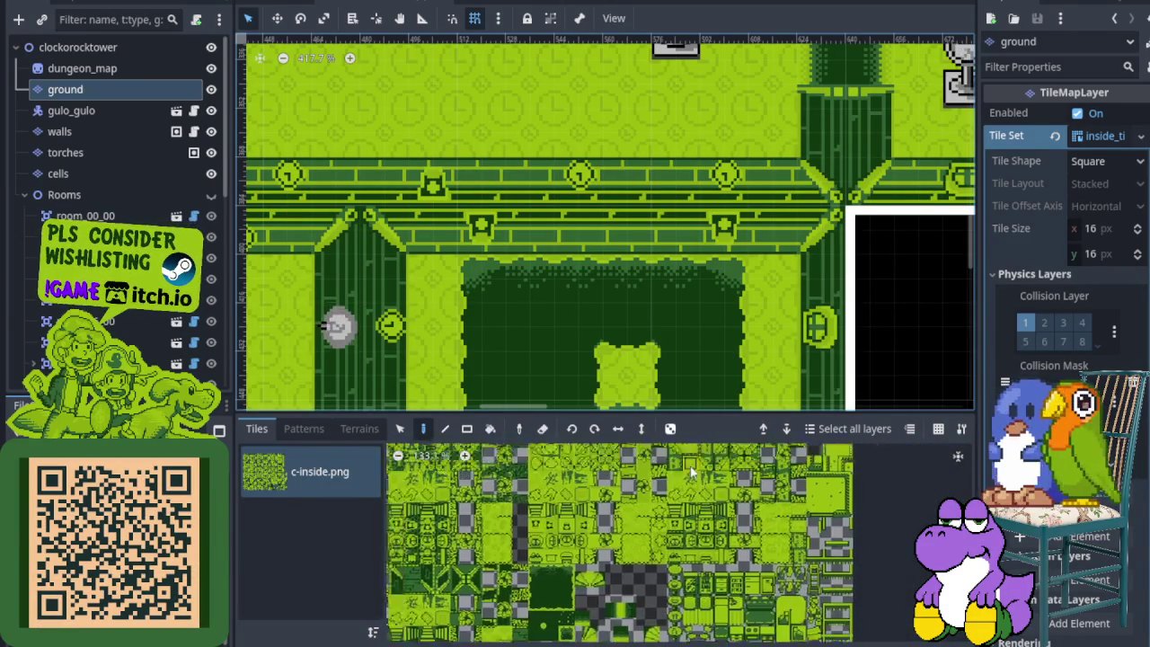
left_click(518, 522)
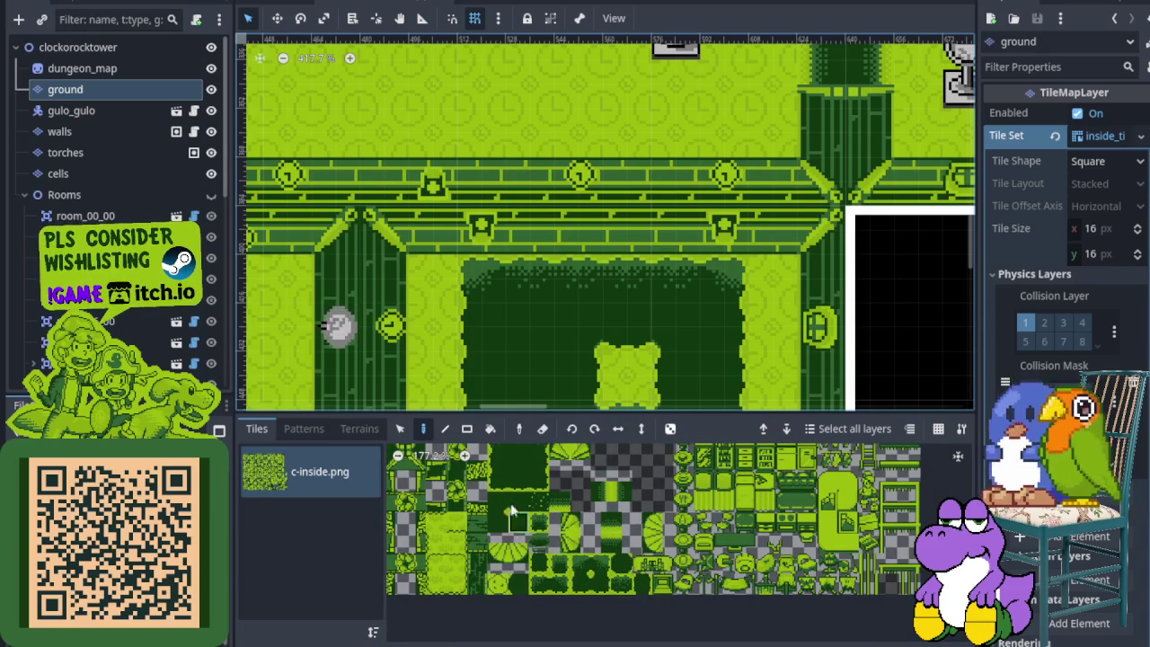
scroll(467, 316, "up", 2)
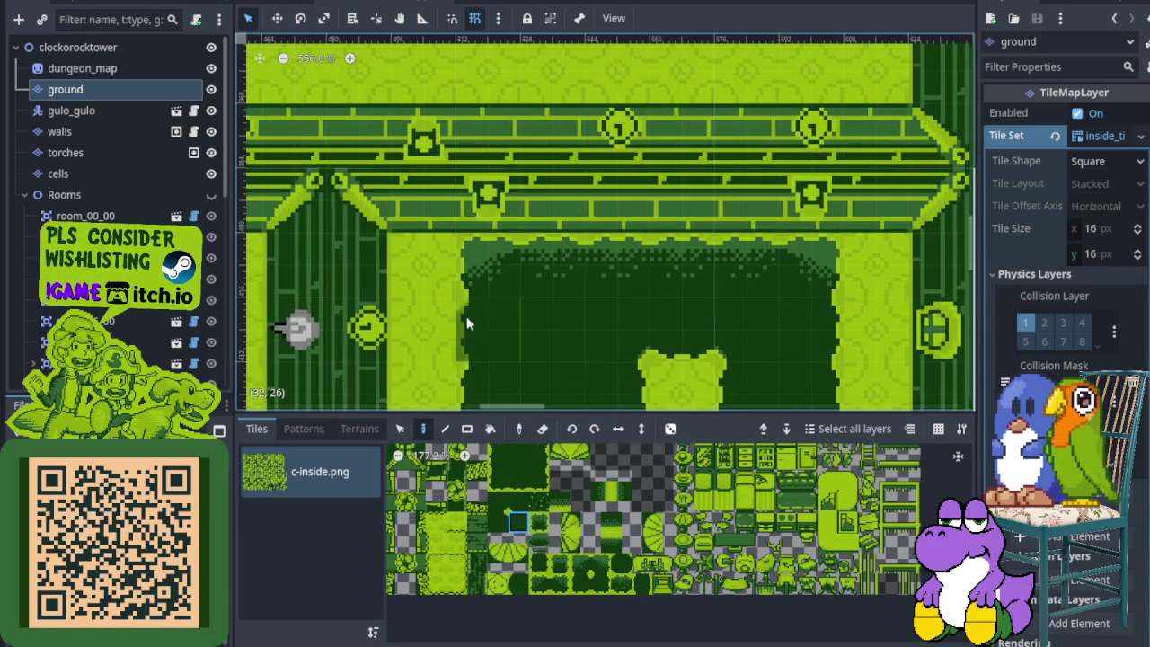
scroll(628, 566, "down", 5)
scroll(633, 557, "up", 4)
left_click(635, 548)
scroll(408, 333, "up", 1)
left_click(416, 326)
scroll(416, 326, "down", 2)
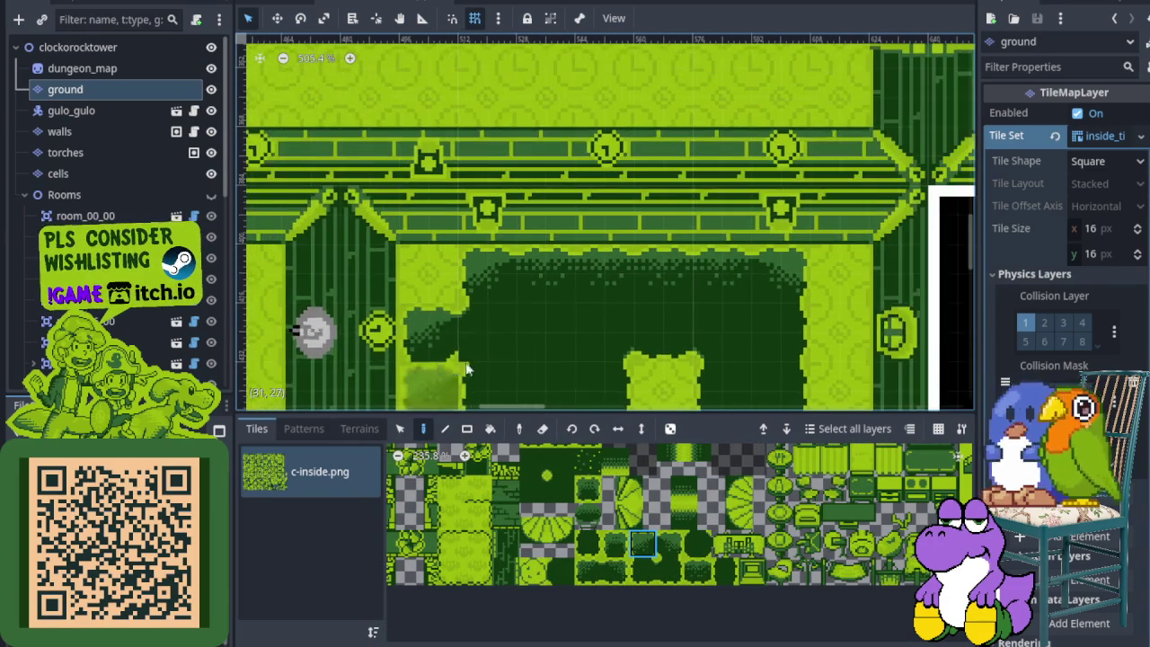
Bring the room's left side into view and paint a chosen ground tile there.
scroll(513, 248, "down", 4)
mouse_move(425, 326)
left_mouse_down()
mouse_move(498, 196)
mouse_move(540, 263)
mouse_move(516, 365)
left_mouse_up()
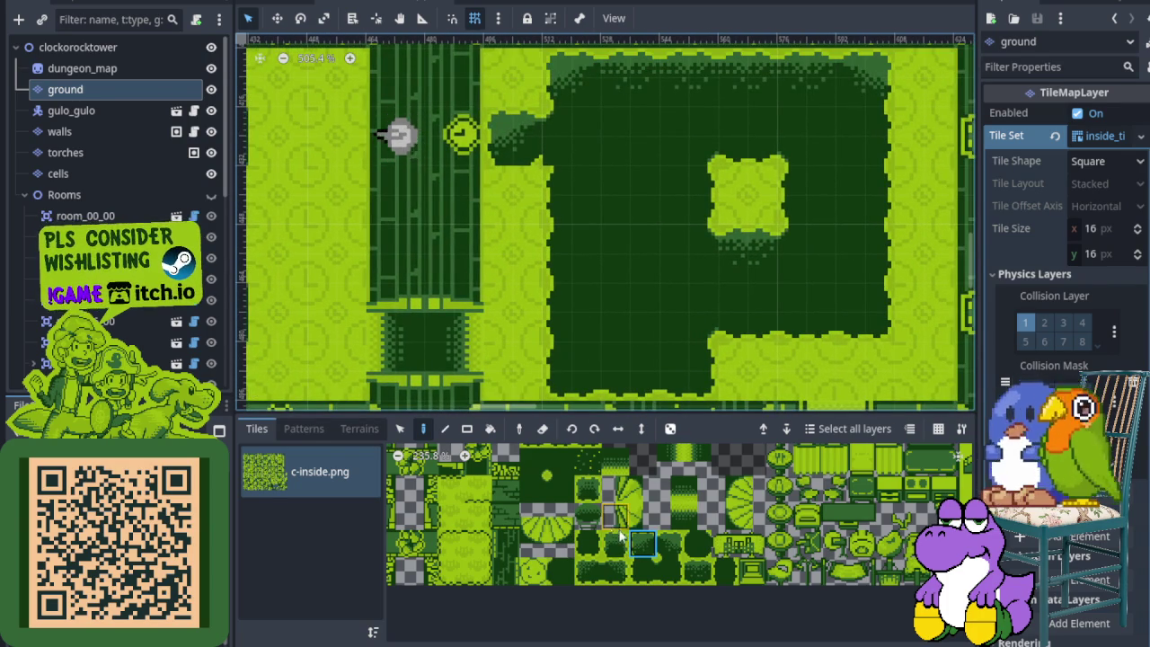
scroll(675, 548, "up", 1)
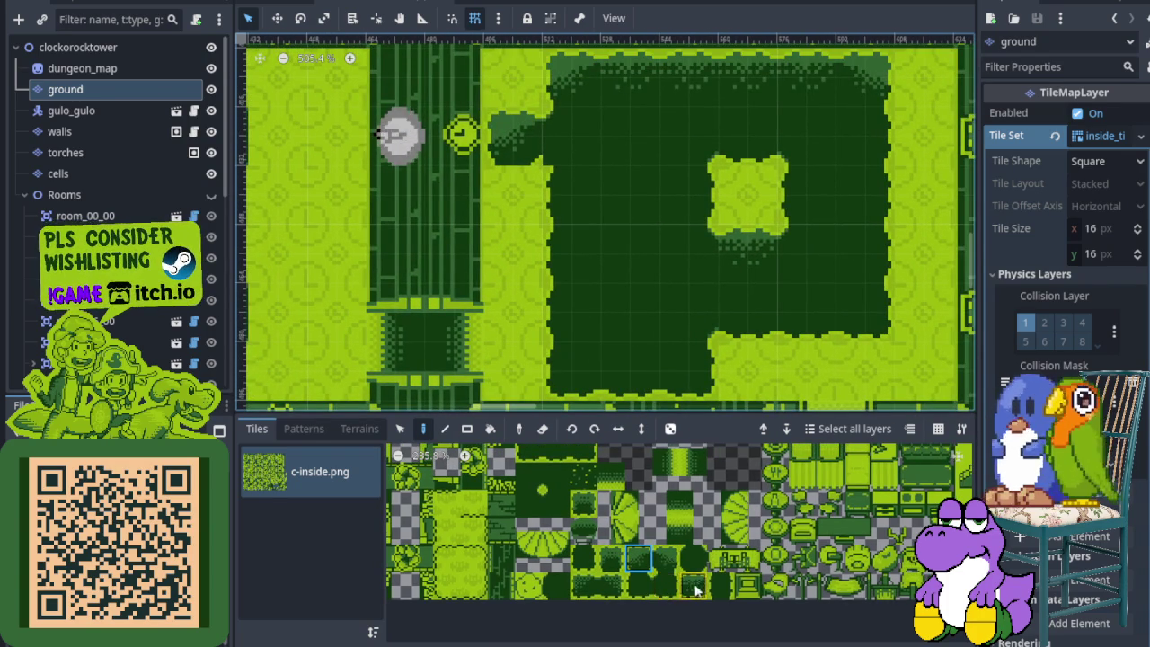
scroll(672, 561, "up", 1)
scroll(569, 555, "up", 1)
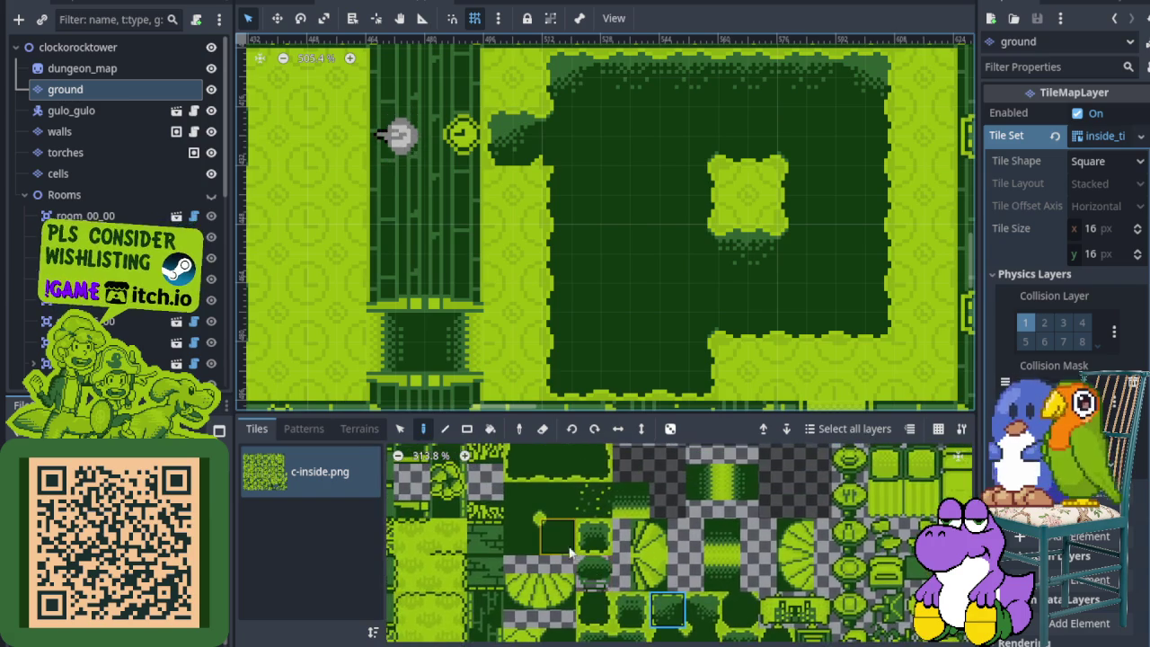
left_click(556, 511)
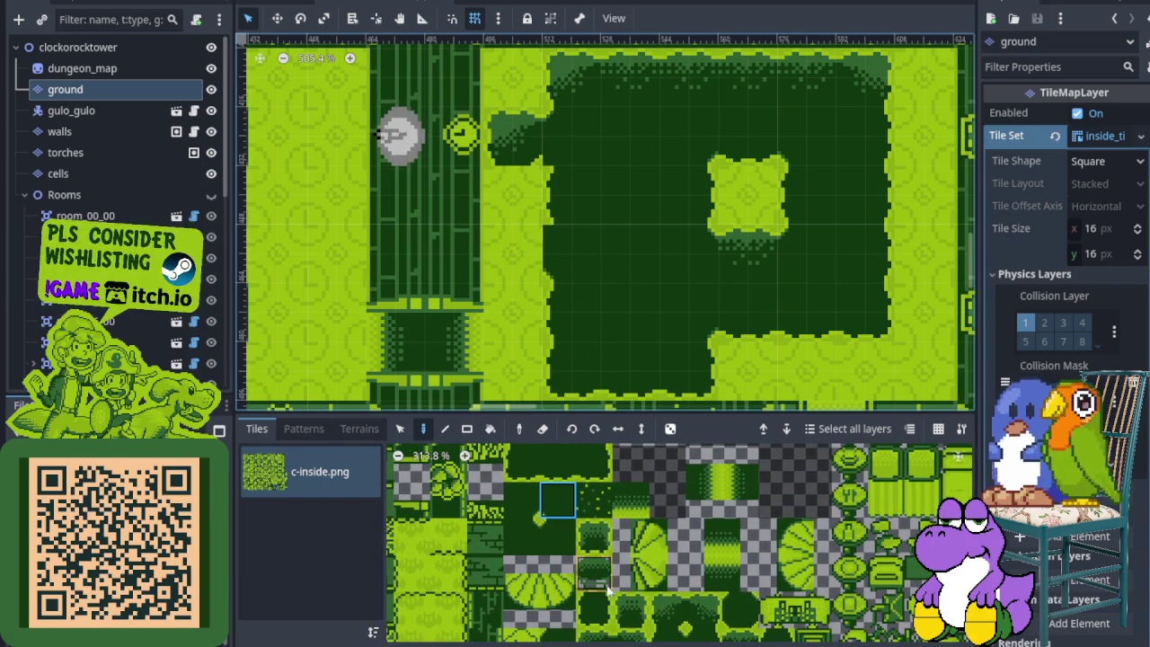
scroll(609, 584, "down", 3)
scroll(620, 575, "right", 2)
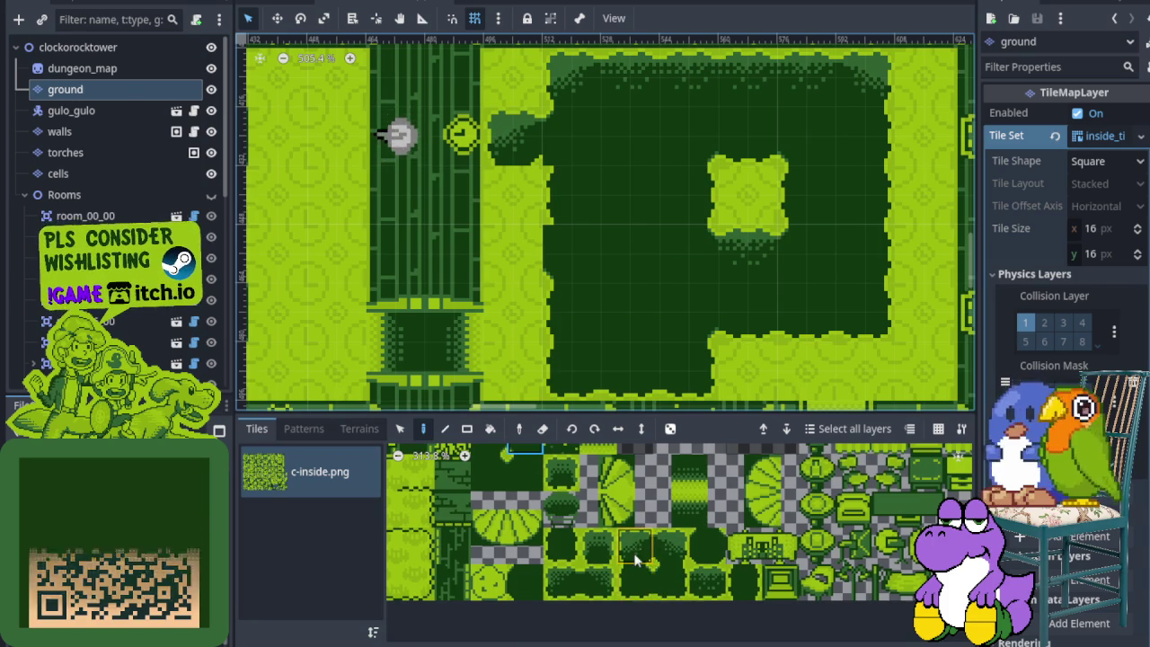
scroll(635, 559, "up", 6)
scroll(584, 559, "left", 1)
left_click(559, 561)
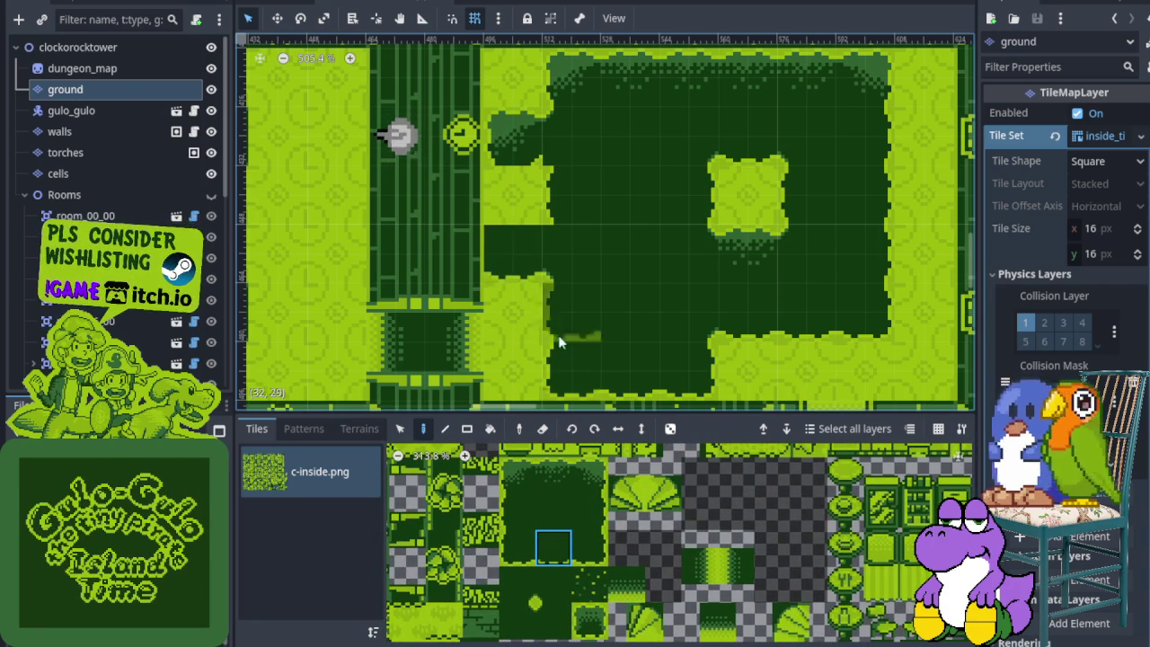
mouse_move(713, 278)
left_mouse_down()
mouse_move(419, 273)
mouse_move(636, 330)
left_mouse_up()
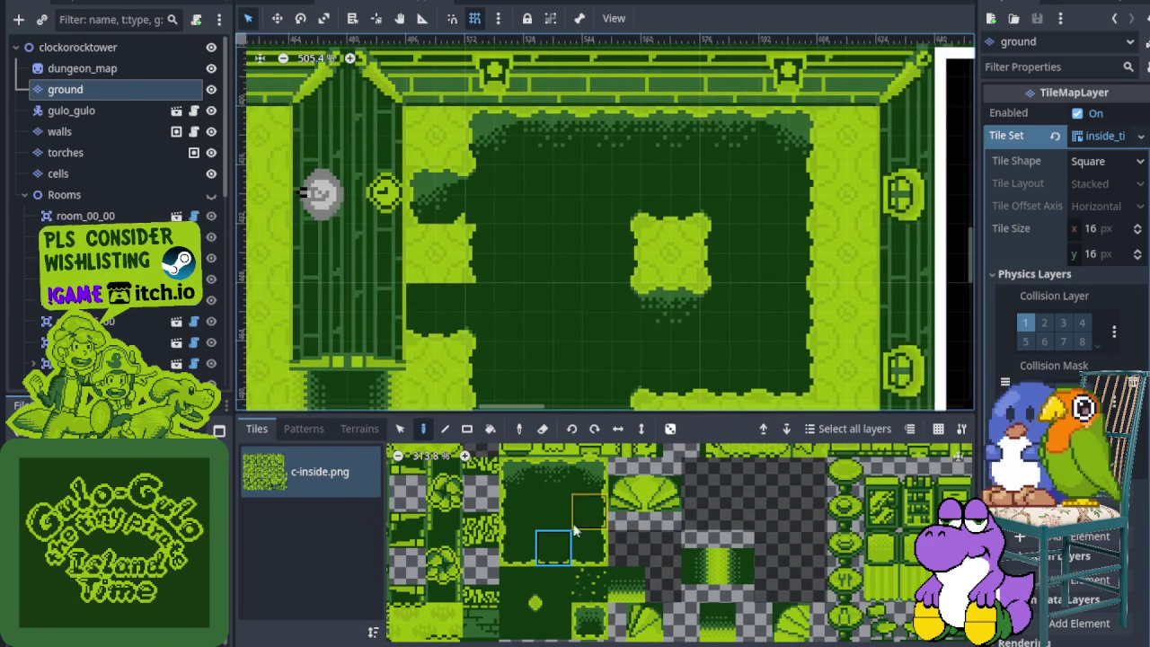
left_click(438, 263)
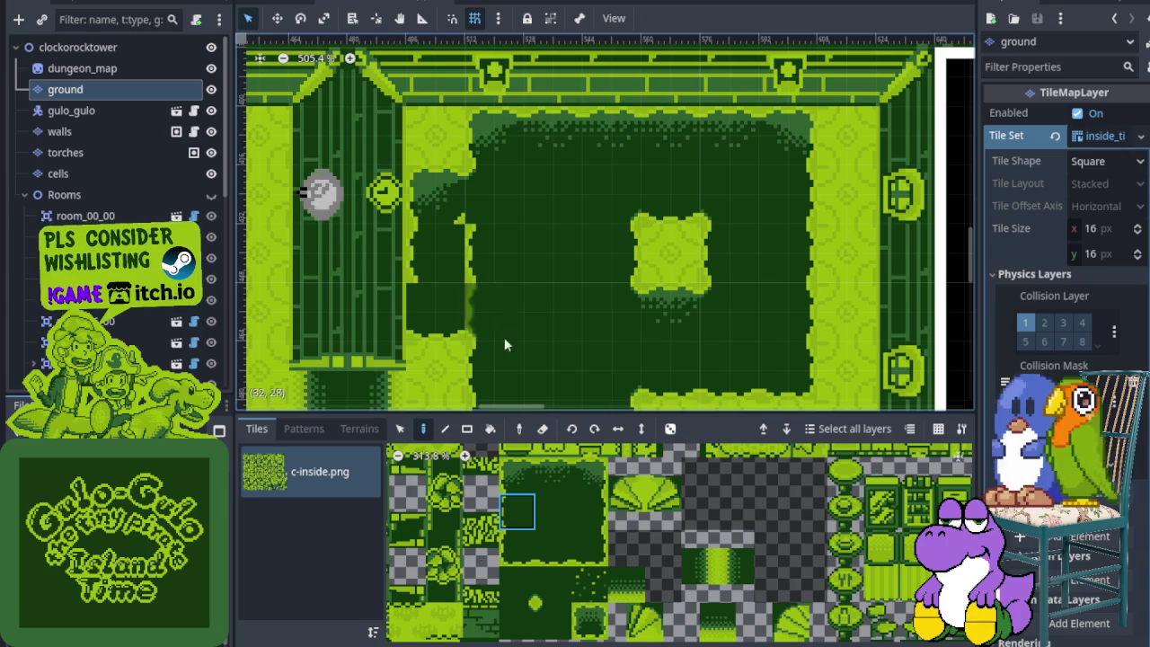
Paint the light strip along the room's left side with plain dark floor.
left_click(553, 512)
left_click(478, 236)
scroll(583, 629, "down", 3)
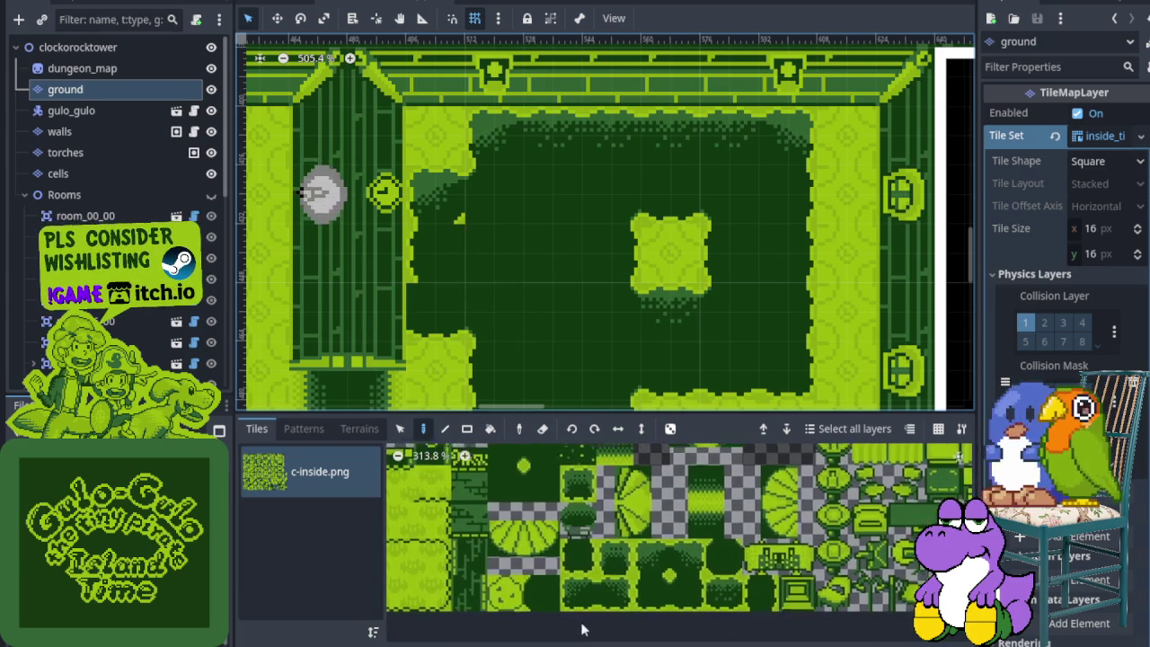
scroll(582, 620, "up", 5)
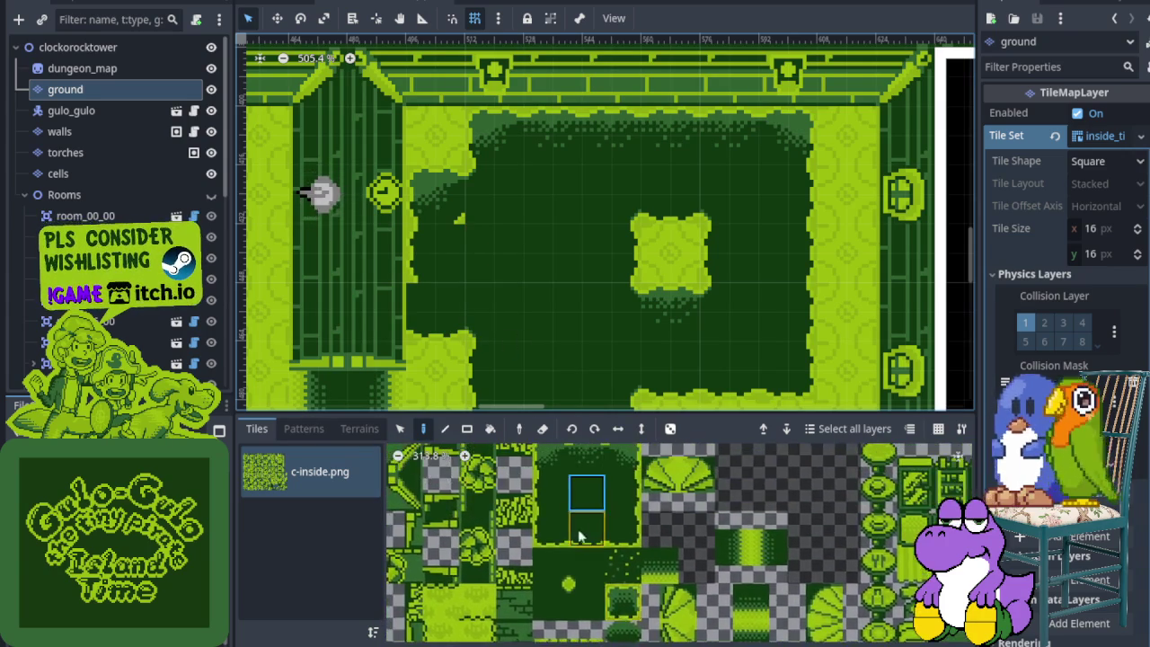
scroll(580, 537, "up", 3)
left_click(564, 537)
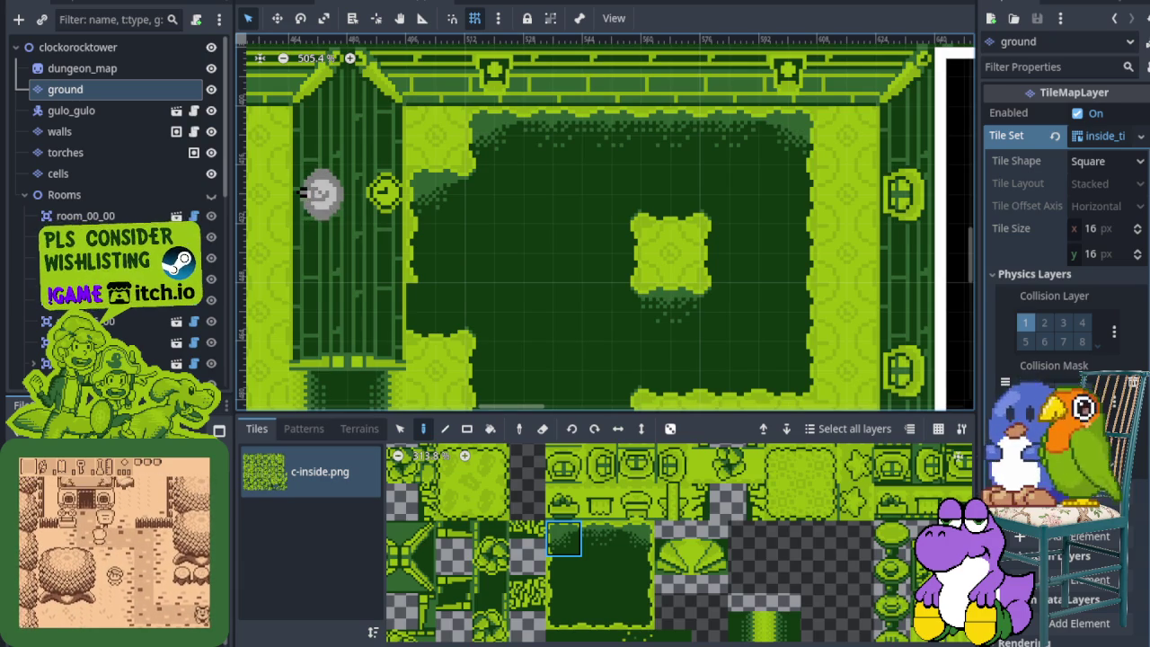
Cover the light-green centre block with plain dark-green floor, then select the walls layer.
mouse_move(566, 358)
left_mouse_down()
mouse_move(515, 243)
mouse_move(493, 335)
left_mouse_up()
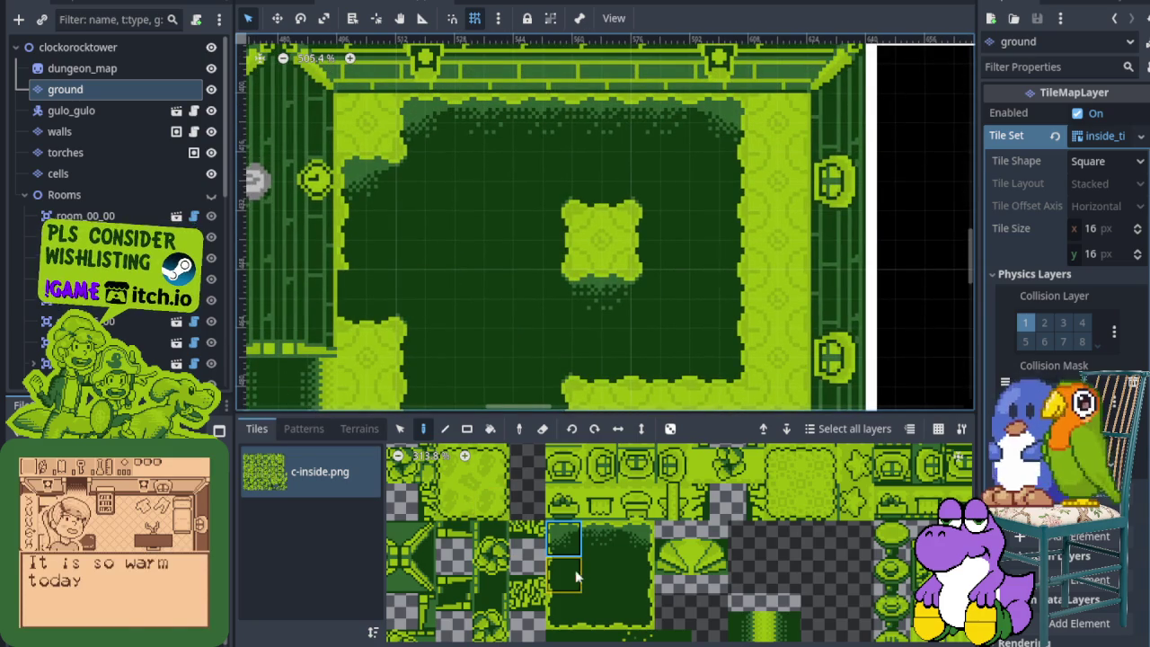
scroll(557, 539, "down", 2)
left_click(548, 542)
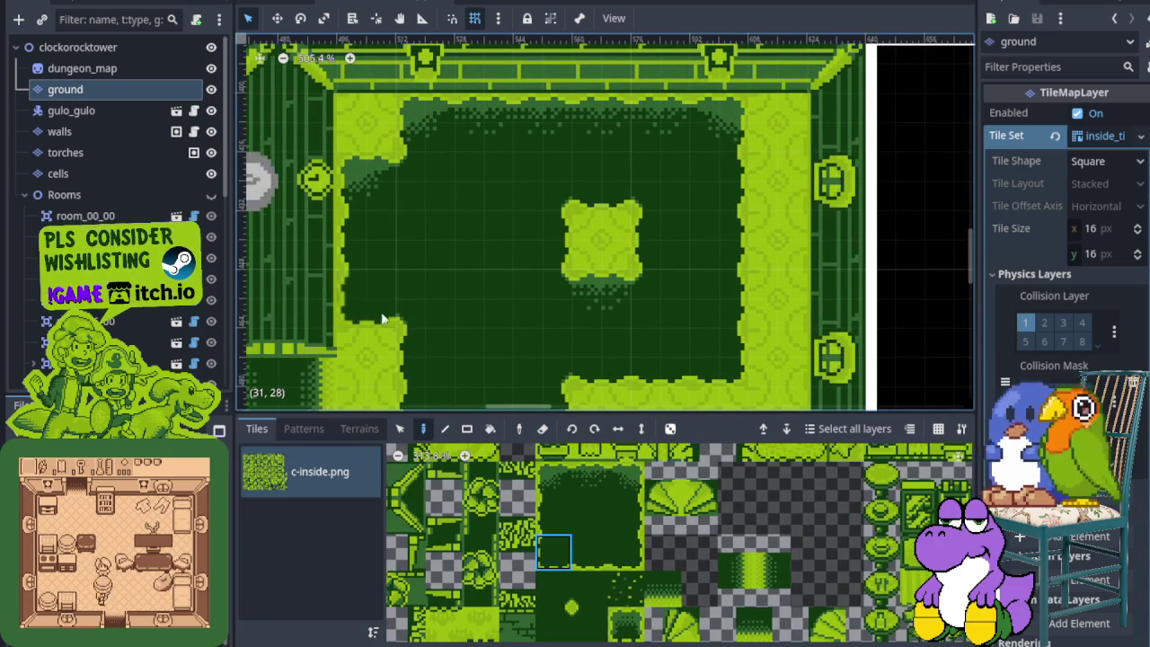
scroll(512, 331, "down", 2)
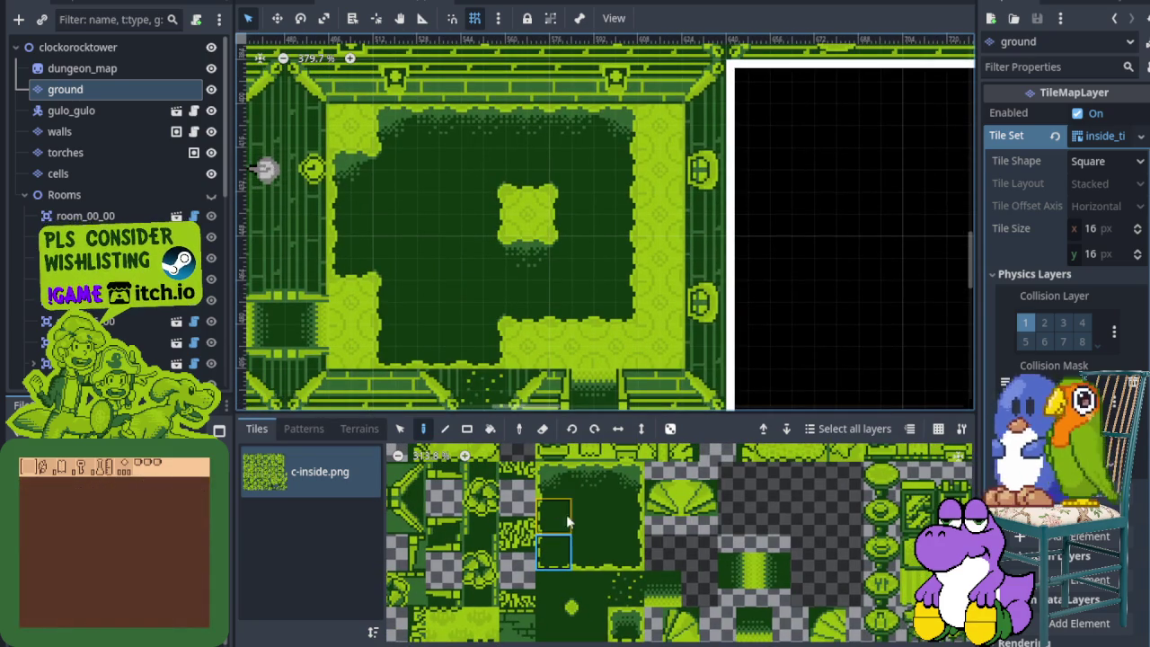
left_click_drag(524, 341, 463, 310)
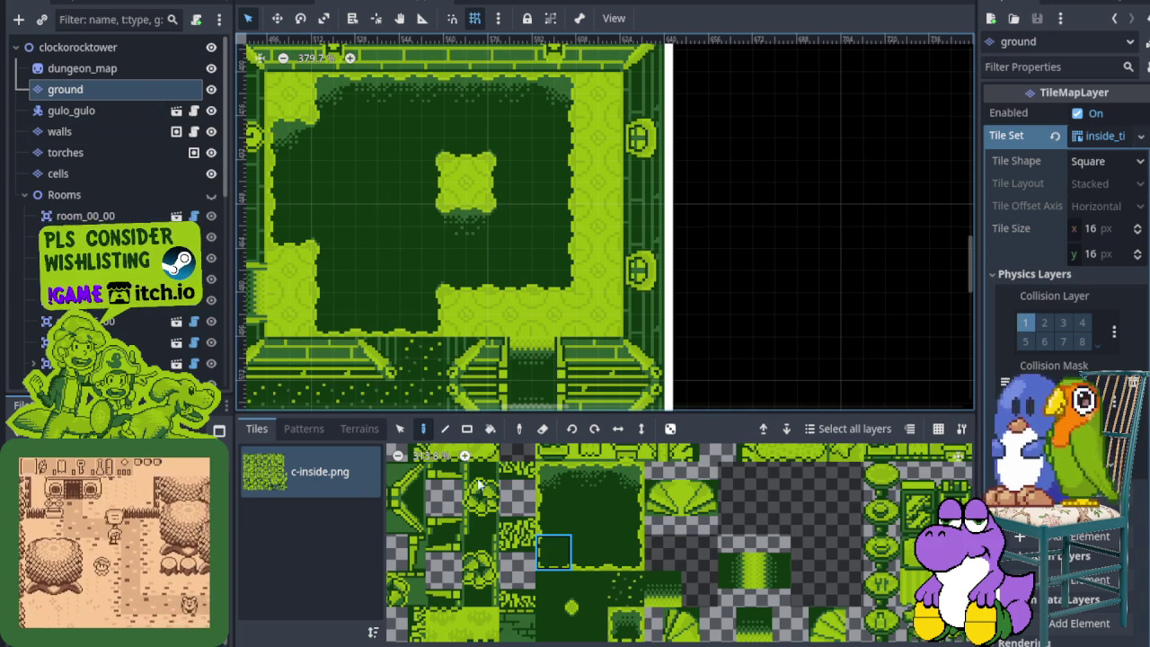
left_click(590, 516)
mouse_move(476, 171)
left_mouse_down()
mouse_move(427, 187)
mouse_move(439, 189)
mouse_move(465, 144)
mouse_move(470, 201)
mouse_move(494, 199)
mouse_move(487, 163)
left_mouse_up()
key("ctrl+z")
left_click(466, 209)
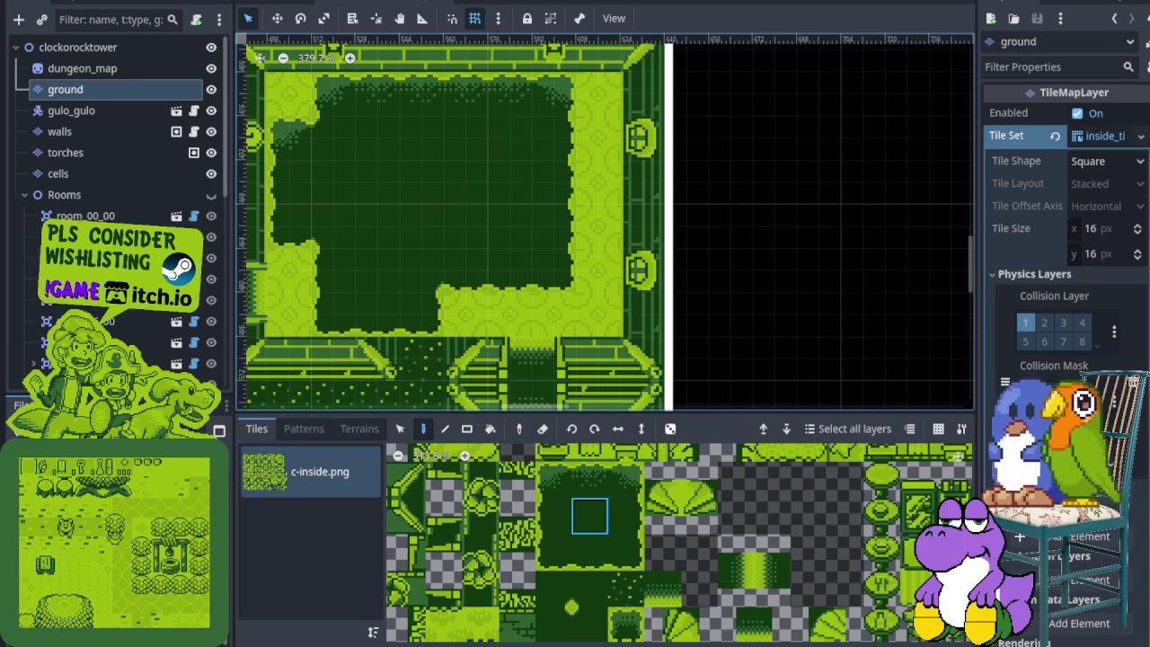
left_click(97, 151)
left_click(95, 134)
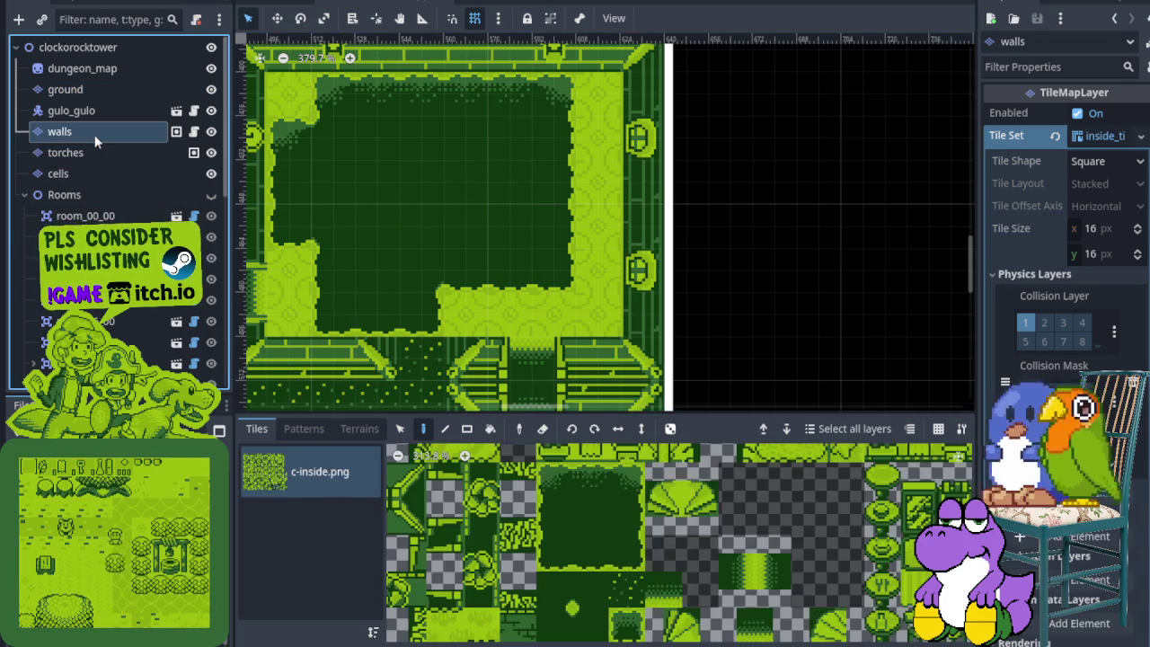
Pick a wall tile in the atlas and pan down to the room's lower walls.
scroll(482, 508, "down", 5)
scroll(528, 524, "up", 1)
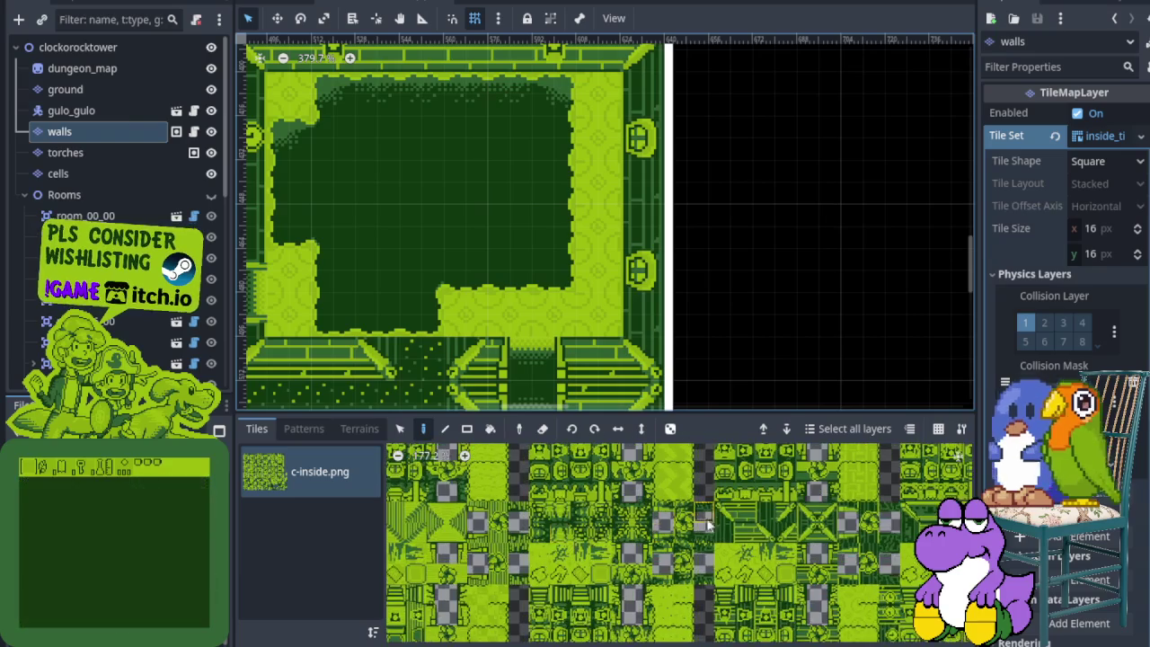
scroll(707, 525, "up", 2)
left_click(758, 533)
scroll(464, 280, "down", 2)
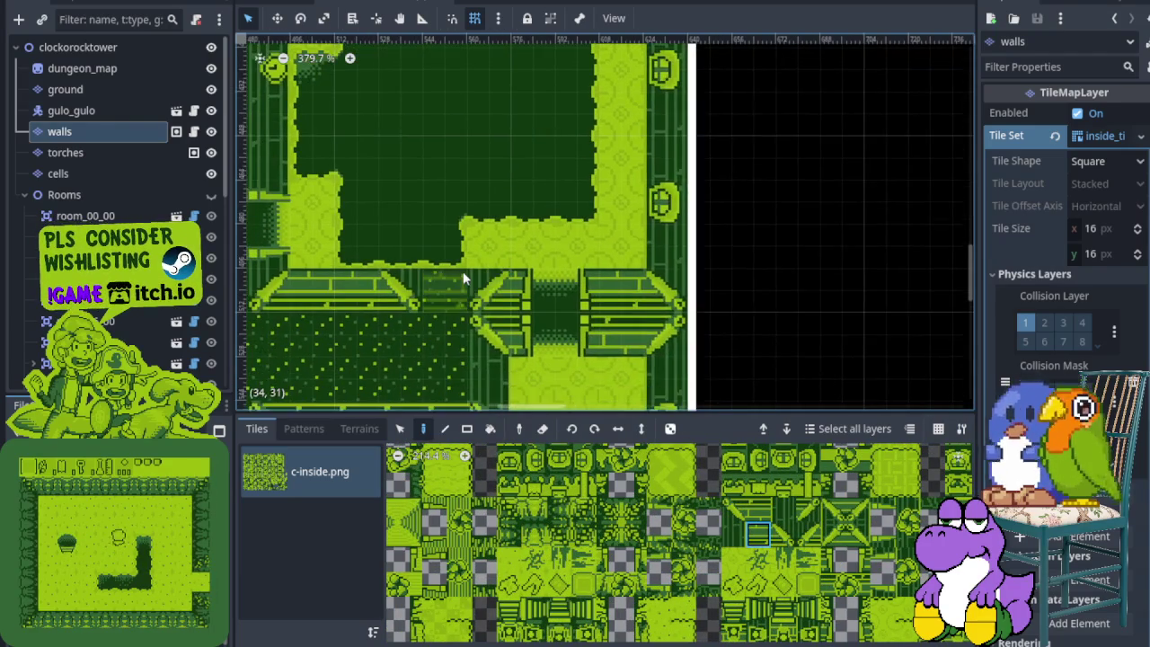
scroll(467, 278, "down", 1)
left_click_drag(401, 281, 434, 257)
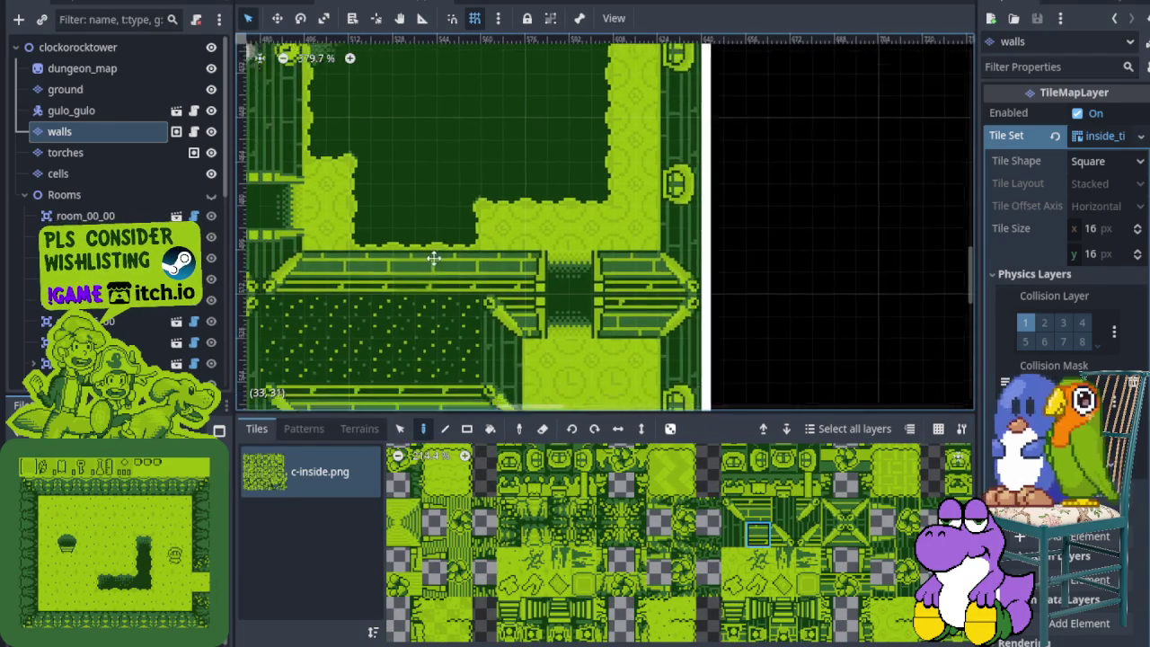
scroll(454, 255, "down", 2)
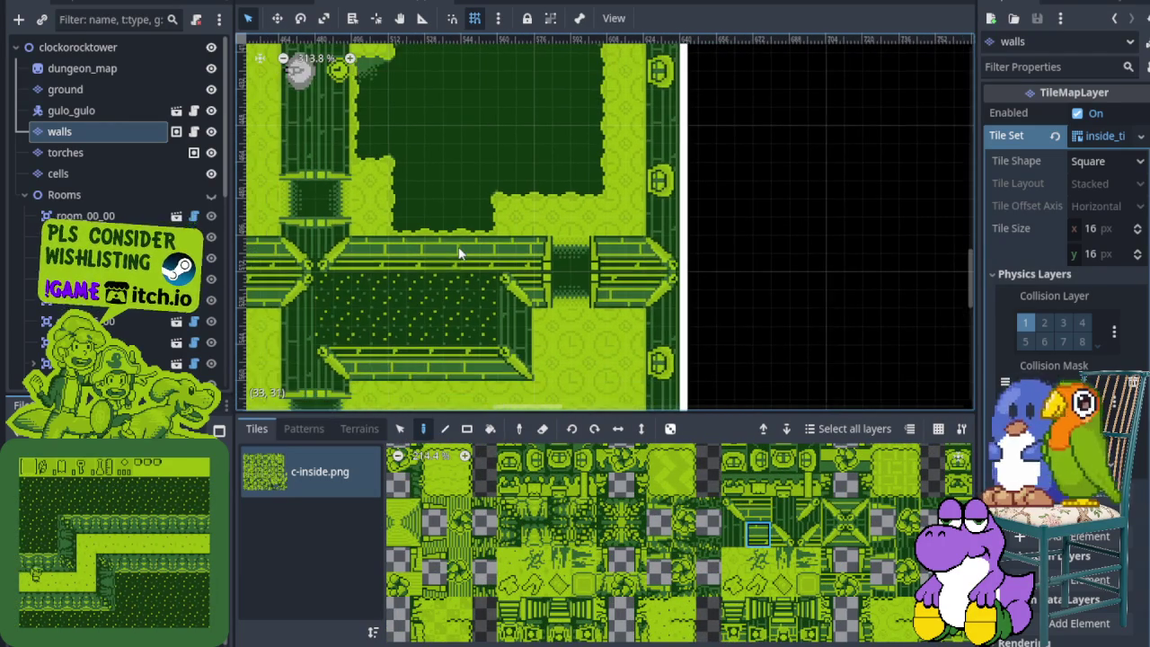
scroll(460, 260, "down", 3)
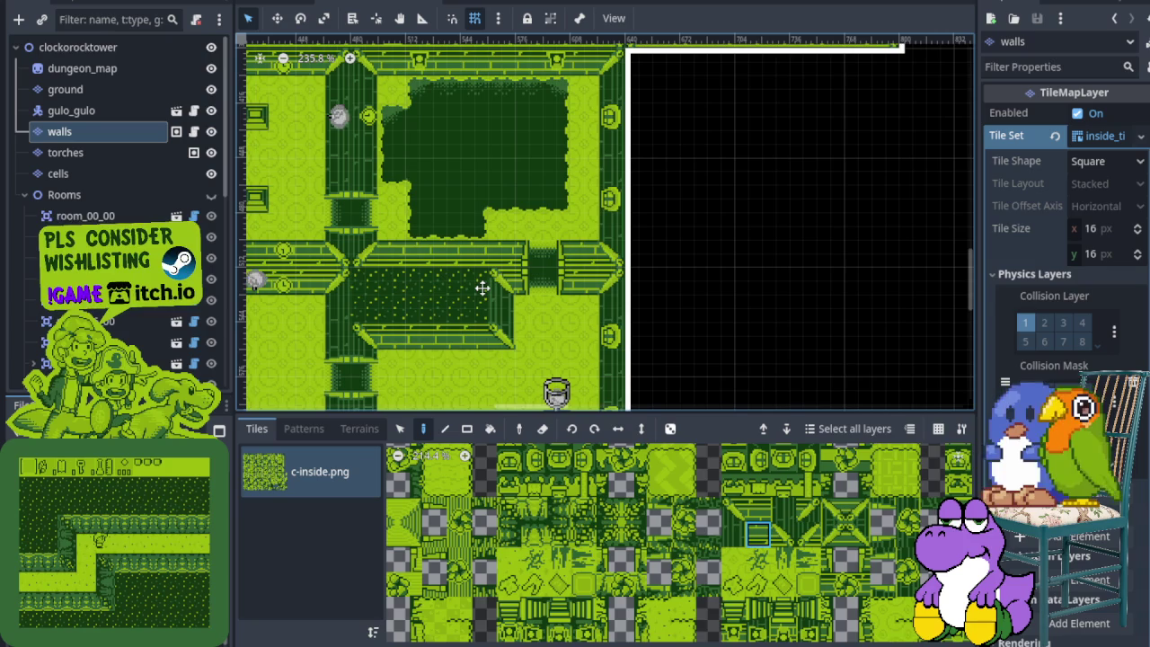
scroll(472, 269, "up", 3)
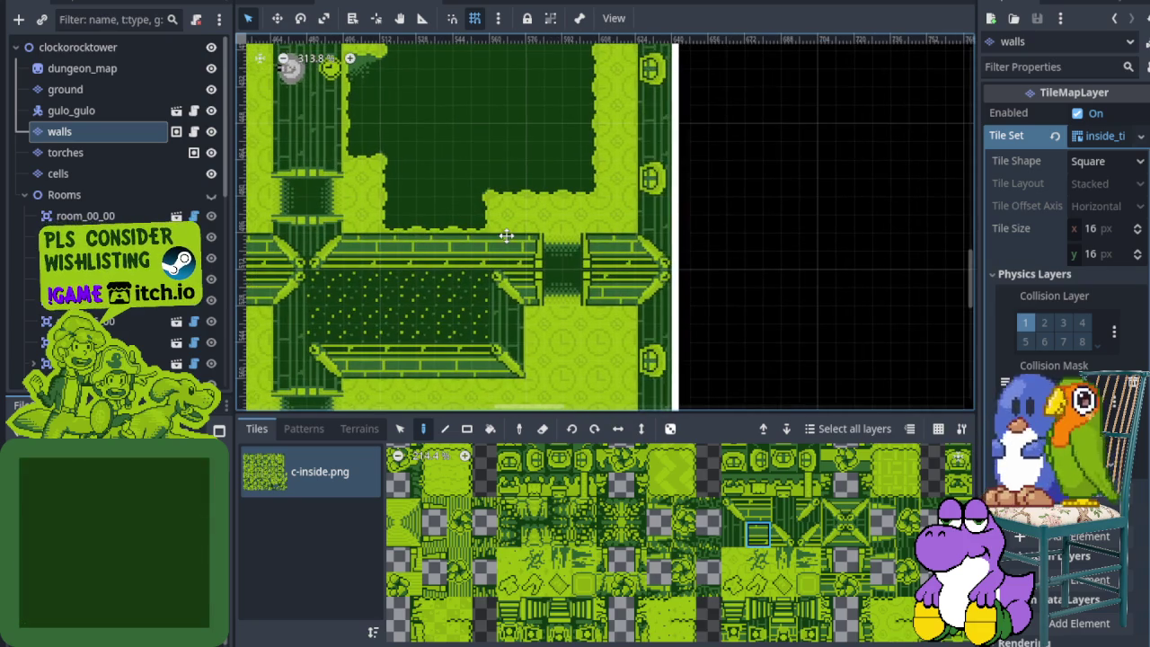
scroll(506, 235, "down", 1)
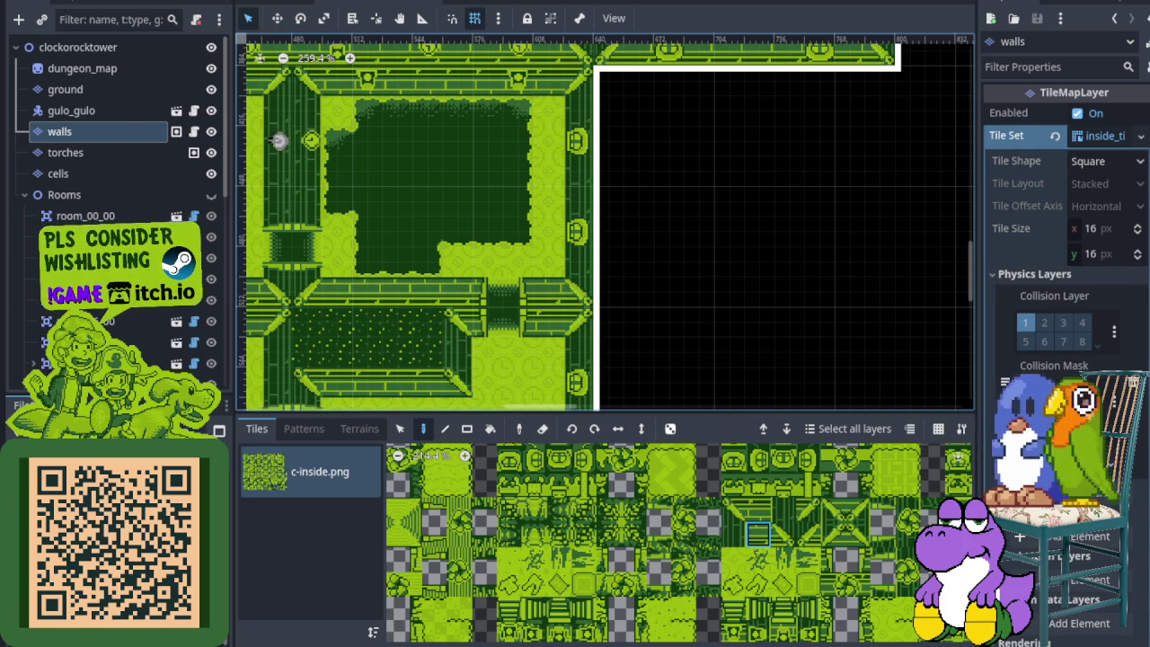
Make the Rooms node visible so the labelled room areas overlay the map.
scroll(503, 269, "up", 3)
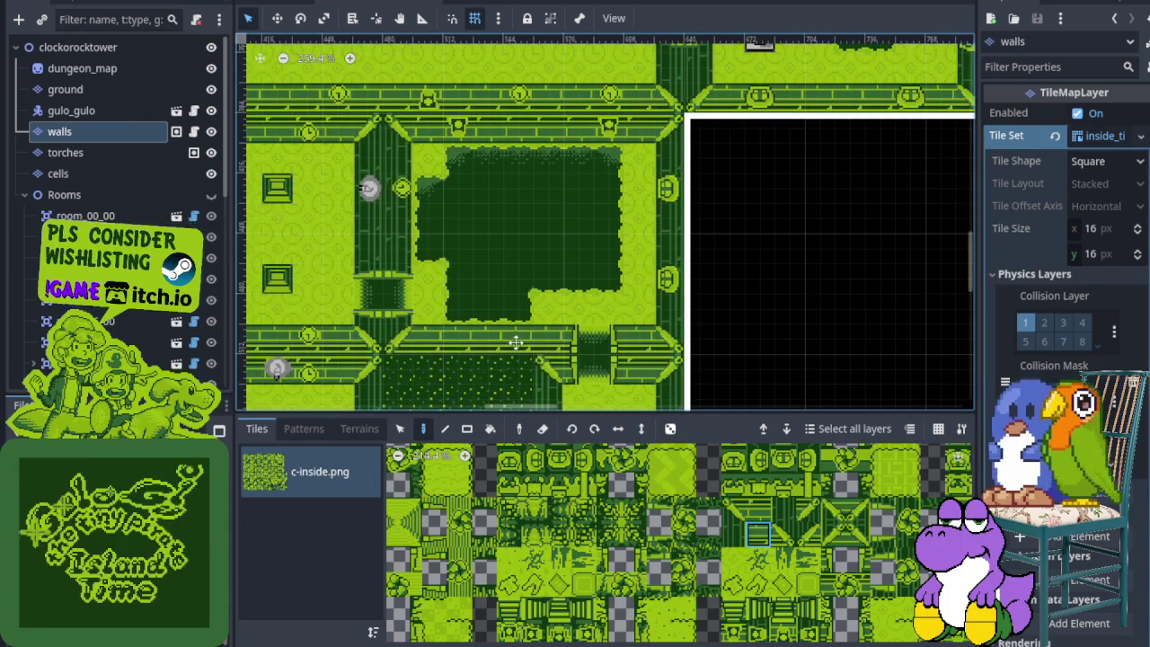
left_click(210, 196)
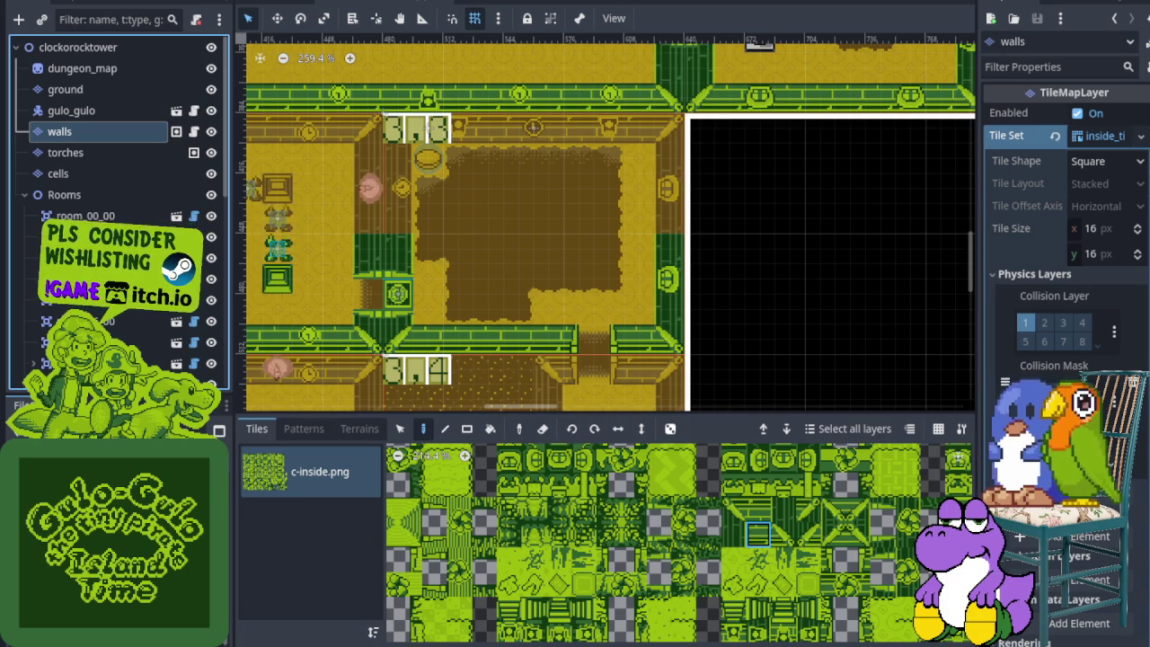
key("alt+Tab")
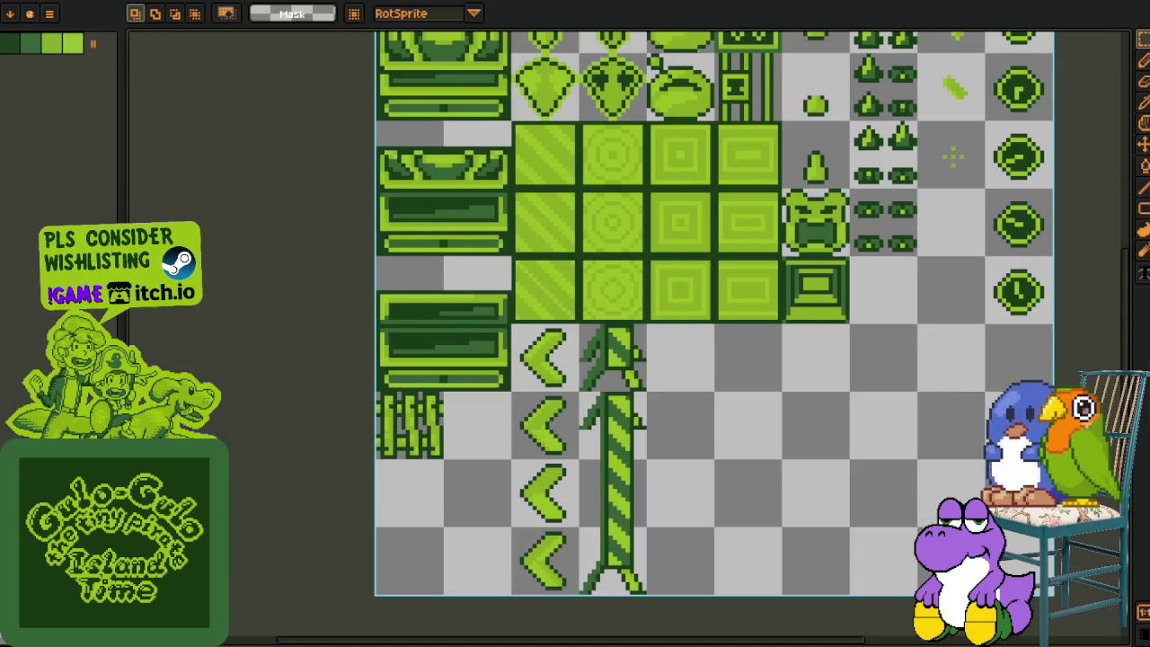
key("ctrl+Tab")
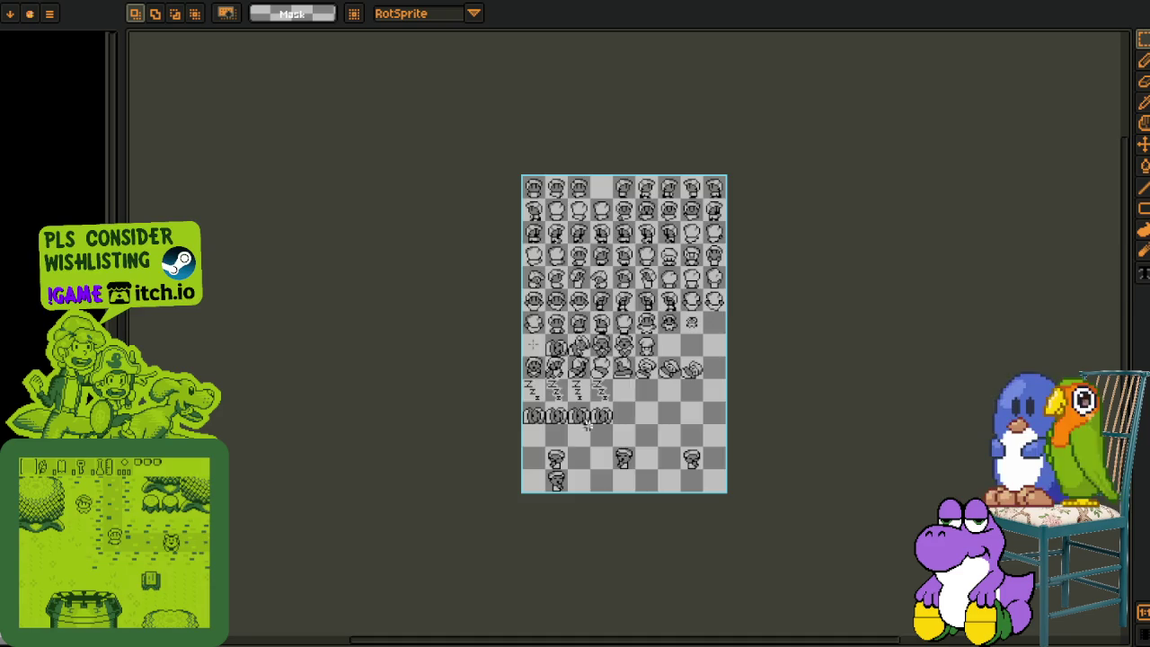
scroll(599, 399, "up", 3)
key("alt")
scroll(646, 256, "up", 1)
left_click_drag(132, 206, 603, 441)
scroll(599, 410, "up", 1)
scroll(765, 473, "down", 2)
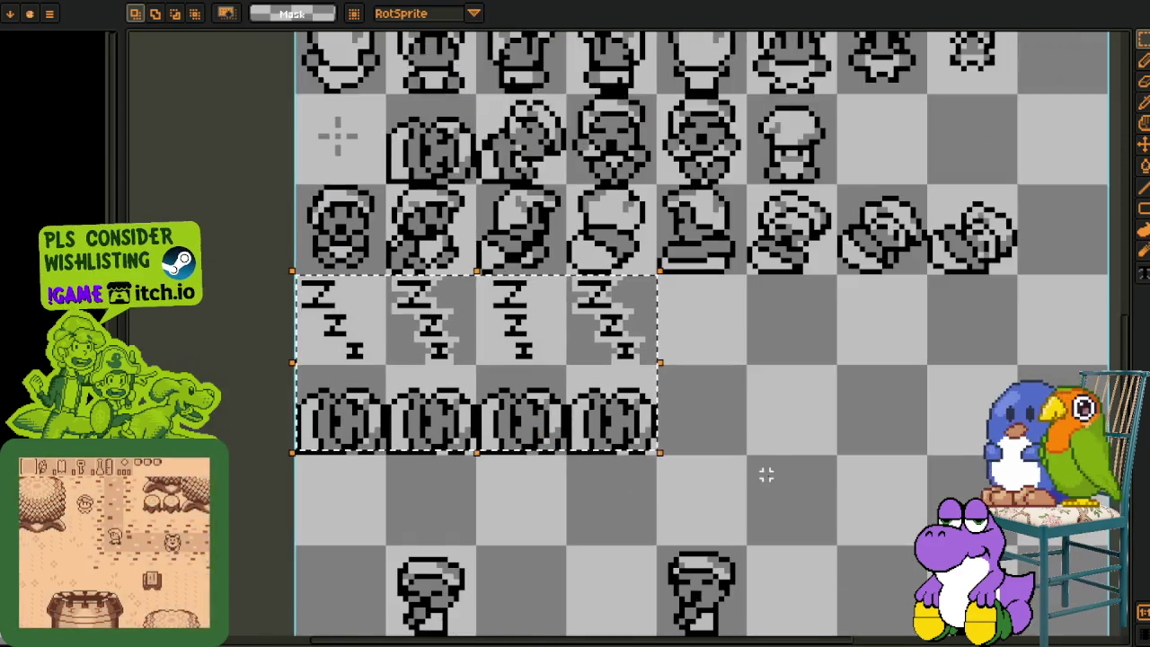
mouse_move(554, 423)
left_mouse_down()
mouse_move(395, 431)
mouse_move(1048, 361)
left_mouse_up()
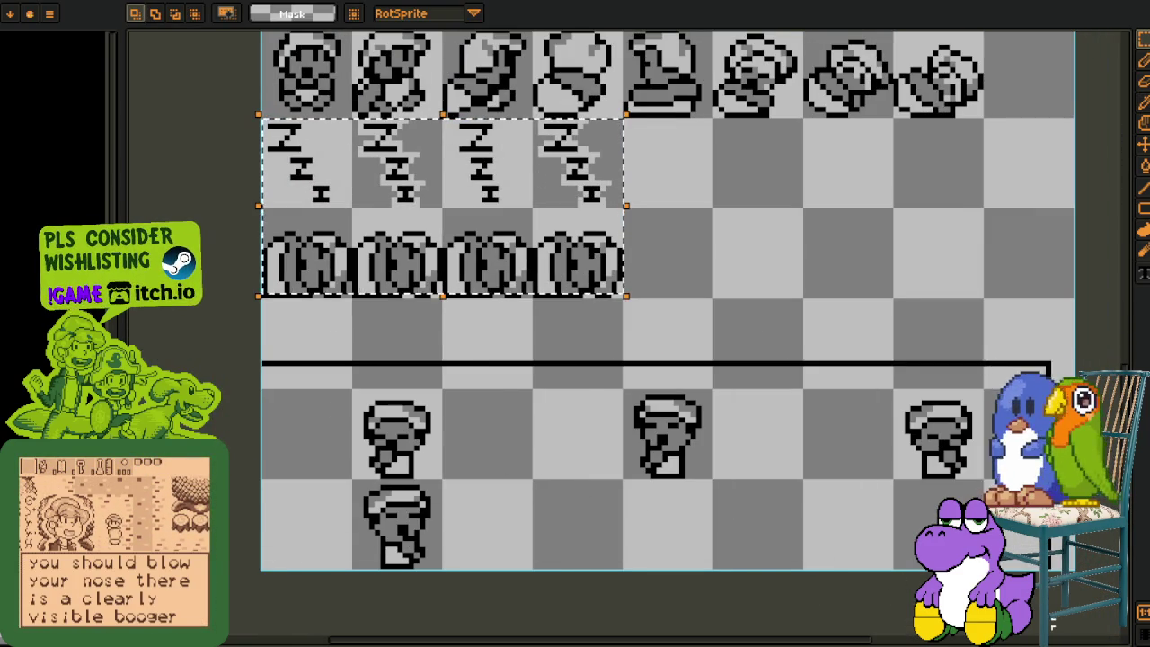
left_click_drag(585, 386, 585, 147)
scroll(653, 335, "down", 2)
left_click_drag(653, 334, 642, 366)
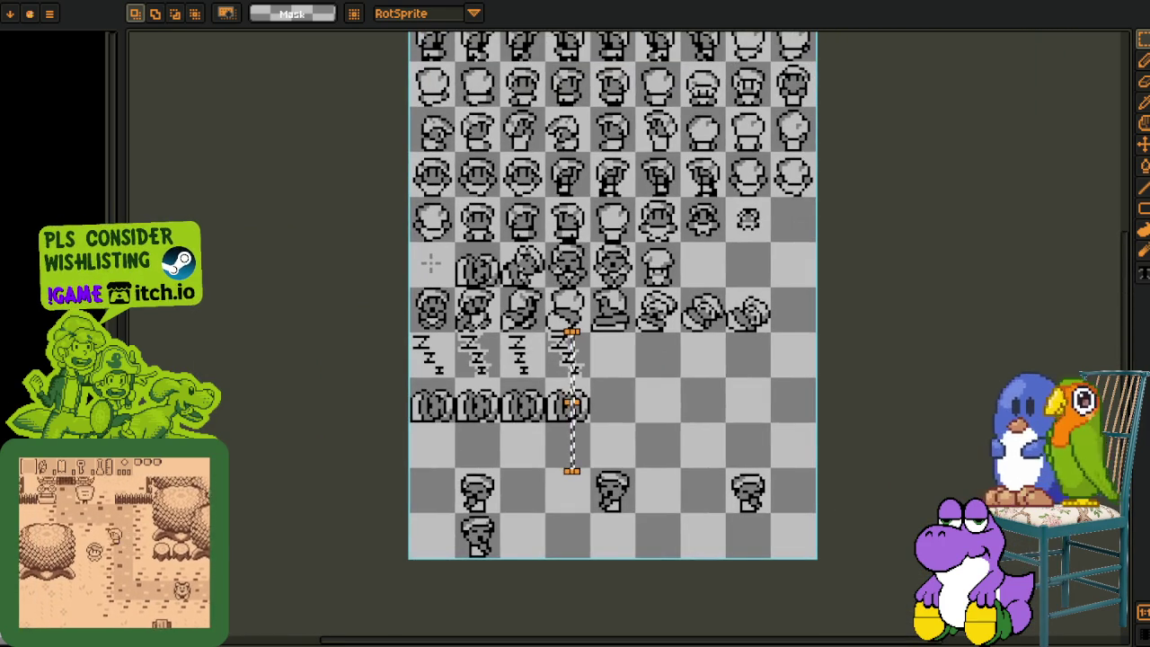
scroll(433, 440, "up", 3)
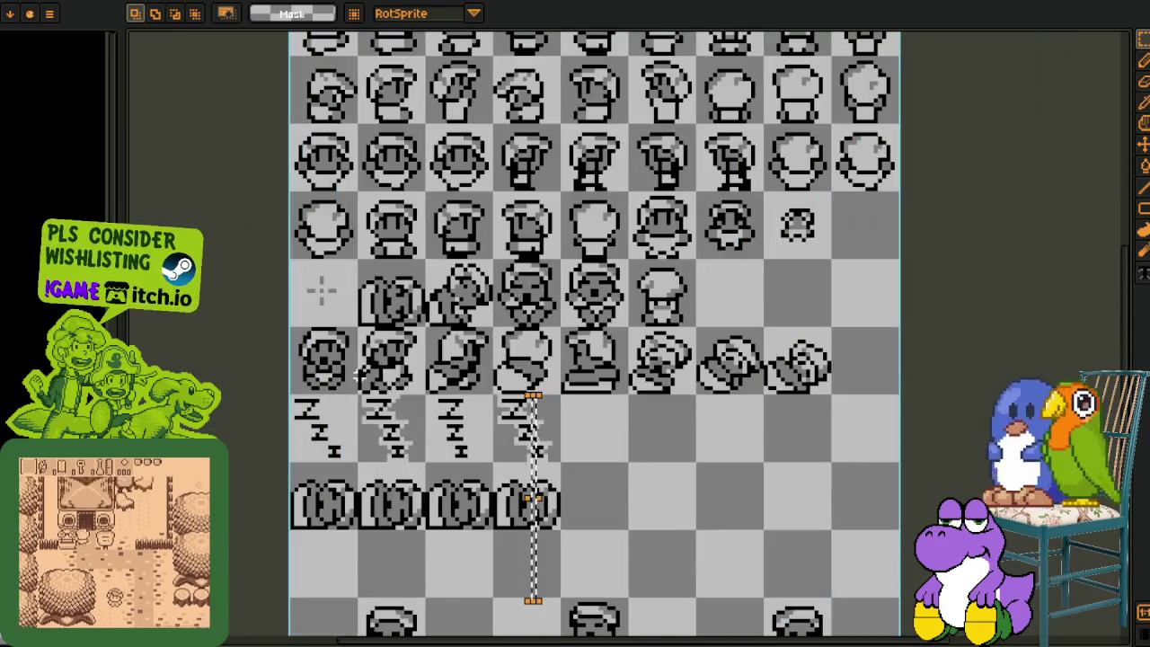
mouse_move(600, 344)
left_mouse_down()
mouse_move(842, 368)
mouse_move(847, 381)
left_mouse_up()
scroll(724, 377, "down", 1)
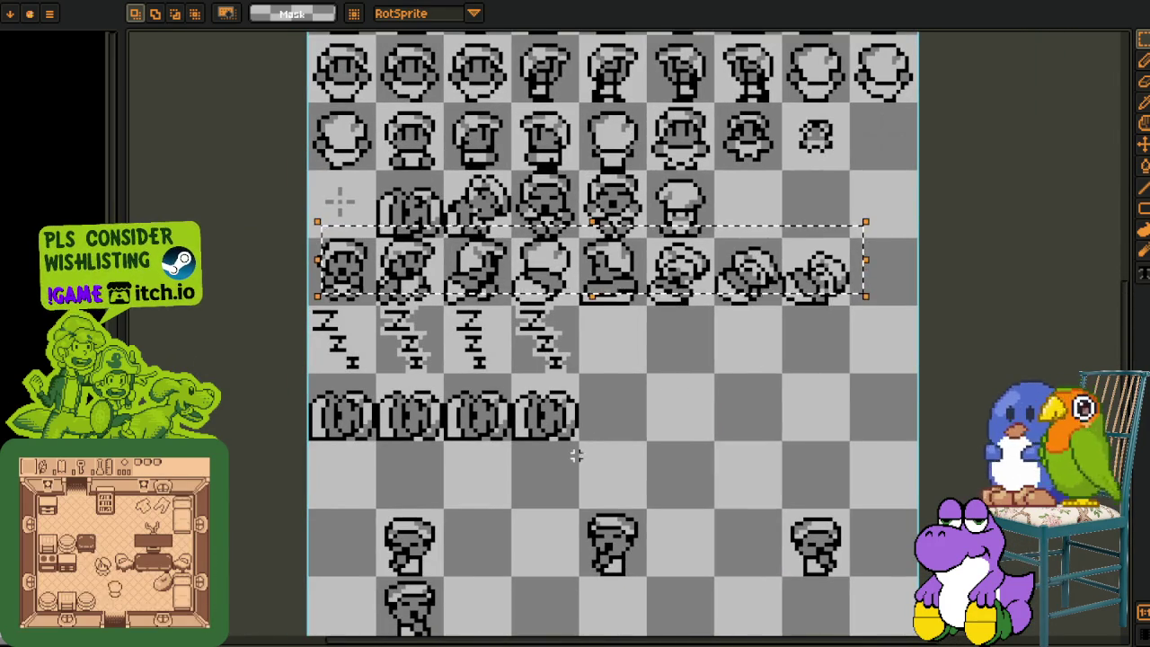
left_click_drag(559, 446, 309, 307)
left_click(736, 411)
left_click_drag(737, 411, 677, 476)
scroll(350, 304, "up", 1)
mouse_move(343, 312)
left_mouse_down()
mouse_move(696, 253)
mouse_move(764, 229)
mouse_move(837, 234)
left_mouse_up()
scroll(836, 235, "down", 1)
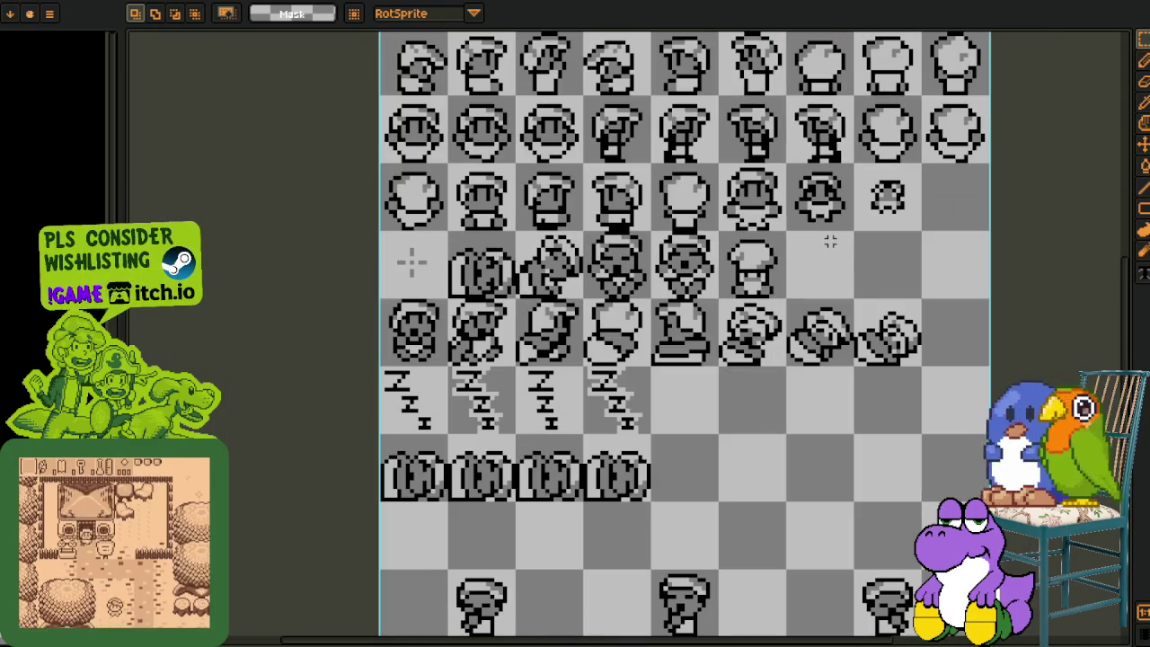
scroll(813, 256, "up", 2)
scroll(789, 287, "down", 3)
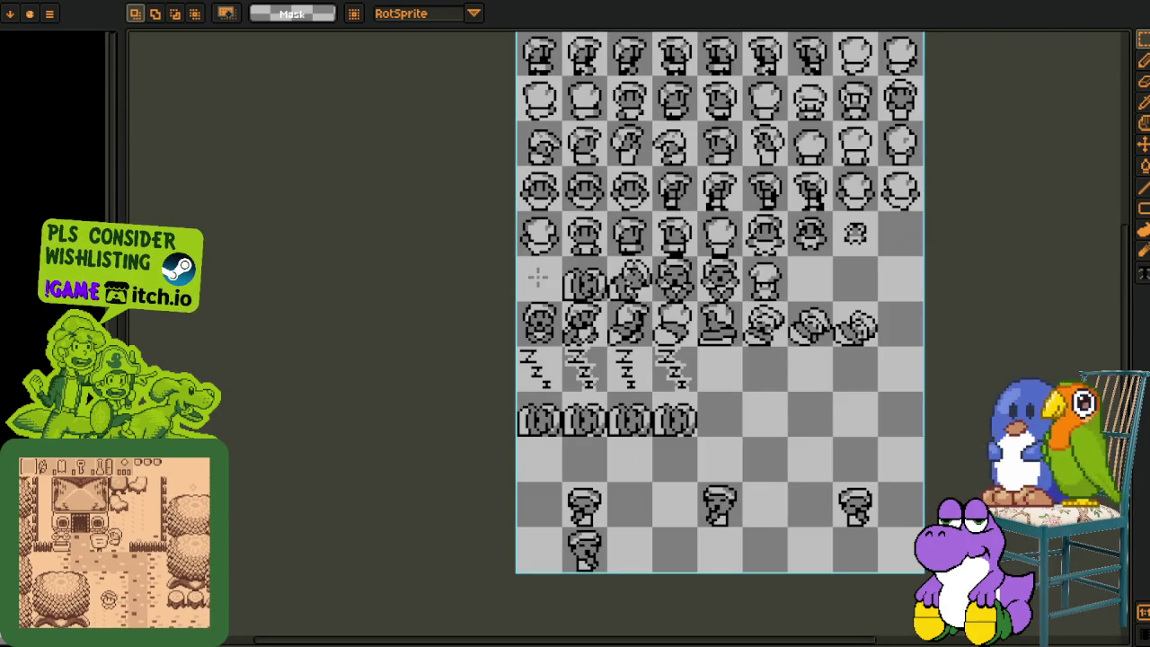
key("ctrl+Tab")
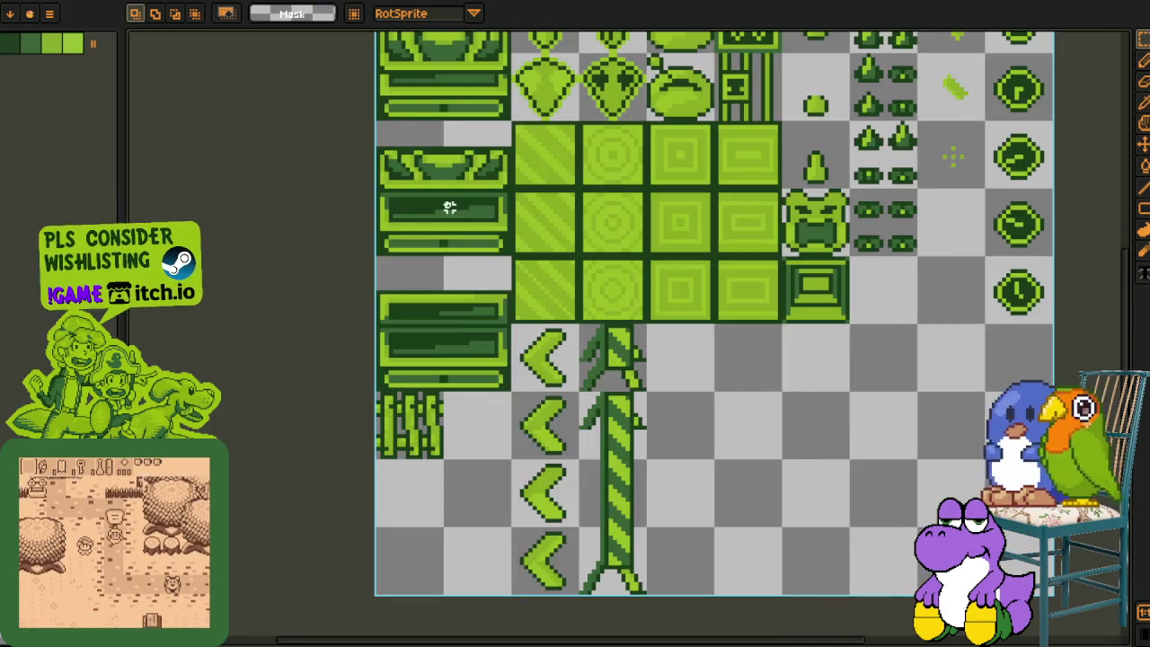
Marquee-select the lowest left-pointing arrow tile in the green tileset.
scroll(611, 342, "down", 1)
scroll(659, 520, "up", 2)
mouse_move(429, 145)
left_mouse_down()
mouse_move(521, 236)
mouse_move(488, 290)
mouse_move(483, 454)
left_mouse_up()
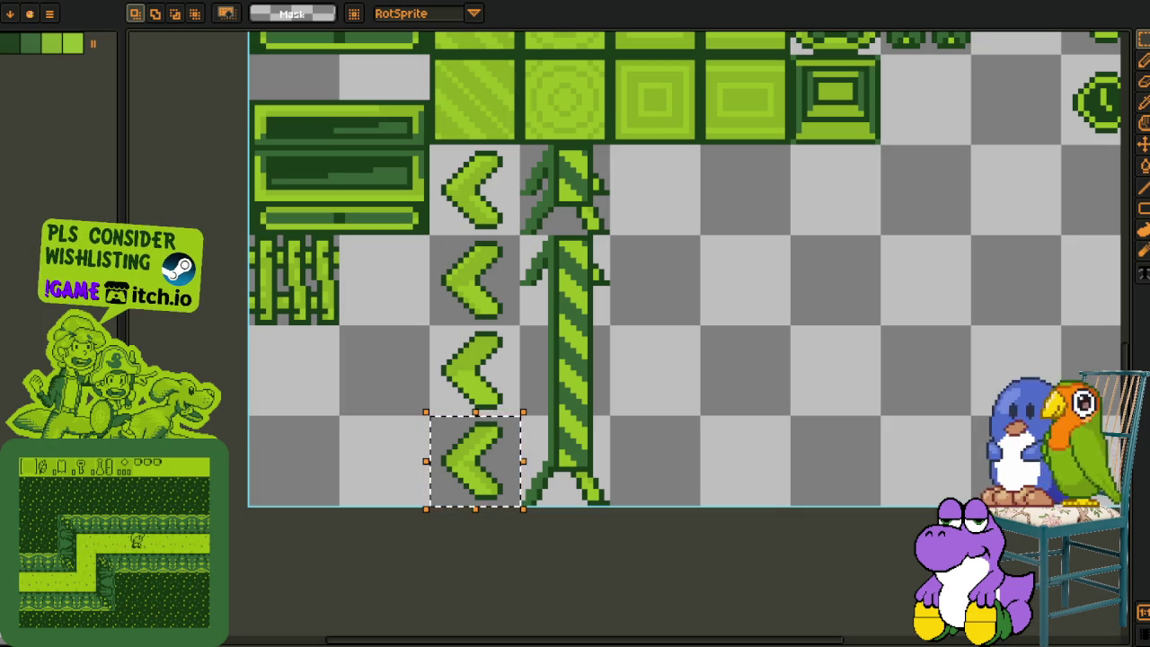
key("alt+Tab")
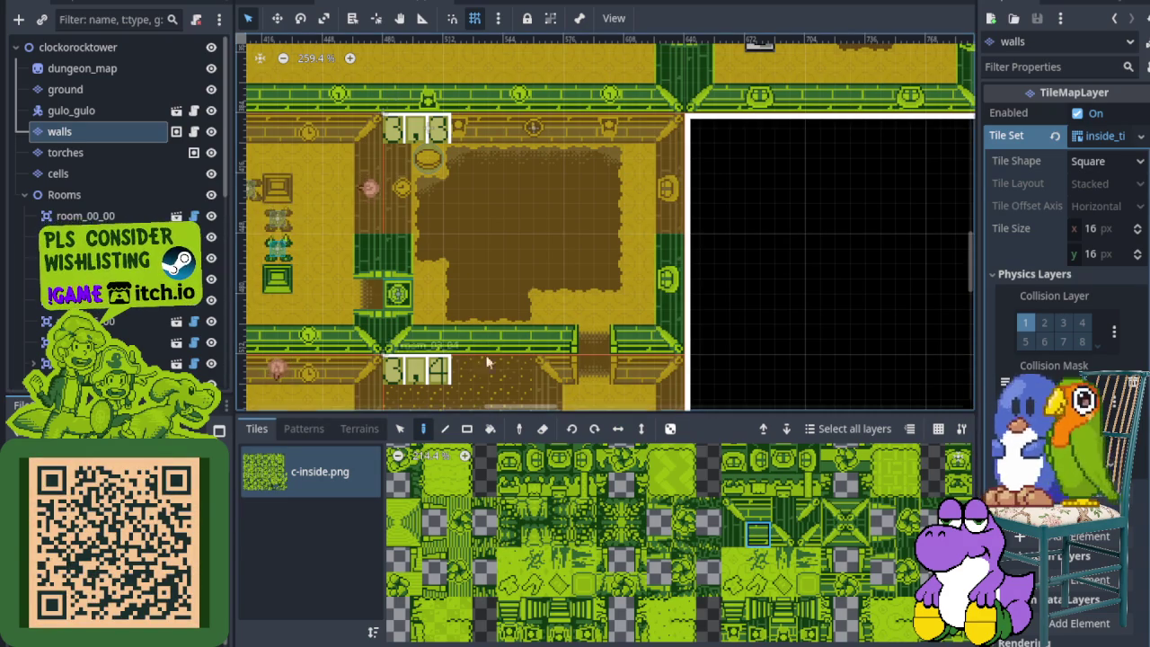
Save the clockorocktower scene with its room overlay using Ctrl+S.
scroll(472, 313, "down", 3)
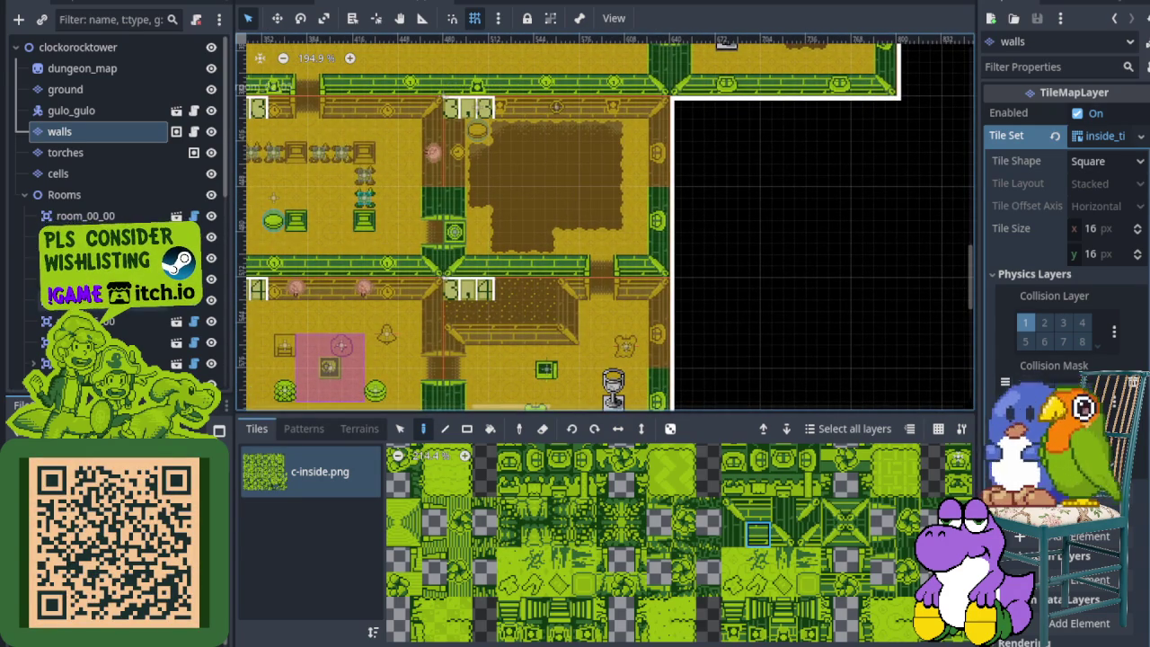
scroll(428, 228, "up", 3)
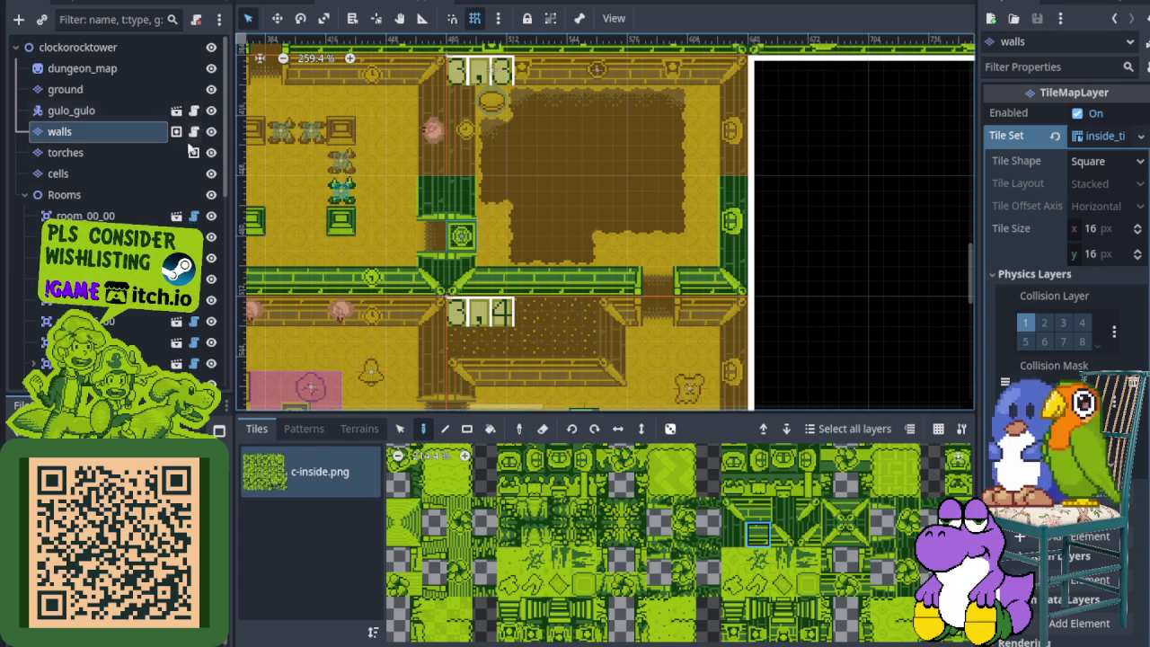
scroll(528, 311, "down", 6)
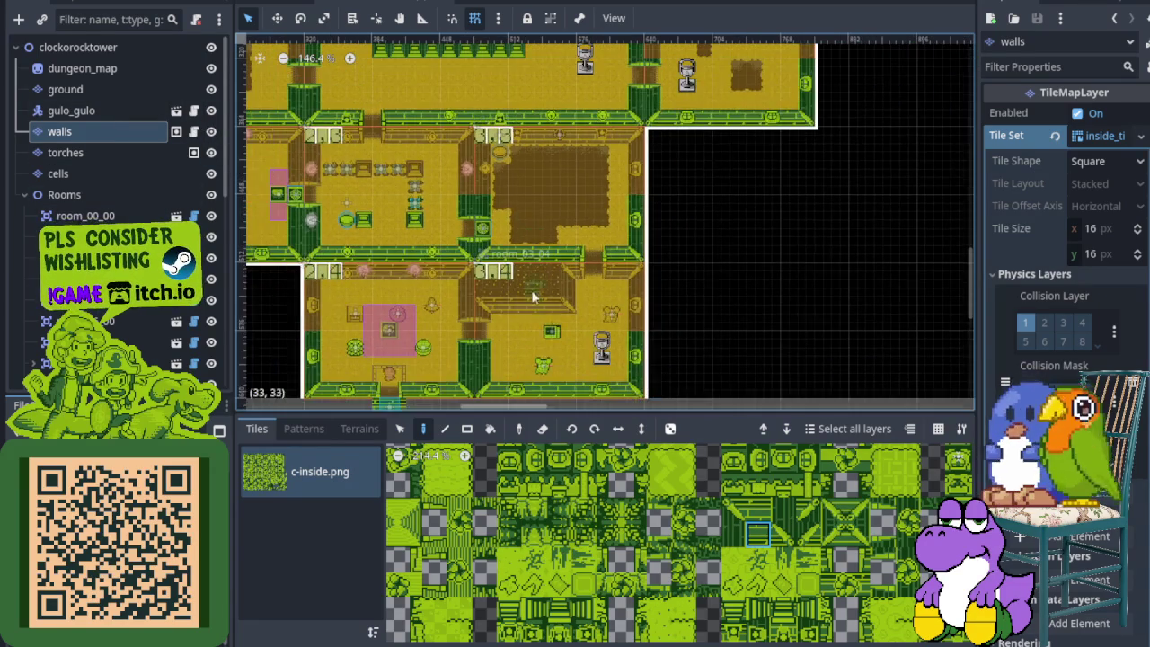
key("ctrl+s")
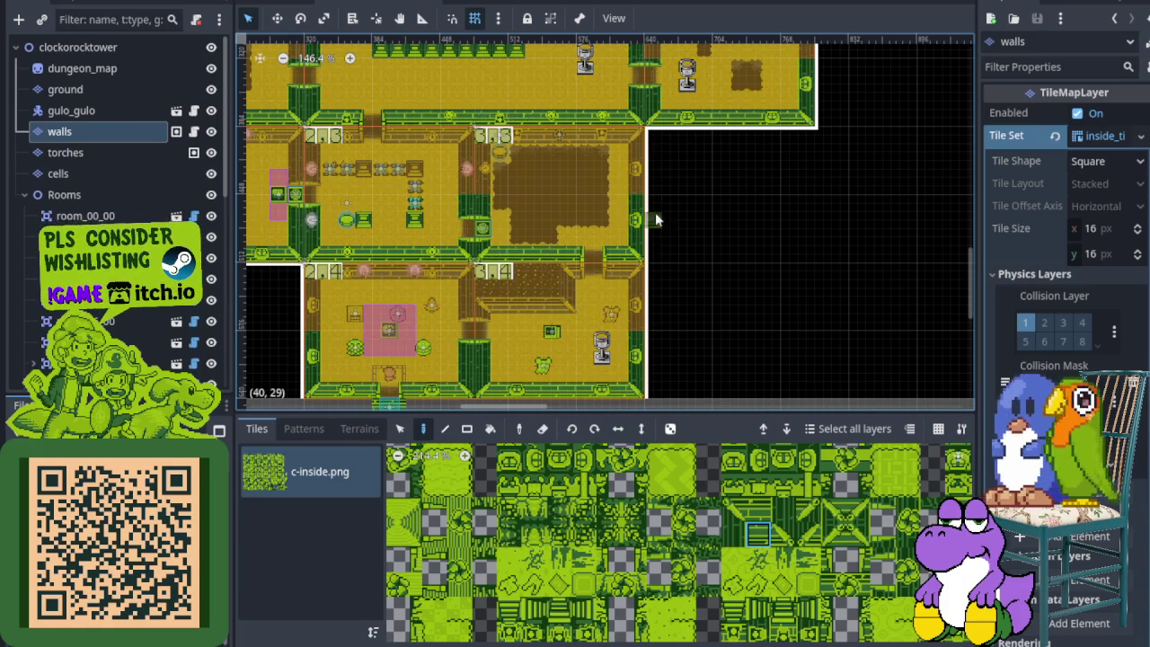
scroll(628, 205, "down", 3)
scroll(609, 195, "up", 5)
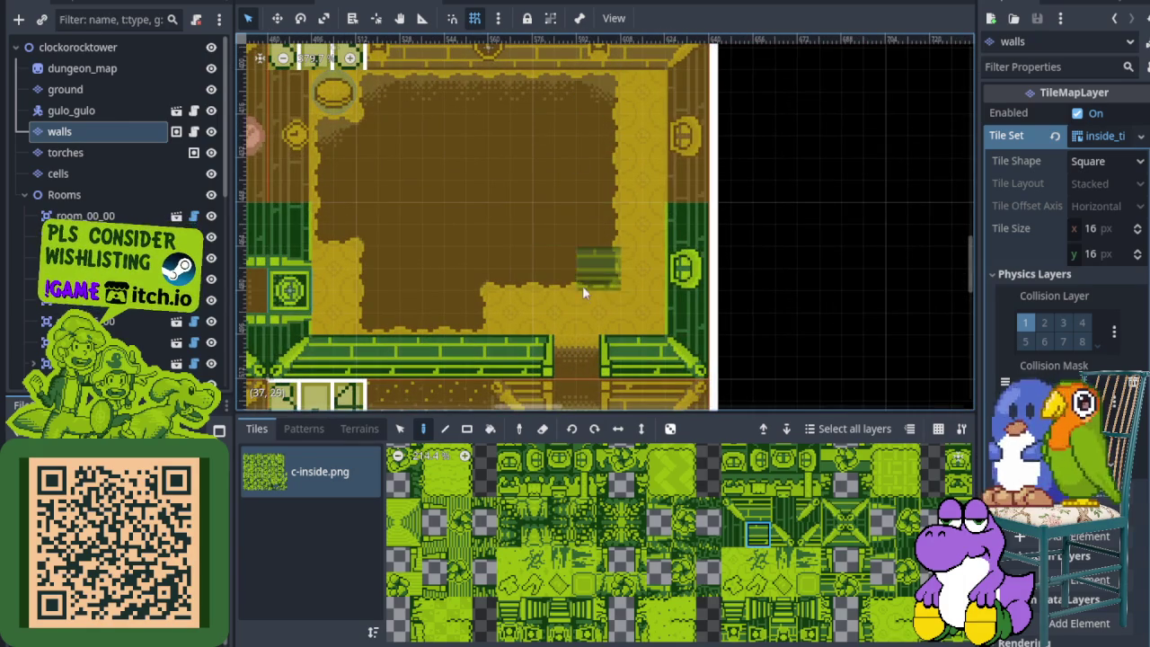
Select the ground TileMapLayer for painting.
left_click(89, 87)
scroll(626, 537, "down", 3)
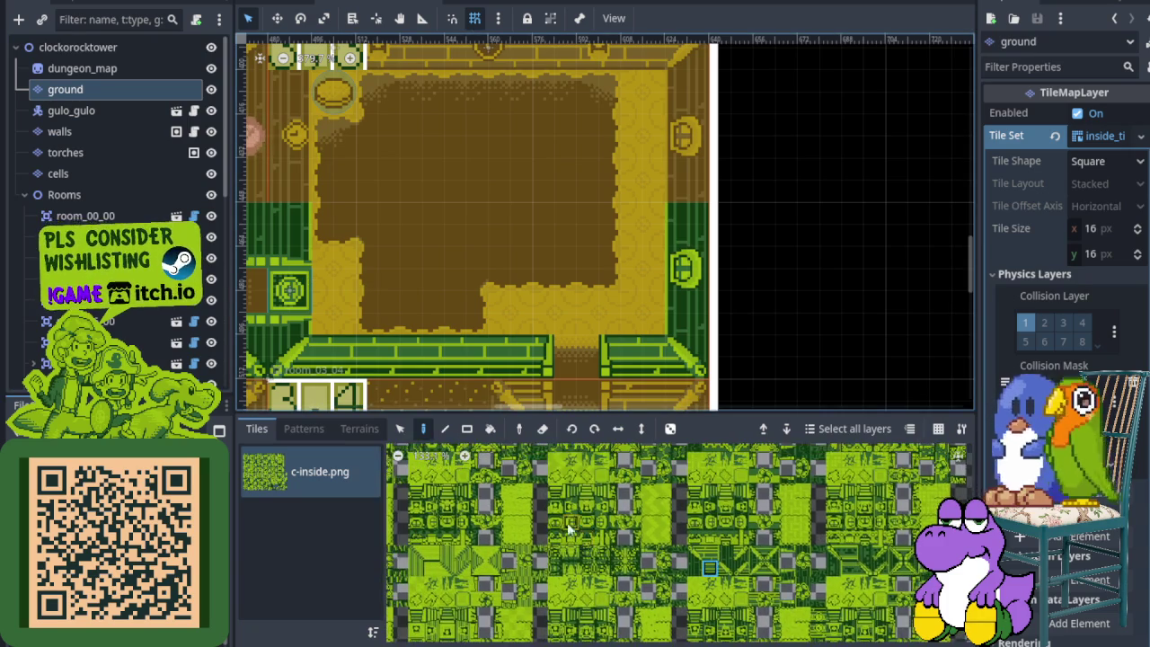
scroll(629, 539, "up", 3)
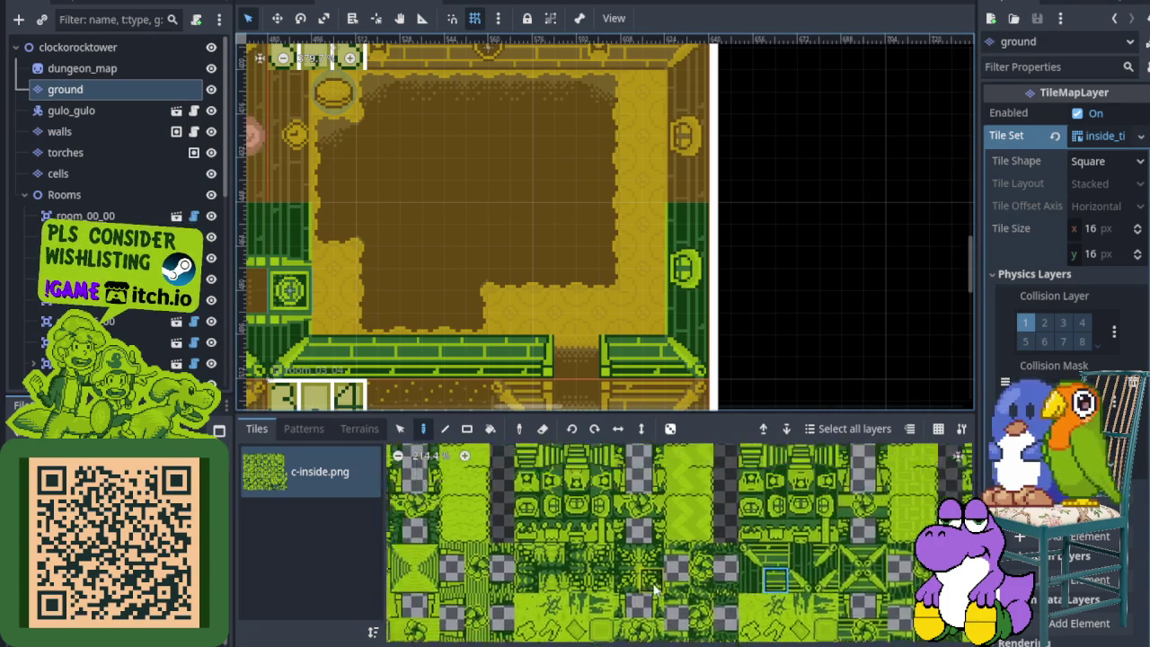
scroll(653, 550, "down", 3)
Paint a dark floor tile into the wall gap between the upper and lower rooms.
left_click(654, 517)
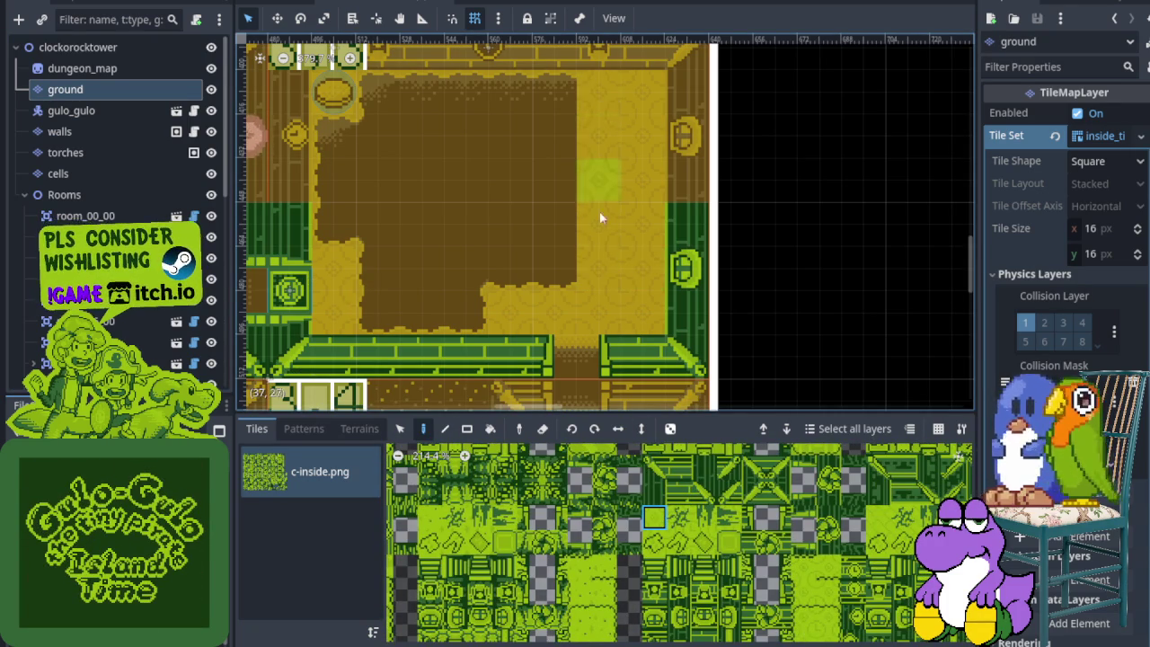
scroll(599, 355, "down", 1)
scroll(663, 598, "down", 3)
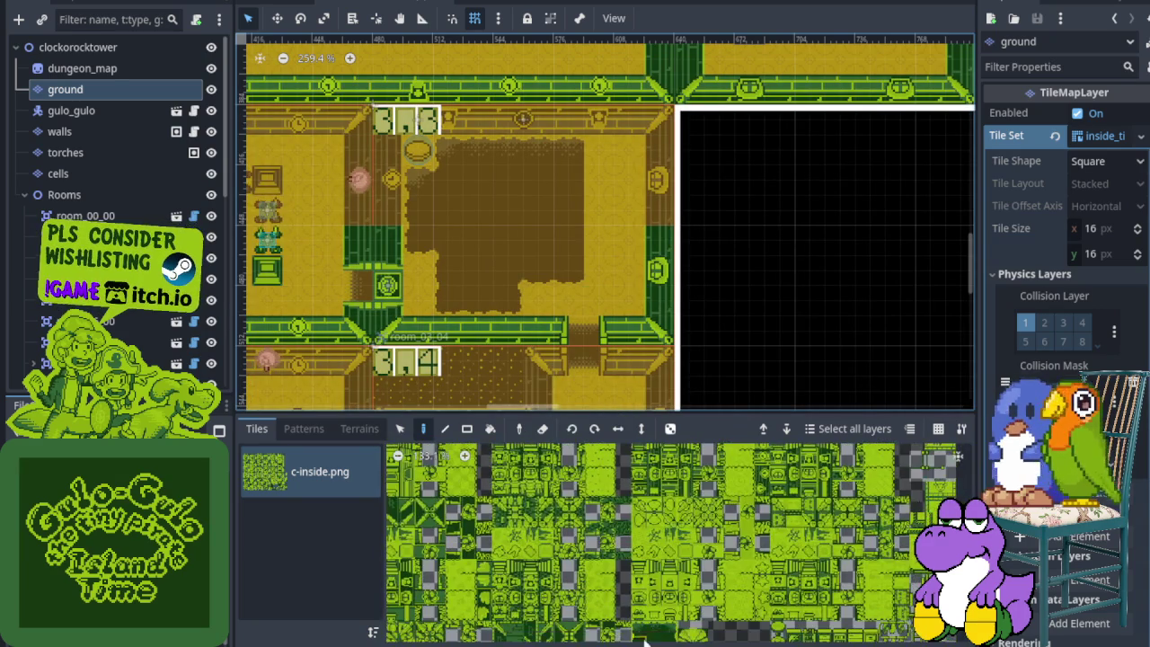
scroll(662, 597, "up", 3)
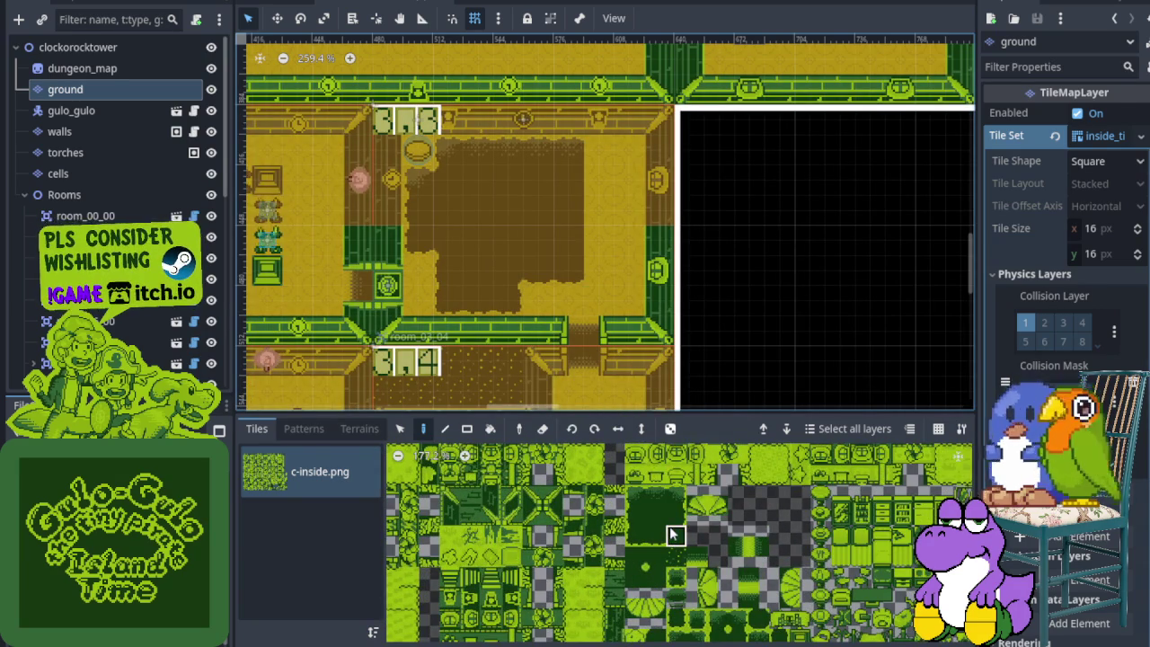
left_click(675, 517)
scroll(570, 288, "up", 3)
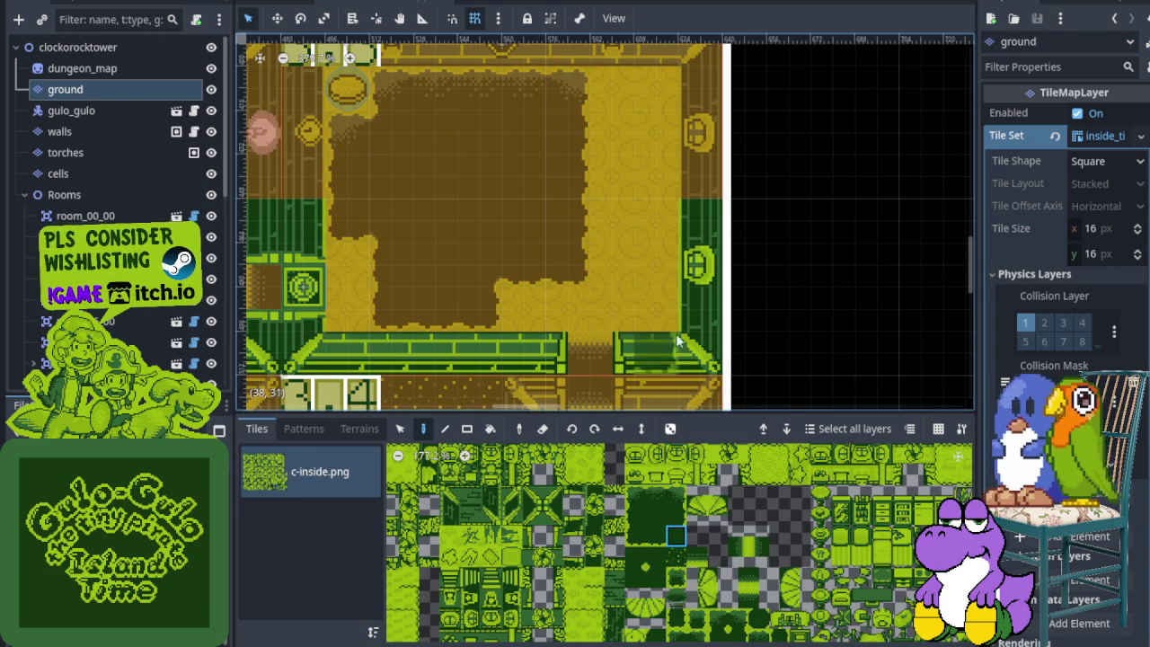
scroll(675, 333, "down", 2)
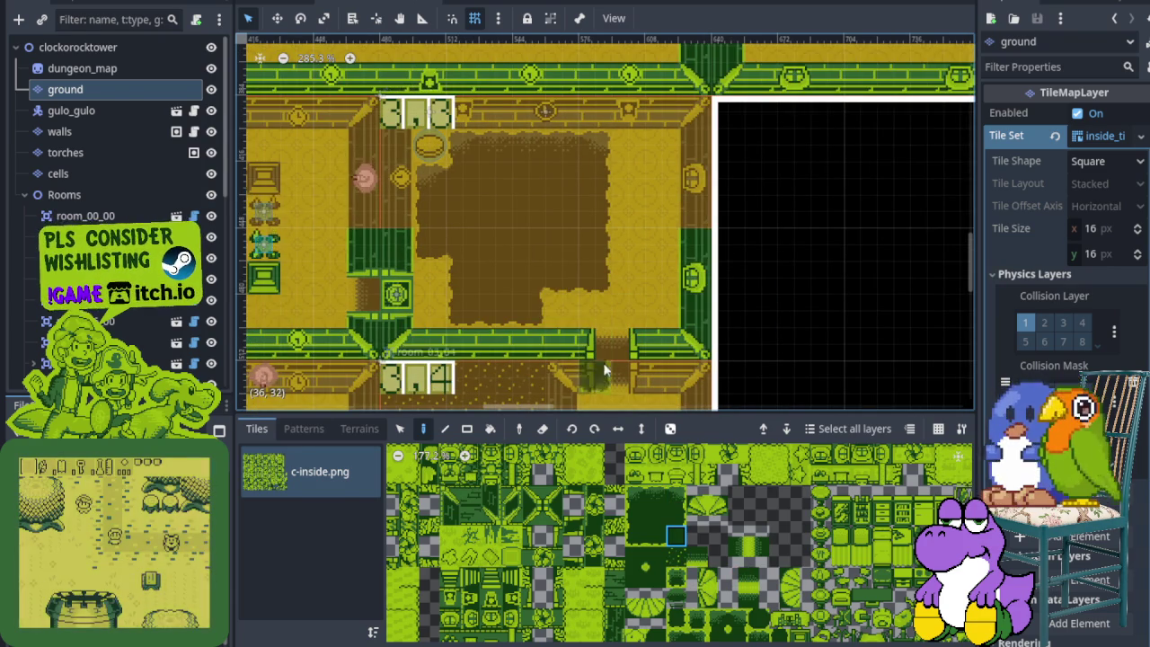
scroll(560, 309, "up", 4)
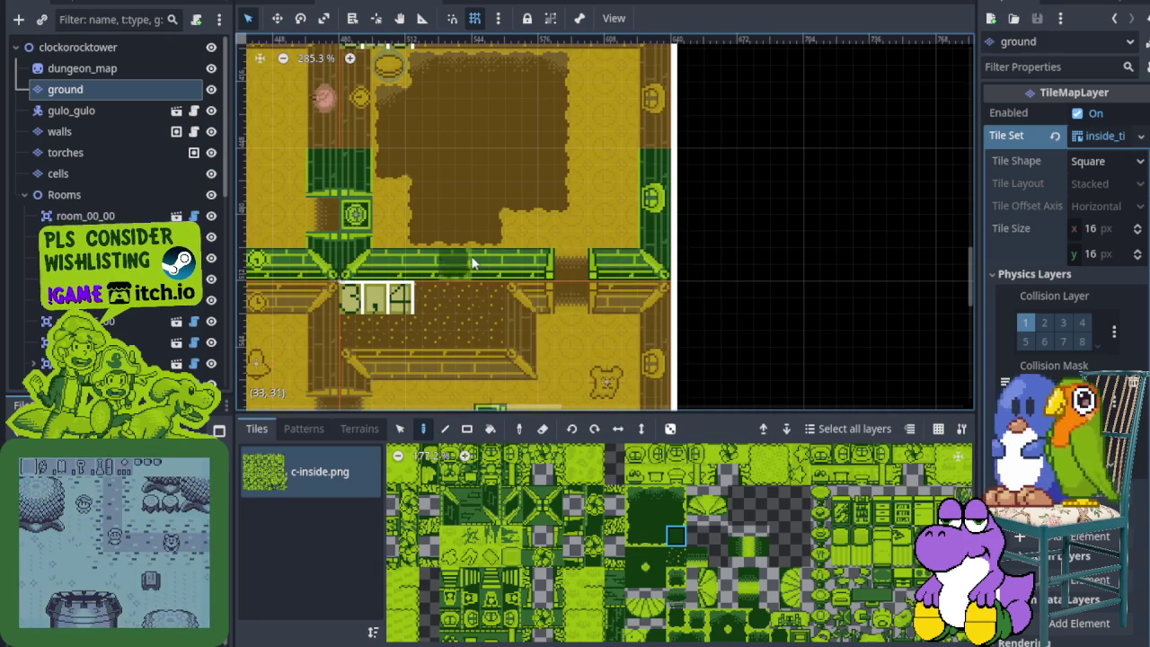
left_click(522, 227)
scroll(543, 253, "down", 4)
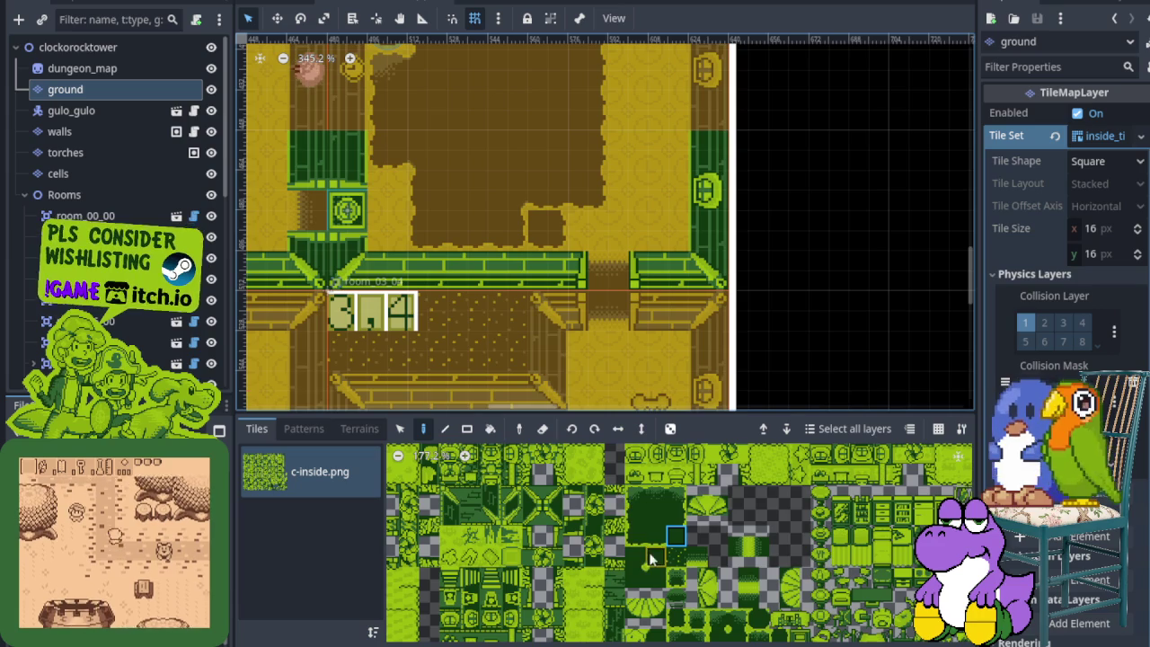
scroll(647, 547, "up", 2)
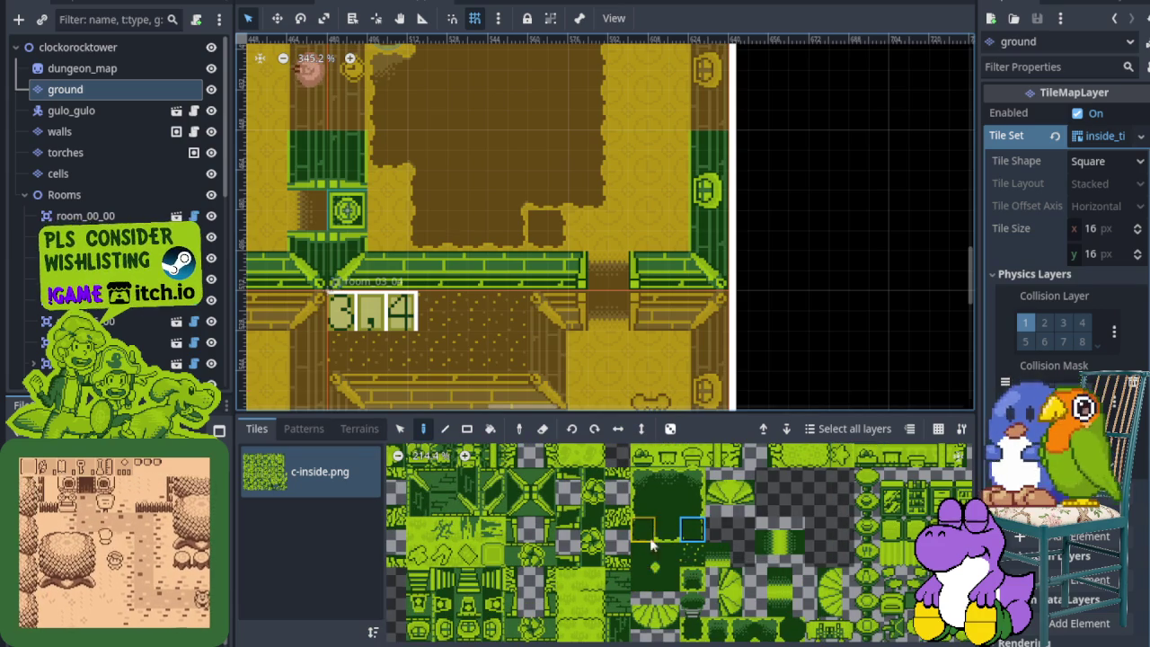
left_click(663, 535)
Try different floor tiles in the wall opening, replacing the earlier dark tile.
left_click(542, 228)
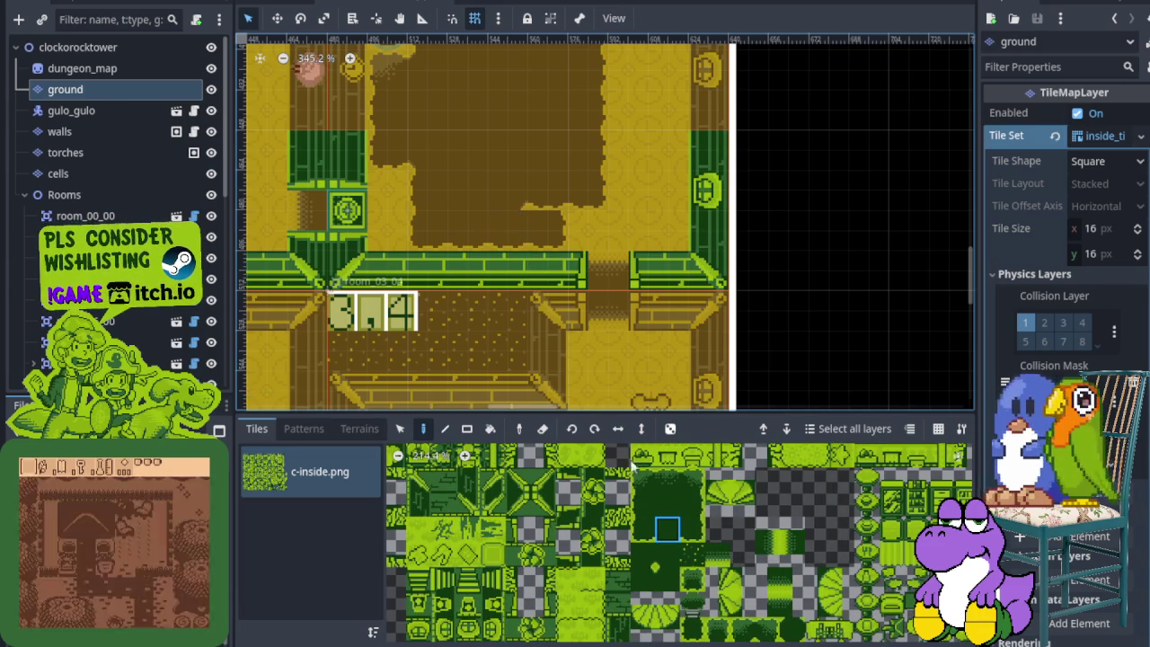
left_click(668, 505)
scroll(530, 209, "up", 1)
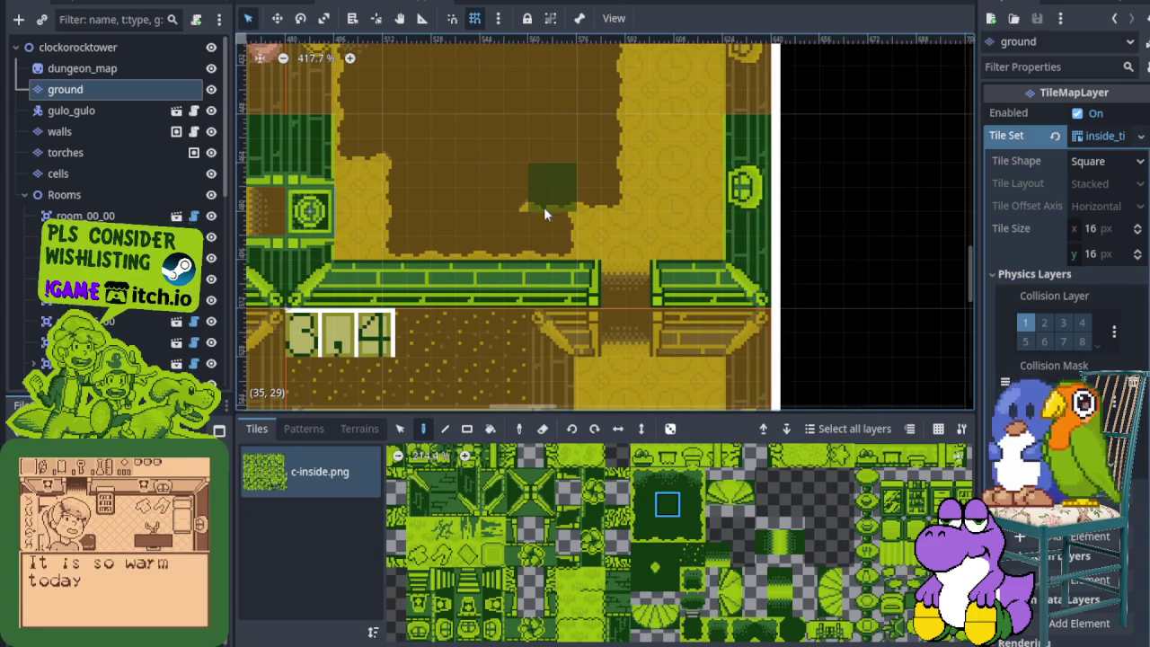
left_click(643, 555)
left_click(552, 234)
scroll(575, 233, "down", 3)
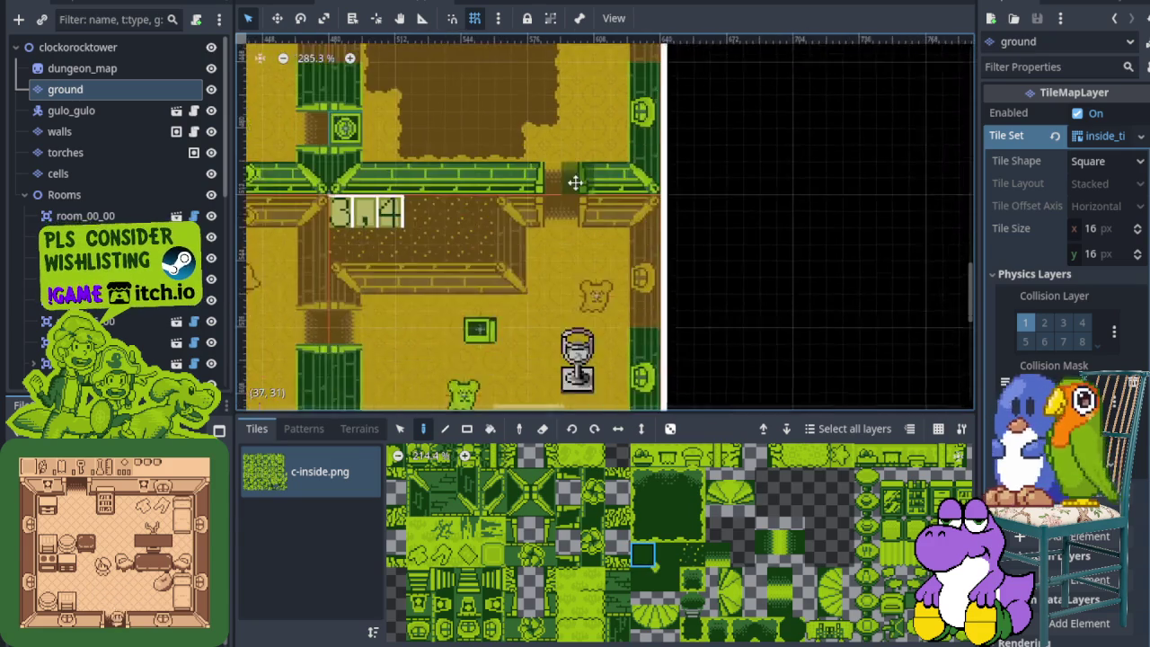
scroll(543, 244, "down", 4)
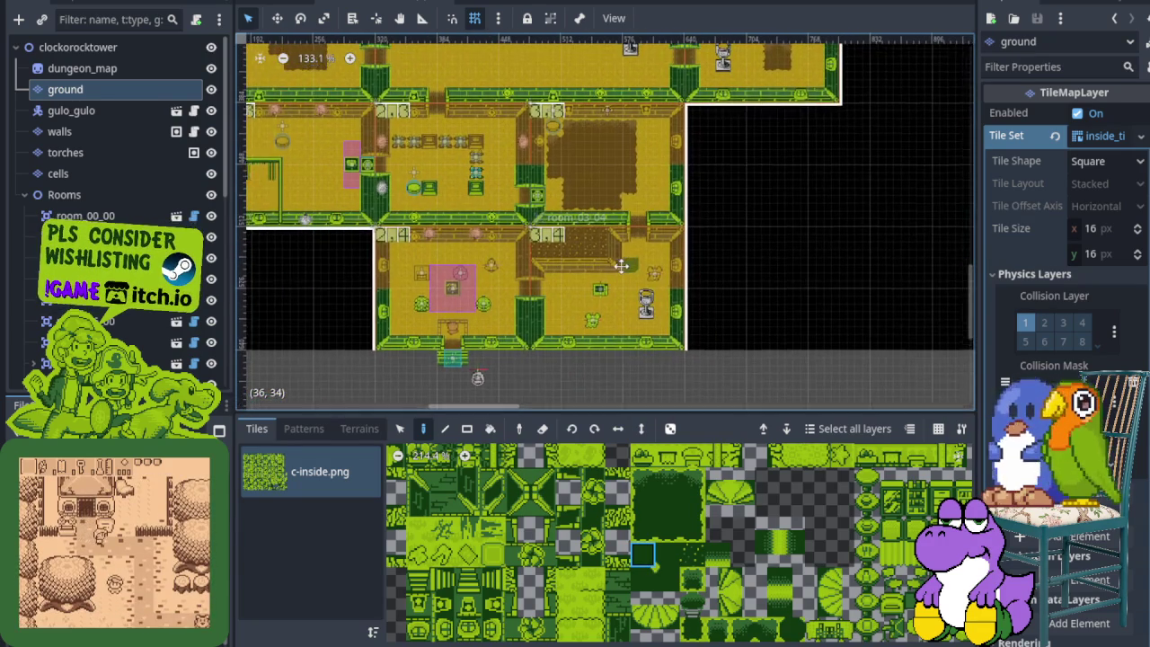
scroll(616, 254, "up", 1)
scroll(616, 254, "up", 3)
scroll(609, 233, "down", 1)
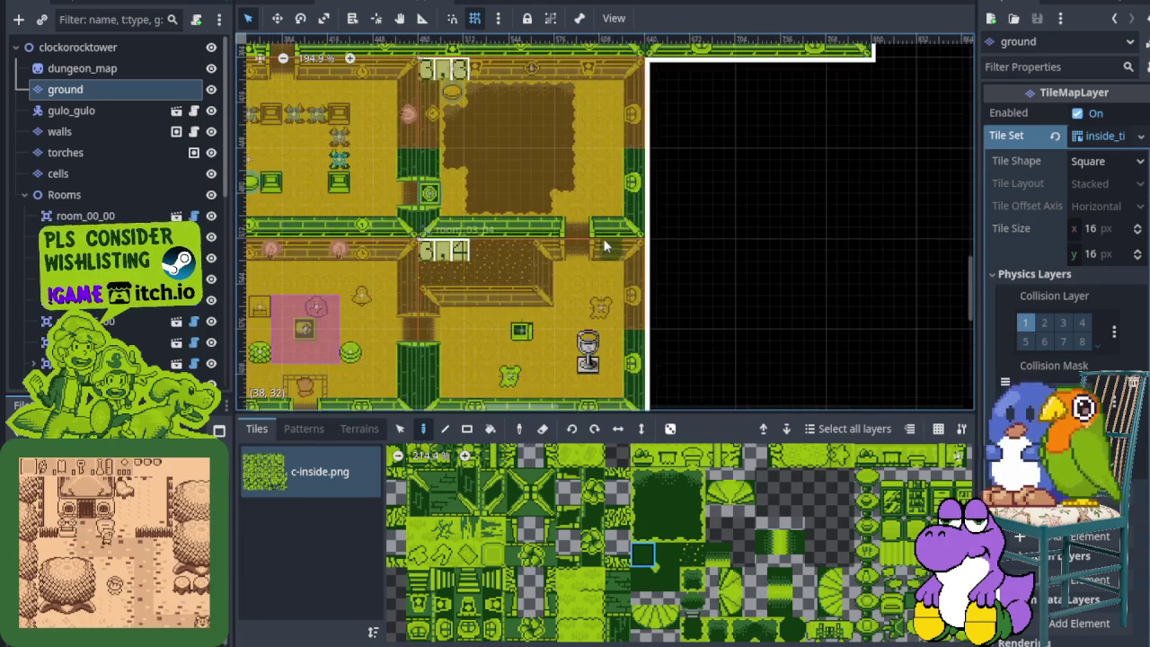
scroll(594, 240, "up", 2)
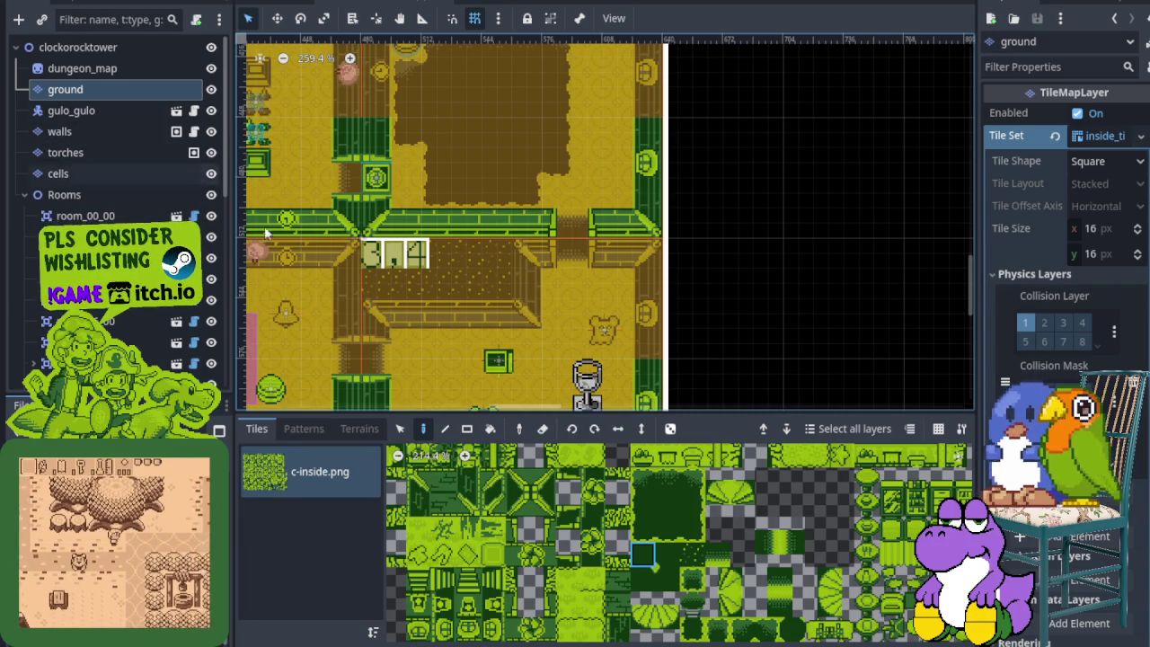
scroll(637, 493, "down", 3)
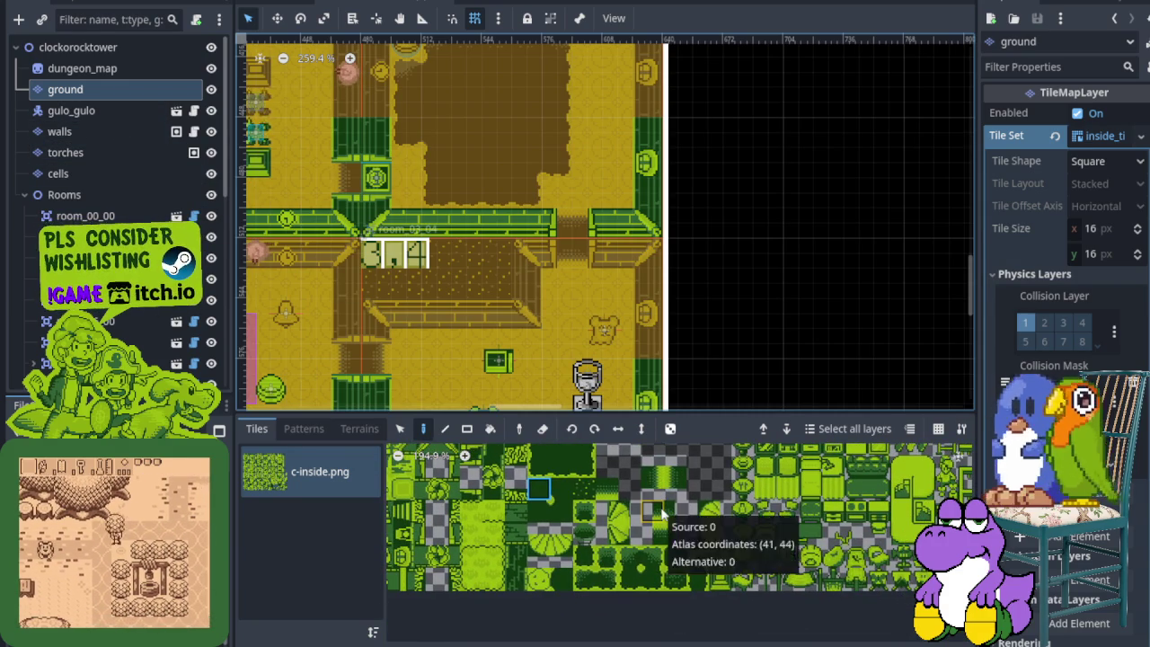
scroll(596, 234, "up", 3)
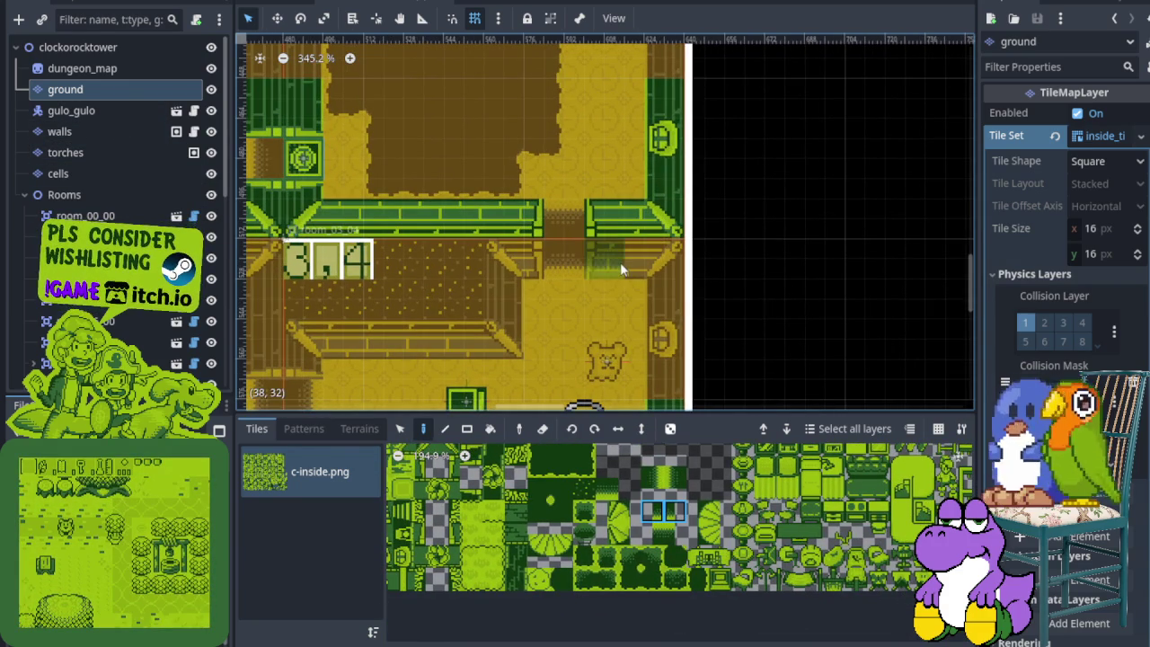
Select the two-tile reddish door, rotate it, and stamp it into the wall opening.
left_click_drag(652, 538, 676, 536)
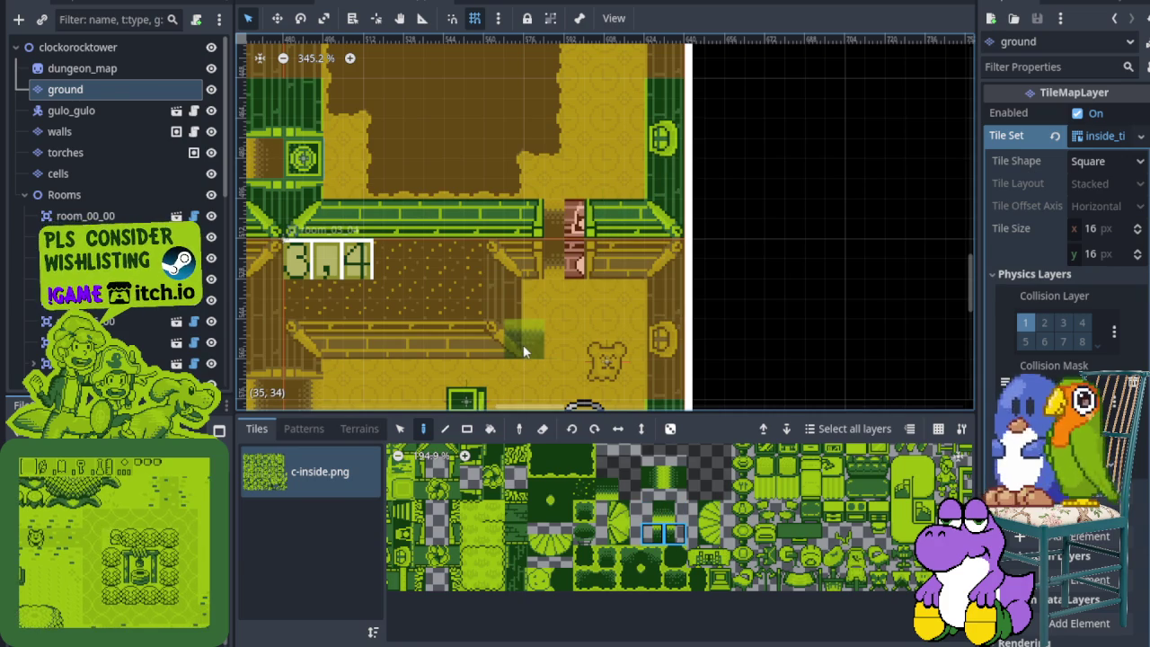
left_click(572, 429)
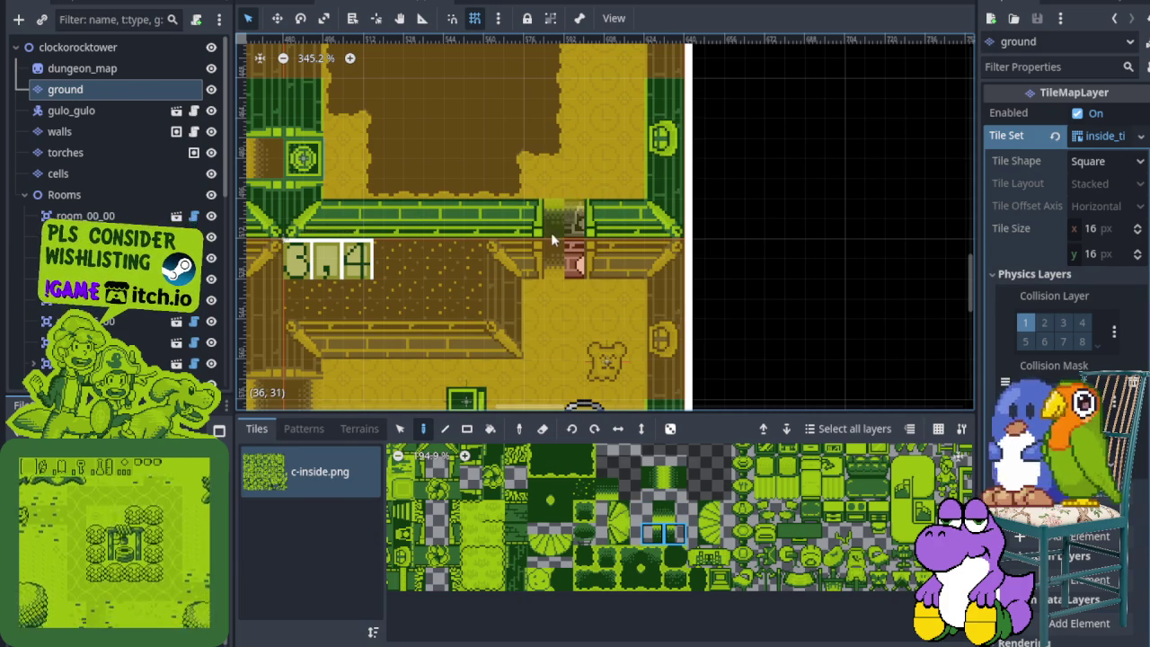
left_click(550, 236)
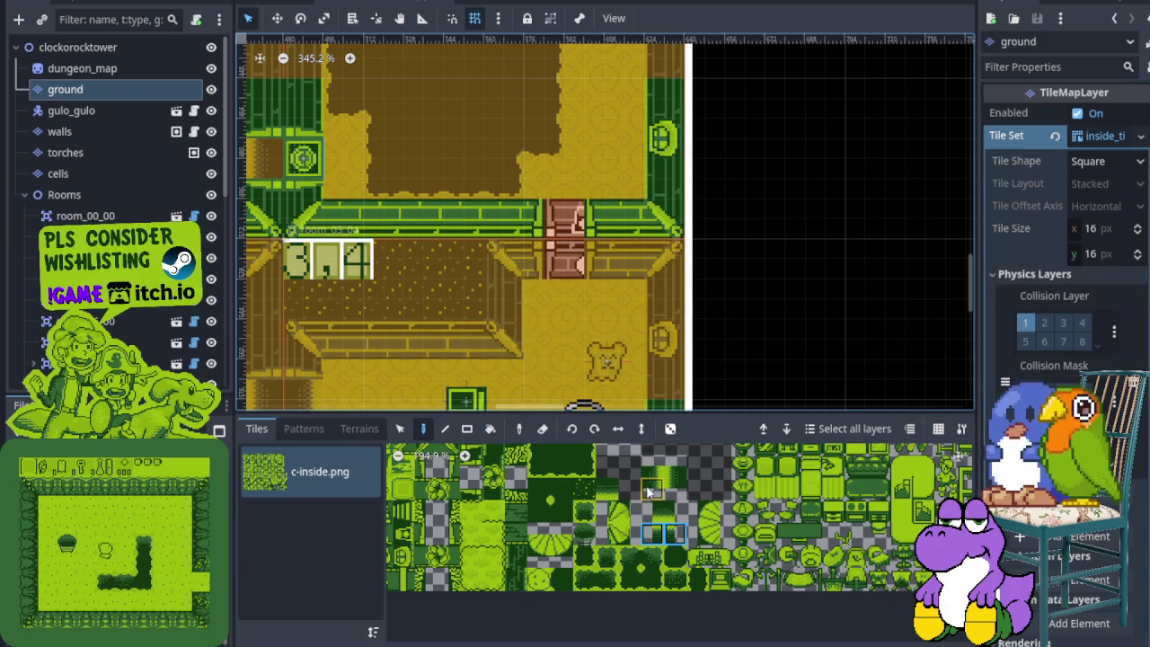
left_click(672, 536)
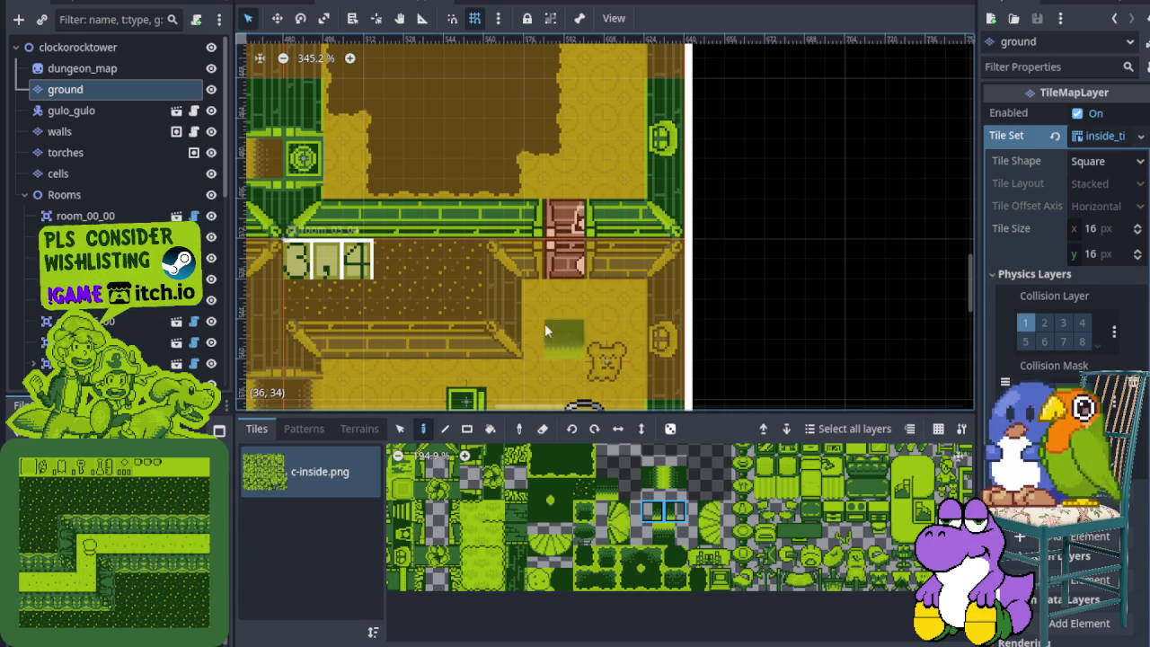
scroll(644, 514, "down", 2)
left_click(108, 131)
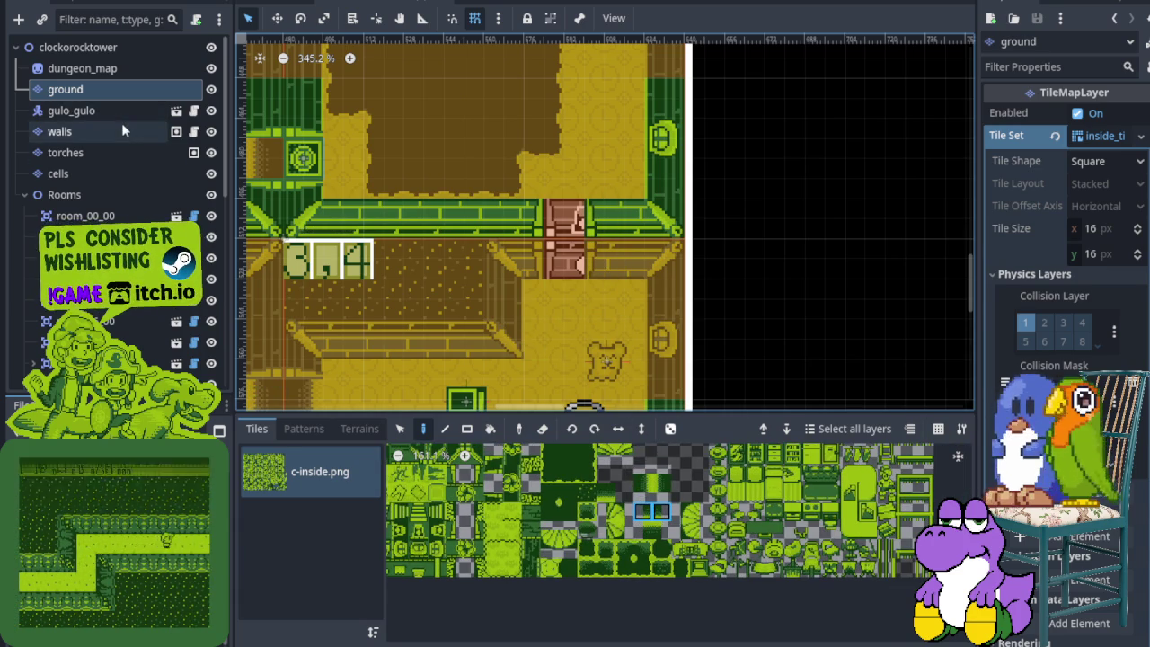
Paint the pillared wall piece over the doorway on the walls layer and save.
scroll(598, 472, "up", 5)
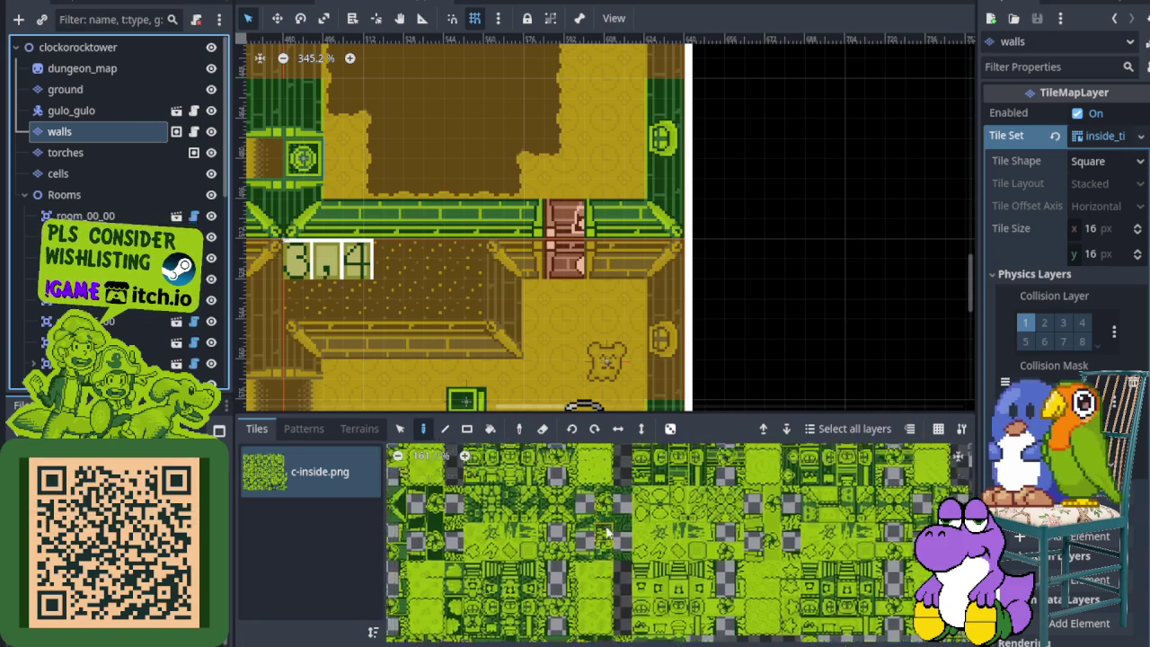
scroll(626, 546, "up", 4)
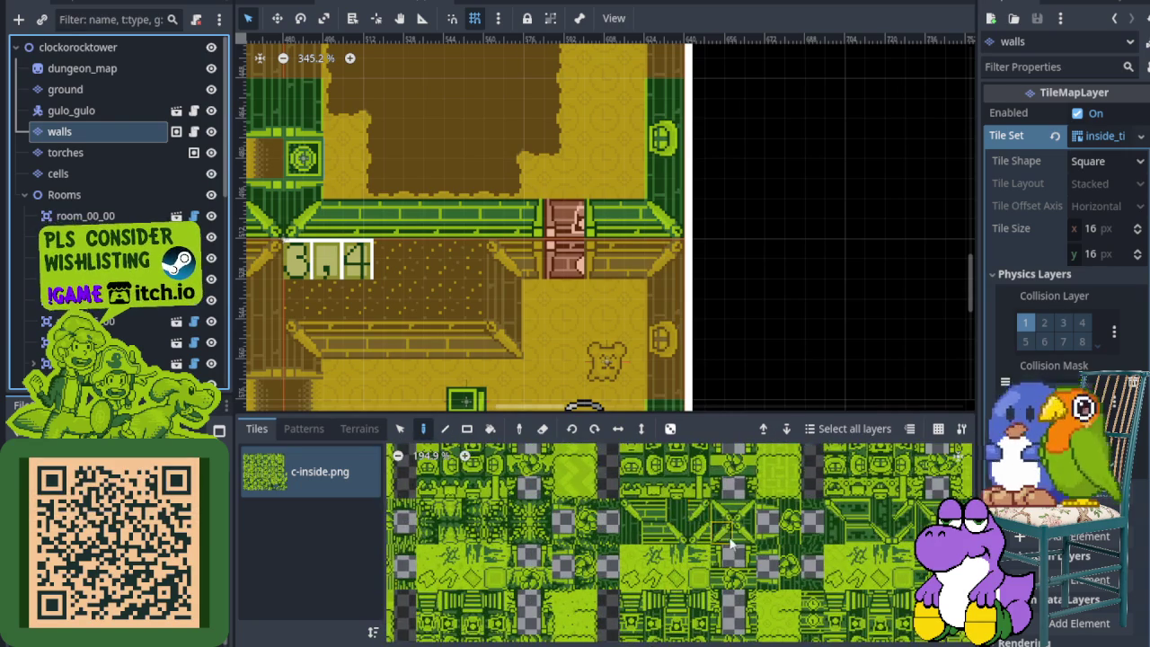
scroll(671, 513, "up", 1)
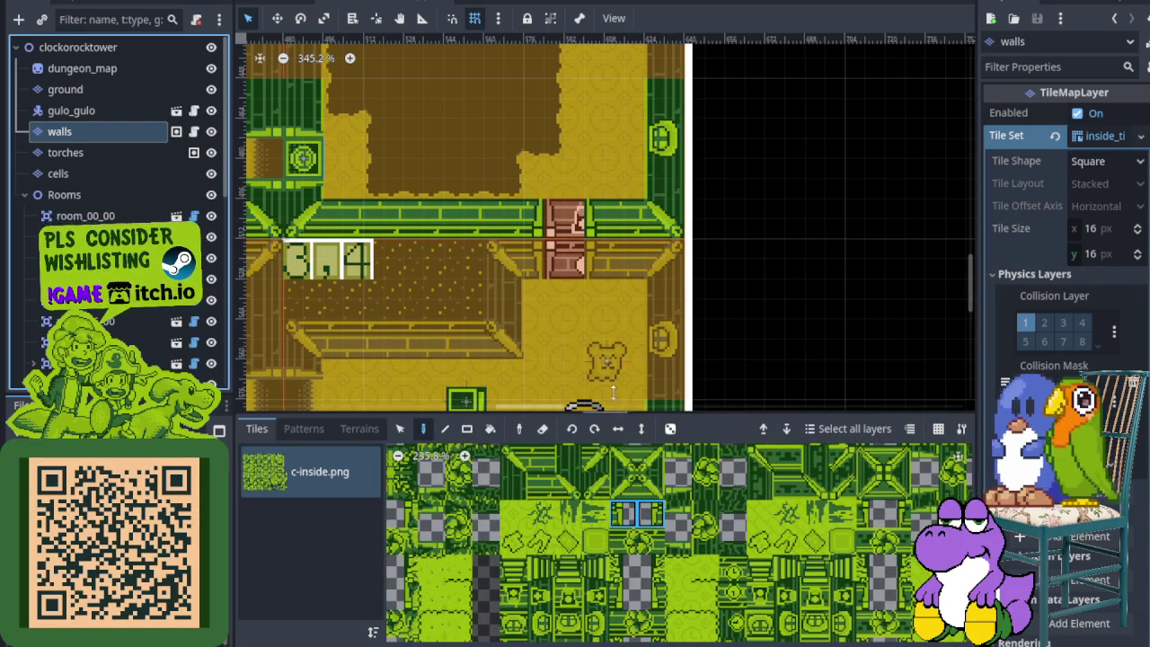
scroll(611, 377, "up", 1)
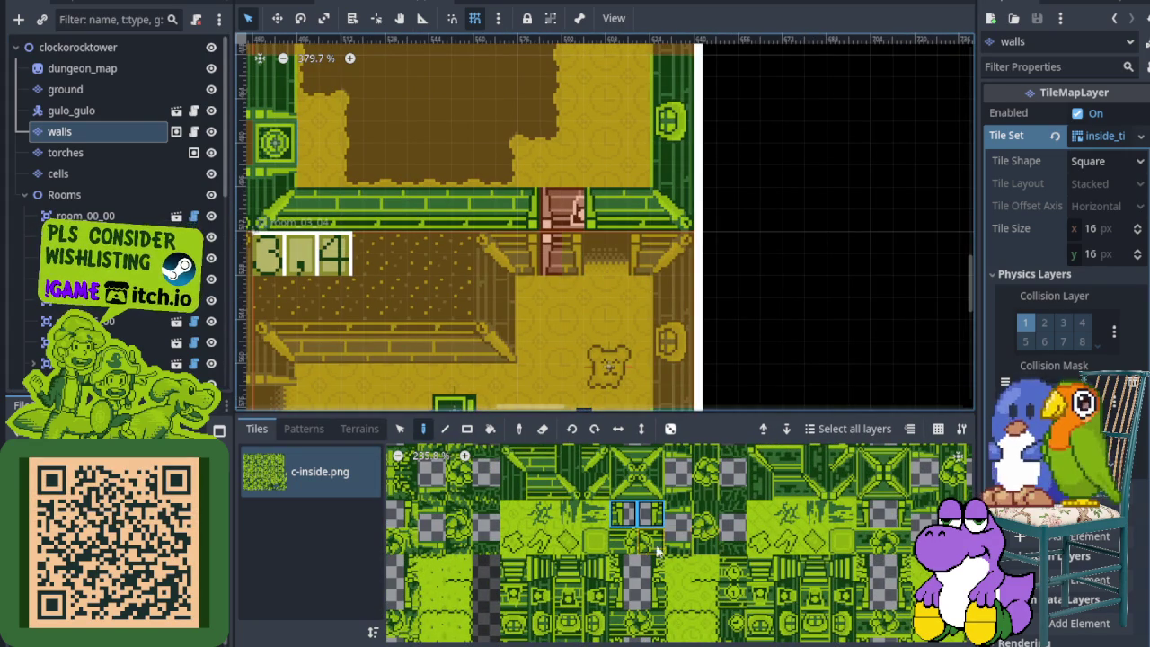
left_click(601, 221)
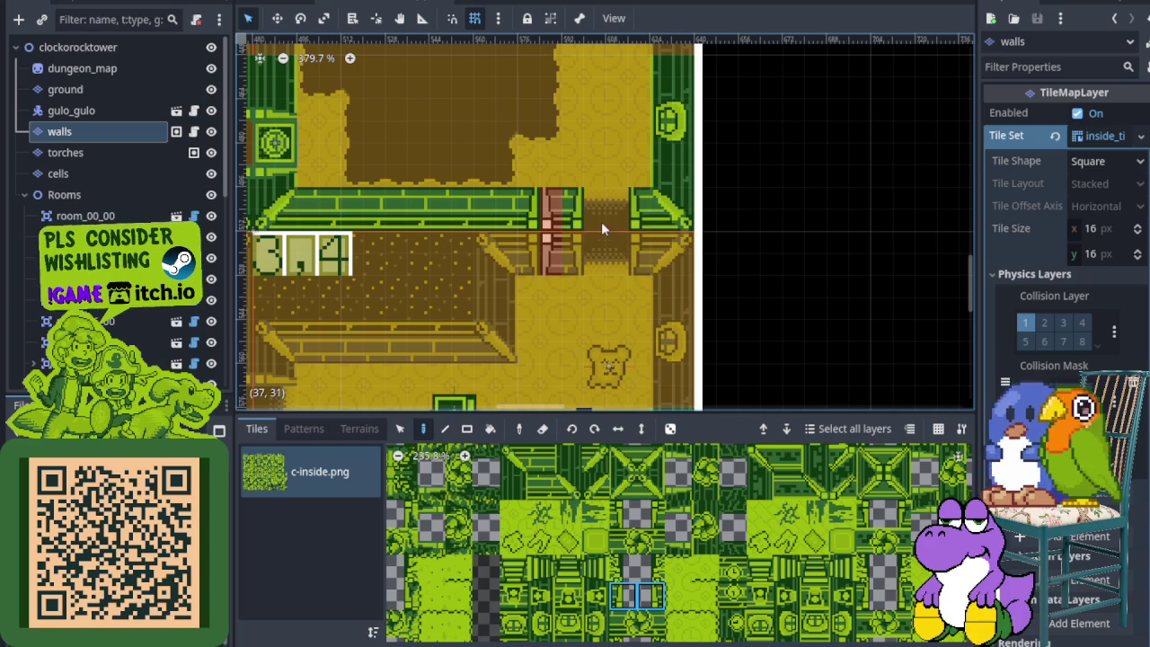
scroll(578, 503, "down", 2)
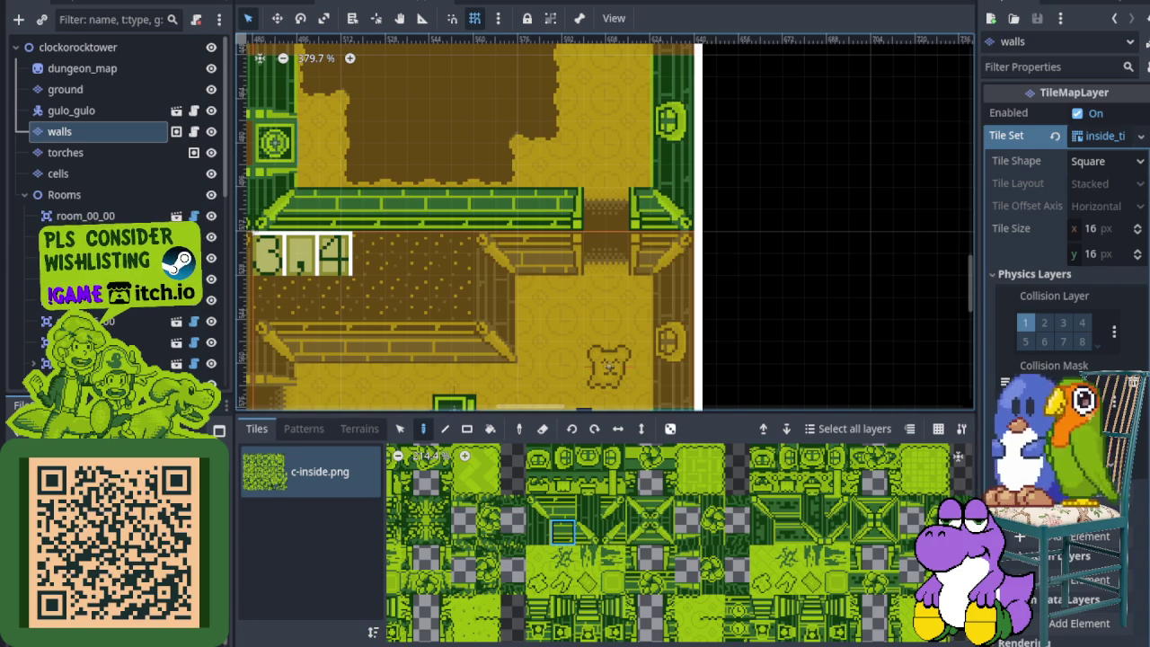
key("ctrl+s")
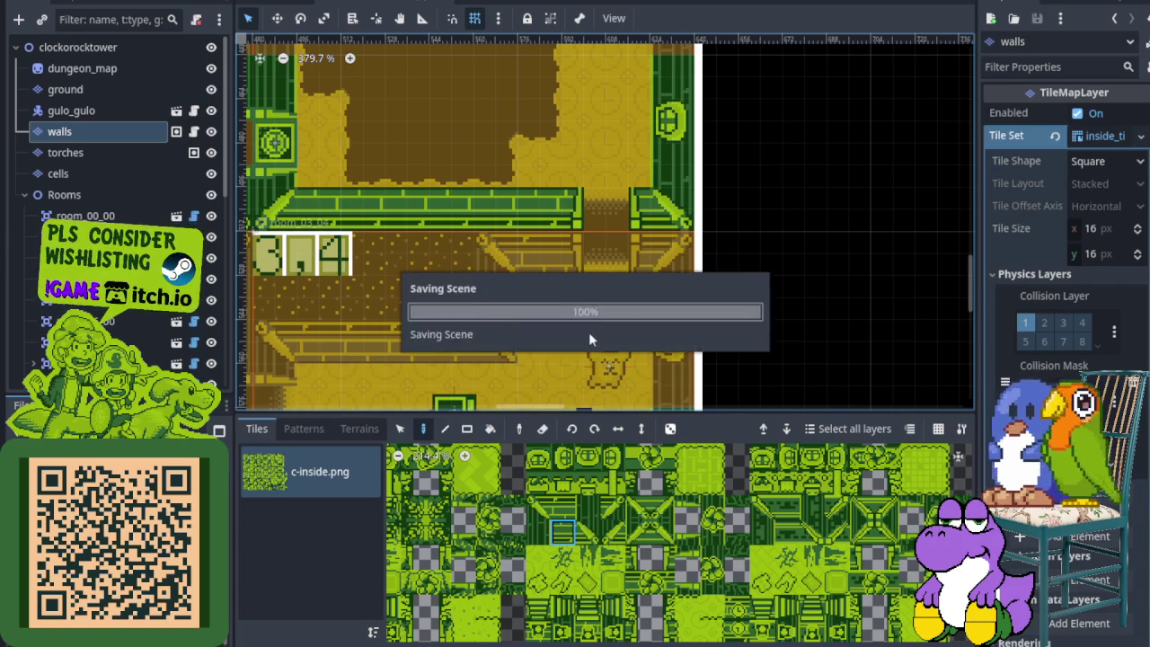